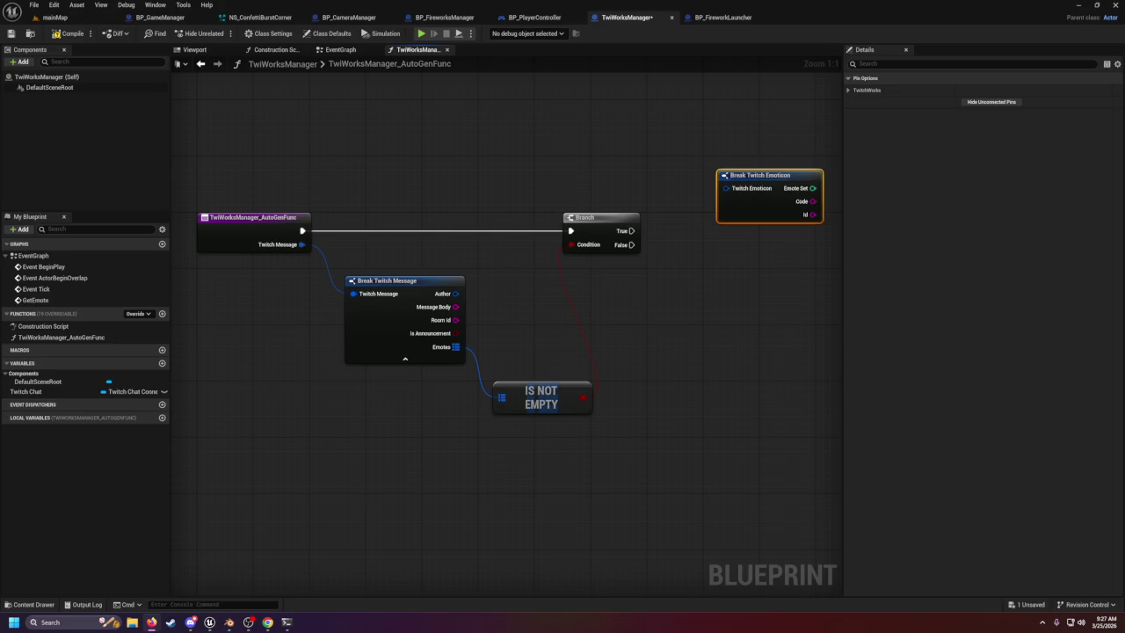
Add a Find map node from the Emotes output, then delete it again.
{"action": "left_click_drag", "start_coordinate": [455, 346], "coordinate": [579, 343]}
{"action": "type", "text": "find"}
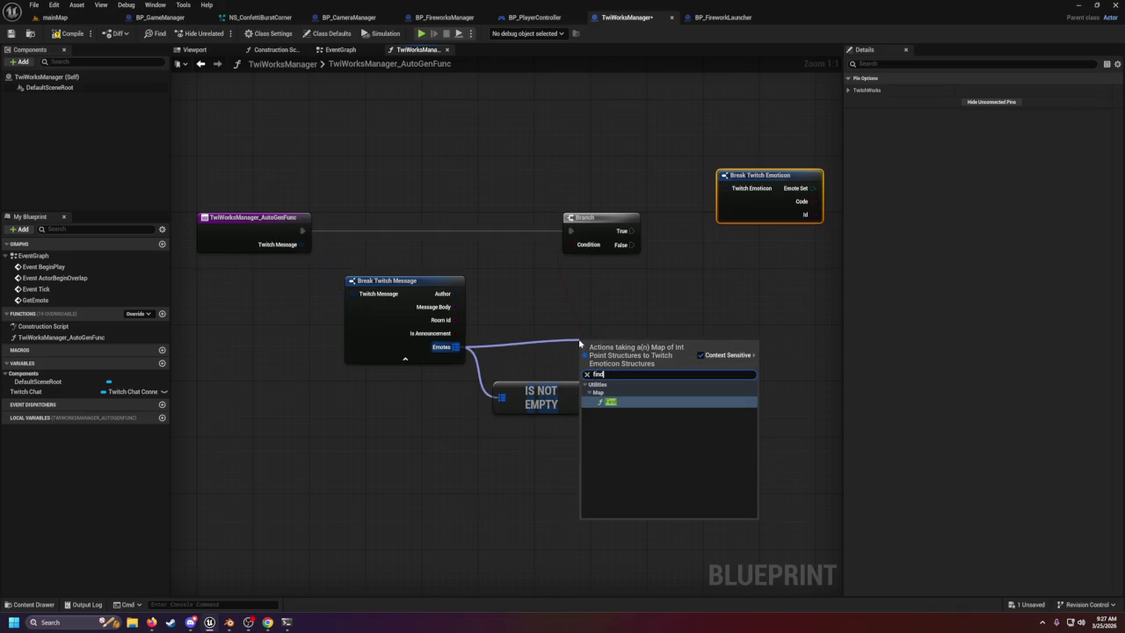
{"action": "key", "text": "Return"}
{"action": "left_click_drag", "start_coordinate": [600, 364], "coordinate": [700, 371]}
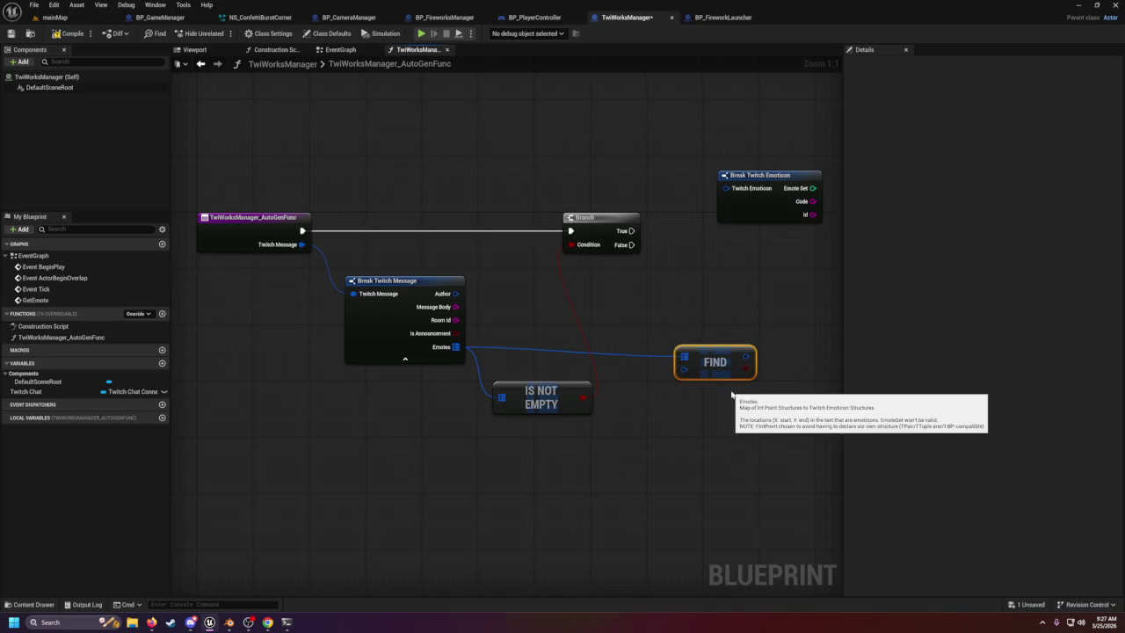
{"action": "key", "text": "Delete"}
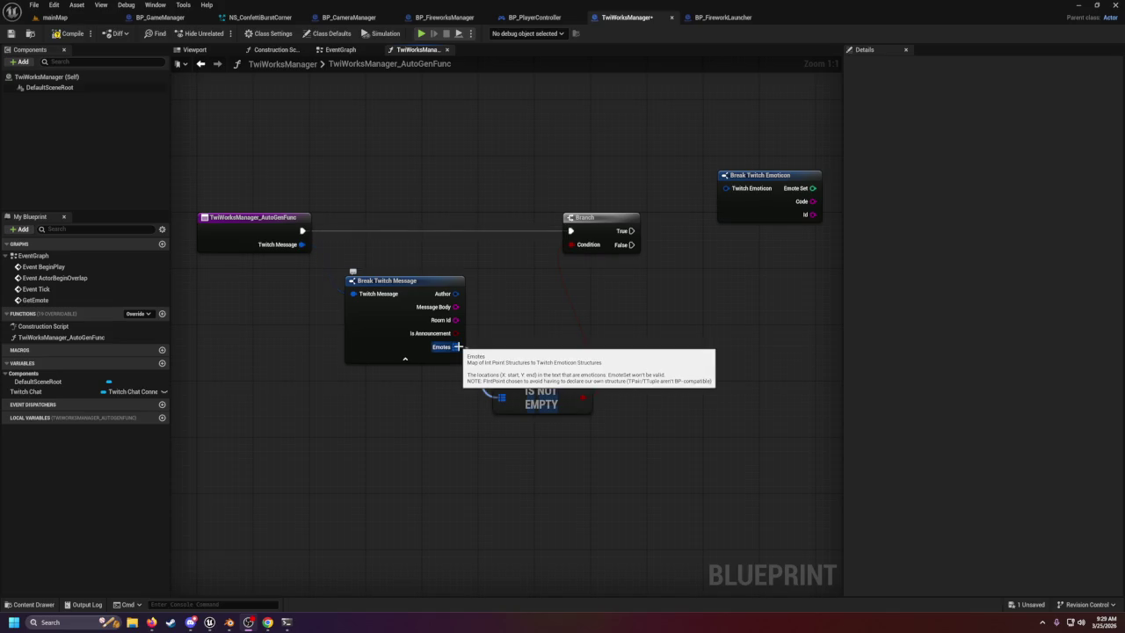
Promote Emotes to a local variable and run its SET node from the Branch's True pin.
{"action": "left_click_drag", "start_coordinate": [457, 348], "coordinate": [623, 351]}
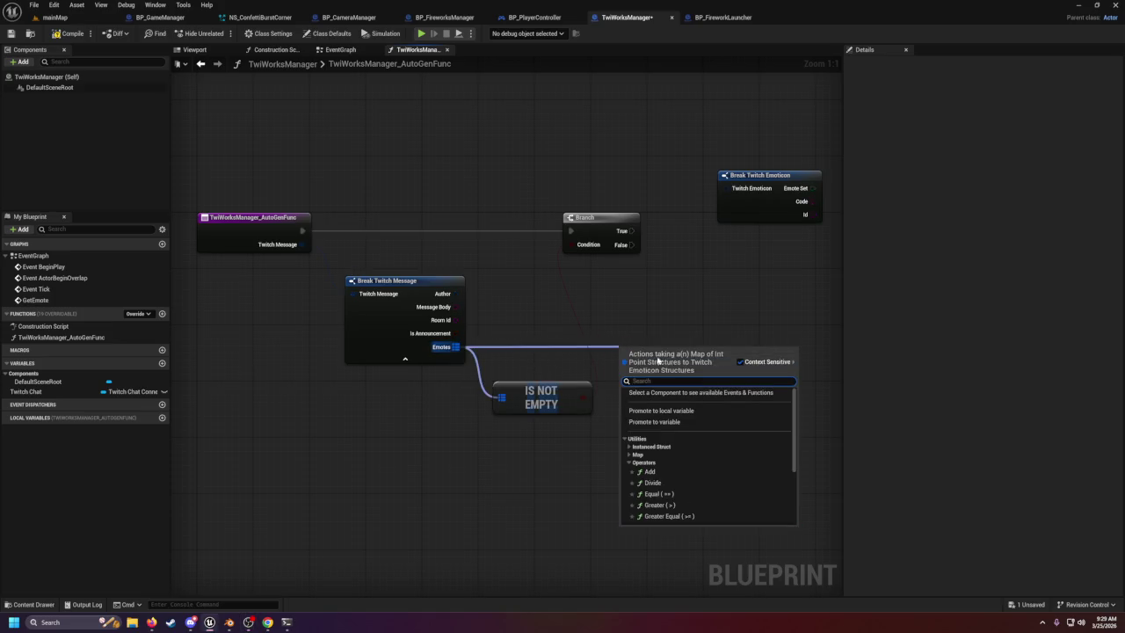
{"action": "right_click", "coordinate": [456, 347]}
{"action": "mouse_move", "coordinate": [495, 404]}
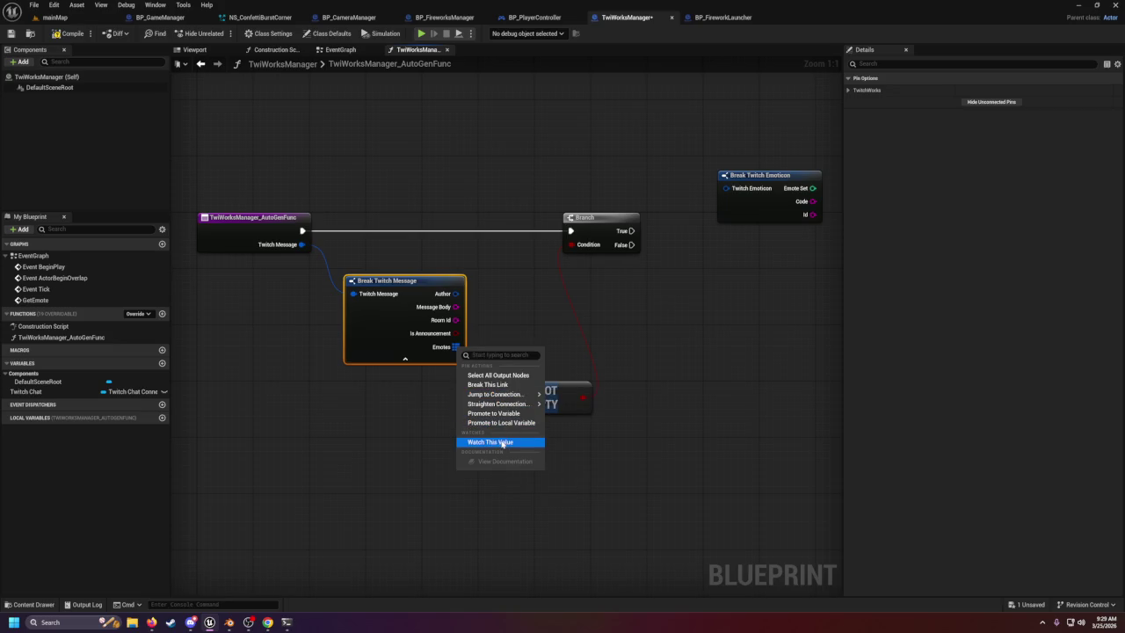
{"action": "left_click", "coordinate": [498, 422]}
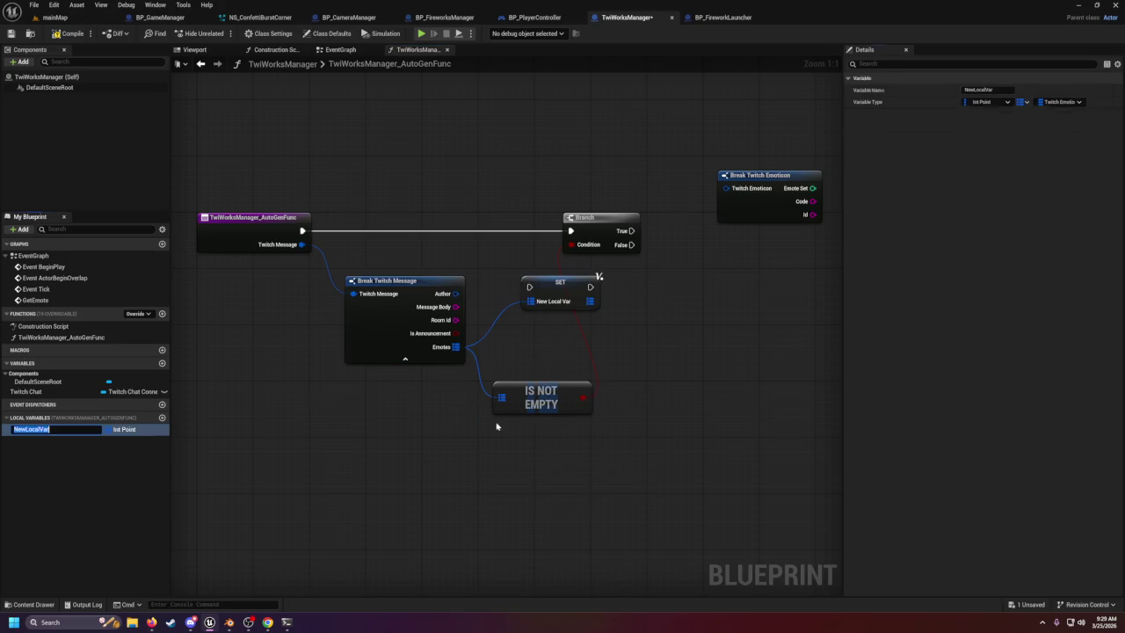
{"action": "mouse_move", "coordinate": [561, 299]}
{"action": "left_mouse_down"}
{"action": "mouse_move", "coordinate": [645, 306]}
{"action": "mouse_move", "coordinate": [701, 249]}
{"action": "left_mouse_up"}
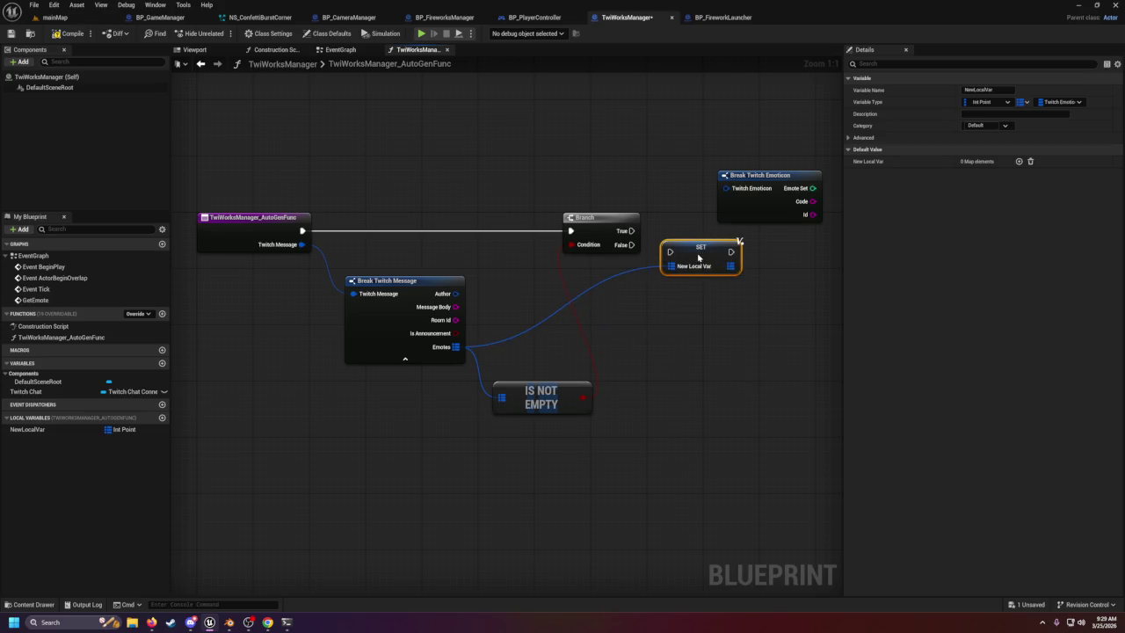
{"action": "left_click_drag", "start_coordinate": [631, 231], "coordinate": [670, 252]}
{"action": "mouse_move", "coordinate": [780, 220]}
{"action": "left_mouse_down"}
{"action": "mouse_move", "coordinate": [771, 156]}
{"action": "mouse_move", "coordinate": [732, 222]}
{"action": "left_mouse_up"}
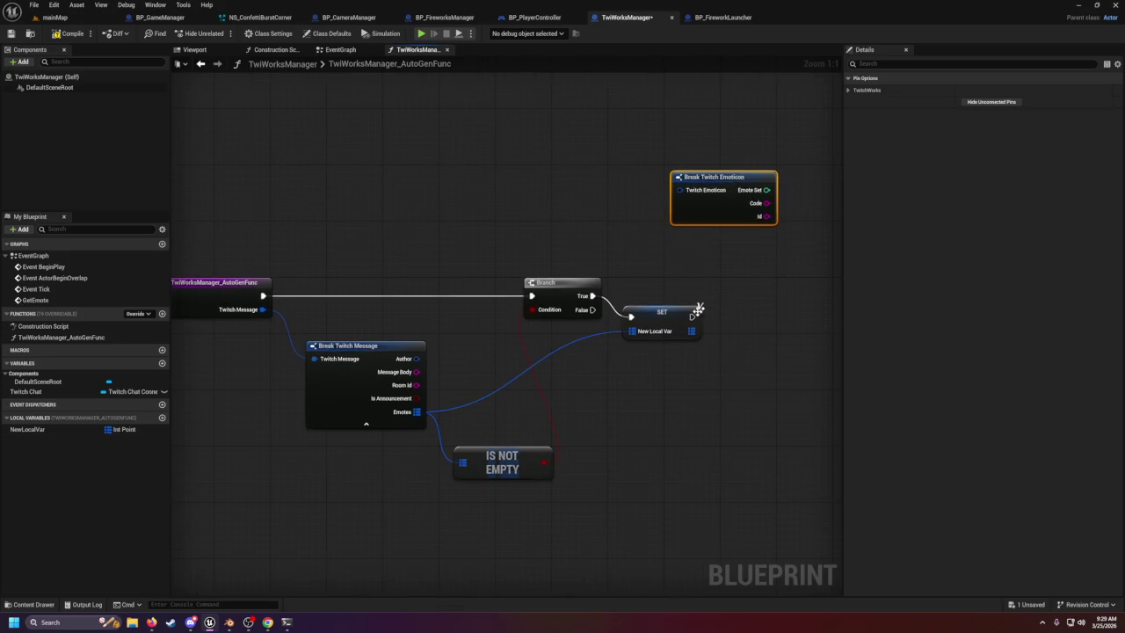
{"action": "left_click", "coordinate": [660, 296]}
Add a Map > Keys node from the New Local Var output.
{"action": "left_click_drag", "start_coordinate": [691, 310], "coordinate": [753, 344]}
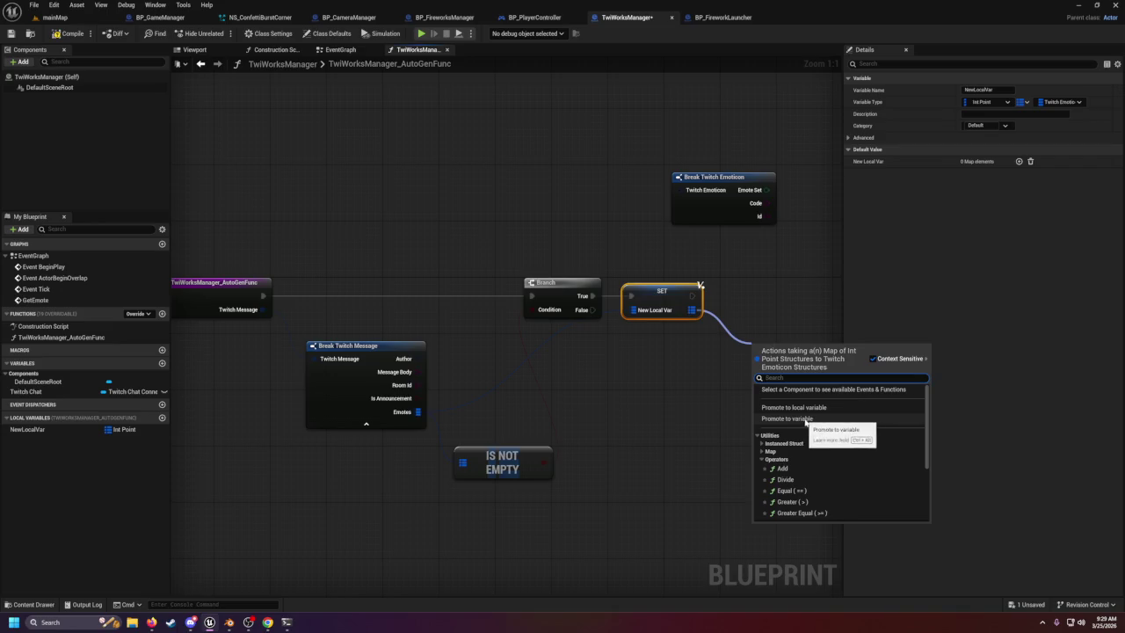
{"action": "left_click", "coordinate": [763, 444]}
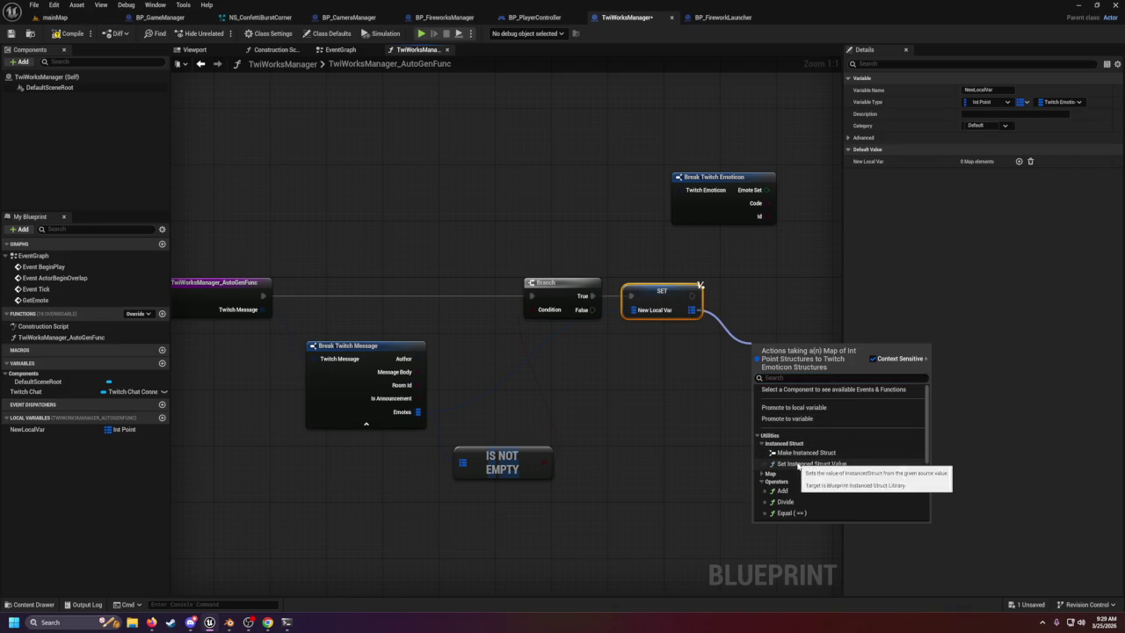
{"action": "left_click", "coordinate": [762, 473]}
{"action": "scroll", "coordinate": [771, 477], "scroll_direction": "down", "scroll_amount": 1}
{"action": "scroll", "coordinate": [774, 474], "scroll_direction": "down", "scroll_amount": 4}
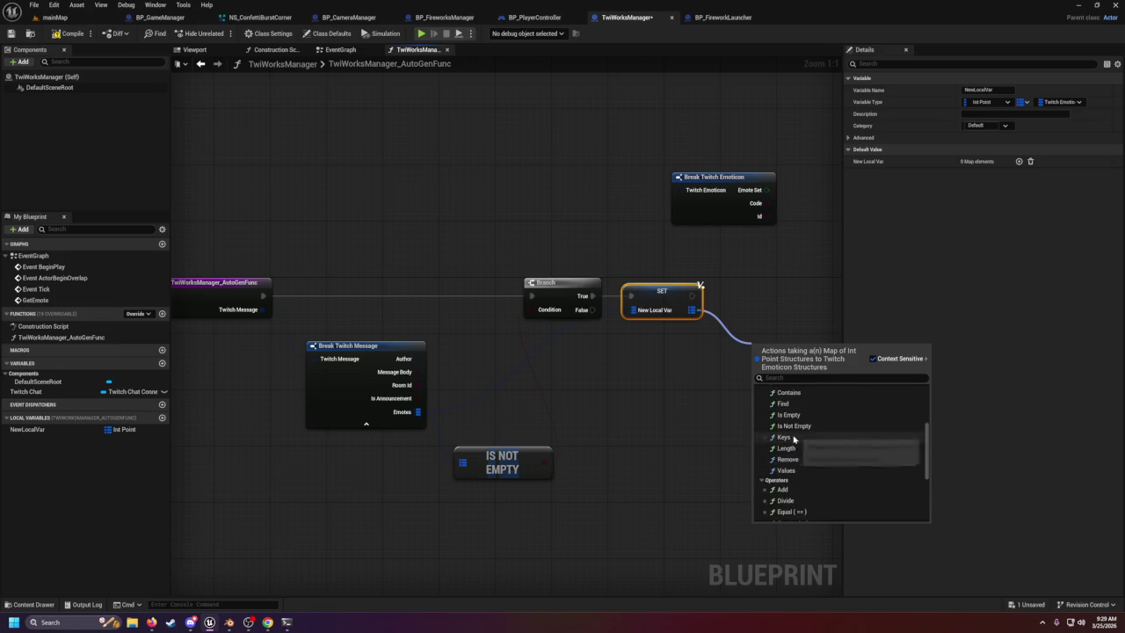
{"action": "left_click", "coordinate": [783, 436]}
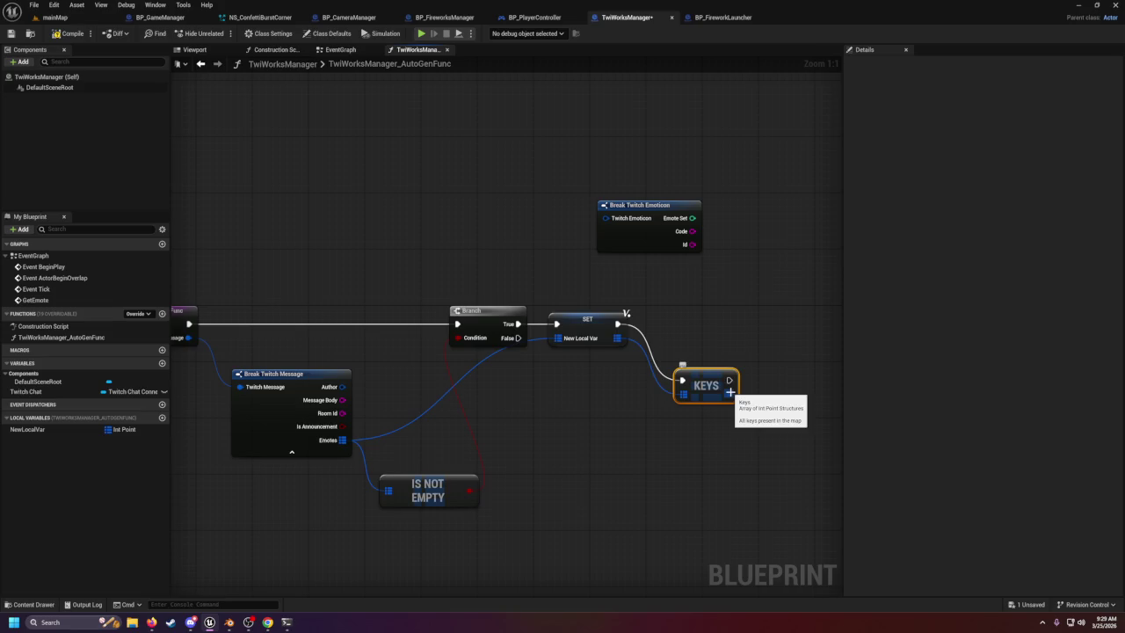
Add a For Each Loop over the Keys array and place Break Twitch Emoticon beside it.
{"action": "mouse_move", "coordinate": [707, 376]}
{"action": "left_mouse_down"}
{"action": "mouse_move", "coordinate": [715, 320]}
{"action": "mouse_move", "coordinate": [788, 384]}
{"action": "left_mouse_up"}
{"action": "type", "text": "for e"}
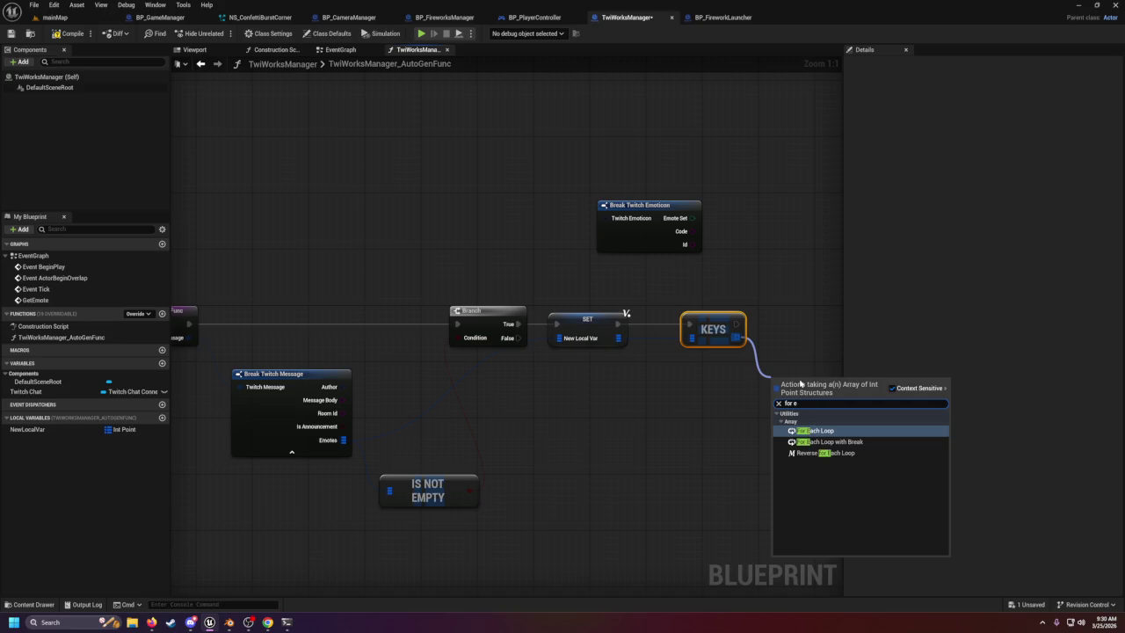
{"action": "key", "text": "Return"}
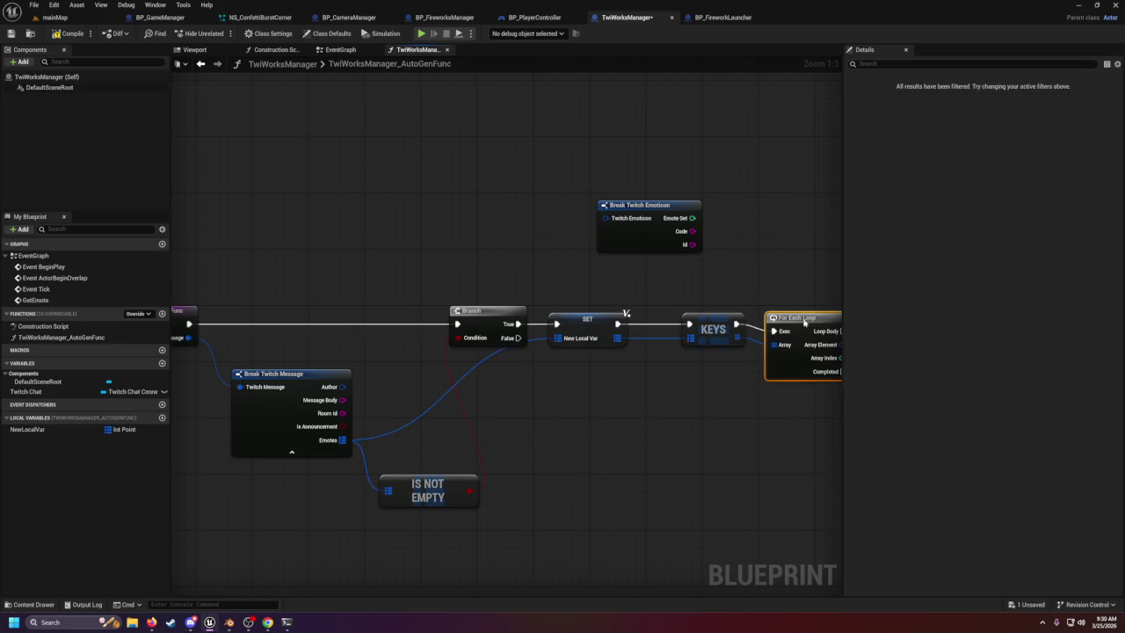
{"action": "mouse_move", "coordinate": [476, 236]}
{"action": "left_mouse_down"}
{"action": "mouse_move", "coordinate": [769, 325]}
{"action": "mouse_move", "coordinate": [762, 341]}
{"action": "left_mouse_up"}
{"action": "left_click_drag", "start_coordinate": [672, 366], "coordinate": [725, 356]}
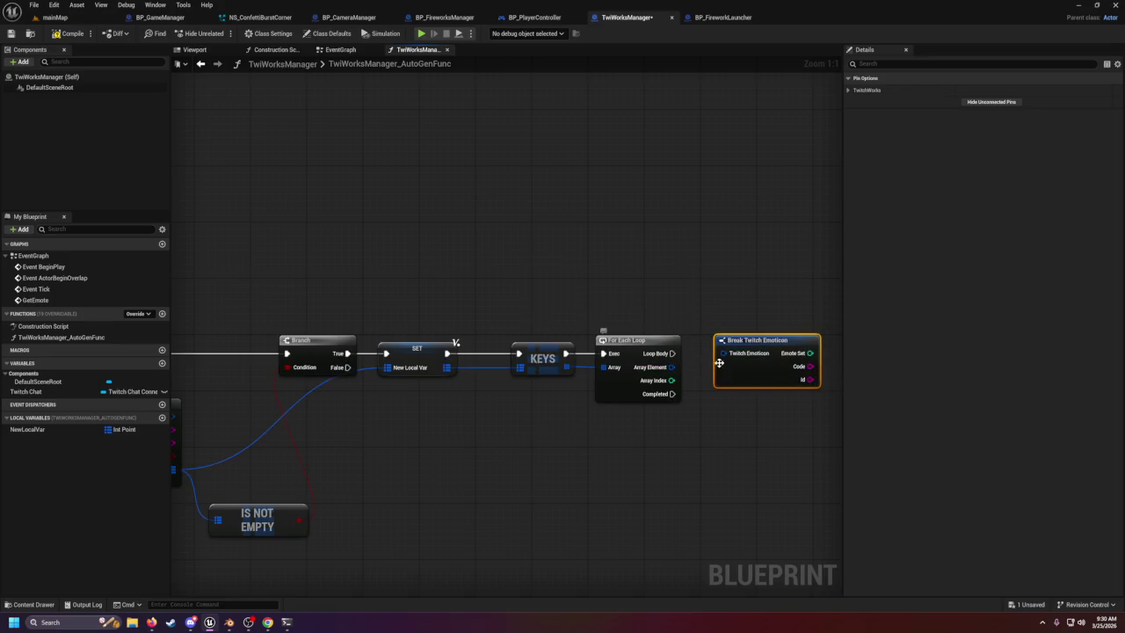
{"action": "left_click_drag", "start_coordinate": [761, 345], "coordinate": [783, 302]}
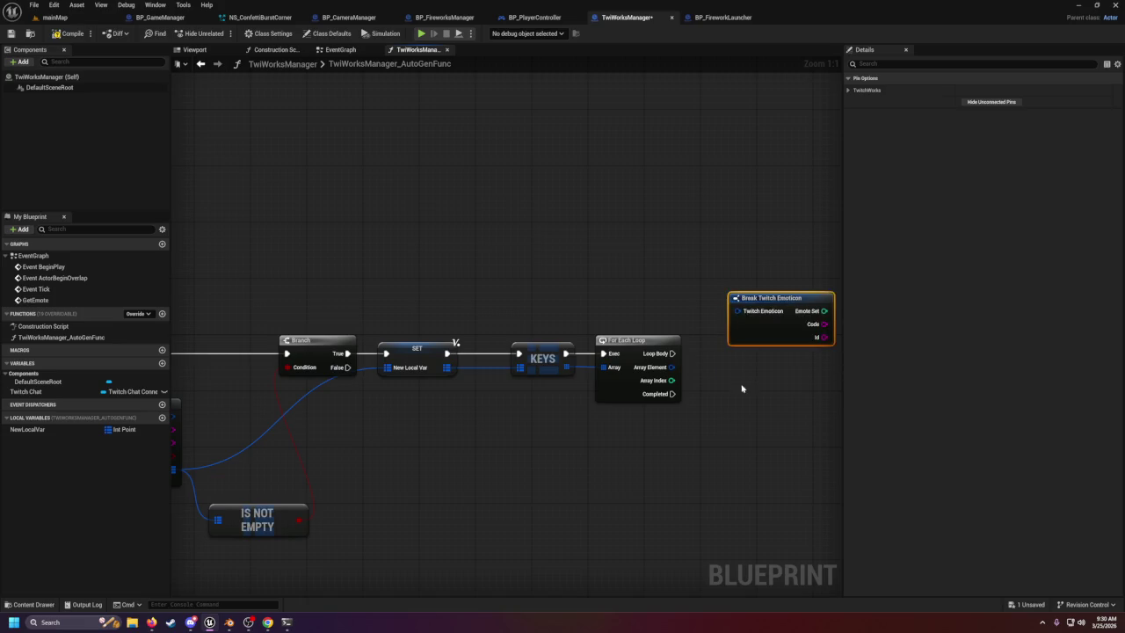
Add a Map Find node keyed by Array Element and feed its result into Break Twitch Emoticon.
{"action": "mouse_move", "coordinate": [468, 338]}
{"action": "left_mouse_down"}
{"action": "mouse_move", "coordinate": [467, 349]}
{"action": "mouse_move", "coordinate": [691, 423]}
{"action": "left_mouse_up"}
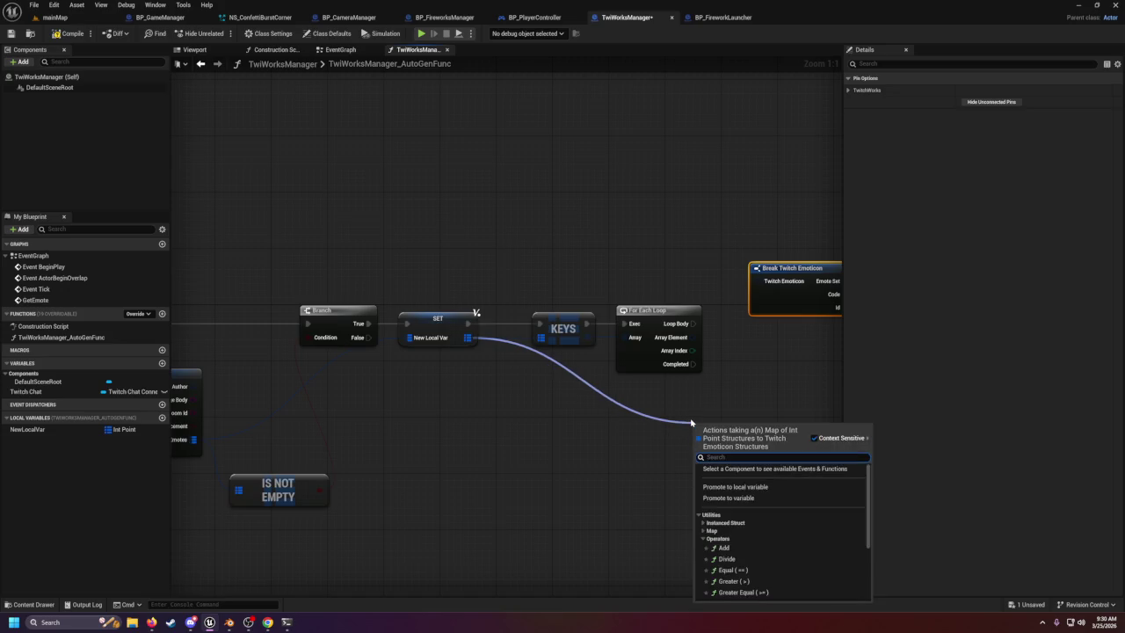
{"action": "type", "text": "fir"}
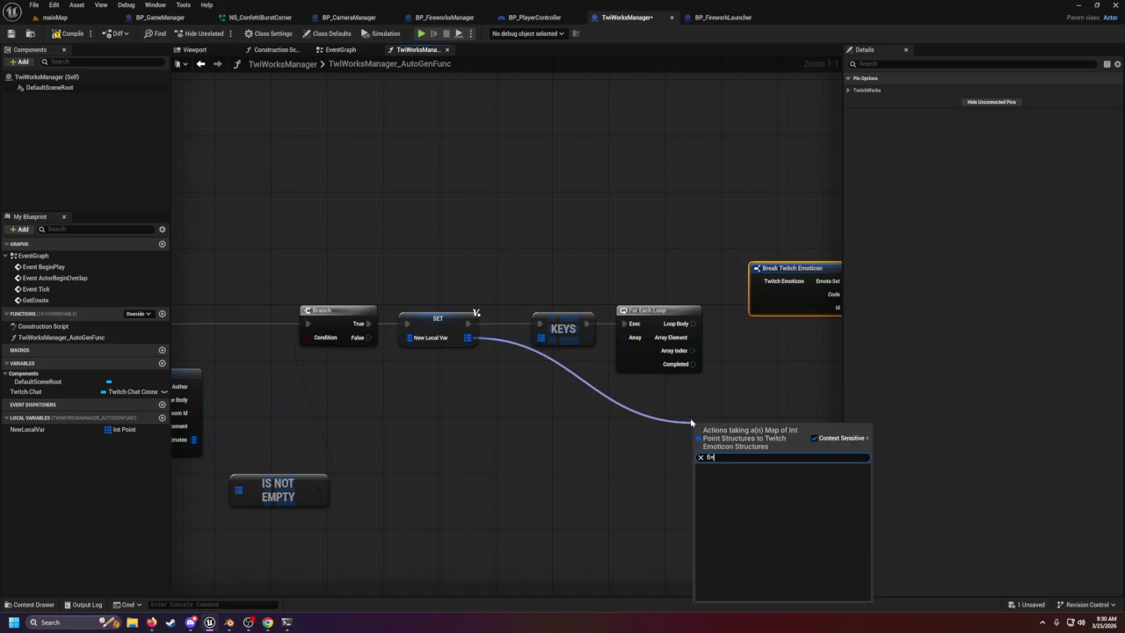
{"action": "type", "text": "d"}
{"action": "key", "text": "Return"}
{"action": "left_click_drag", "start_coordinate": [691, 418], "coordinate": [754, 391]}
{"action": "mouse_move", "coordinate": [692, 338]}
{"action": "left_mouse_down"}
{"action": "mouse_move", "coordinate": [761, 419]}
{"action": "mouse_move", "coordinate": [740, 383]}
{"action": "left_mouse_up"}
{"action": "mouse_move", "coordinate": [805, 284]}
{"action": "left_mouse_down"}
{"action": "mouse_move", "coordinate": [663, 269]}
{"action": "mouse_move", "coordinate": [754, 345]}
{"action": "left_mouse_up"}
{"action": "left_click_drag", "start_coordinate": [655, 253], "coordinate": [749, 339]}
{"action": "left_click_drag", "start_coordinate": [657, 350], "coordinate": [716, 351]}
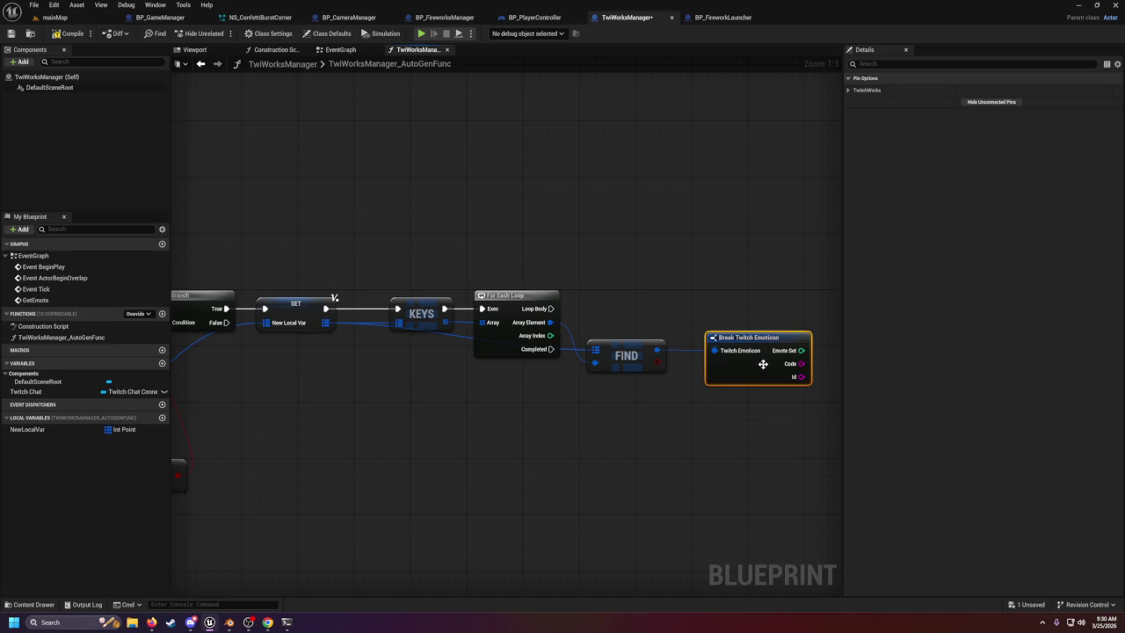
{"action": "mouse_move", "coordinate": [629, 308]}
{"action": "left_mouse_down"}
{"action": "mouse_move", "coordinate": [585, 312]}
{"action": "mouse_move", "coordinate": [757, 309]}
{"action": "left_mouse_up"}
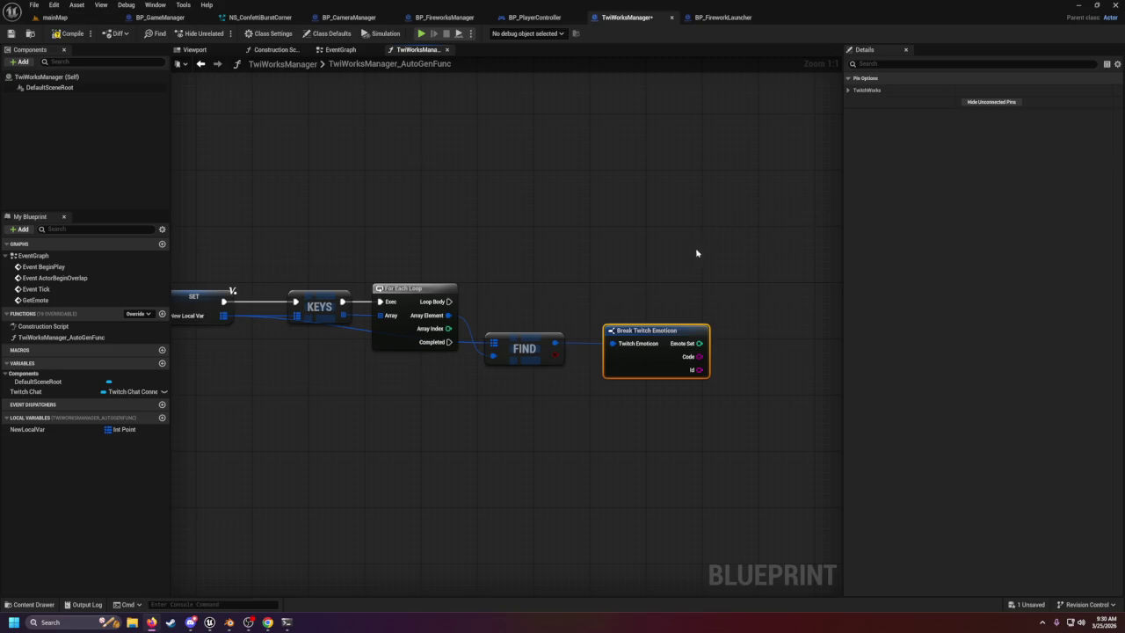
Delete the Break Twitch Emoticon node and cancel a 'get' search from Find's output.
{"action": "left_click_drag", "start_coordinate": [628, 267], "coordinate": [698, 397]}
{"action": "key", "text": "Delete"}
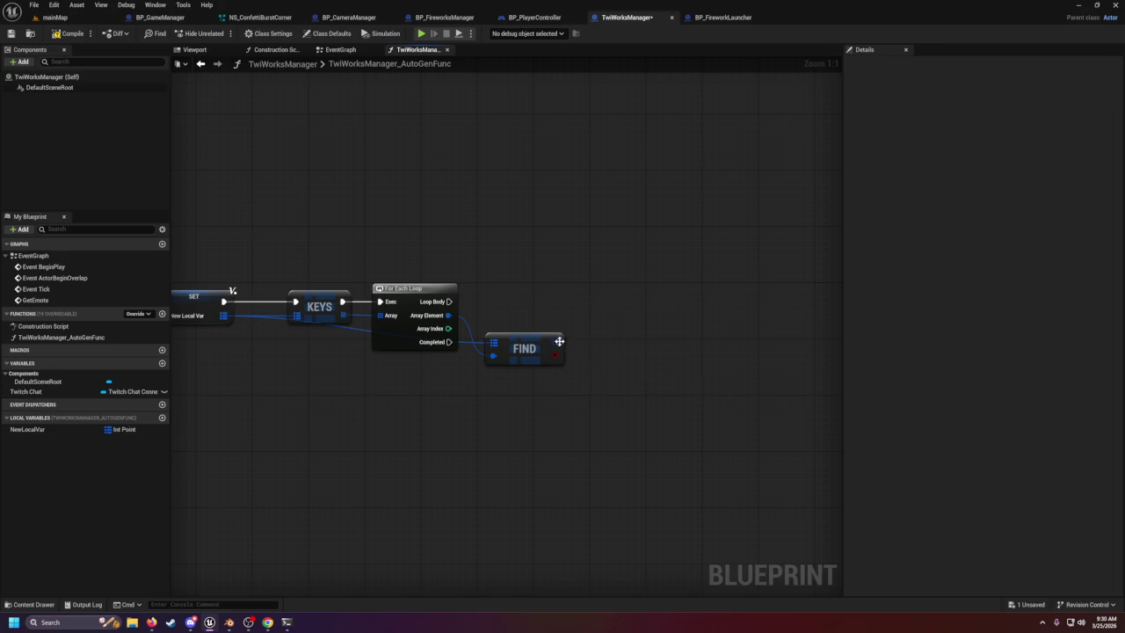
{"action": "left_click_drag", "start_coordinate": [555, 343], "coordinate": [615, 341]}
{"action": "type", "text": "get"}
{"action": "key", "text": "BackSpace"}
{"action": "key", "text": "BackSpace"}
{"action": "key", "text": "BackSpace"}
{"action": "key", "text": "Escape"}
Search all actions for 'get emot' with Context Sensitive unticked, then close the list.
{"action": "right_click", "coordinate": [627, 340]}
{"action": "type", "text": "get emot"}
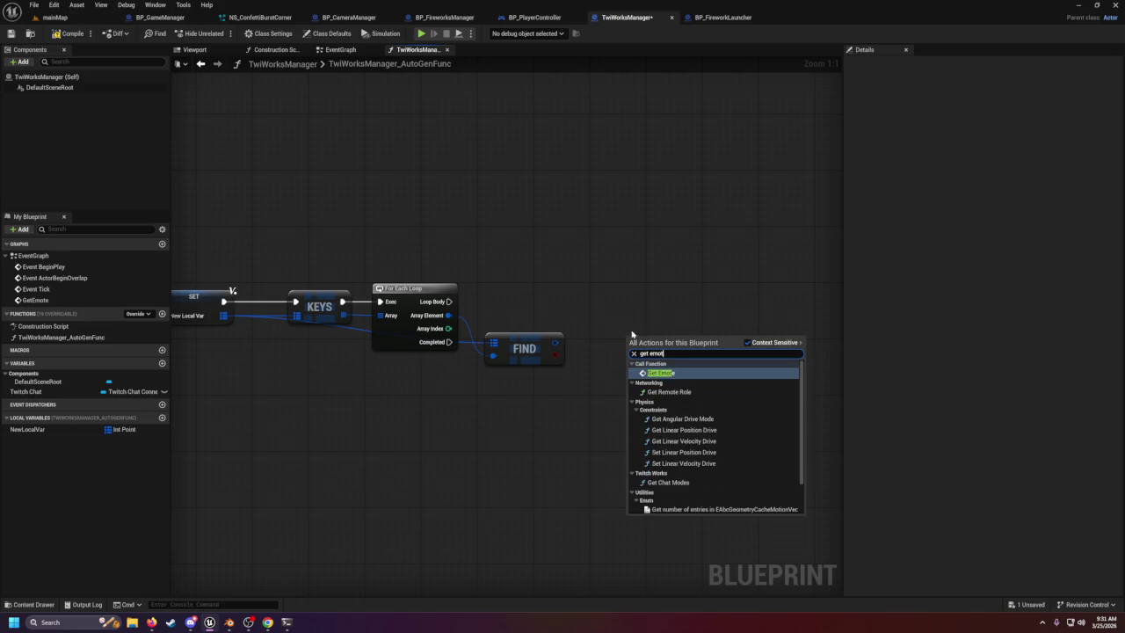
{"action": "scroll", "coordinate": [681, 493], "scroll_direction": "down", "scroll_amount": 2}
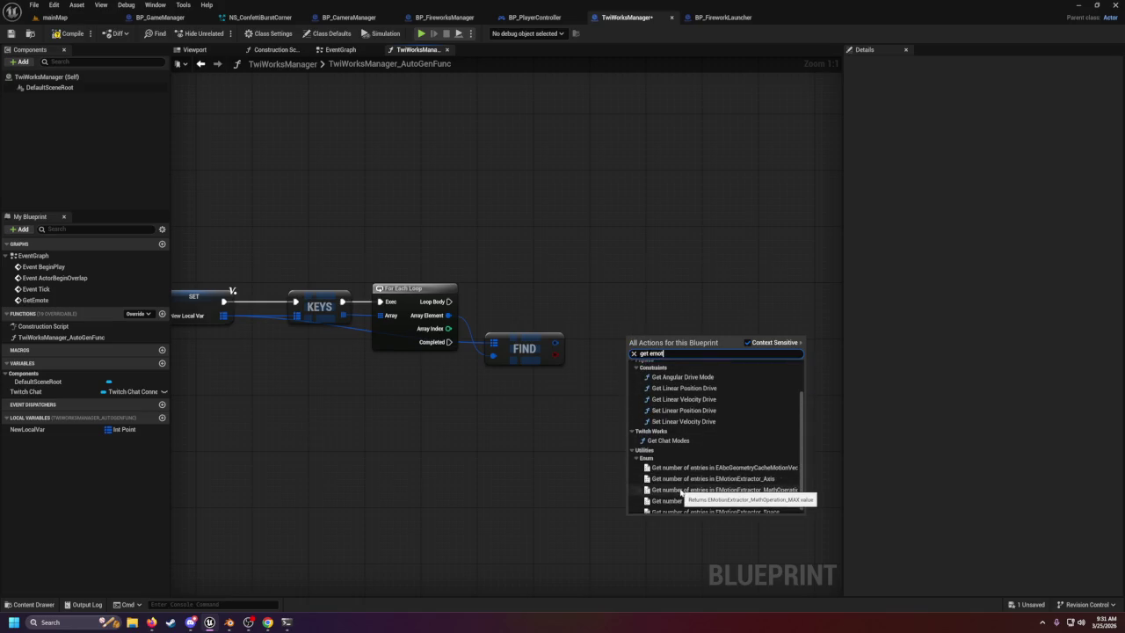
{"action": "scroll", "coordinate": [694, 422], "scroll_direction": "up", "scroll_amount": 2}
{"action": "left_click", "coordinate": [747, 342]}
{"action": "scroll", "coordinate": [695, 421], "scroll_direction": "down", "scroll_amount": 2}
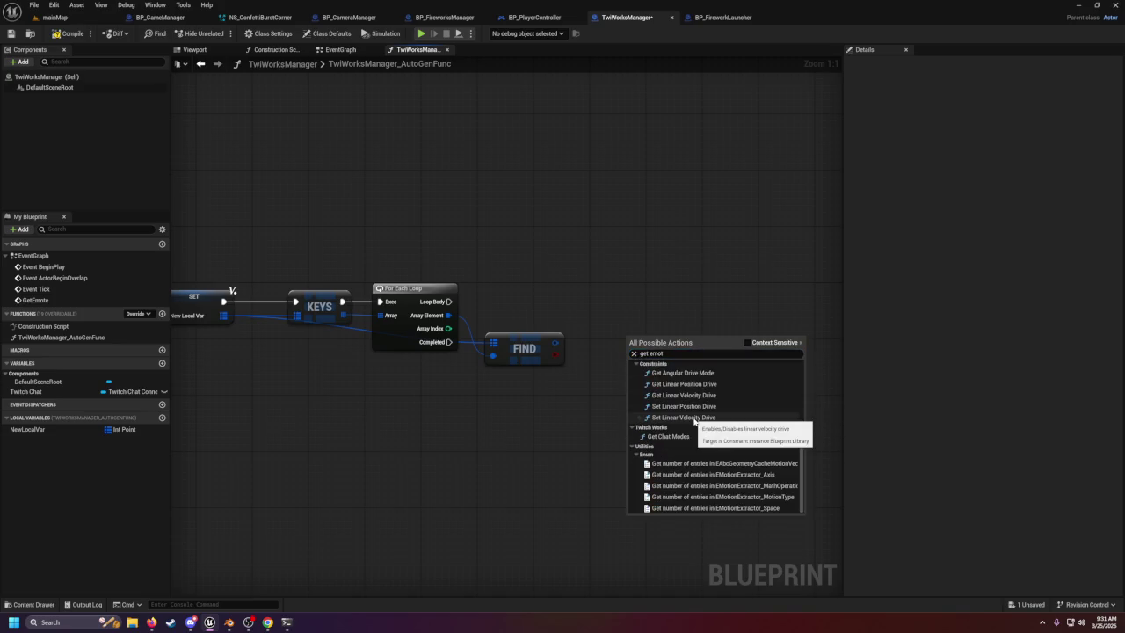
{"action": "scroll", "coordinate": [693, 435], "scroll_direction": "up", "scroll_amount": 1}
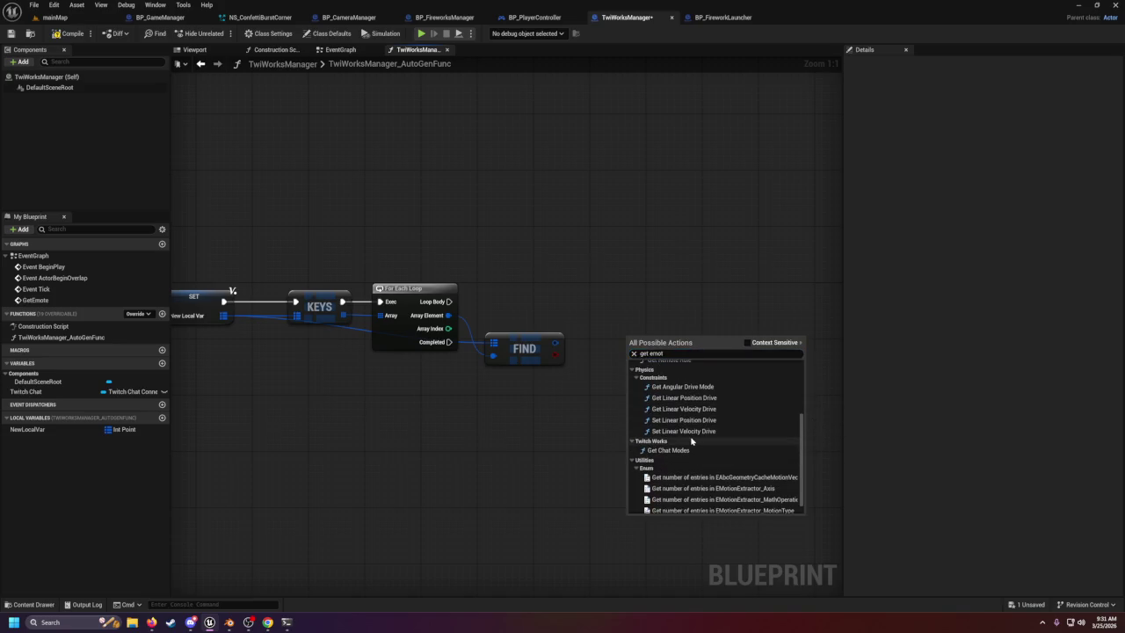
{"action": "left_click", "coordinate": [597, 410]}
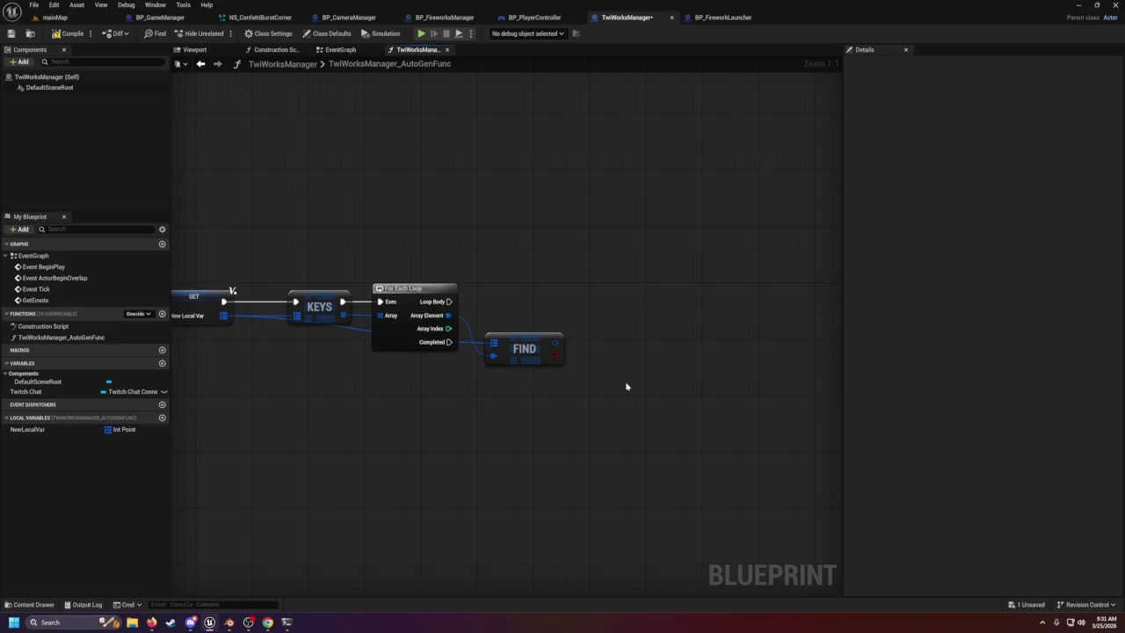
Search actions for 'get emotic', then select the GetEmoticonImage node in the EventGraph.
{"action": "right_click", "coordinate": [627, 387]}
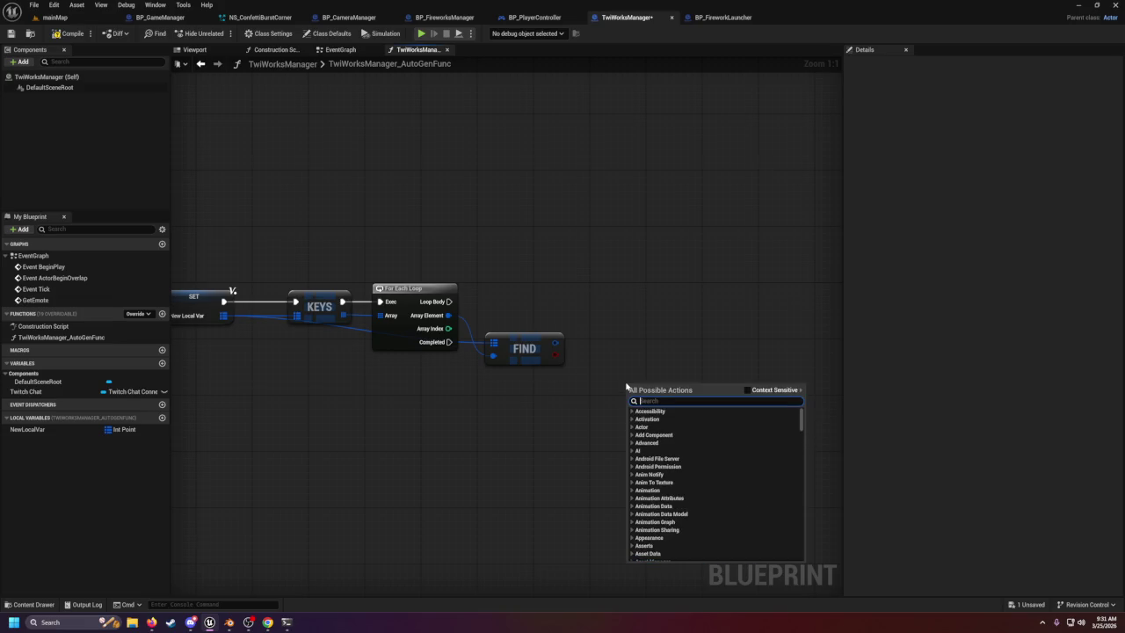
{"action": "type", "text": "get emotic"}
{"action": "key", "text": "BackSpace"}
{"action": "key", "text": "BackSpace"}
{"action": "key", "text": "Escape"}
{"action": "left_click", "coordinate": [341, 49]}
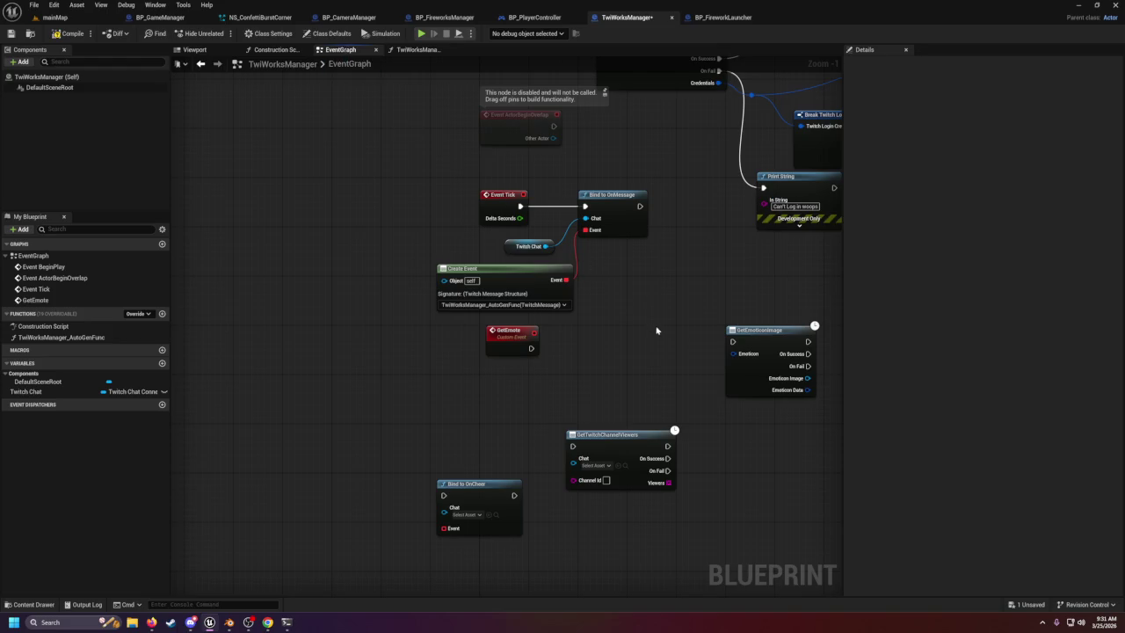
{"action": "left_click", "coordinate": [714, 299]}
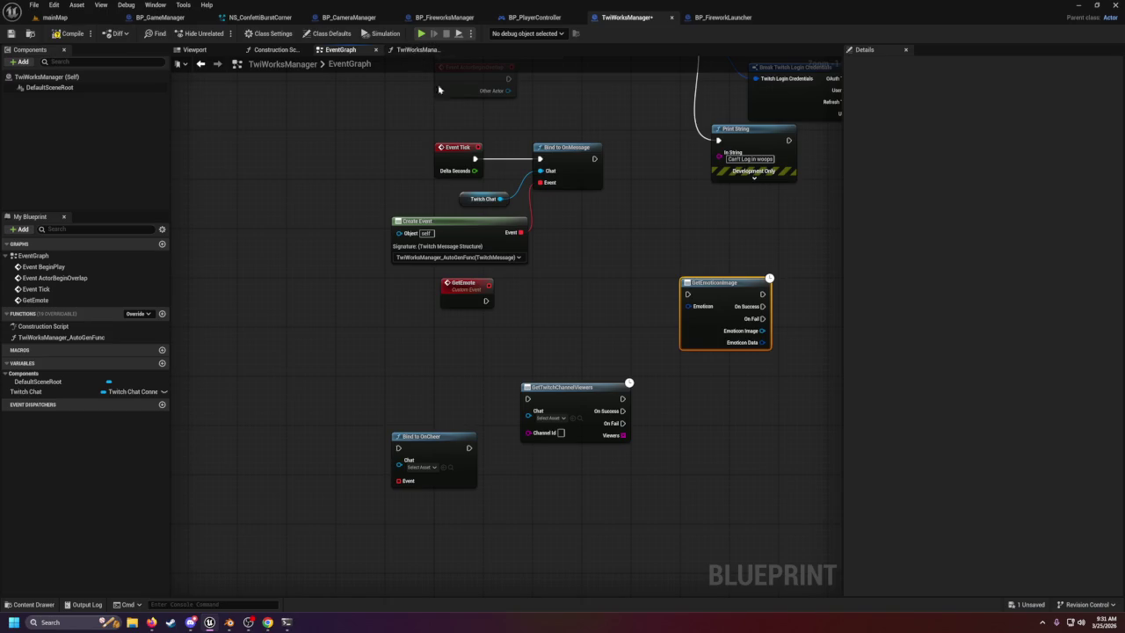
Paste the copied nodes into the TwiWorksManager_AutoGenFunc function graph.
{"action": "left_click", "coordinate": [418, 51]}
{"action": "key", "text": "ctrl+v"}
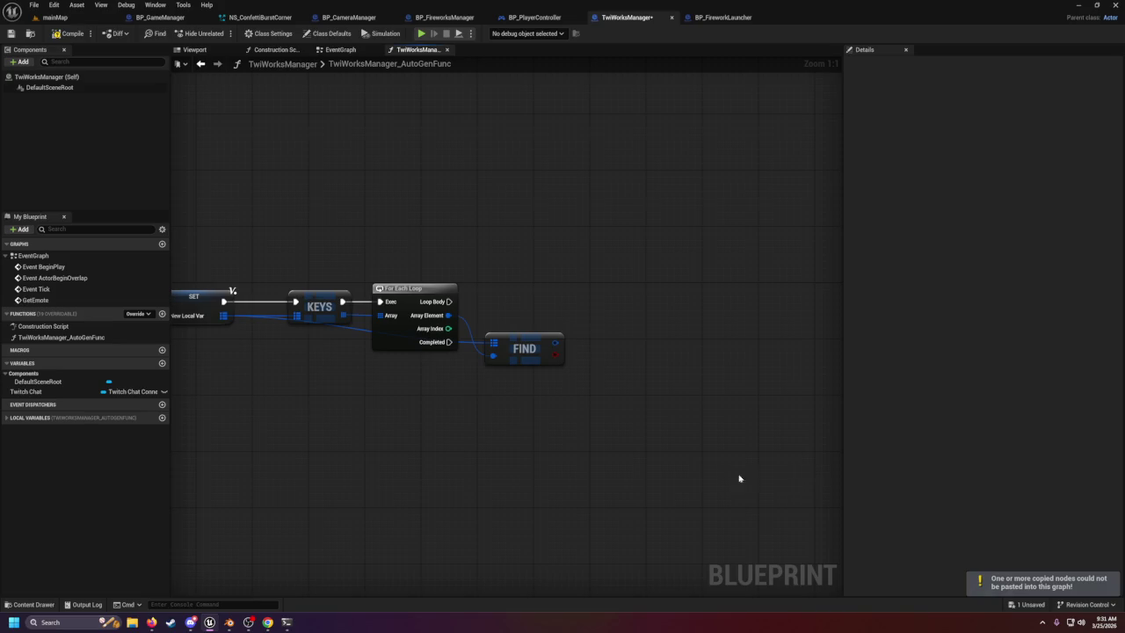
{"action": "scroll", "coordinate": [661, 480], "scroll_direction": "down", "scroll_amount": 1}
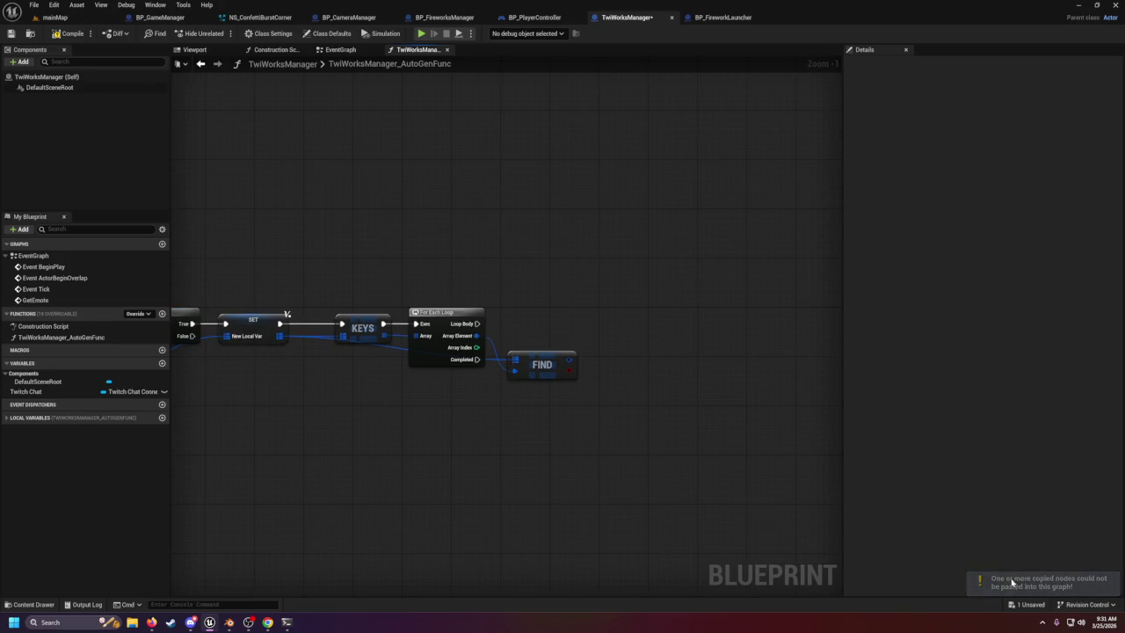
{"action": "mouse_move", "coordinate": [217, 584]}
{"action": "left_mouse_down"}
{"action": "mouse_move", "coordinate": [467, 512]}
{"action": "mouse_move", "coordinate": [674, 515]}
{"action": "mouse_move", "coordinate": [661, 485]}
{"action": "left_mouse_up"}
Delete the SET New Local Var node between the Branch and Keys nodes.
{"action": "mouse_move", "coordinate": [797, 482]}
{"action": "left_mouse_down"}
{"action": "mouse_move", "coordinate": [648, 414]}
{"action": "mouse_move", "coordinate": [606, 427]}
{"action": "mouse_move", "coordinate": [604, 329]}
{"action": "left_mouse_up"}
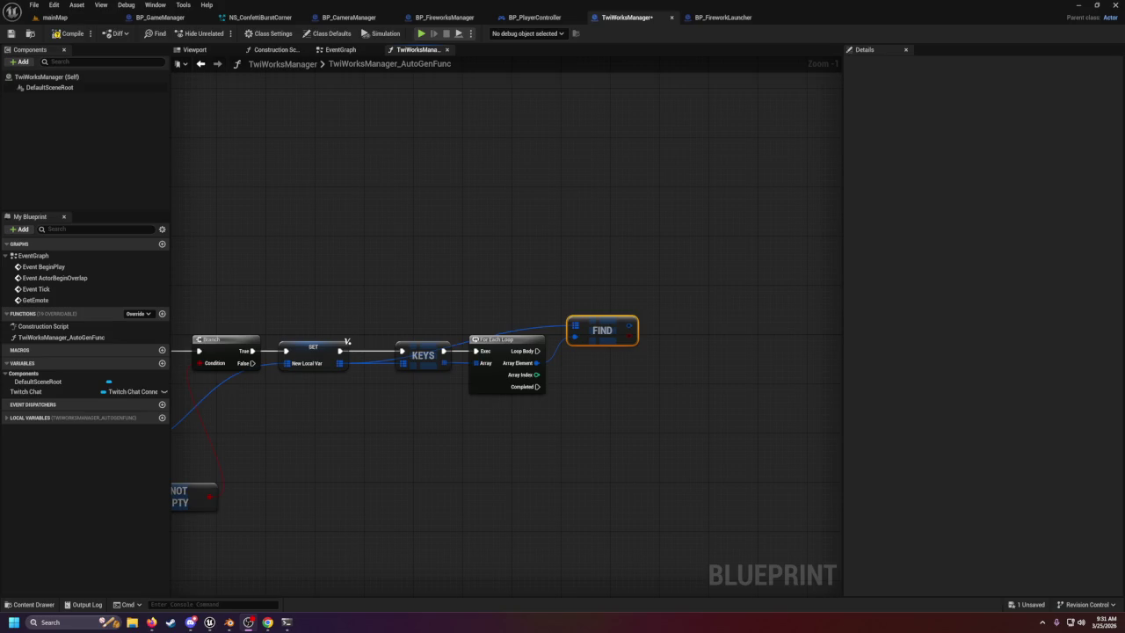
{"action": "left_click_drag", "start_coordinate": [625, 454], "coordinate": [743, 449]}
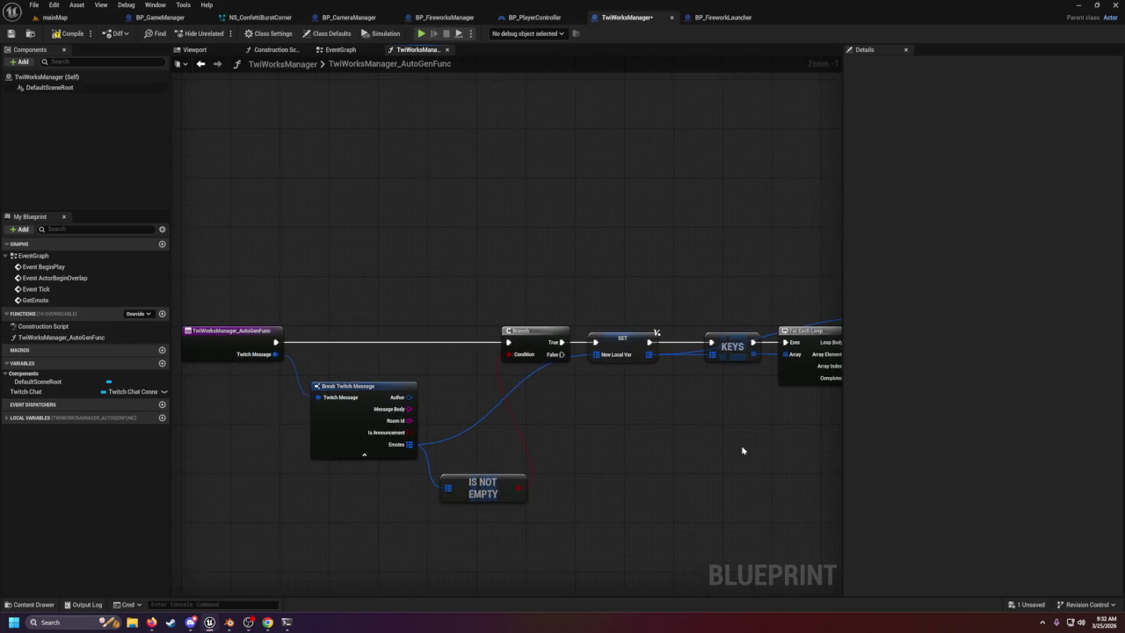
{"action": "mouse_move", "coordinate": [641, 296]}
{"action": "left_mouse_down"}
{"action": "mouse_move", "coordinate": [799, 402]}
{"action": "mouse_move", "coordinate": [829, 406]}
{"action": "left_mouse_up"}
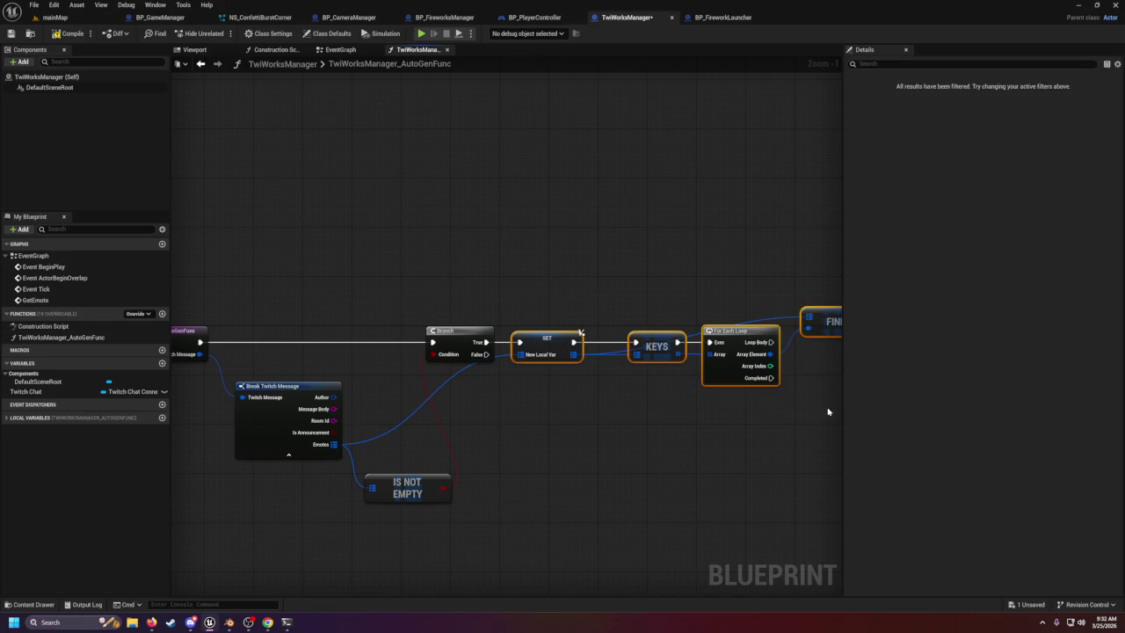
{"action": "left_click", "coordinate": [547, 336]}
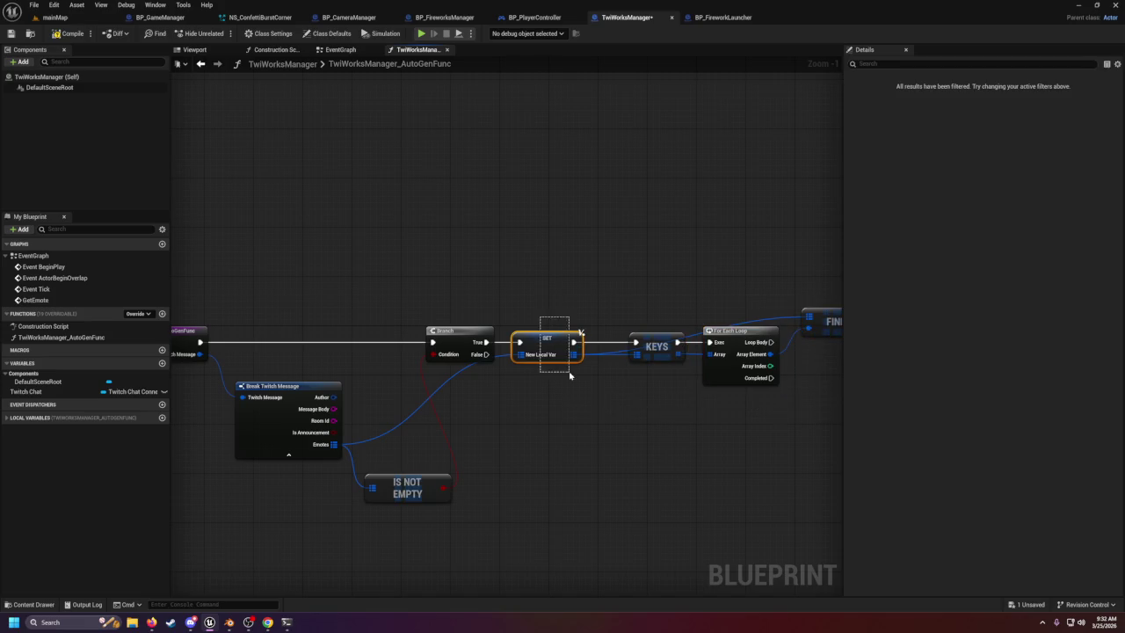
{"action": "key", "text": "Delete"}
Start a 'return' node search from the Emotes output, then cancel it.
{"action": "mouse_move", "coordinate": [334, 444]}
{"action": "left_mouse_down"}
{"action": "mouse_move", "coordinate": [514, 422]}
{"action": "mouse_move", "coordinate": [539, 405]}
{"action": "left_mouse_up"}
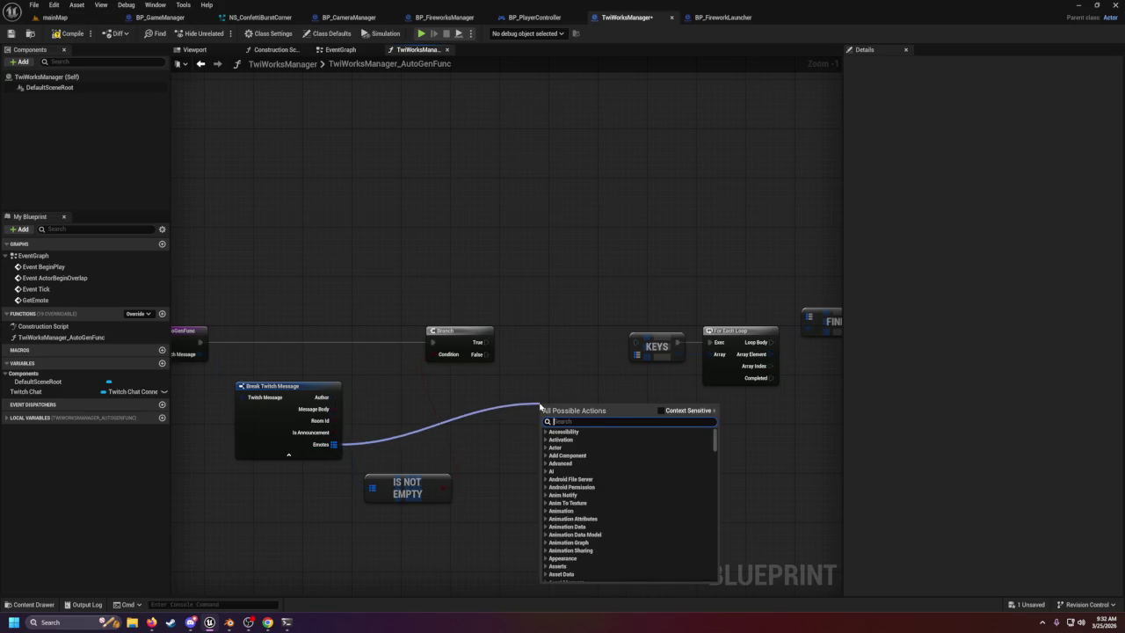
{"action": "type", "text": "return"}
{"action": "key", "text": "Escape"}
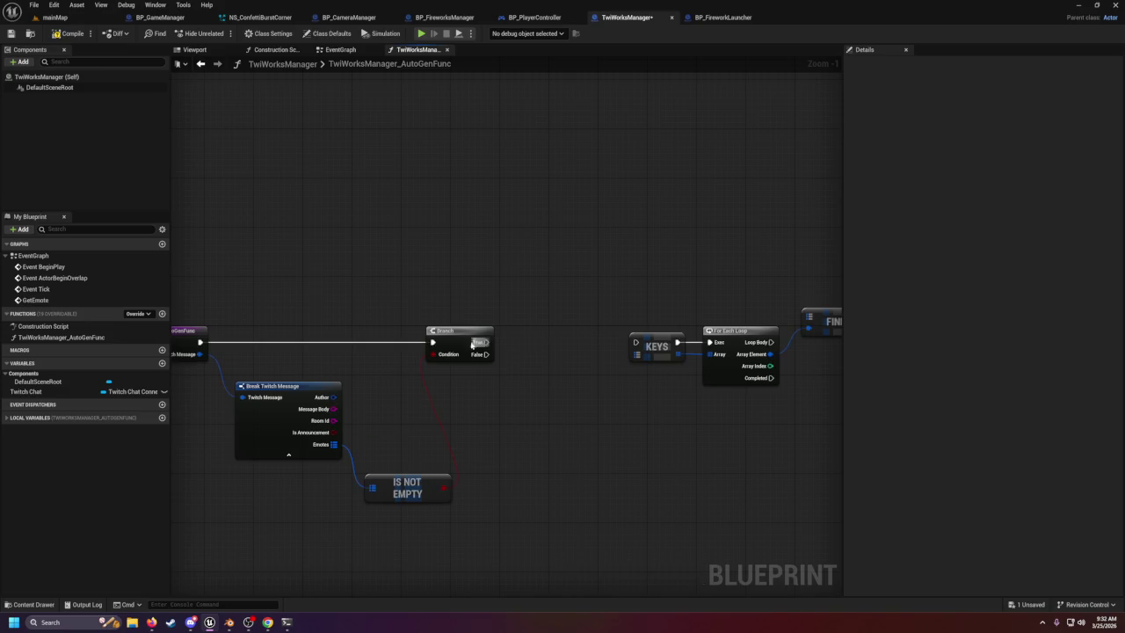
Add a new function output named EmotesInMessage.
{"action": "left_click", "coordinate": [196, 353]}
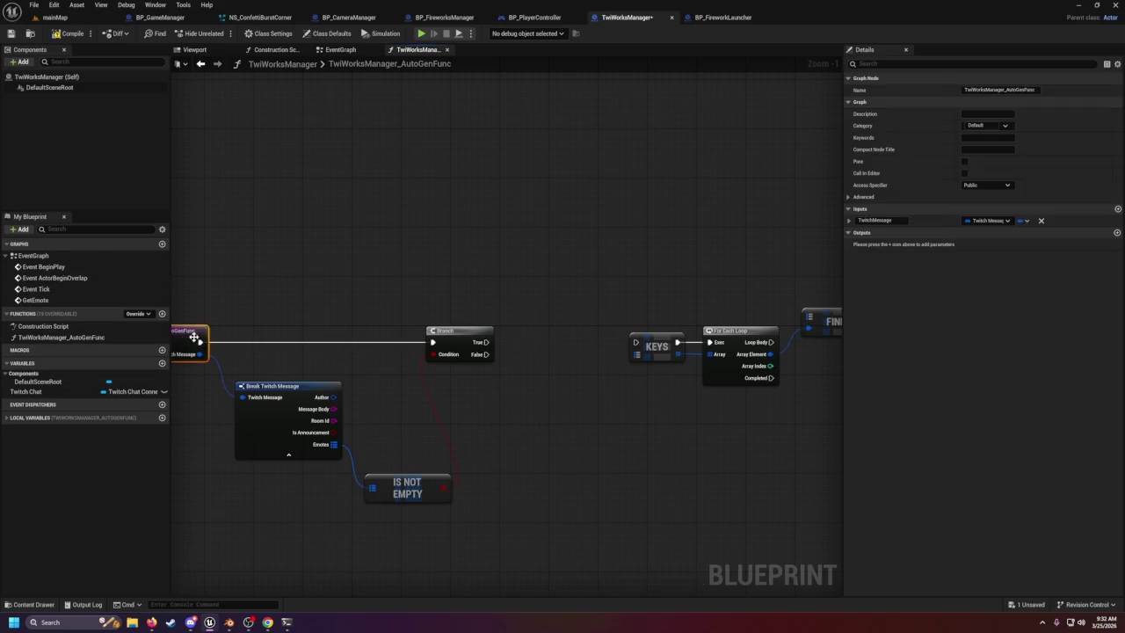
{"action": "left_click", "coordinate": [1118, 233]}
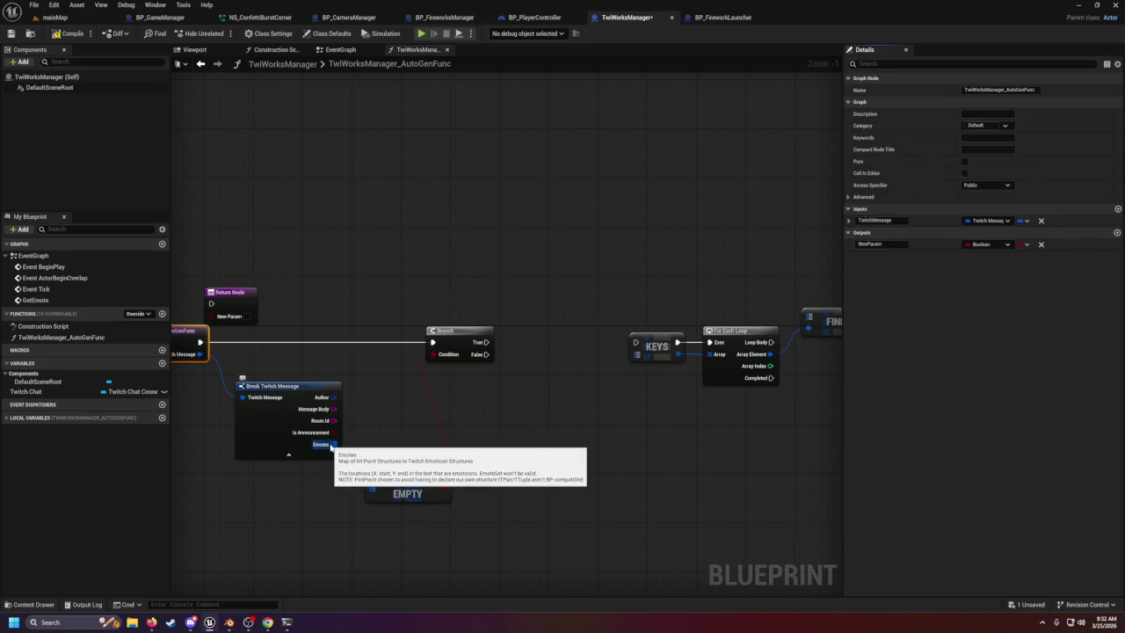
{"action": "left_click", "coordinate": [887, 239]}
{"action": "type", "text": "ma"}
{"action": "key", "text": "BackSpace"}
{"action": "key", "text": "BackSpace"}
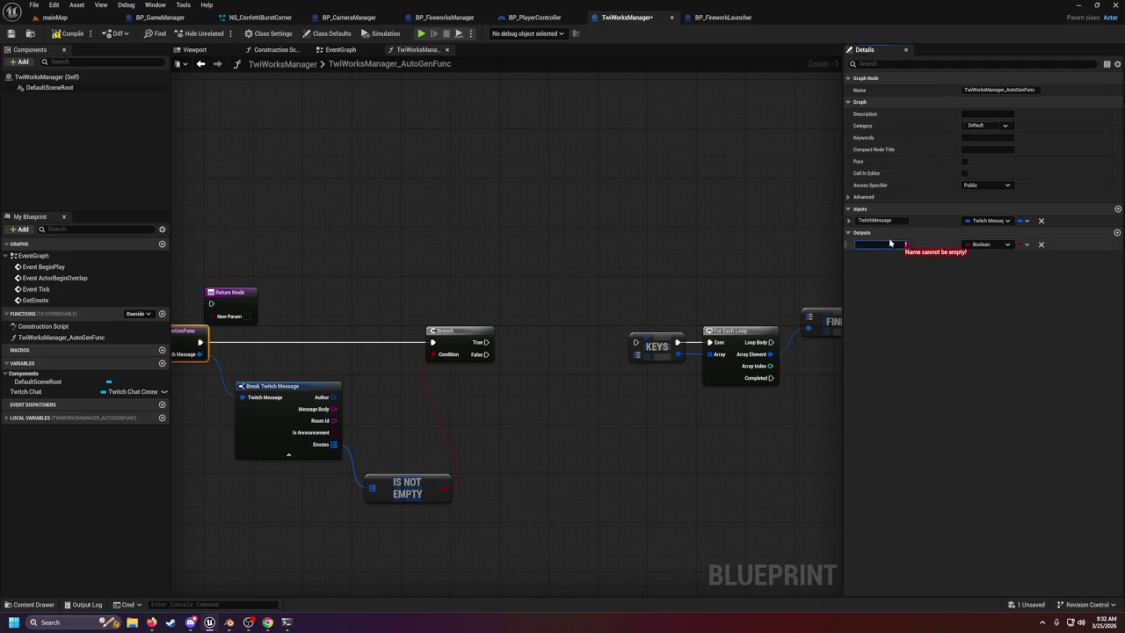
{"action": "type", "text": "emopt"}
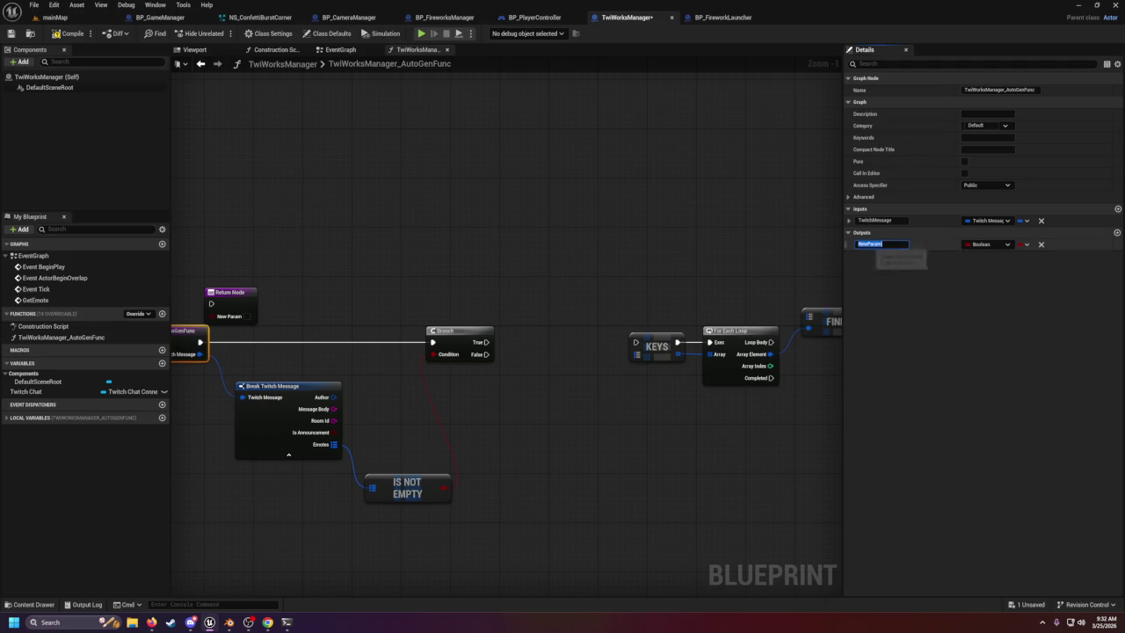
{"action": "key", "text": "BackSpace"}
{"action": "key", "text": "BackSpace"}
{"action": "key", "text": "BackSpace"}
{"action": "type", "text": "EmotesIn"}
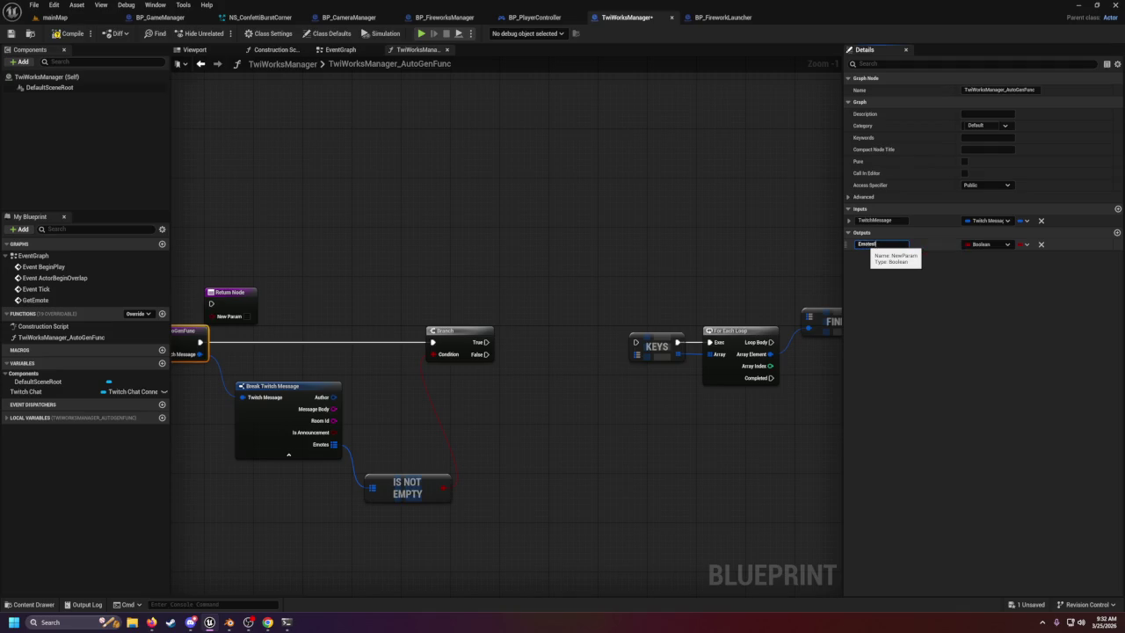
{"action": "type", "text": "Message"}
{"action": "key", "text": "Return"}
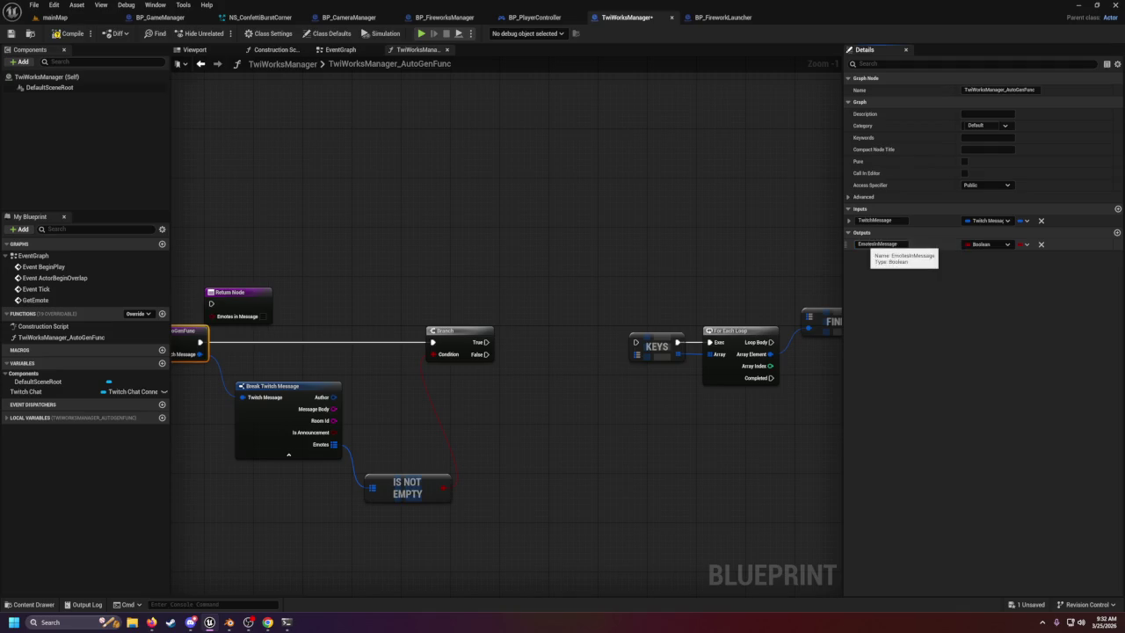
Make the EmotesInMessage output an Int Point map, then bring the Imgur browser forward.
{"action": "left_click", "coordinate": [981, 244]}
{"action": "type", "text": "map"}
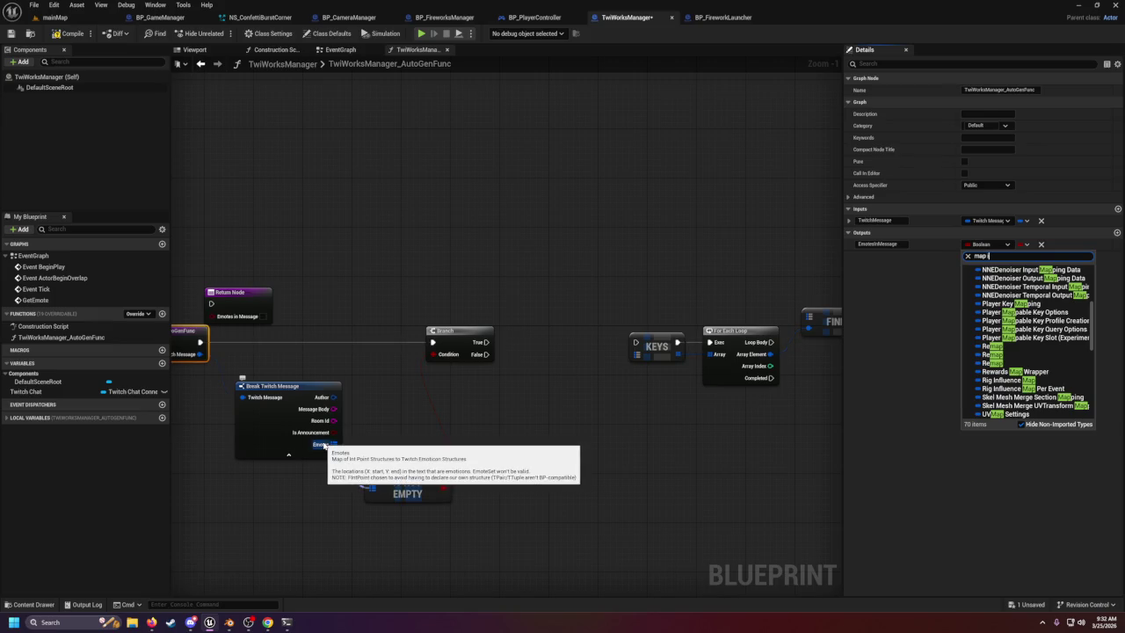
{"action": "type", "text": "po"}
{"action": "key", "text": "Home"}
{"action": "key", "text": "Delete"}
{"action": "key", "text": "Delete"}
{"action": "key", "text": "Delete"}
{"action": "type", "text": "oin"}
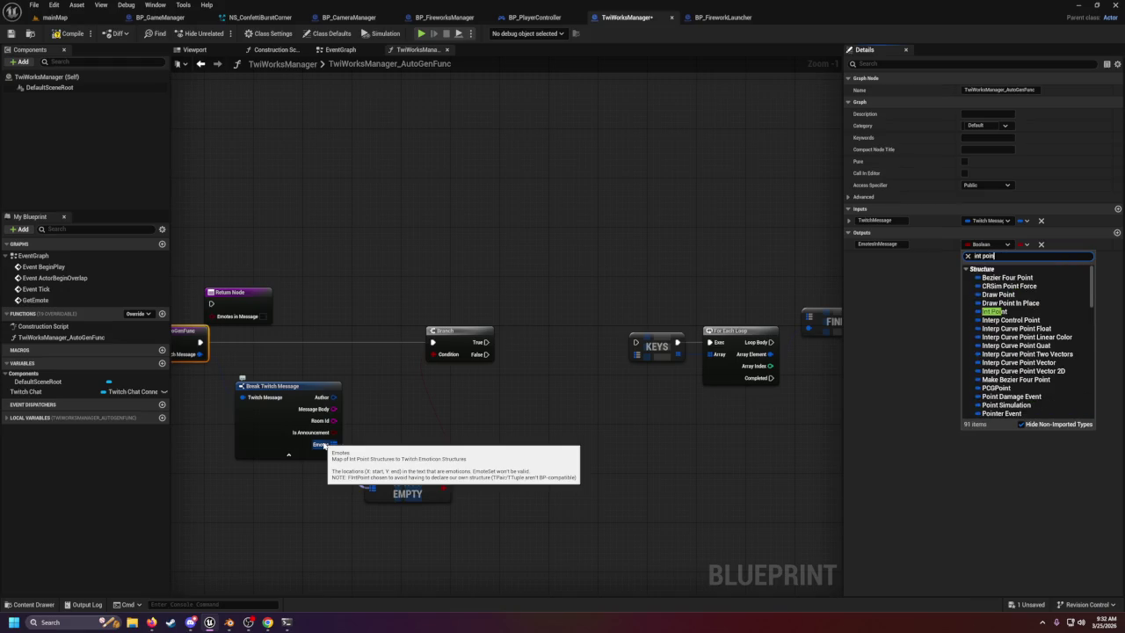
{"action": "type", "text": "ts"}
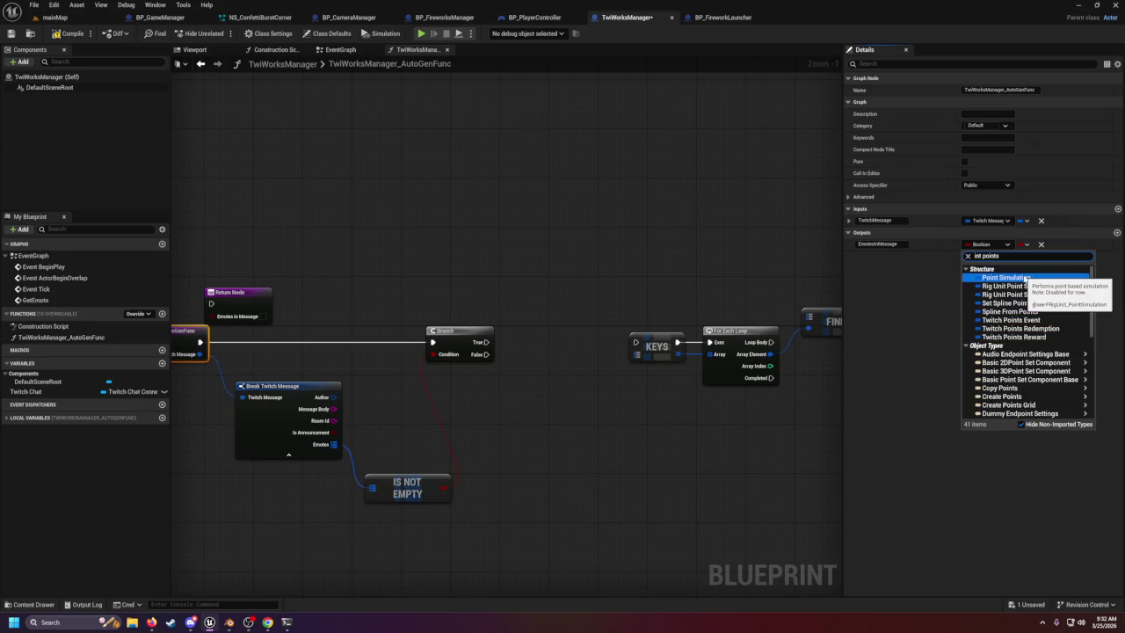
{"action": "key", "text": "BackSpace"}
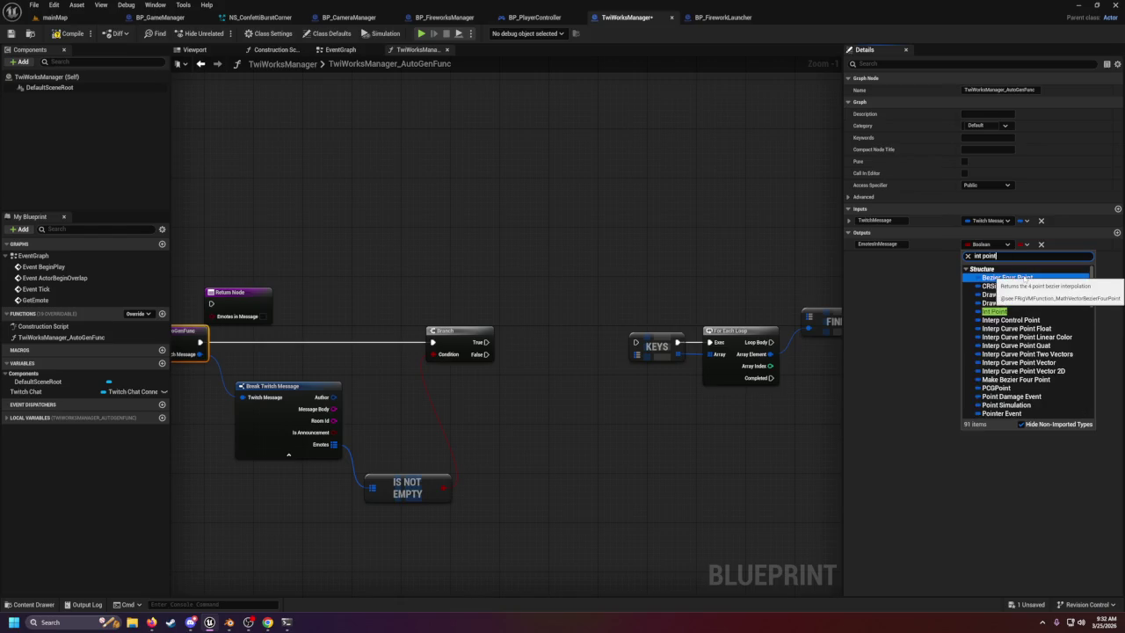
{"action": "left_click", "coordinate": [995, 311]}
{"action": "left_click", "coordinate": [1024, 244]}
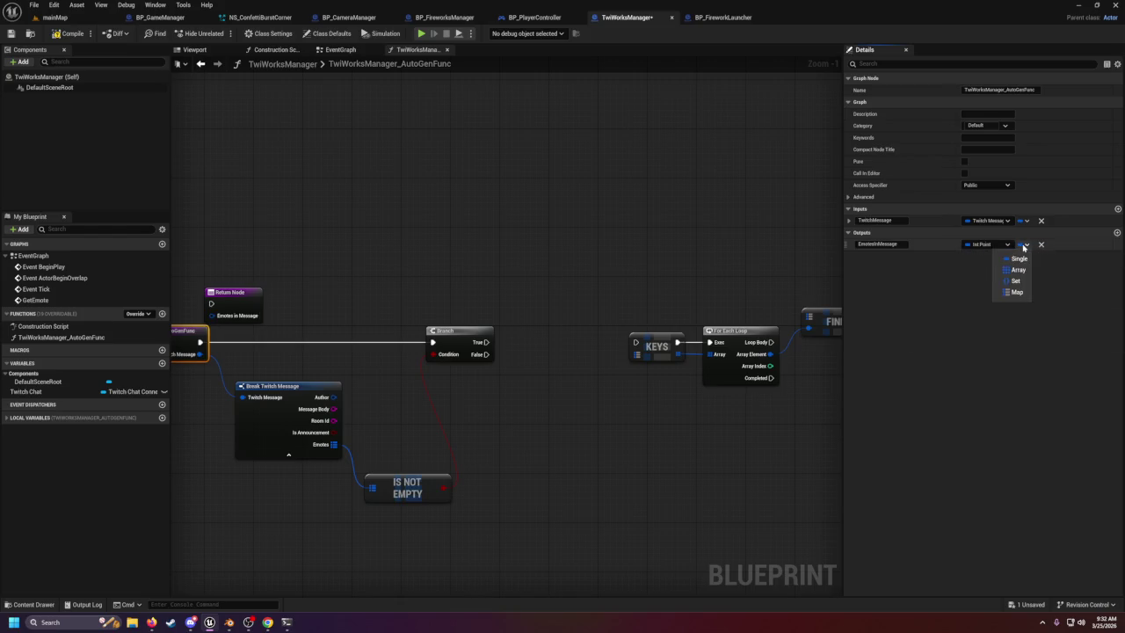
{"action": "left_click", "coordinate": [1017, 292]}
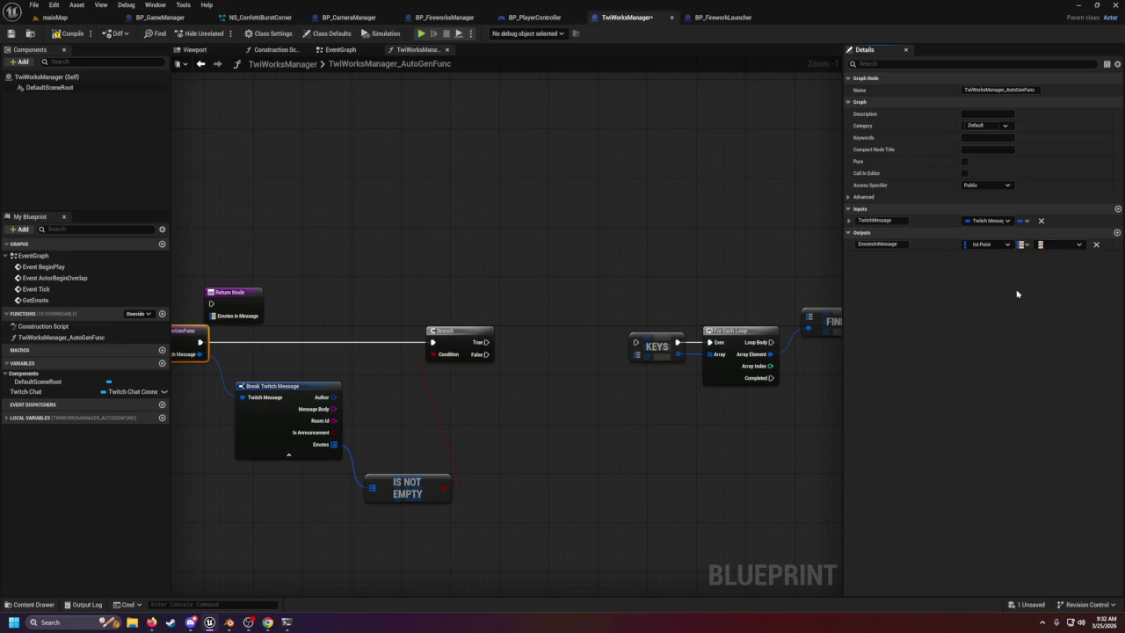
{"action": "left_click", "coordinate": [1060, 245]}
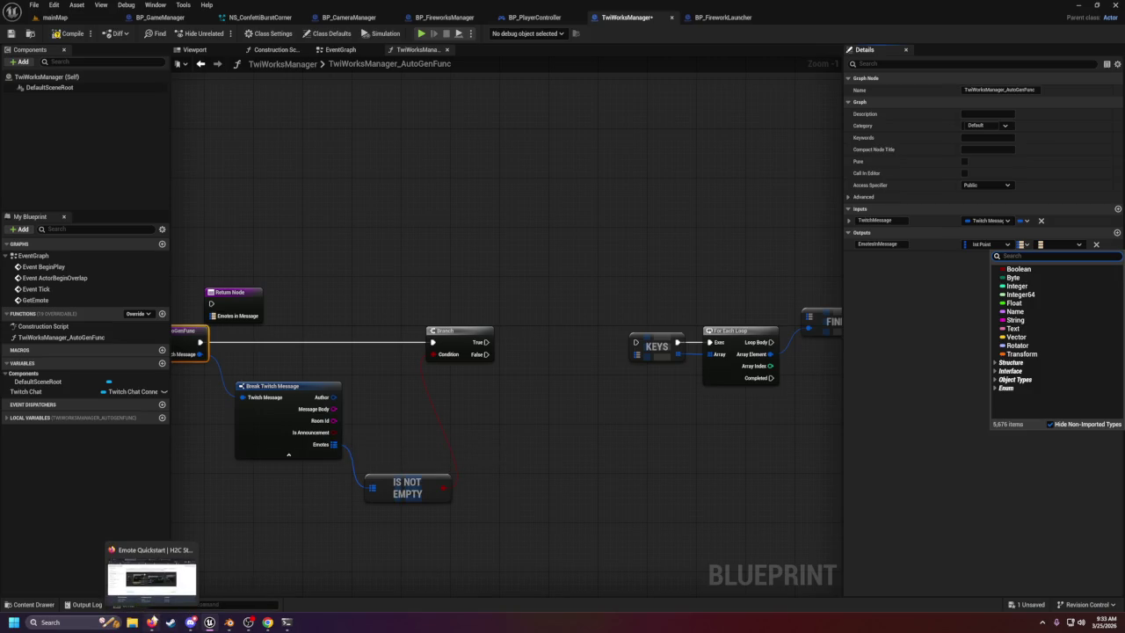
{"action": "left_click", "coordinate": [167, 612]}
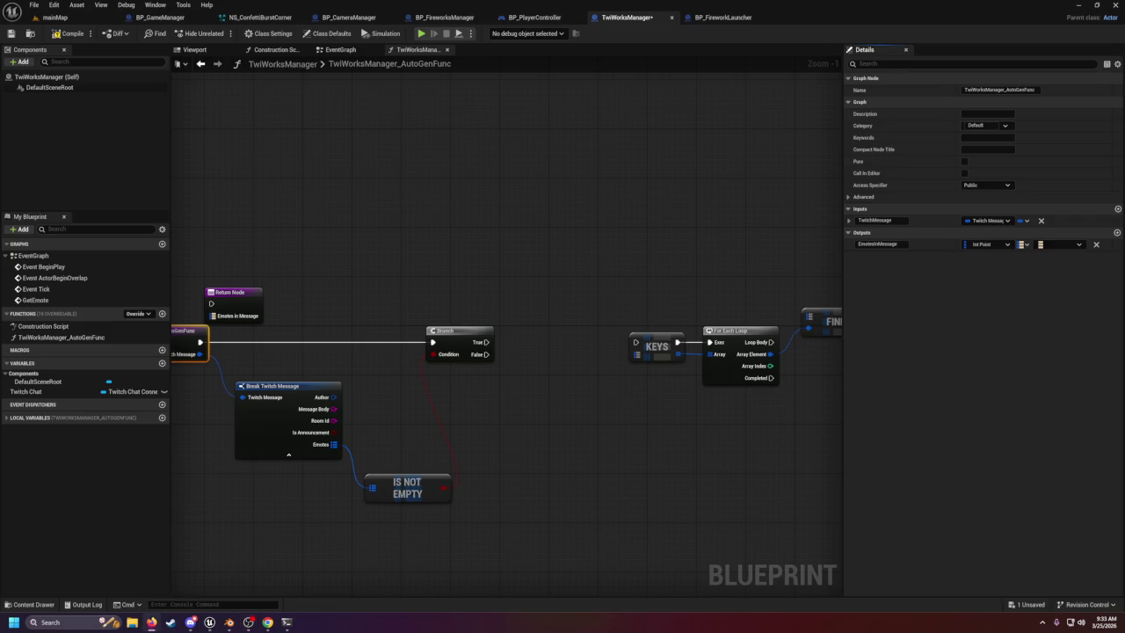
{"action": "left_click", "coordinate": [152, 622]}
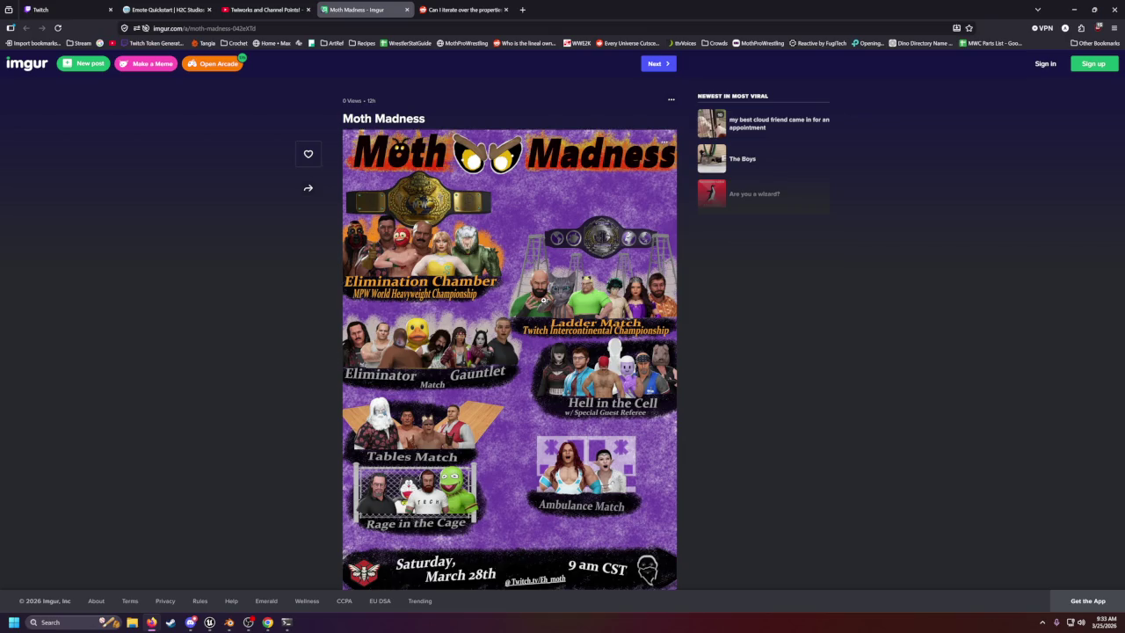
View the Moth Madness poster enlarged and zoomed, then move the browser aside for Blender.
{"action": "left_click", "coordinate": [388, 231]}
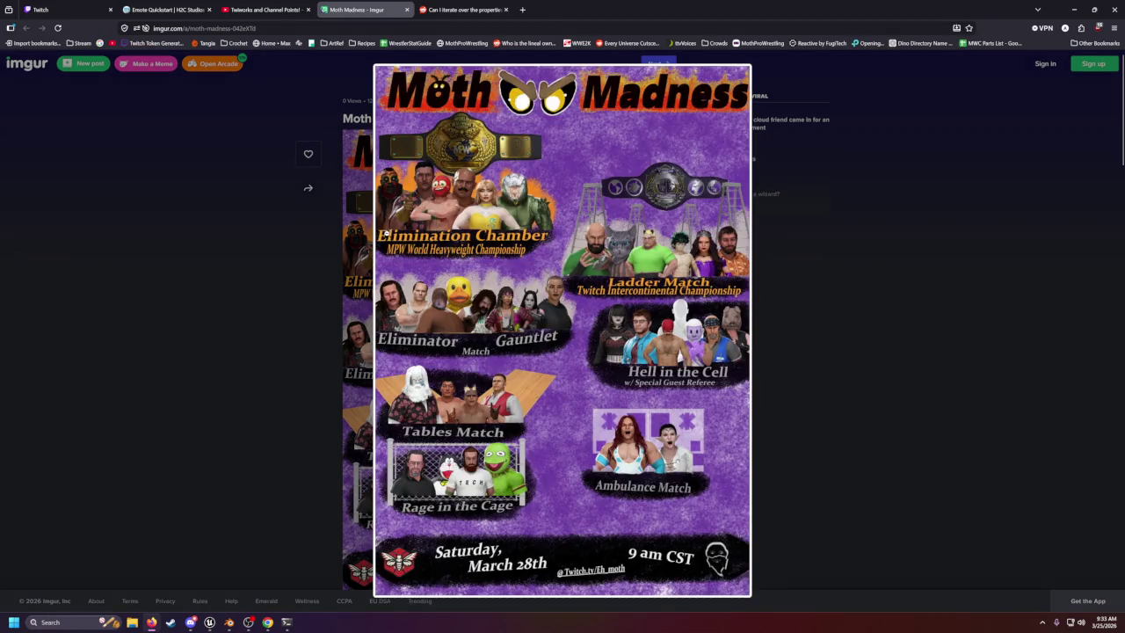
{"action": "left_click", "coordinate": [386, 254]}
{"action": "left_click", "coordinate": [386, 253]}
{"action": "scroll", "coordinate": [427, 216], "scroll_direction": "up", "scroll_amount": 3}
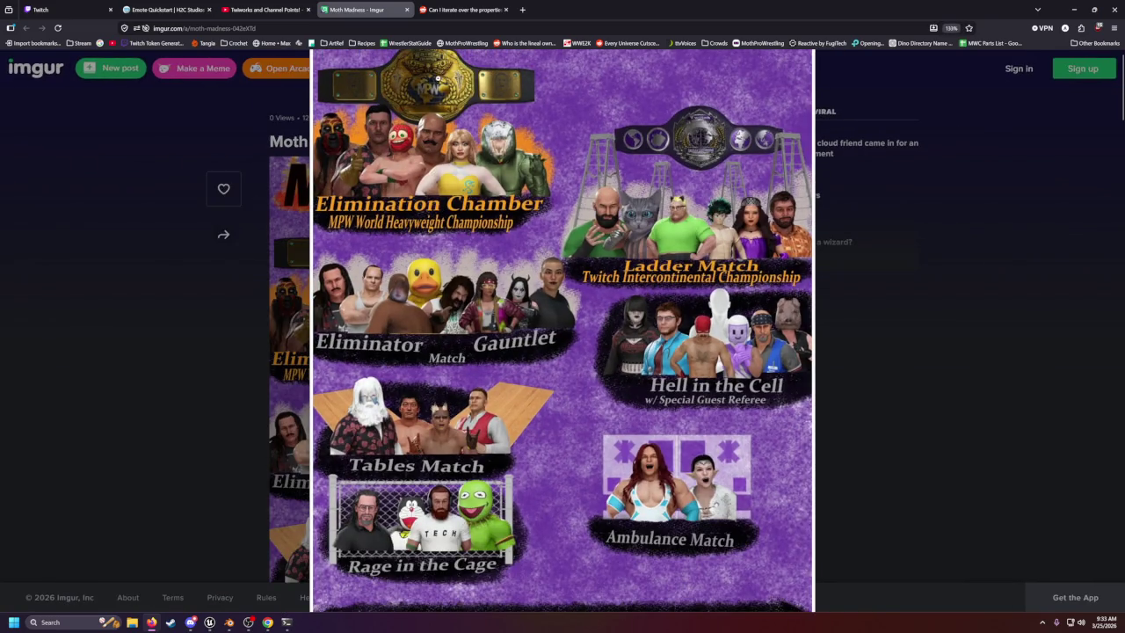
{"action": "mouse_move", "coordinate": [665, 4]}
{"action": "left_mouse_down"}
{"action": "mouse_move", "coordinate": [788, 284]}
{"action": "mouse_move", "coordinate": [1124, 299]}
{"action": "left_mouse_up"}
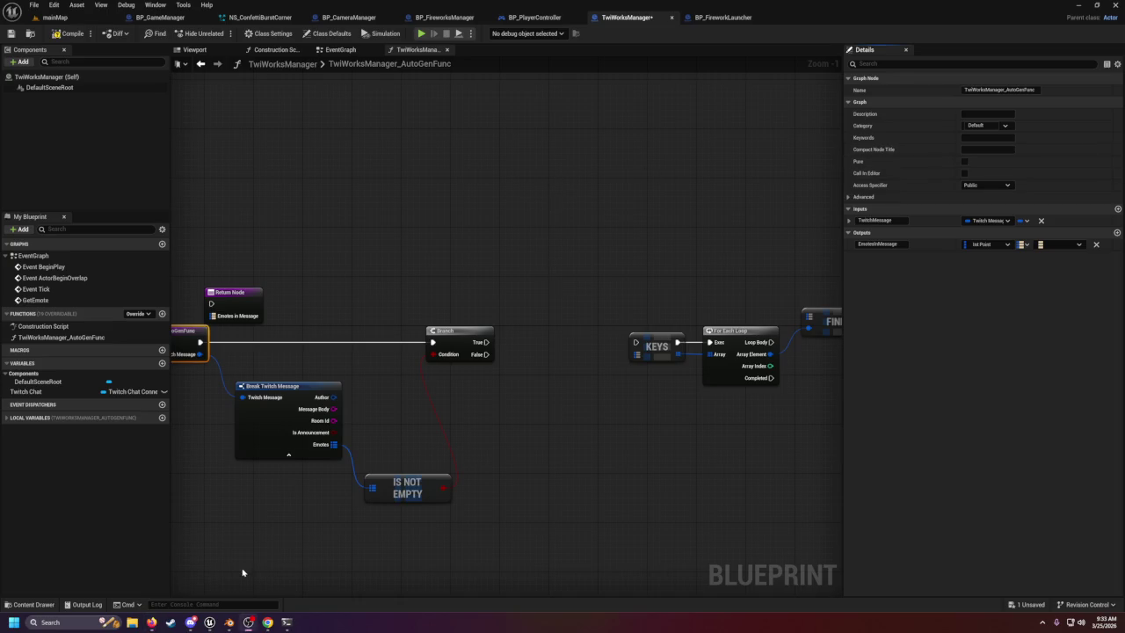
{"action": "left_click", "coordinate": [229, 622]}
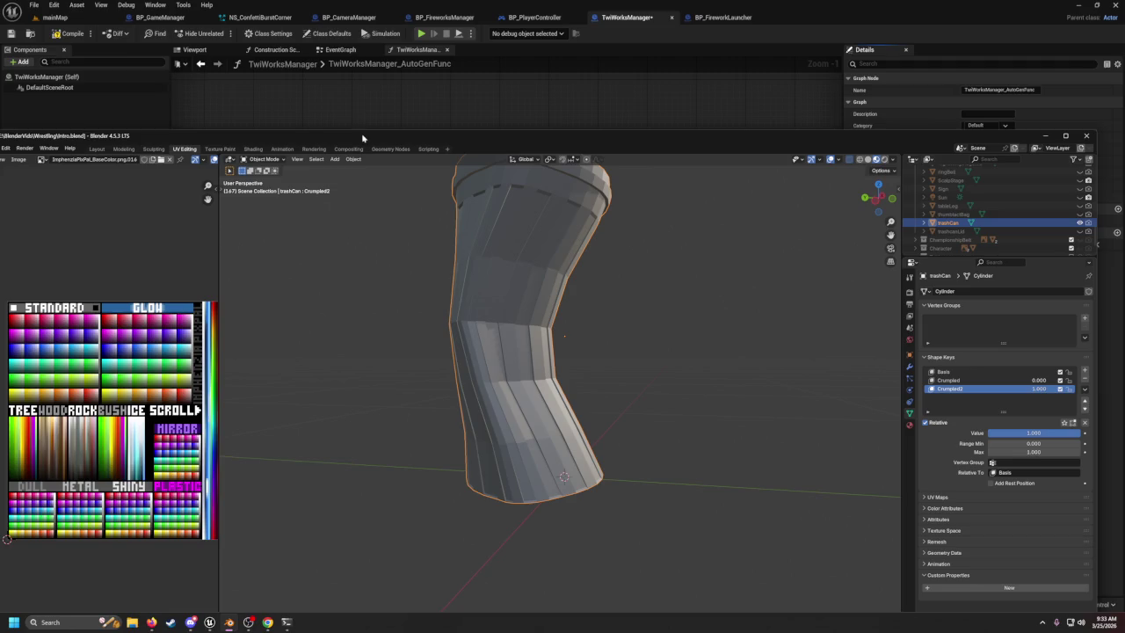
Maximise Blender and open BlenderThings/HorseRace/horseRace.blend via File > Open.
{"action": "double_click", "coordinate": [361, 133]}
{"action": "left_click", "coordinate": [18, 15]}
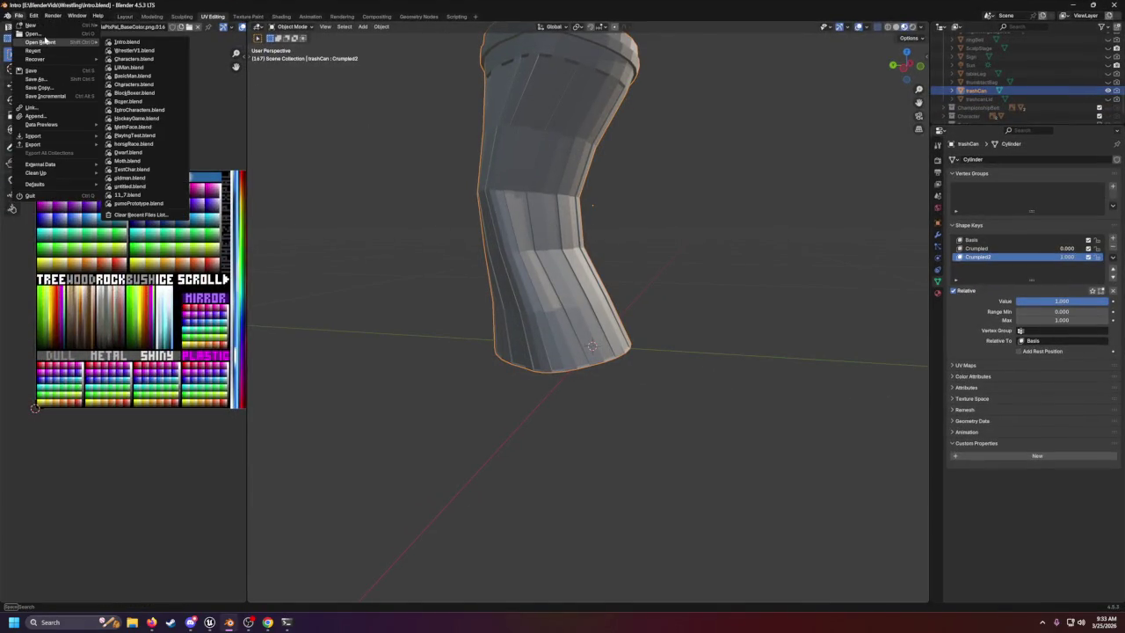
{"action": "left_click", "coordinate": [44, 35]}
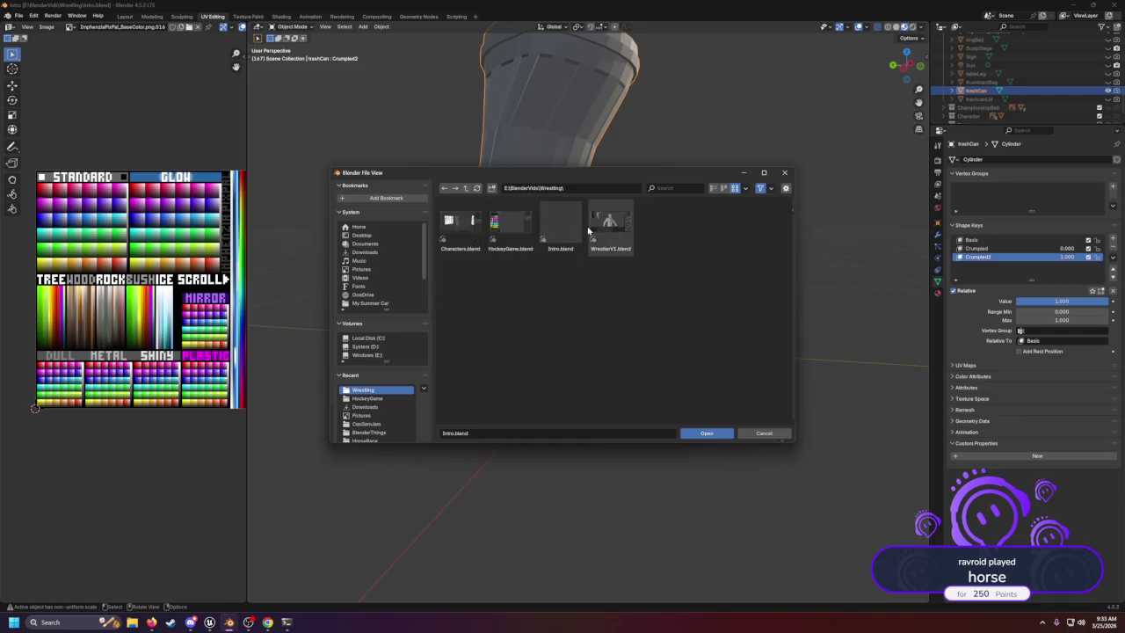
{"action": "left_click", "coordinate": [467, 188]}
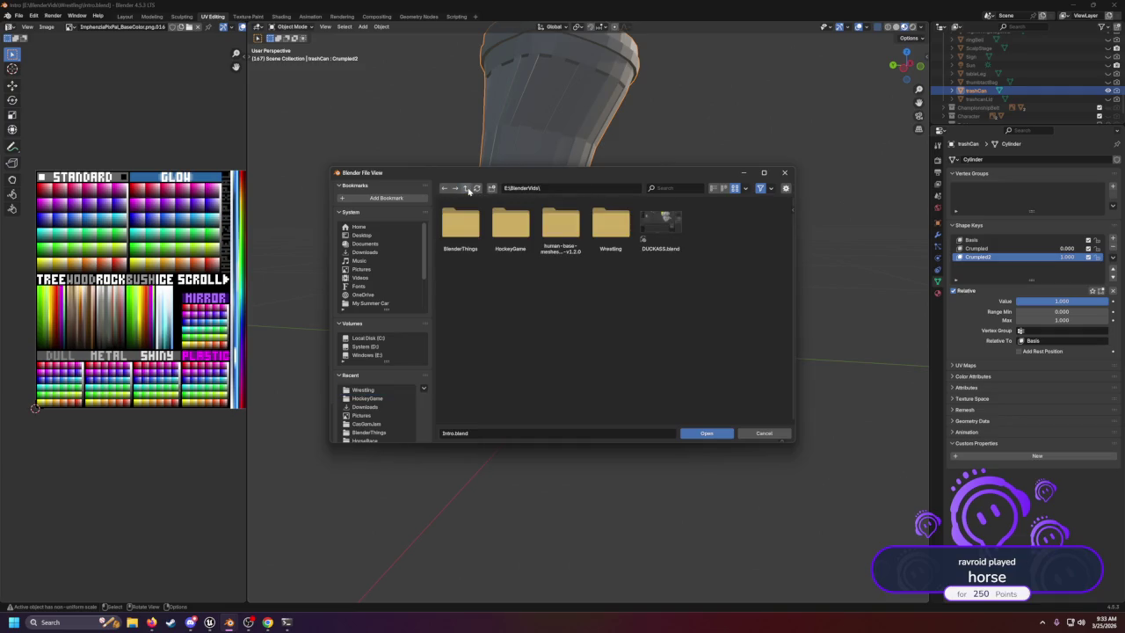
{"action": "double_click", "coordinate": [463, 225]}
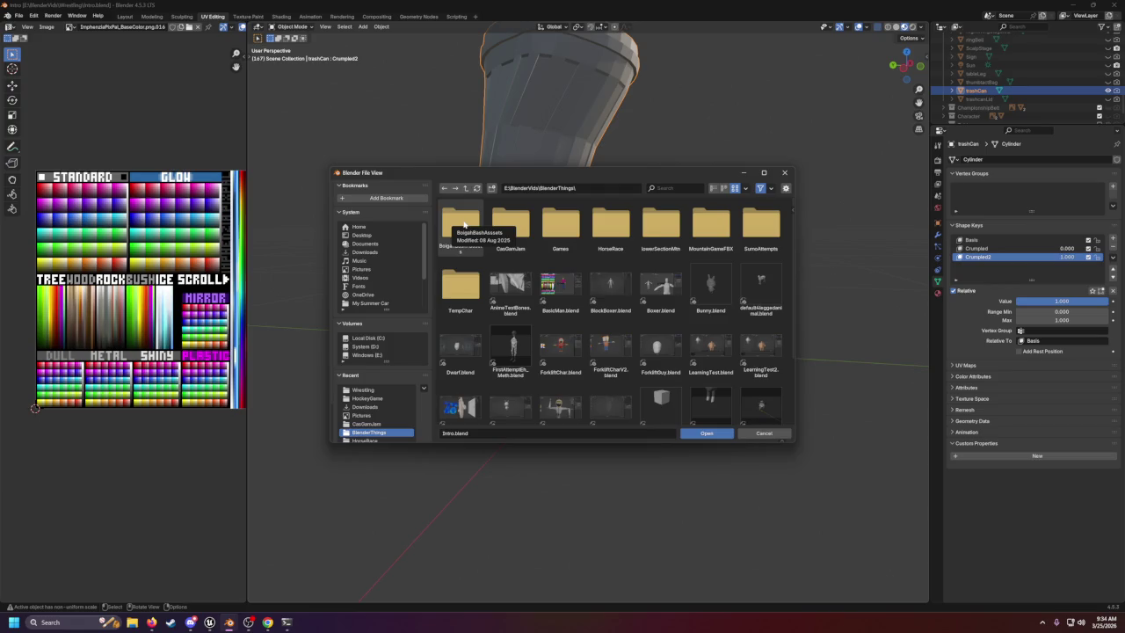
{"action": "scroll", "coordinate": [611, 261], "scroll_direction": "down", "scroll_amount": 1}
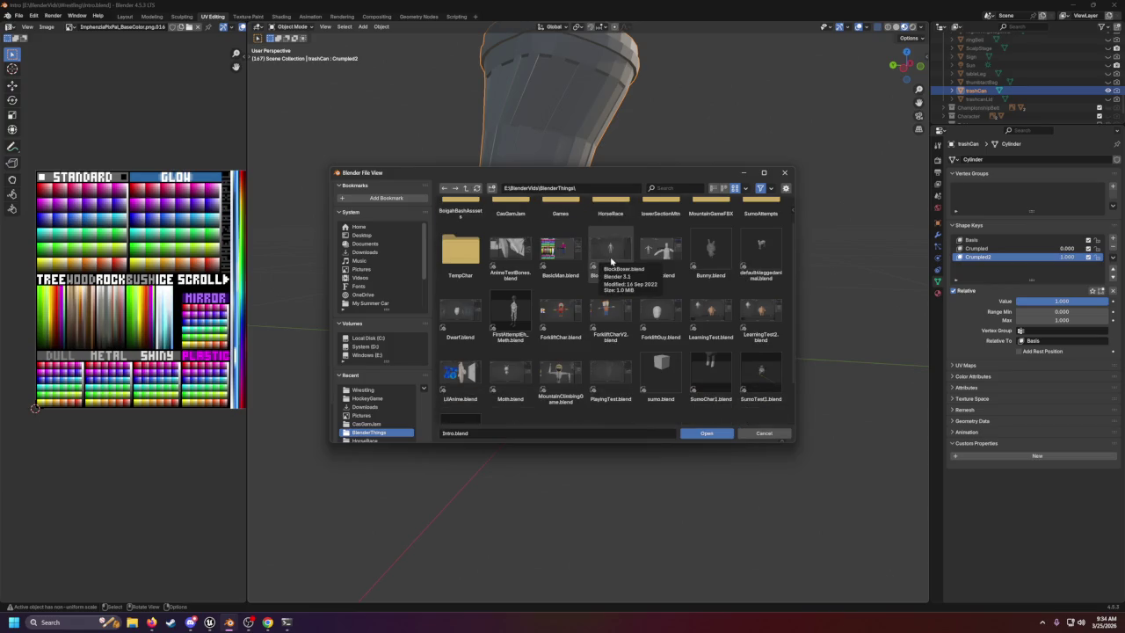
{"action": "scroll", "coordinate": [611, 261], "scroll_direction": "up", "scroll_amount": 1}
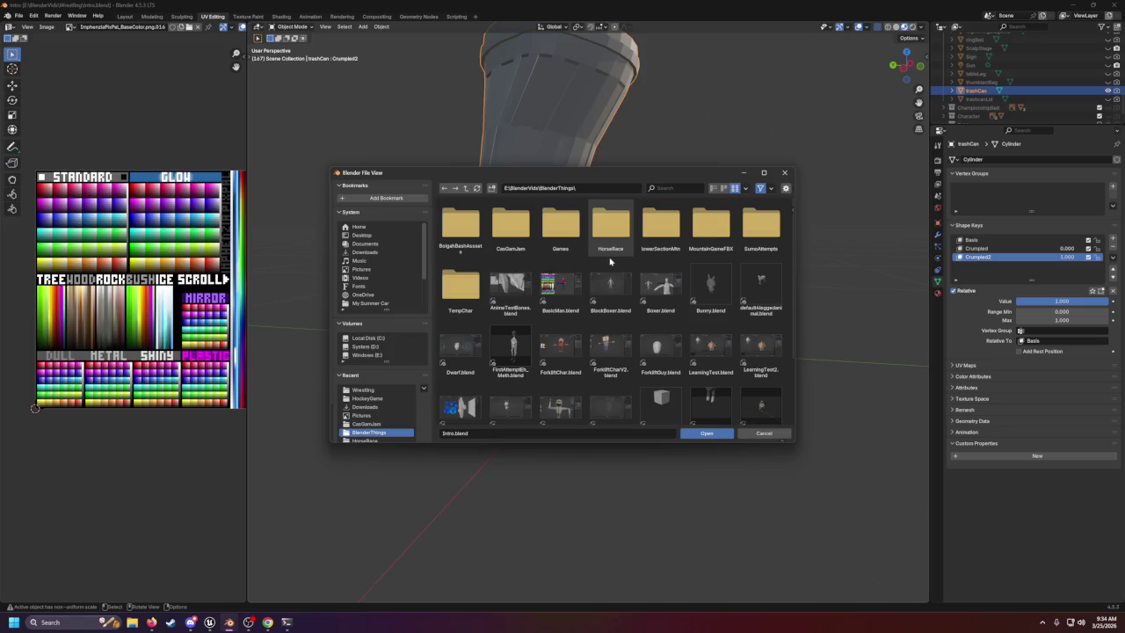
{"action": "double_click", "coordinate": [609, 236]}
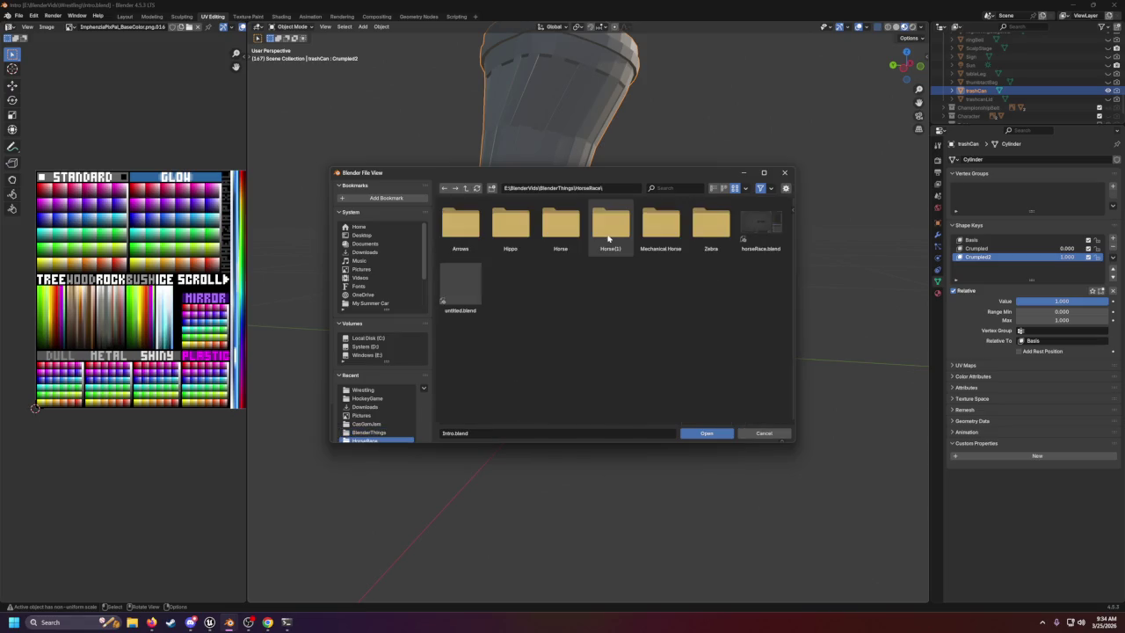
{"action": "double_click", "coordinate": [755, 231]}
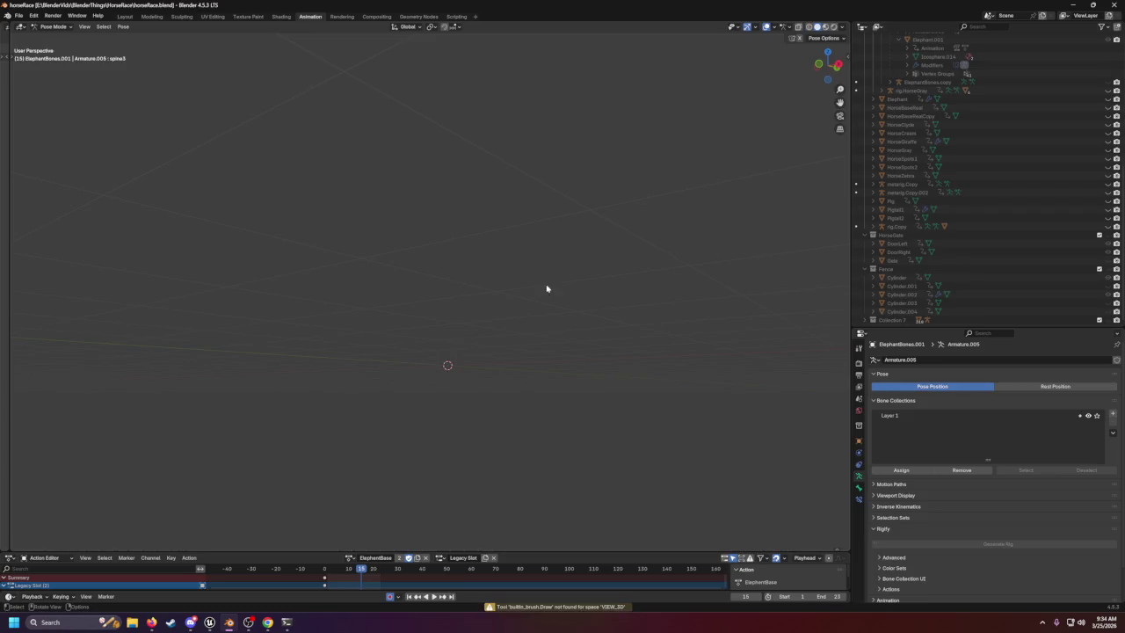
{"action": "mouse_move", "coordinate": [546, 288]}
{"action": "left_mouse_down"}
{"action": "mouse_move", "coordinate": [479, 372]}
{"action": "mouse_move", "coordinate": [461, 347]}
{"action": "left_mouse_up"}
{"action": "scroll", "coordinate": [994, 201], "scroll_direction": "up", "scroll_amount": 10}
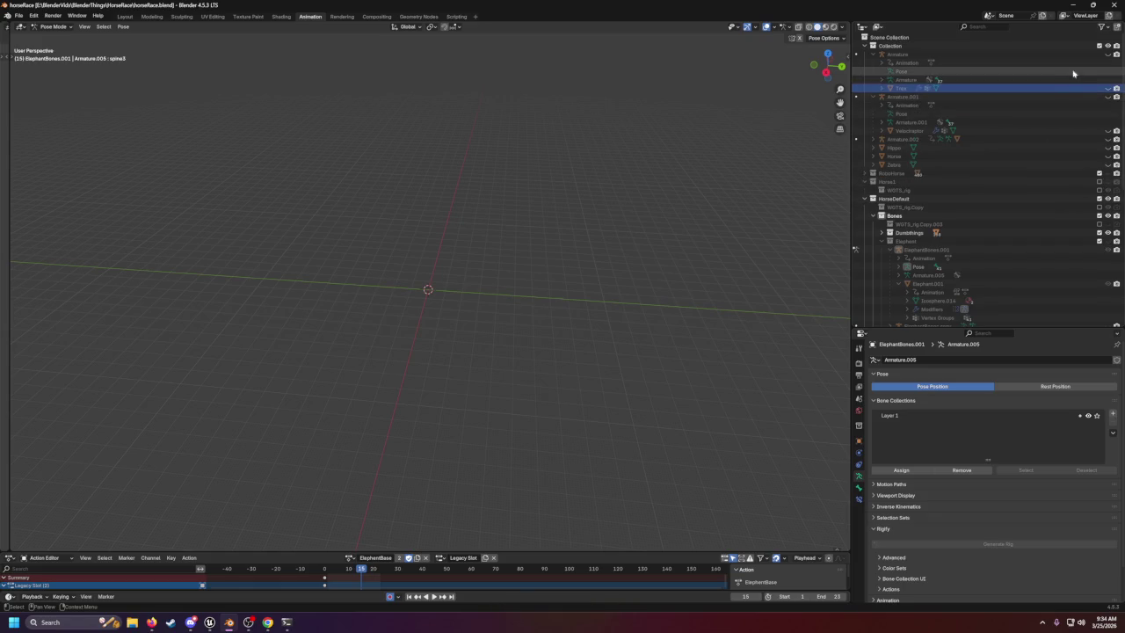
{"action": "left_click", "coordinate": [1108, 55]}
{"action": "left_click", "coordinate": [1108, 54]}
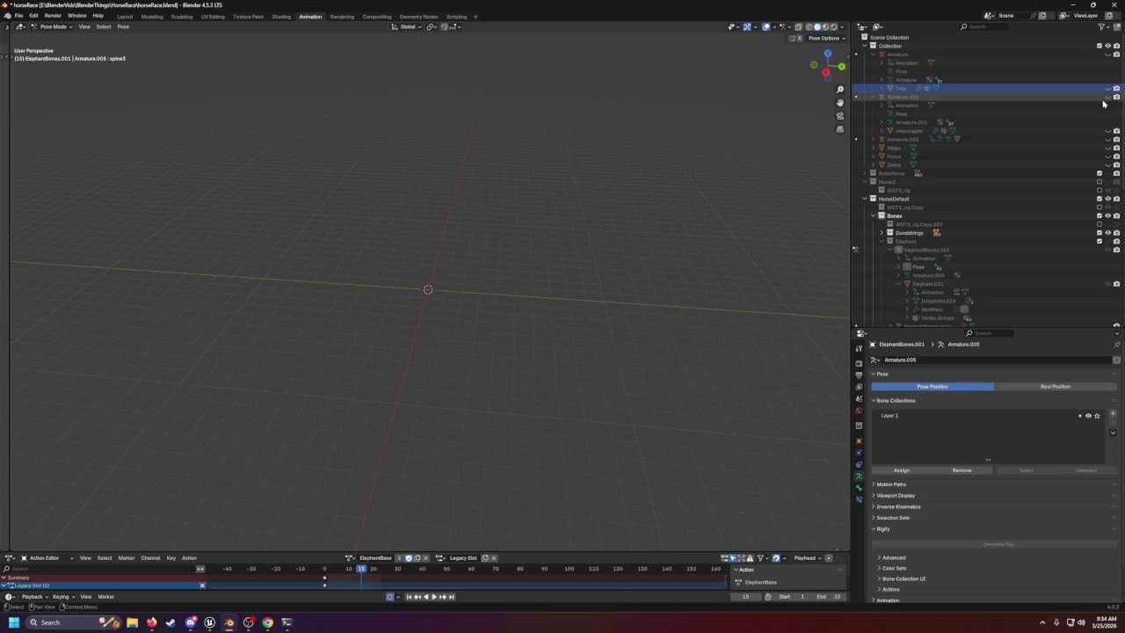
{"action": "left_click", "coordinate": [1108, 89]}
{"action": "scroll", "coordinate": [550, 272], "scroll_direction": "up", "scroll_amount": 5}
{"action": "mouse_move", "coordinate": [551, 272]}
{"action": "left_mouse_down"}
{"action": "mouse_move", "coordinate": [678, 247]}
{"action": "mouse_move", "coordinate": [613, 251]}
{"action": "mouse_move", "coordinate": [616, 261]}
{"action": "mouse_move", "coordinate": [683, 261]}
{"action": "mouse_move", "coordinate": [563, 266]}
{"action": "left_mouse_up"}
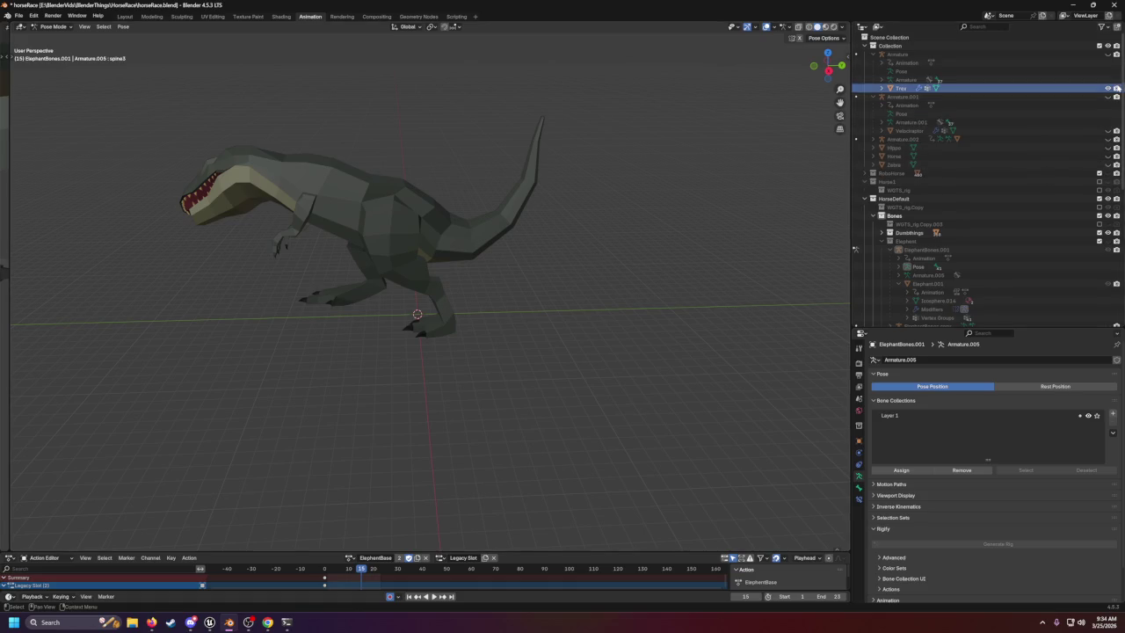
{"action": "left_click", "coordinate": [1108, 46]}
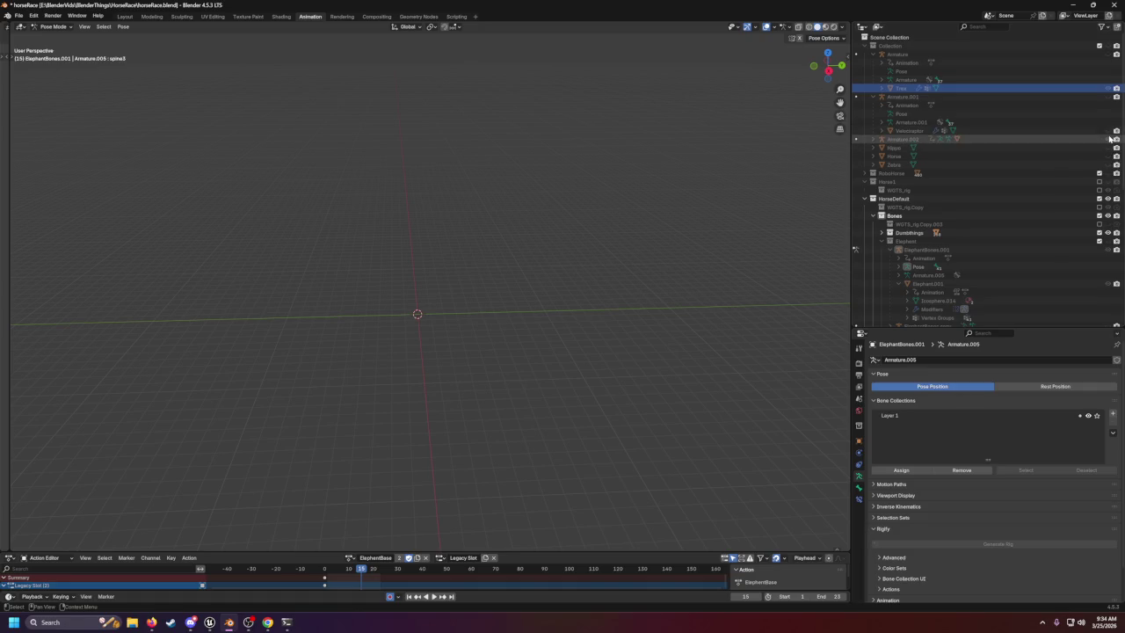
{"action": "left_click", "coordinate": [1108, 54]}
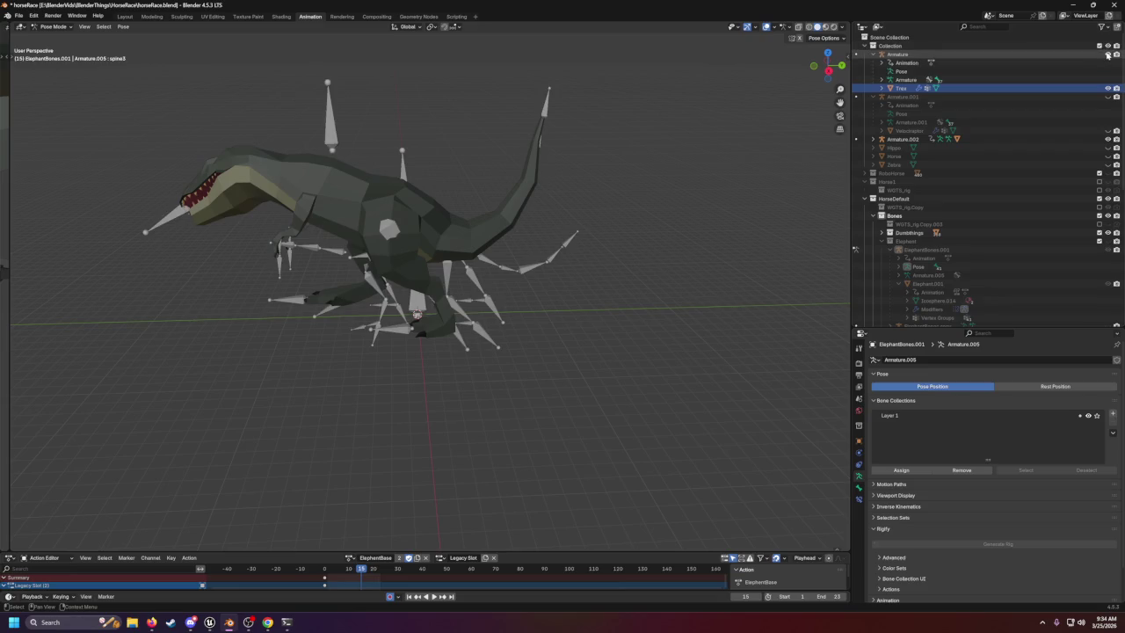
{"action": "left_click", "coordinate": [1108, 54]}
{"action": "left_click", "coordinate": [1108, 88]}
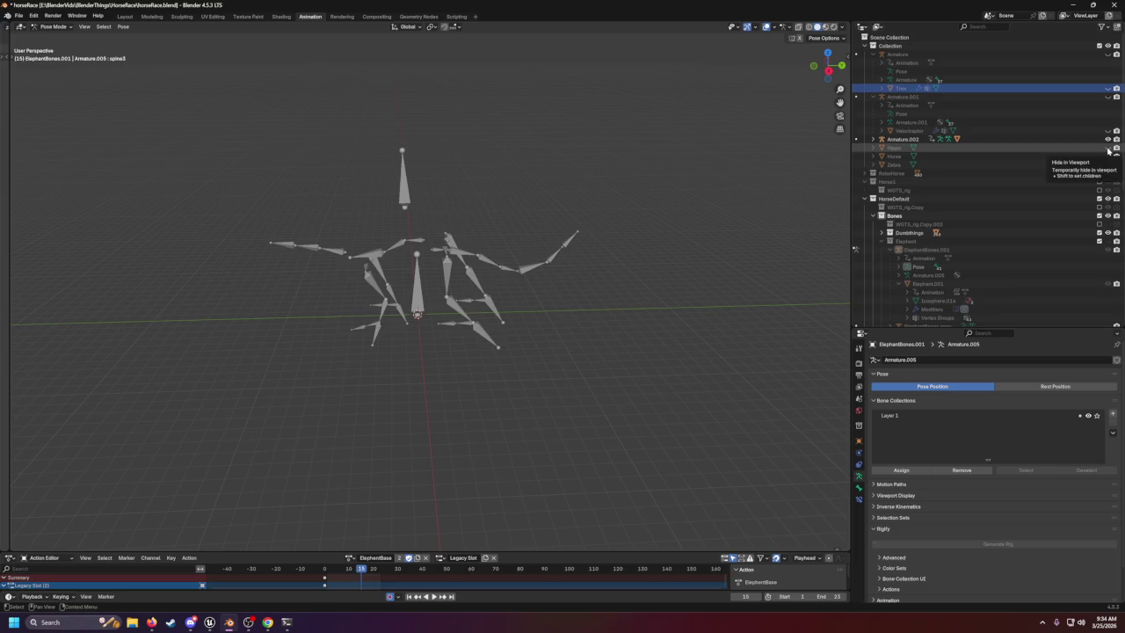
{"action": "left_click", "coordinate": [1108, 148]}
{"action": "left_click", "coordinate": [1108, 139]}
{"action": "left_click_drag", "start_coordinate": [597, 234], "coordinate": [781, 219]}
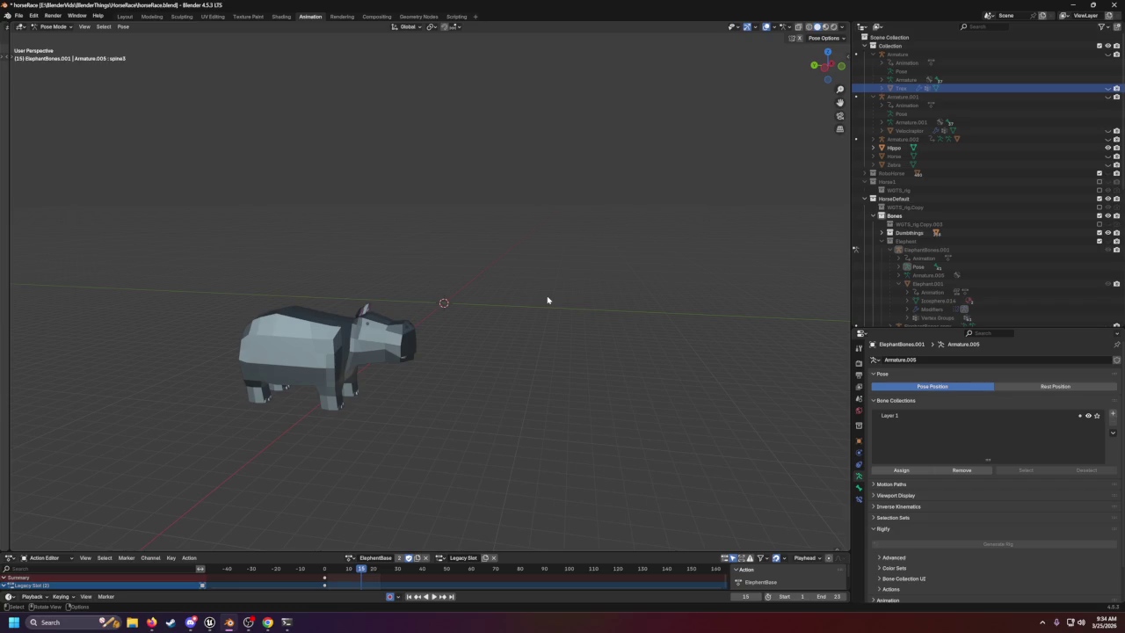
{"action": "mouse_move", "coordinate": [537, 301]}
{"action": "left_mouse_down"}
{"action": "mouse_move", "coordinate": [621, 264]}
{"action": "mouse_move", "coordinate": [1058, 163]}
{"action": "mouse_move", "coordinate": [603, 223]}
{"action": "mouse_move", "coordinate": [693, 243]}
{"action": "mouse_move", "coordinate": [765, 217]}
{"action": "left_mouse_up"}
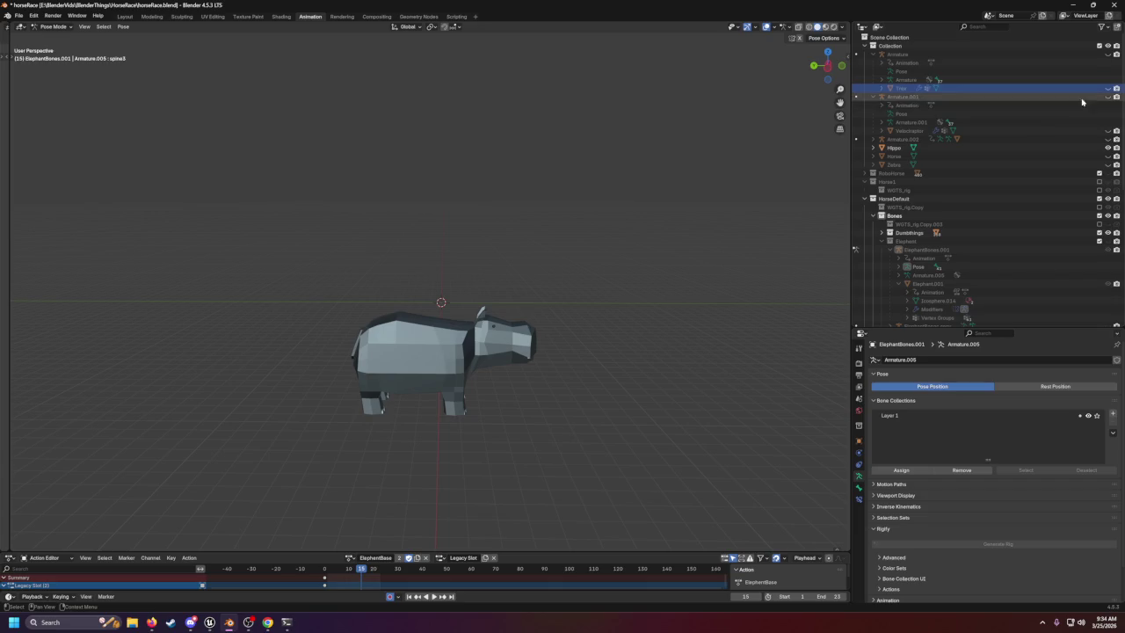
{"action": "left_click", "coordinate": [1107, 46]}
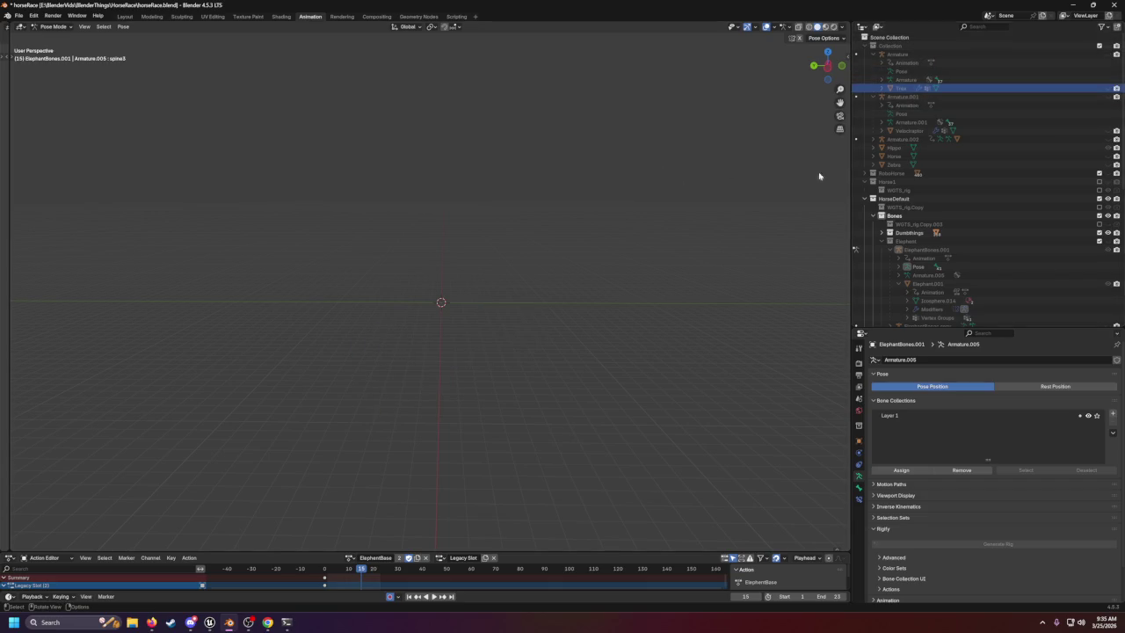
{"action": "left_click", "coordinate": [1107, 46]}
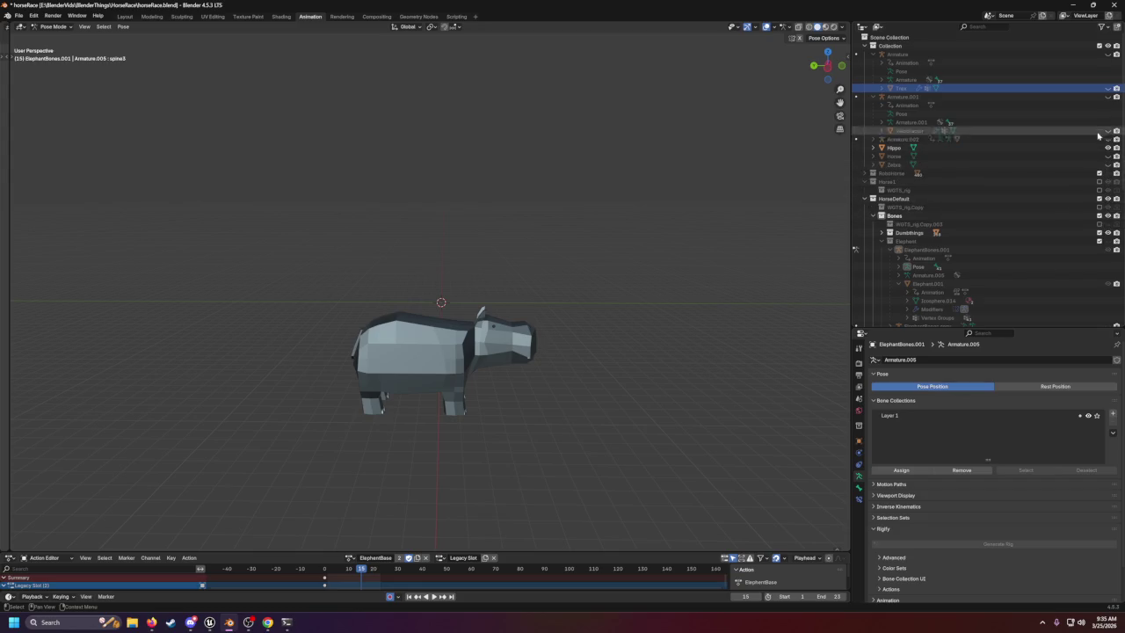
{"action": "left_click", "coordinate": [1108, 148]}
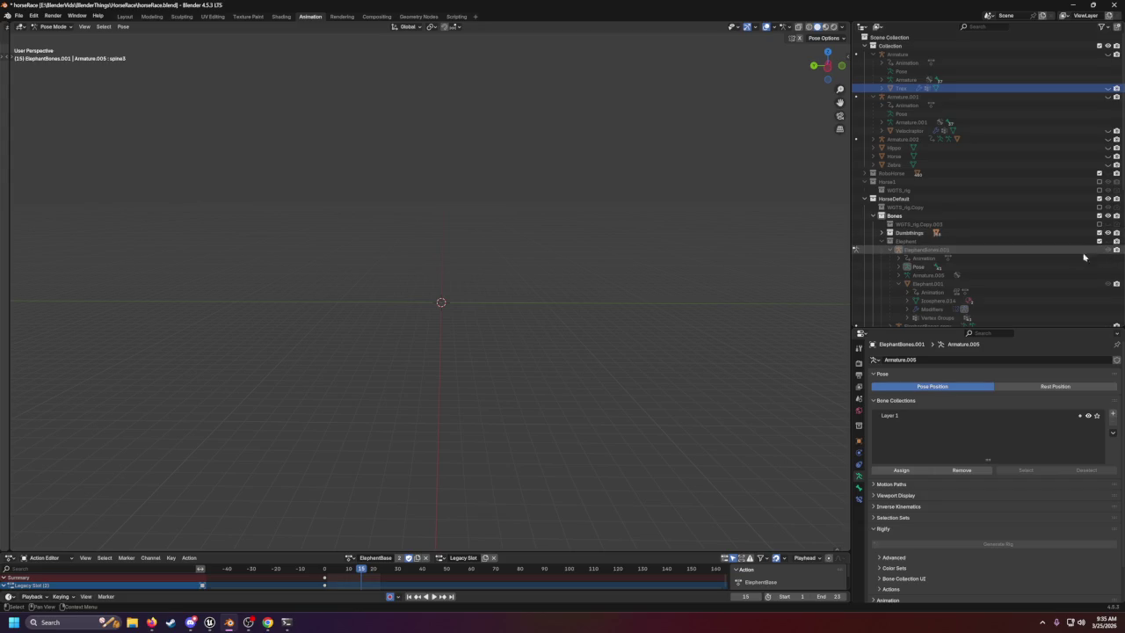
{"action": "scroll", "coordinate": [1058, 284], "scroll_direction": "down", "scroll_amount": 5}
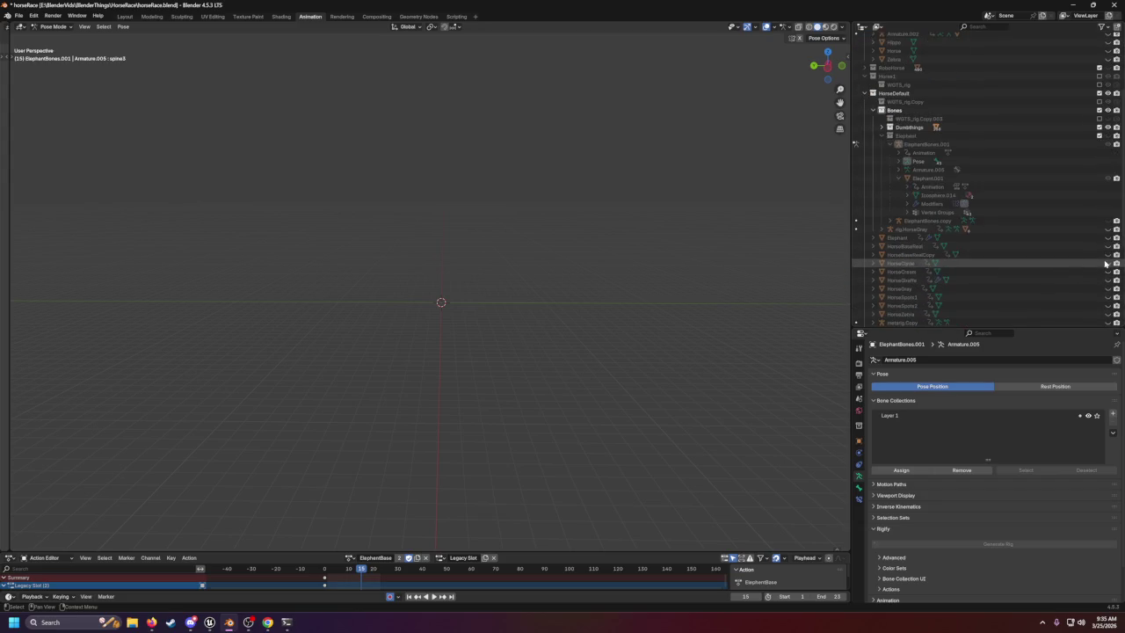
{"action": "left_click", "coordinate": [1108, 263]}
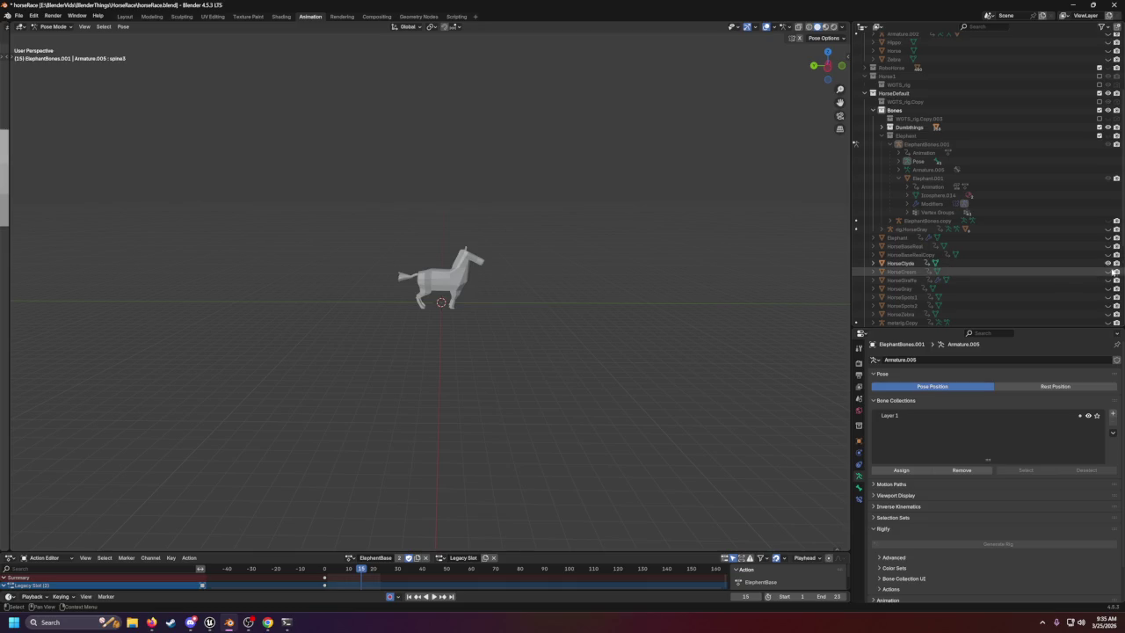
{"action": "left_click", "coordinate": [1108, 272], "text": "ctrl"}
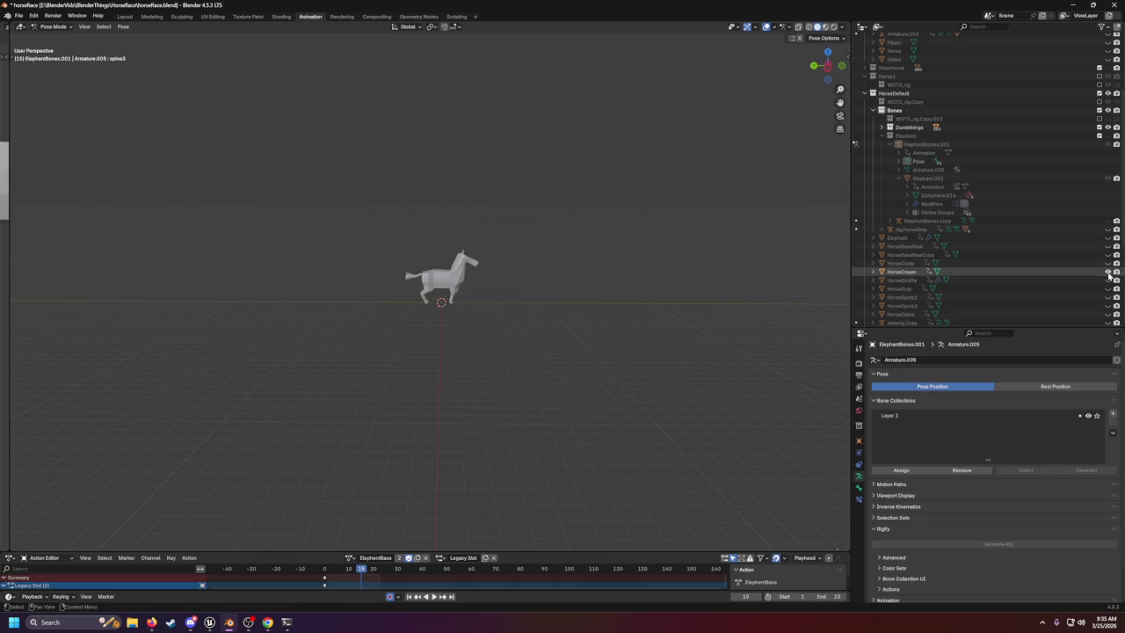
{"action": "left_click", "coordinate": [1108, 279], "text": "ctrl"}
{"action": "mouse_move", "coordinate": [737, 245]}
{"action": "left_mouse_down"}
{"action": "mouse_move", "coordinate": [836, 266]}
{"action": "mouse_move", "coordinate": [90, 251]}
{"action": "left_mouse_up"}
{"action": "scroll", "coordinate": [212, 251], "scroll_direction": "up", "scroll_amount": 3}
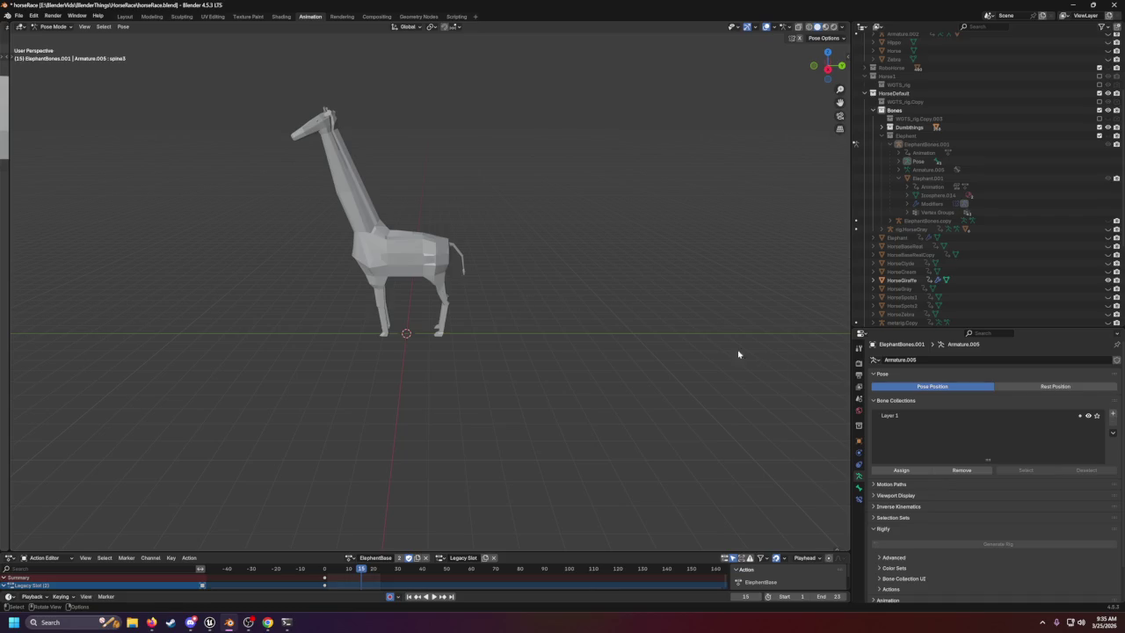
{"action": "left_click", "coordinate": [1108, 305], "text": "ctrl"}
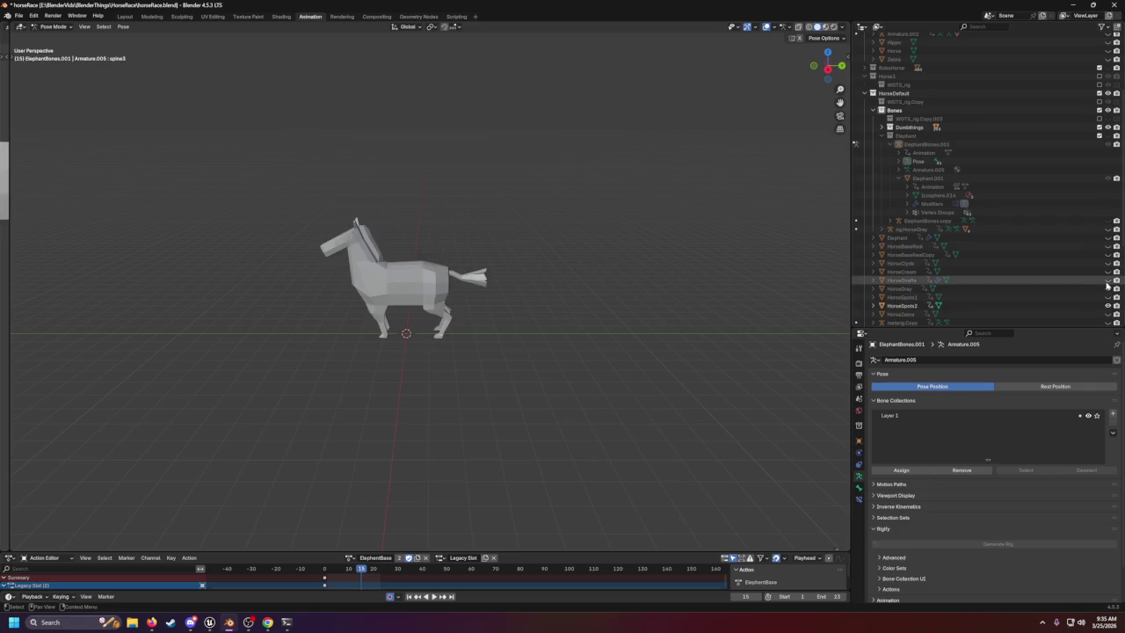
{"action": "left_click", "coordinate": [1107, 297], "text": "ctrl"}
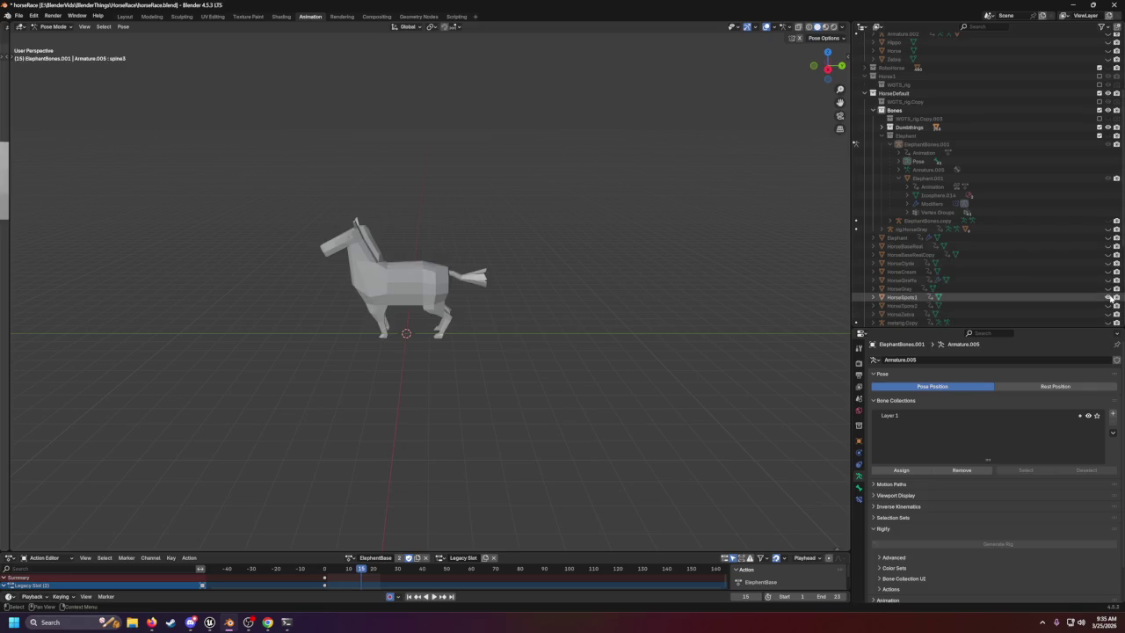
{"action": "left_click", "coordinate": [1107, 297]}
{"action": "left_click", "coordinate": [1108, 288]}
{"action": "left_click", "coordinate": [1108, 288]}
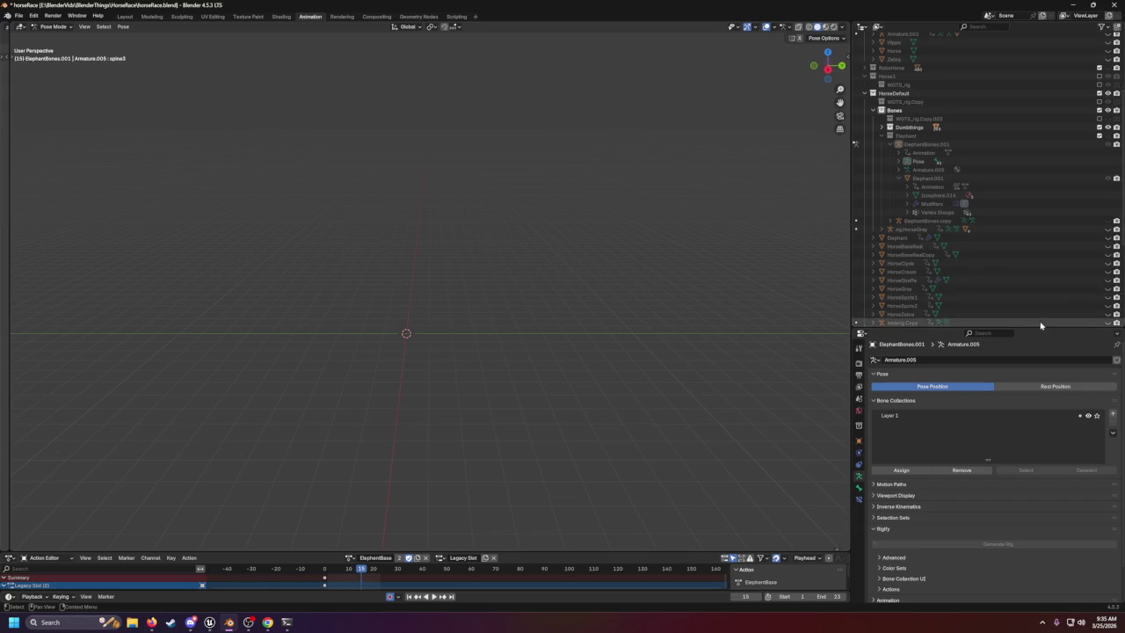
{"action": "scroll", "coordinate": [967, 290], "scroll_direction": "down", "scroll_amount": 2}
{"action": "left_click", "coordinate": [1107, 305]}
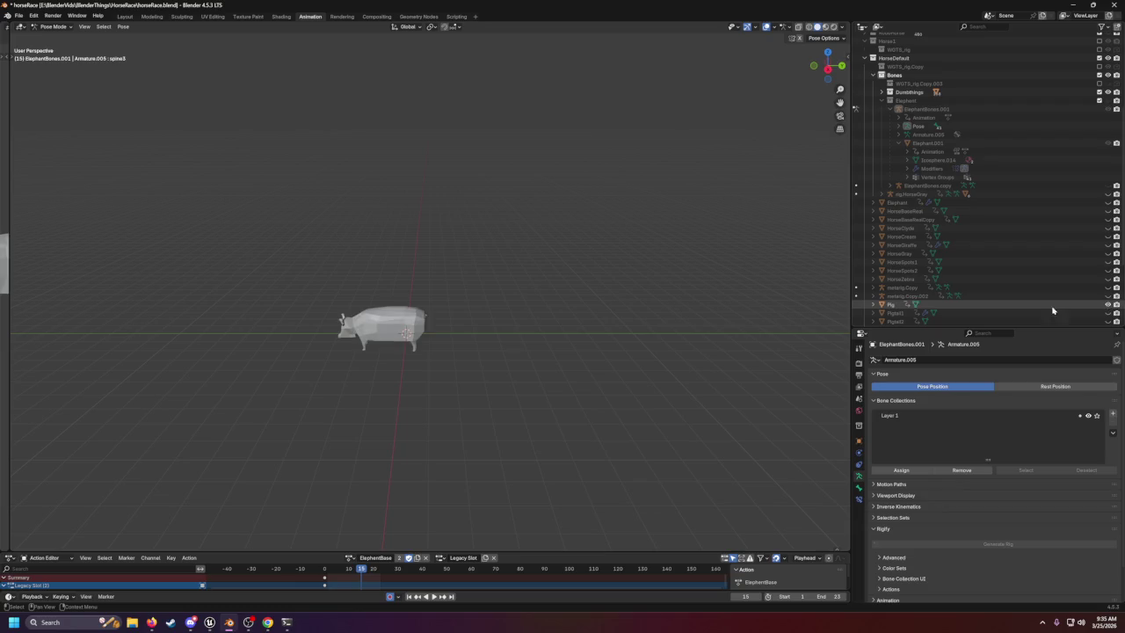
{"action": "left_click_drag", "start_coordinate": [710, 352], "coordinate": [759, 343]}
{"action": "scroll", "coordinate": [761, 345], "scroll_direction": "up", "scroll_amount": 8}
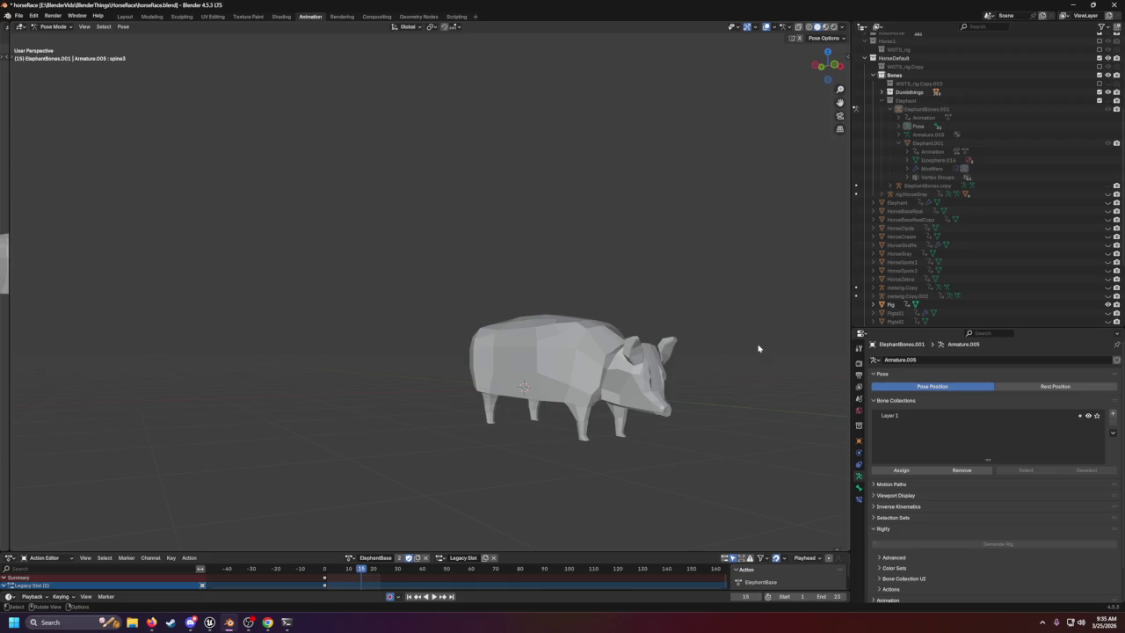
{"action": "left_click", "coordinate": [1108, 304]}
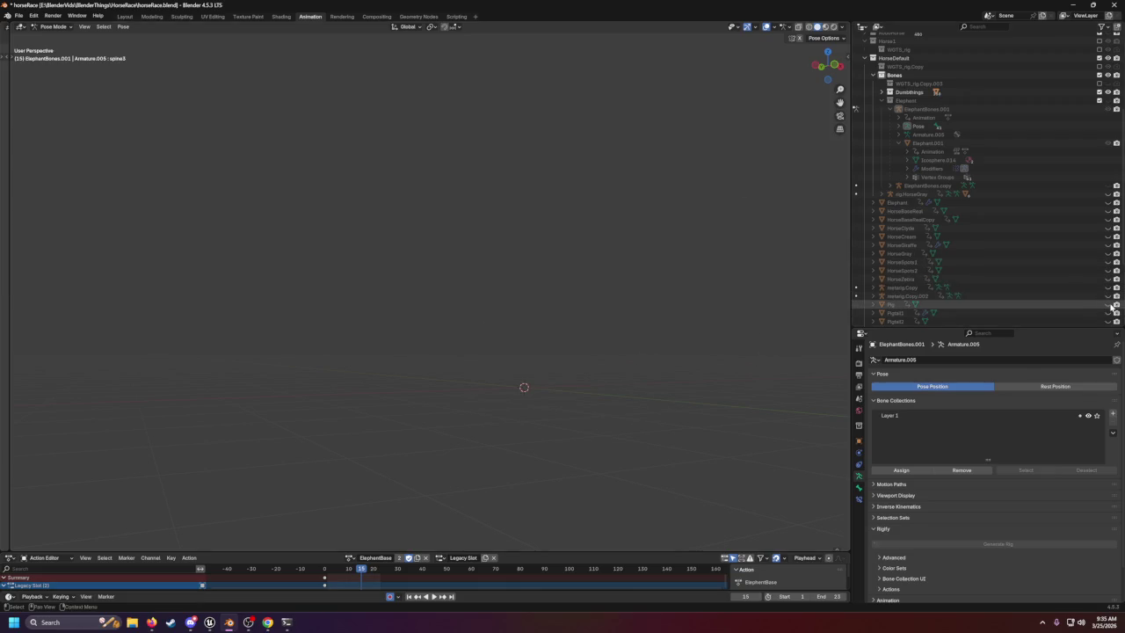
{"action": "scroll", "coordinate": [1068, 309], "scroll_direction": "down", "scroll_amount": 3}
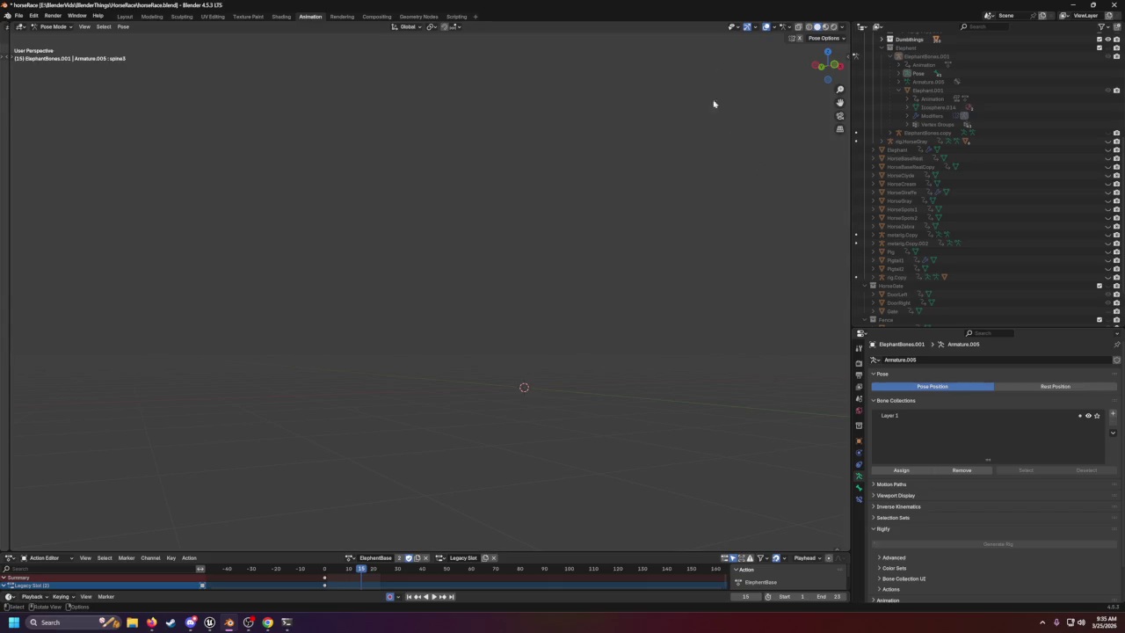
{"action": "key", "text": "alt+Tab"}
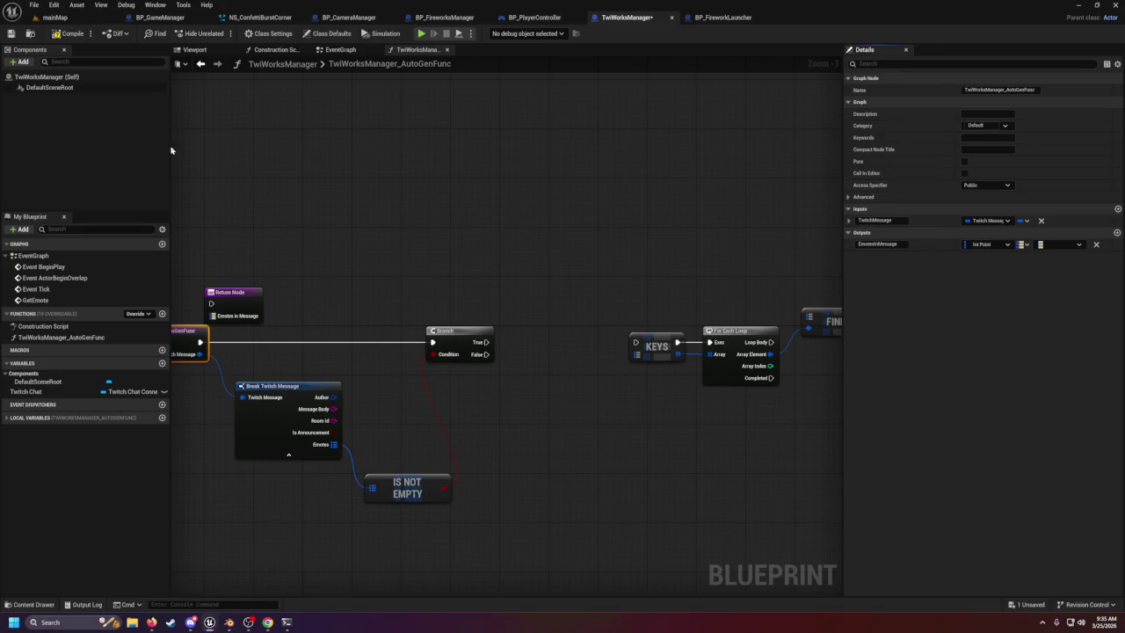
Compile the blueprint and make the EmotesInMessage output an object reference type.
{"action": "left_click", "coordinate": [67, 33]}
{"action": "scroll", "coordinate": [410, 244], "scroll_direction": "down", "scroll_amount": 1}
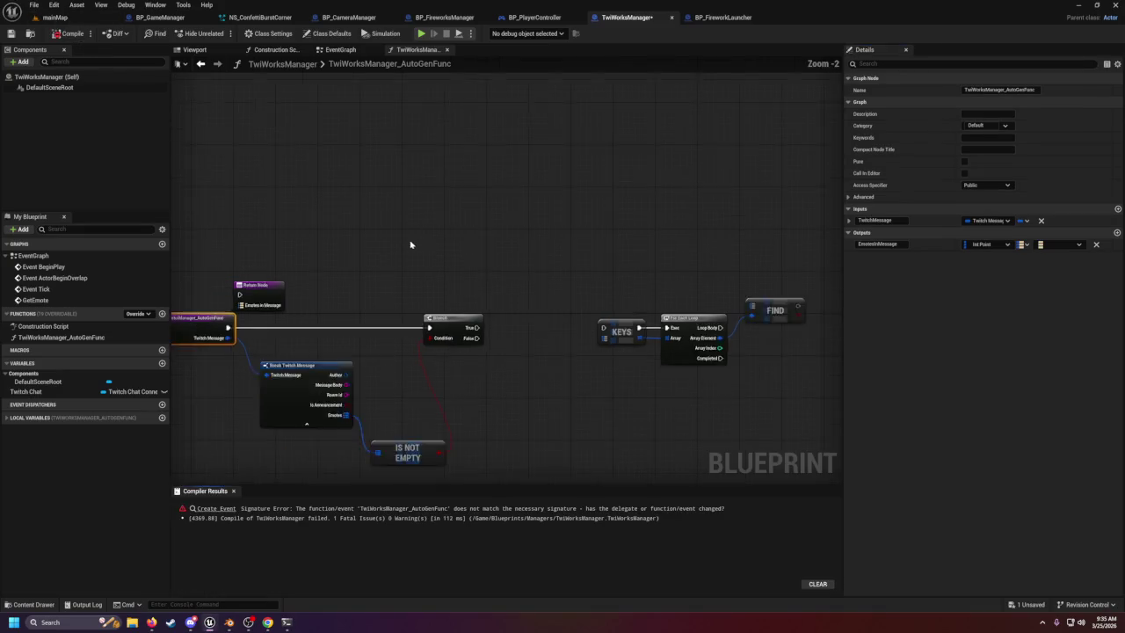
{"action": "scroll", "coordinate": [409, 245], "scroll_direction": "down", "scroll_amount": 2}
{"action": "scroll", "coordinate": [405, 254], "scroll_direction": "up", "scroll_amount": 2}
{"action": "mouse_move", "coordinate": [387, 262]}
{"action": "left_mouse_down"}
{"action": "mouse_move", "coordinate": [482, 234]}
{"action": "mouse_move", "coordinate": [472, 226]}
{"action": "left_mouse_up"}
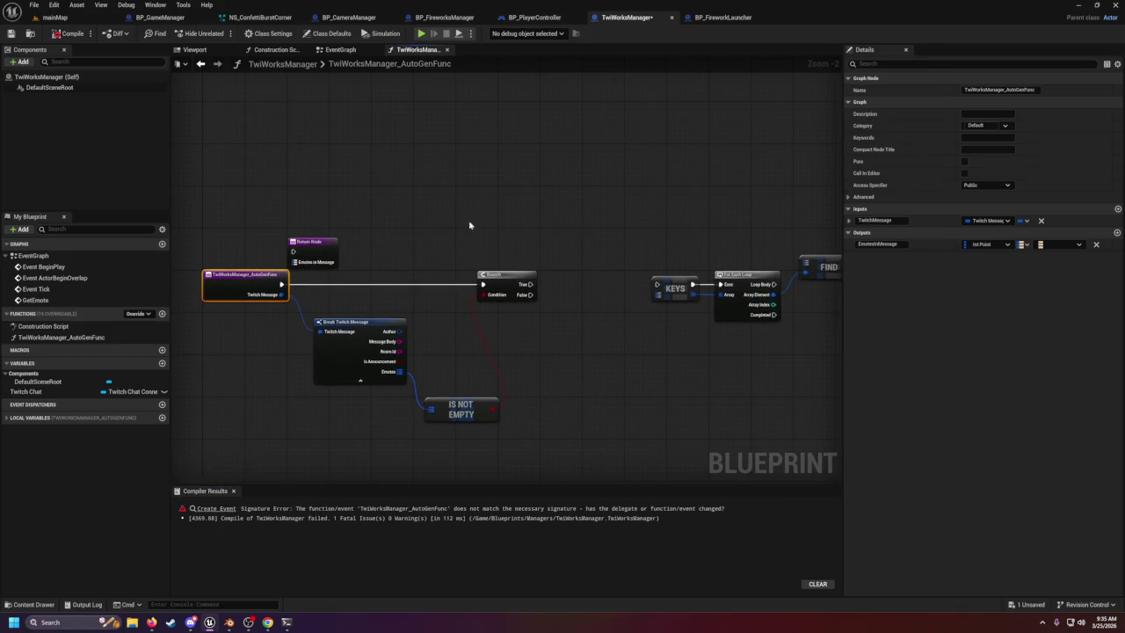
{"action": "left_click", "coordinate": [1057, 245]}
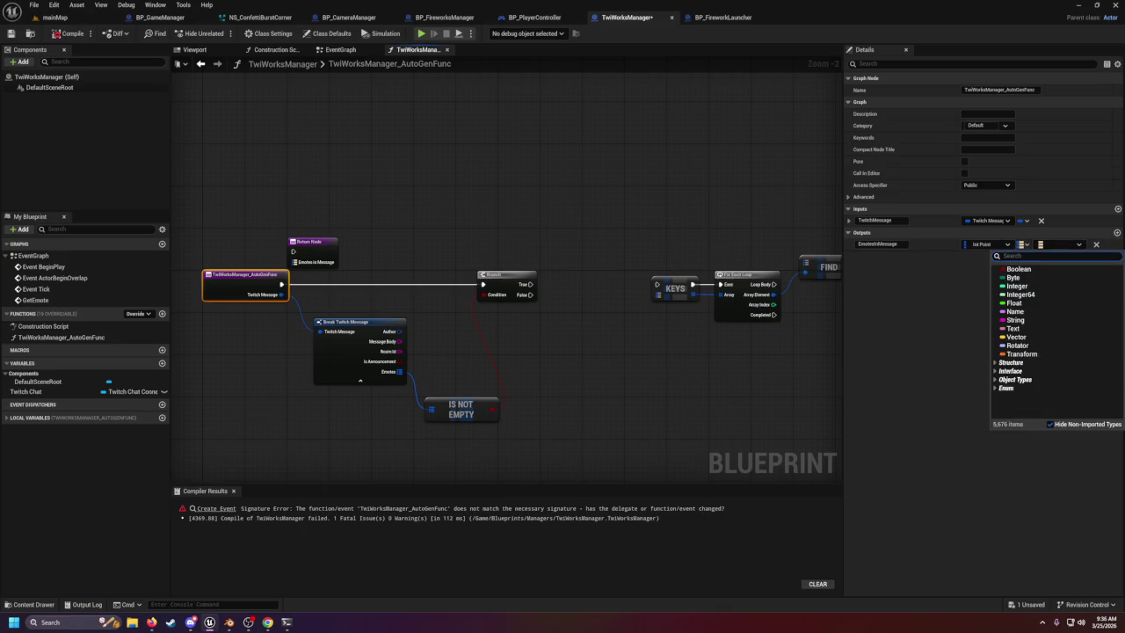
{"action": "type", "text": "emopt"}
{"action": "type", "text": "emot"}
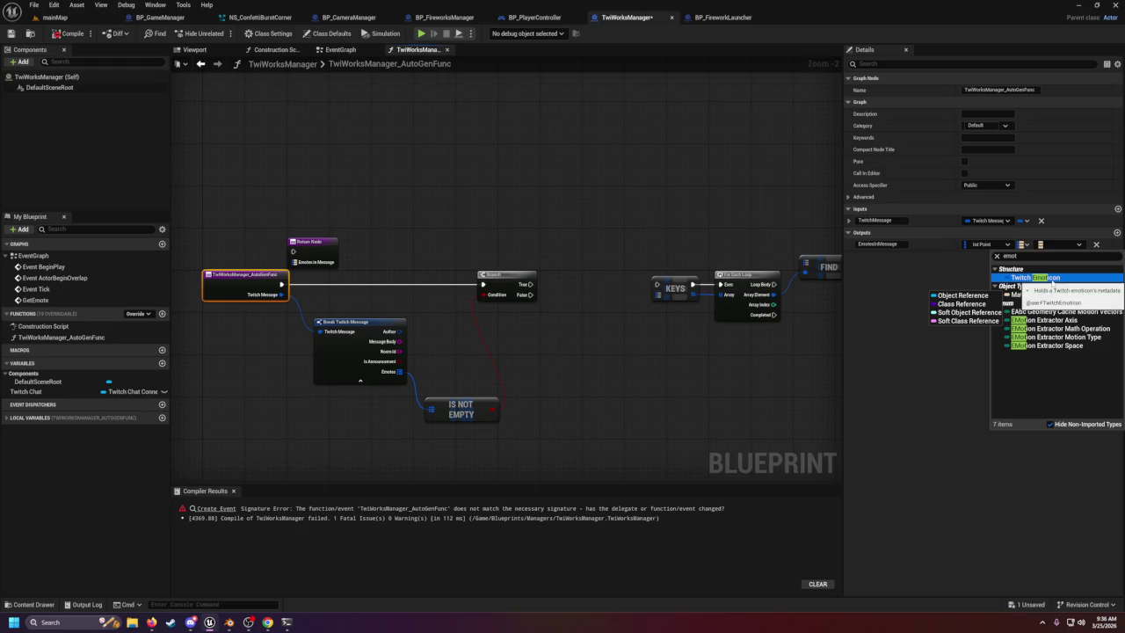
{"action": "left_click", "coordinate": [985, 296]}
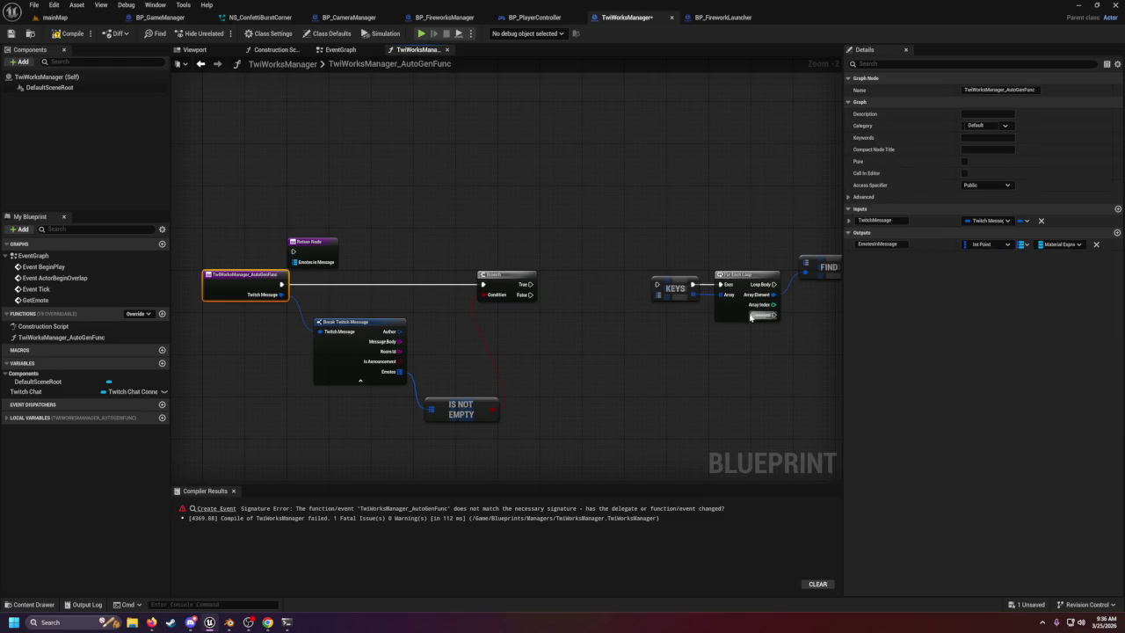
Place the Return Node right of the Branch and wire Emotes into Emotes in Message.
{"action": "left_click", "coordinate": [600, 325]}
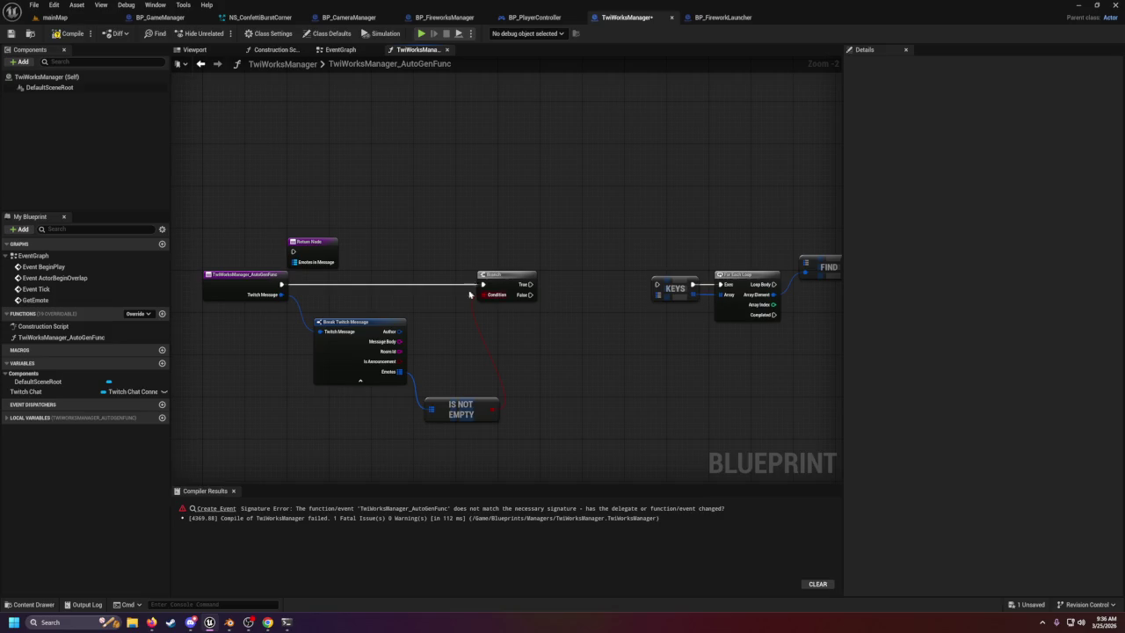
{"action": "mouse_move", "coordinate": [331, 244]}
{"action": "left_mouse_down"}
{"action": "mouse_move", "coordinate": [568, 258]}
{"action": "mouse_move", "coordinate": [603, 286]}
{"action": "left_mouse_up"}
{"action": "mouse_move", "coordinate": [403, 376]}
{"action": "left_mouse_down"}
{"action": "mouse_move", "coordinate": [569, 341]}
{"action": "mouse_move", "coordinate": [576, 302]}
{"action": "left_mouse_up"}
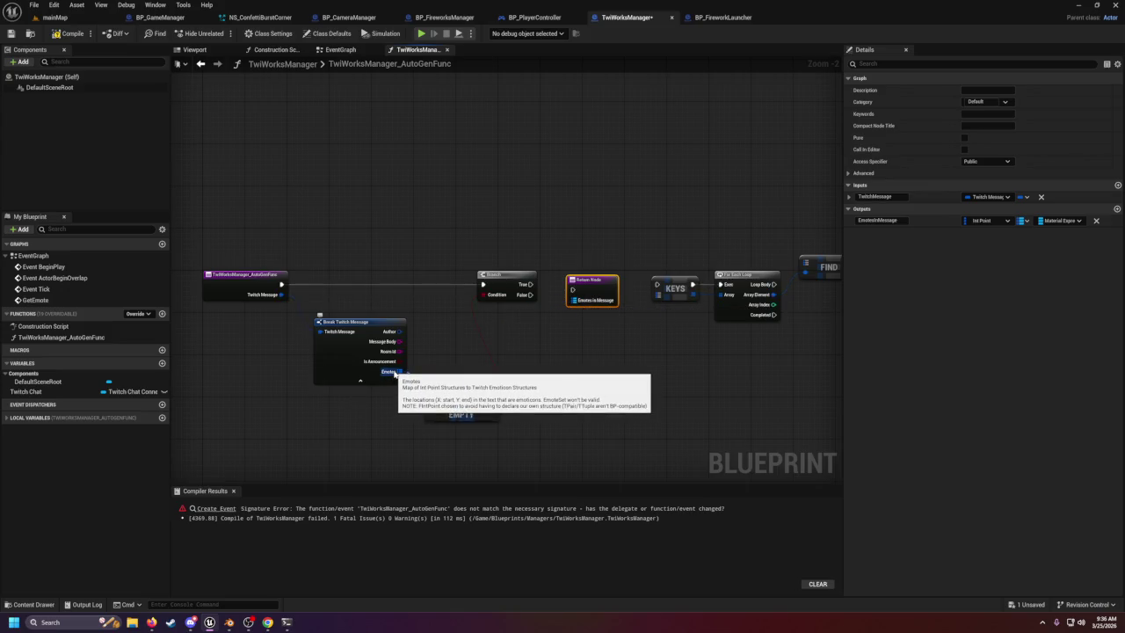
Search the output's value types for 'tructure' and 'it', then switch to Blender.
{"action": "left_click", "coordinate": [1060, 221]}
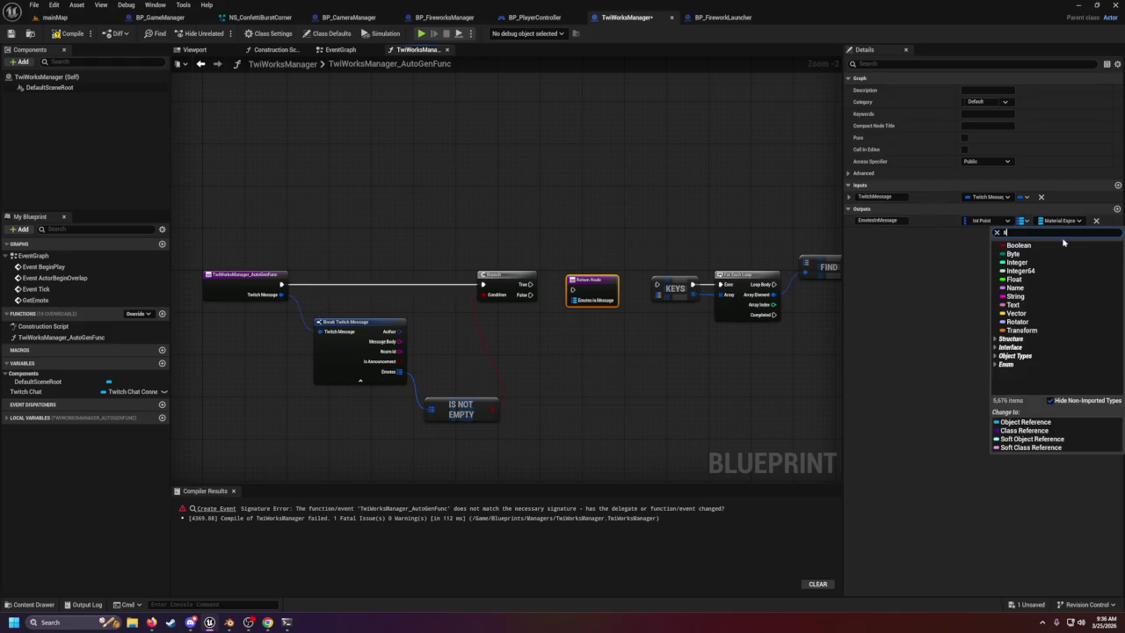
{"action": "type", "text": "tructu"}
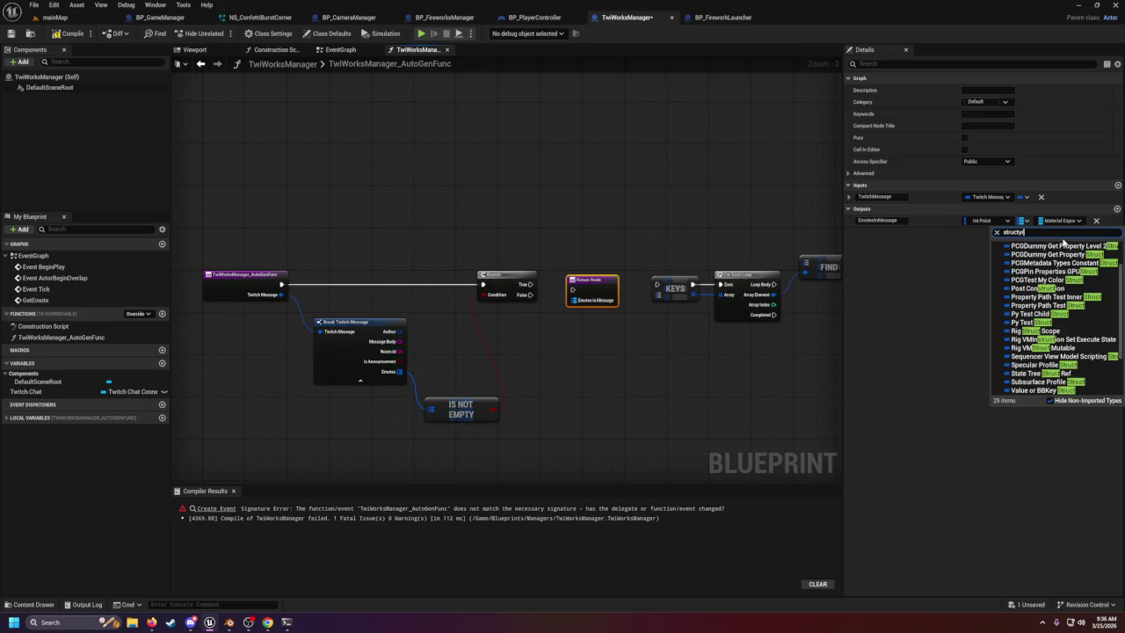
{"action": "type", "text": "re"}
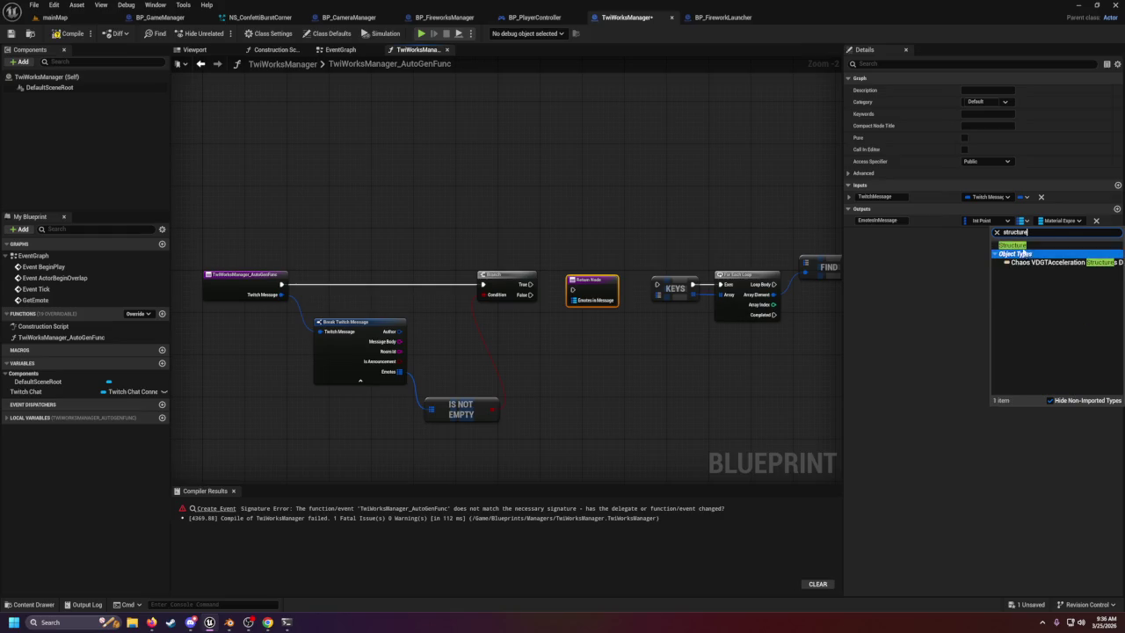
{"action": "left_click", "coordinate": [1002, 254]}
{"action": "left_click", "coordinate": [982, 255]}
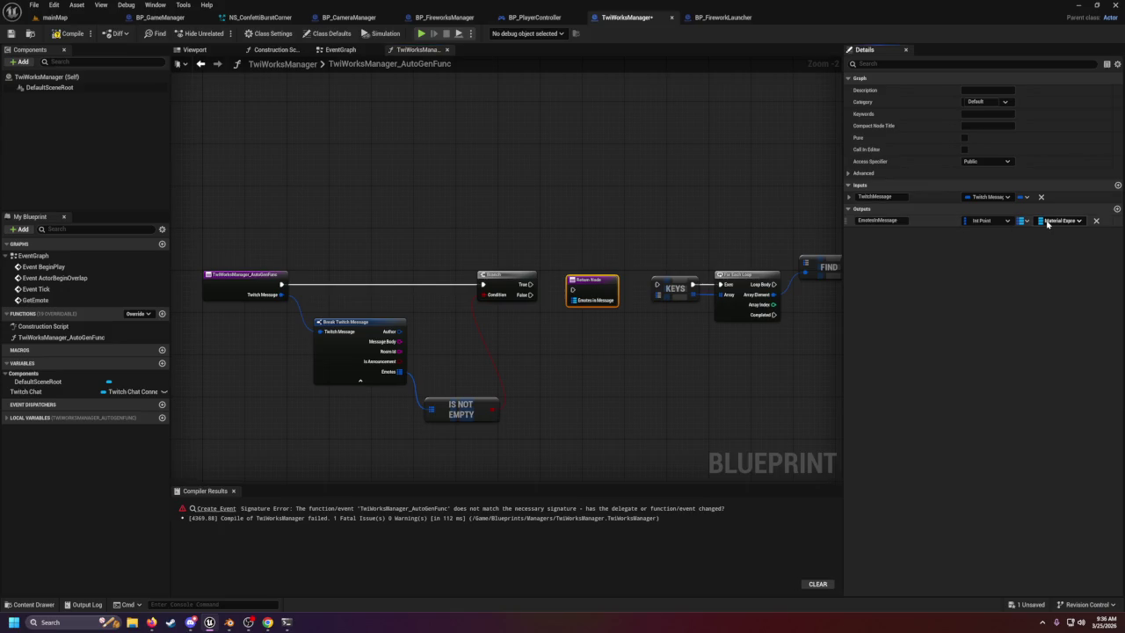
{"action": "left_click", "coordinate": [1022, 221]}
{"action": "type", "text": "i"}
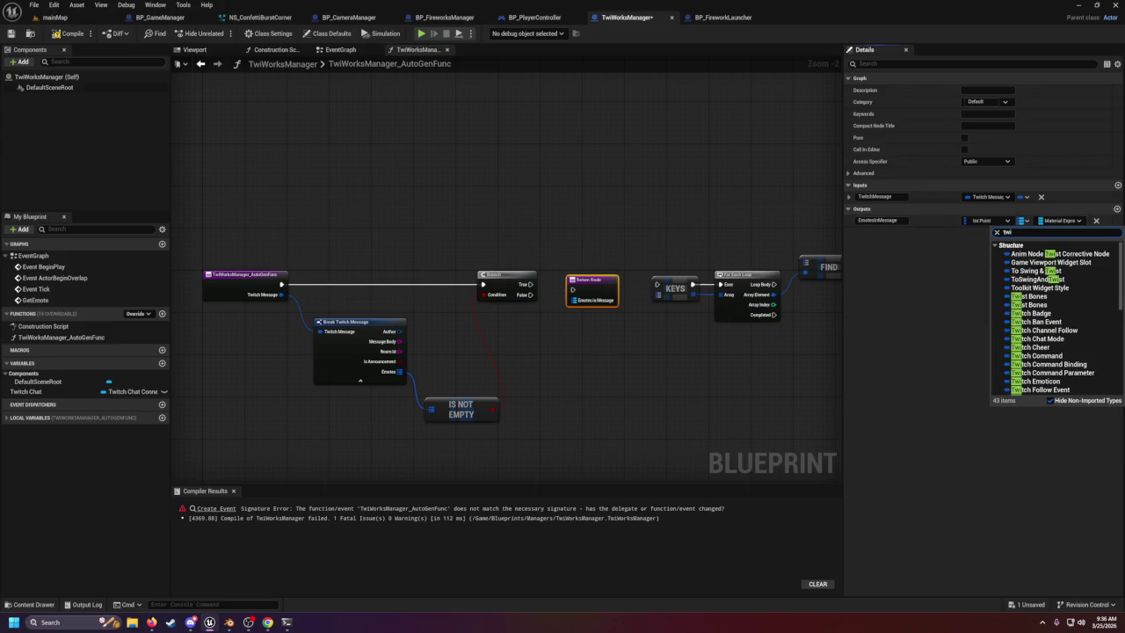
{"action": "type", "text": "t"}
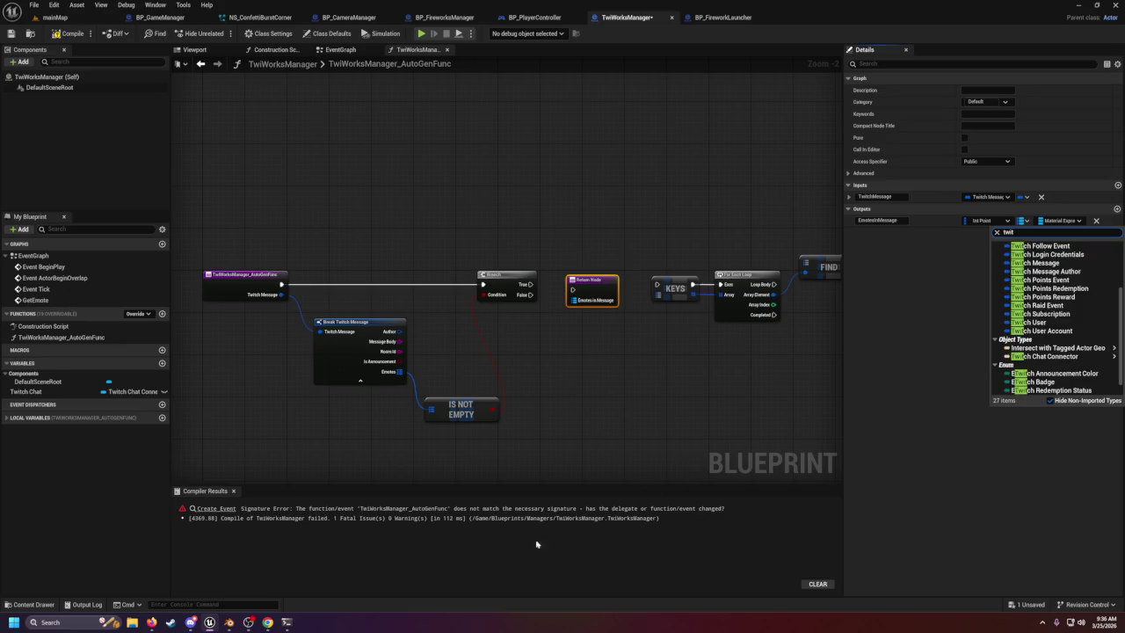
{"action": "left_click", "coordinate": [229, 622]}
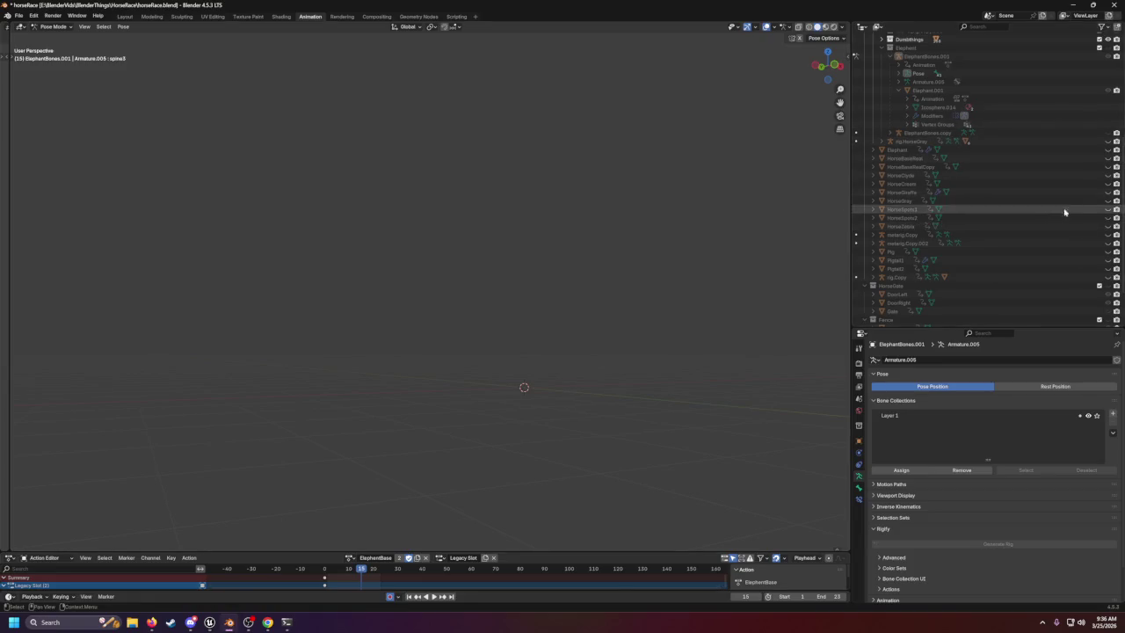
Unhide the Pig in the Outliner and orbit around it to inspect it.
{"action": "left_click", "coordinate": [1106, 252]}
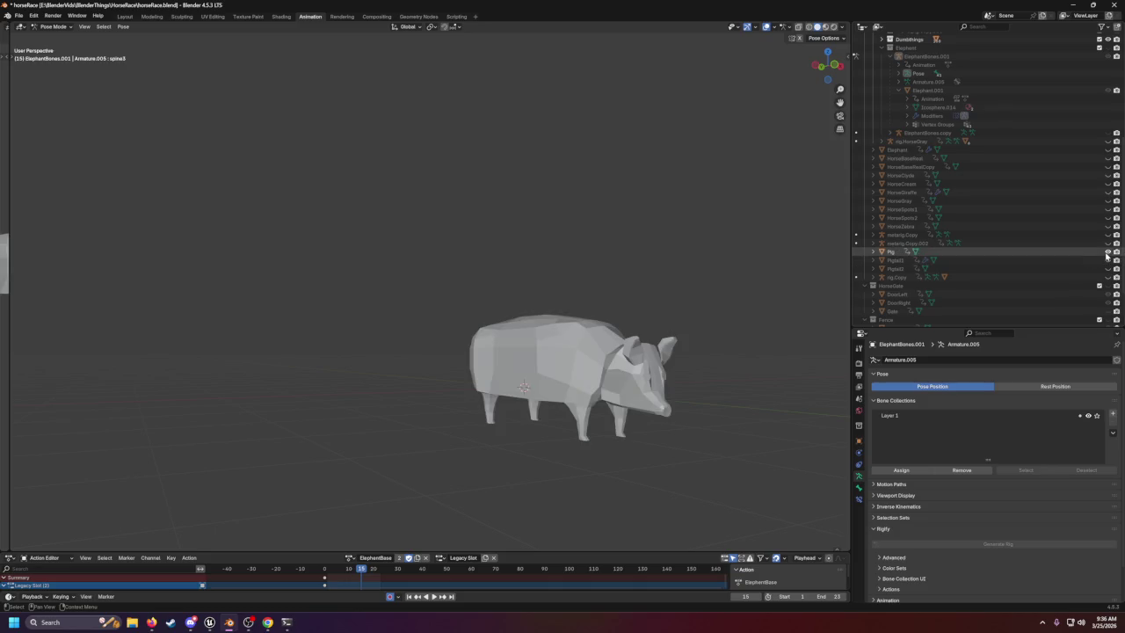
{"action": "scroll", "coordinate": [753, 372], "scroll_direction": "up", "scroll_amount": 4}
{"action": "mouse_move", "coordinate": [753, 372]}
{"action": "left_mouse_down"}
{"action": "mouse_move", "coordinate": [673, 355]}
{"action": "mouse_move", "coordinate": [733, 365]}
{"action": "left_mouse_up"}
{"action": "mouse_move", "coordinate": [630, 369]}
{"action": "left_mouse_down"}
{"action": "mouse_move", "coordinate": [598, 370]}
{"action": "mouse_move", "coordinate": [614, 360]}
{"action": "left_mouse_up"}
{"action": "scroll", "coordinate": [597, 363], "scroll_direction": "up", "scroll_amount": 3}
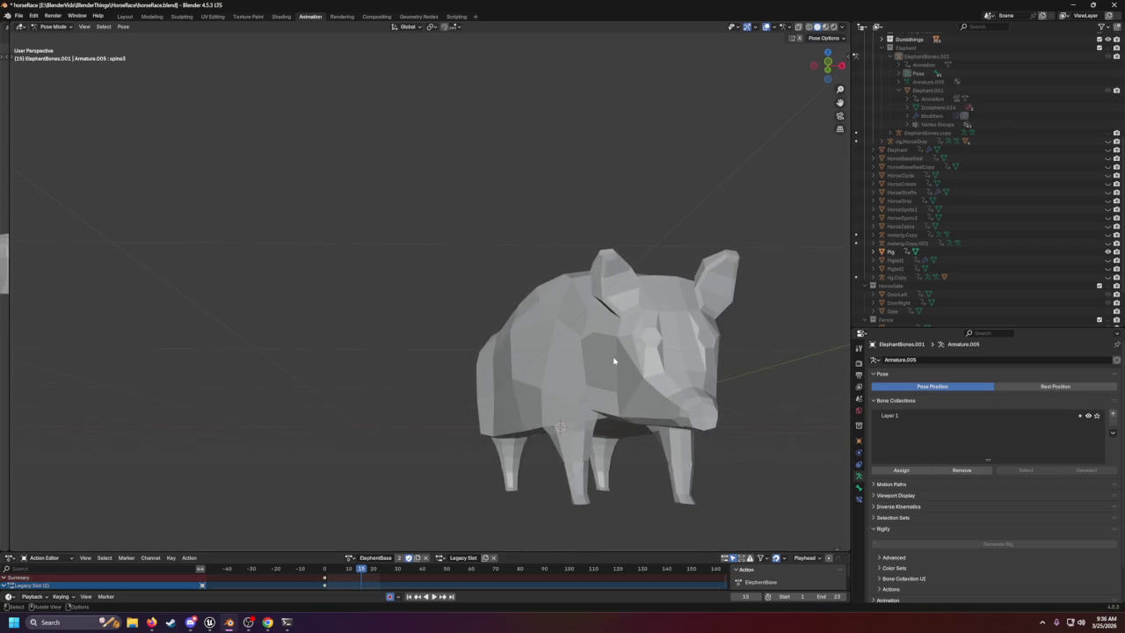
{"action": "left_click_drag", "start_coordinate": [645, 367], "coordinate": [615, 351]}
{"action": "scroll", "coordinate": [502, 397], "scroll_direction": "up", "scroll_amount": 5}
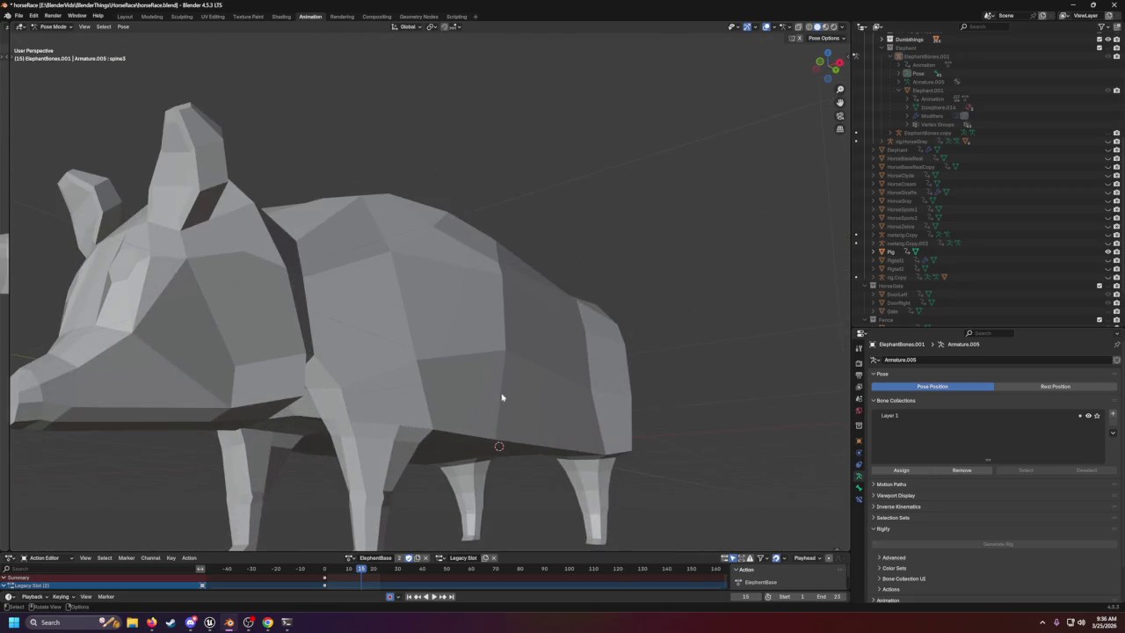
{"action": "scroll", "coordinate": [546, 451], "scroll_direction": "down", "scroll_amount": 4}
{"action": "mouse_move", "coordinate": [546, 451]}
{"action": "left_mouse_down"}
{"action": "mouse_move", "coordinate": [595, 448]}
{"action": "mouse_move", "coordinate": [557, 439]}
{"action": "left_mouse_up"}
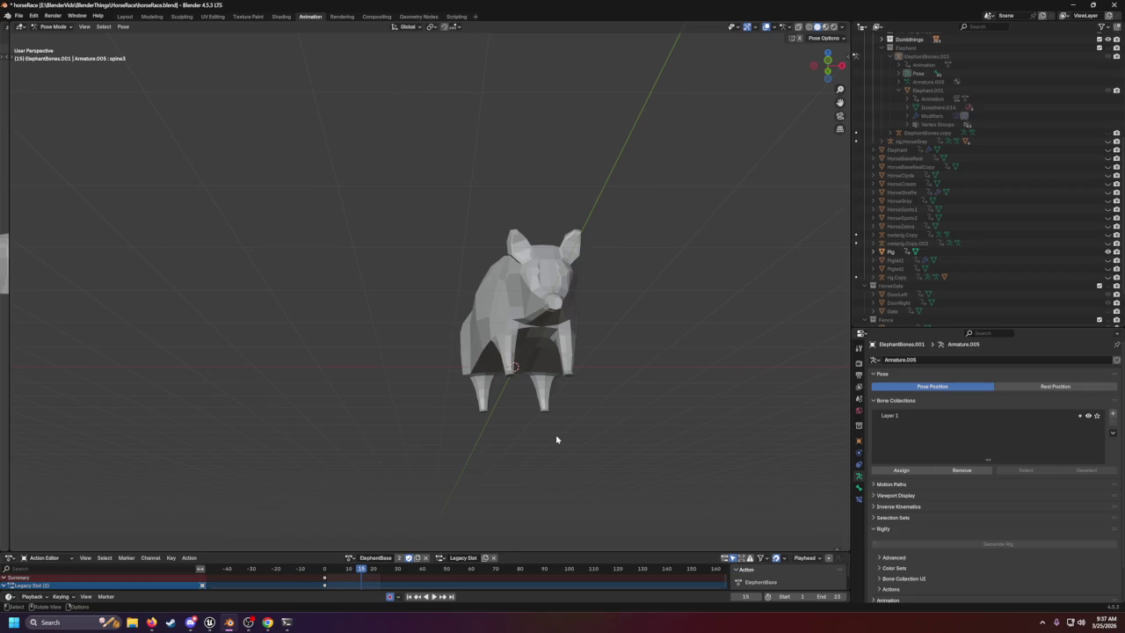
Unhide HorseBaseRealCopy and orbit to a front view of horse and pig.
{"action": "left_click", "coordinate": [1108, 167]}
{"action": "mouse_move", "coordinate": [817, 246]}
{"action": "left_mouse_down"}
{"action": "mouse_move", "coordinate": [747, 255]}
{"action": "mouse_move", "coordinate": [831, 254]}
{"action": "mouse_move", "coordinate": [18, 260]}
{"action": "mouse_move", "coordinate": [207, 267]}
{"action": "mouse_move", "coordinate": [187, 244]}
{"action": "left_mouse_up"}
{"action": "mouse_move", "coordinate": [176, 249]}
{"action": "left_mouse_down"}
{"action": "mouse_move", "coordinate": [58, 246]}
{"action": "mouse_move", "coordinate": [843, 258]}
{"action": "mouse_move", "coordinate": [51, 259]}
{"action": "mouse_move", "coordinate": [180, 266]}
{"action": "mouse_move", "coordinate": [211, 304]}
{"action": "mouse_move", "coordinate": [259, 314]}
{"action": "mouse_move", "coordinate": [351, 255]}
{"action": "left_mouse_up"}
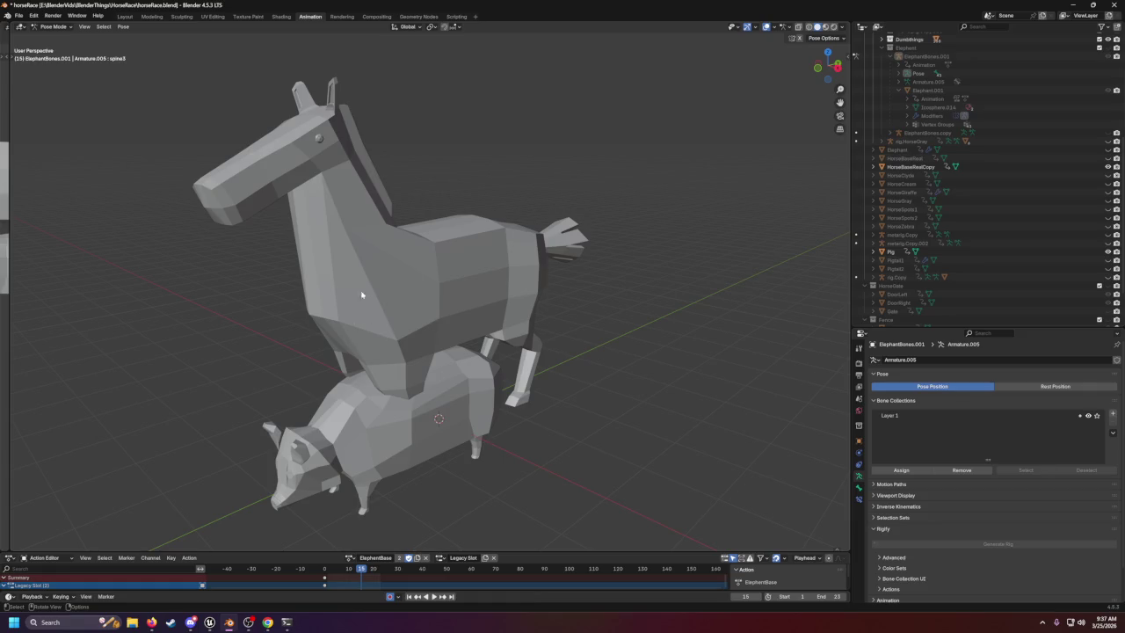
{"action": "mouse_move", "coordinate": [339, 332]}
{"action": "left_mouse_down"}
{"action": "mouse_move", "coordinate": [334, 319]}
{"action": "mouse_move", "coordinate": [356, 327]}
{"action": "left_mouse_up"}
Hide Piglet2, Pig and Piglet1 in Blender's Outliner.
{"action": "mouse_move", "coordinate": [438, 220]}
{"action": "left_mouse_down"}
{"action": "mouse_move", "coordinate": [451, 289]}
{"action": "mouse_move", "coordinate": [565, 301]}
{"action": "mouse_move", "coordinate": [619, 288]}
{"action": "mouse_move", "coordinate": [533, 276]}
{"action": "left_mouse_up"}
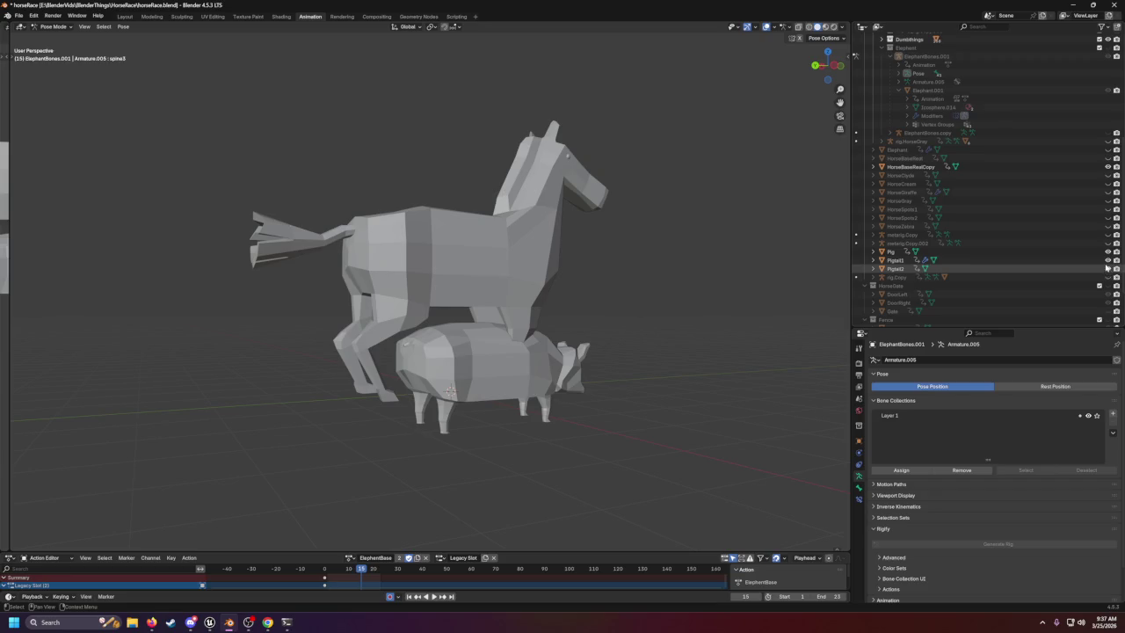
{"action": "left_click", "coordinate": [1106, 268]}
{"action": "left_click_drag", "start_coordinate": [1108, 260], "coordinate": [1108, 251]}
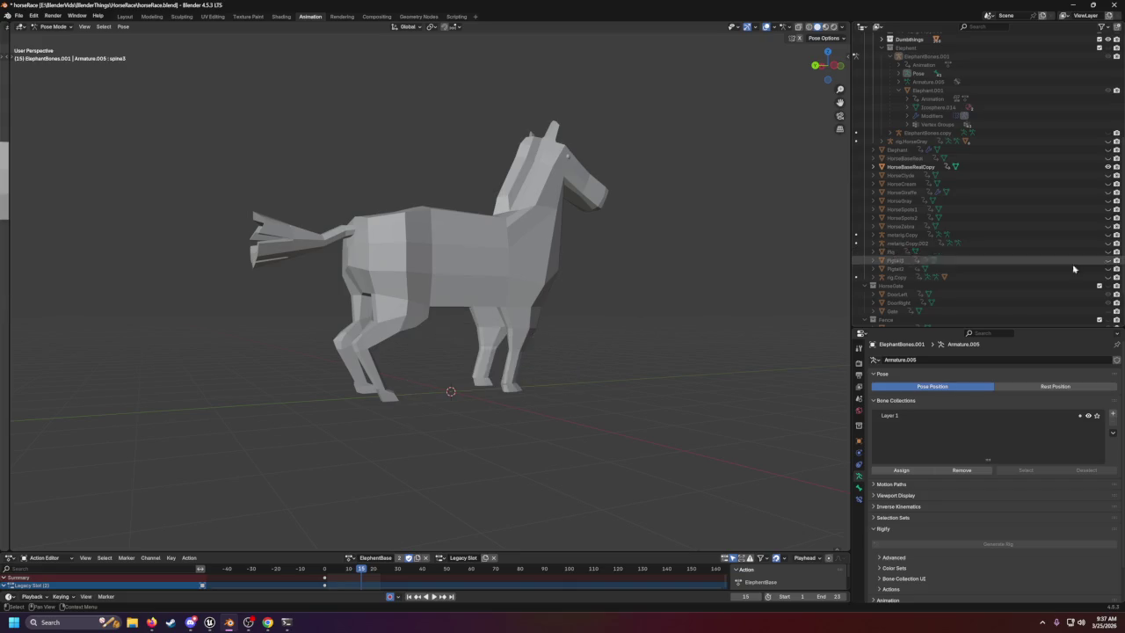
{"action": "scroll", "coordinate": [932, 297], "scroll_direction": "down", "scroll_amount": 3}
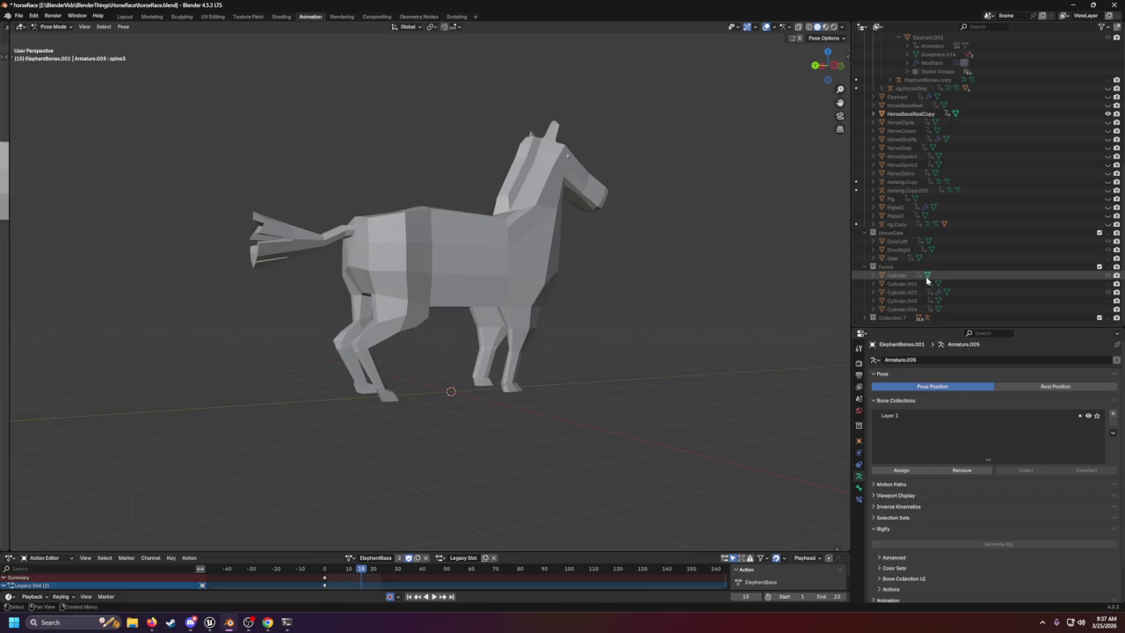
{"action": "scroll", "coordinate": [925, 279], "scroll_direction": "up", "scroll_amount": 2}
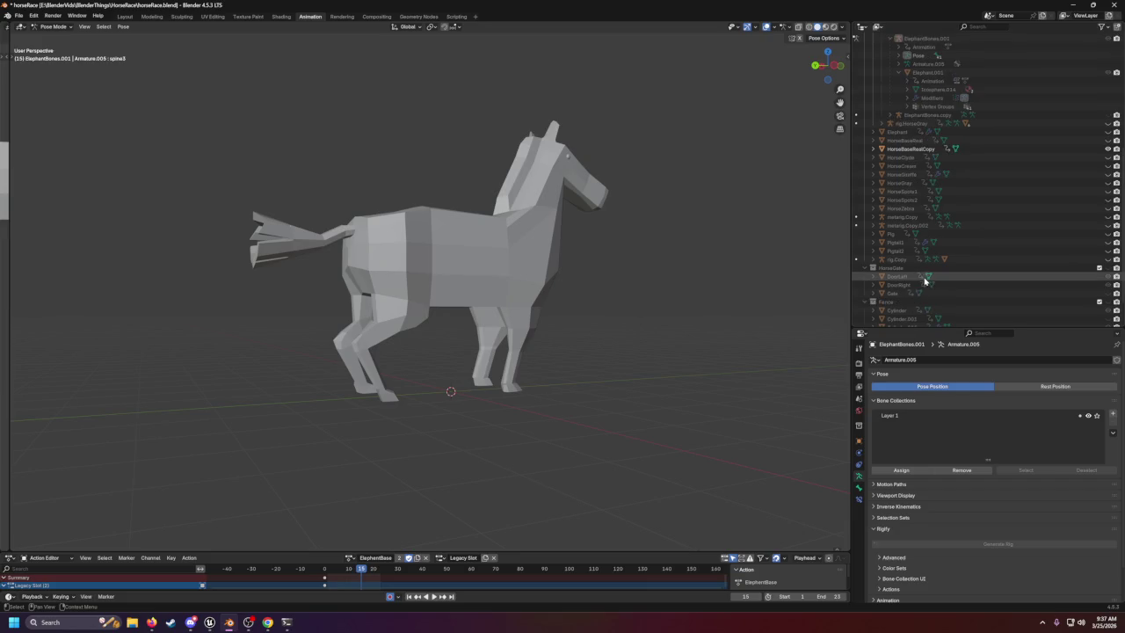
Hide HorseZebra so only the empty grid remains, then return to Unreal Engine.
{"action": "left_click", "coordinate": [1108, 208]}
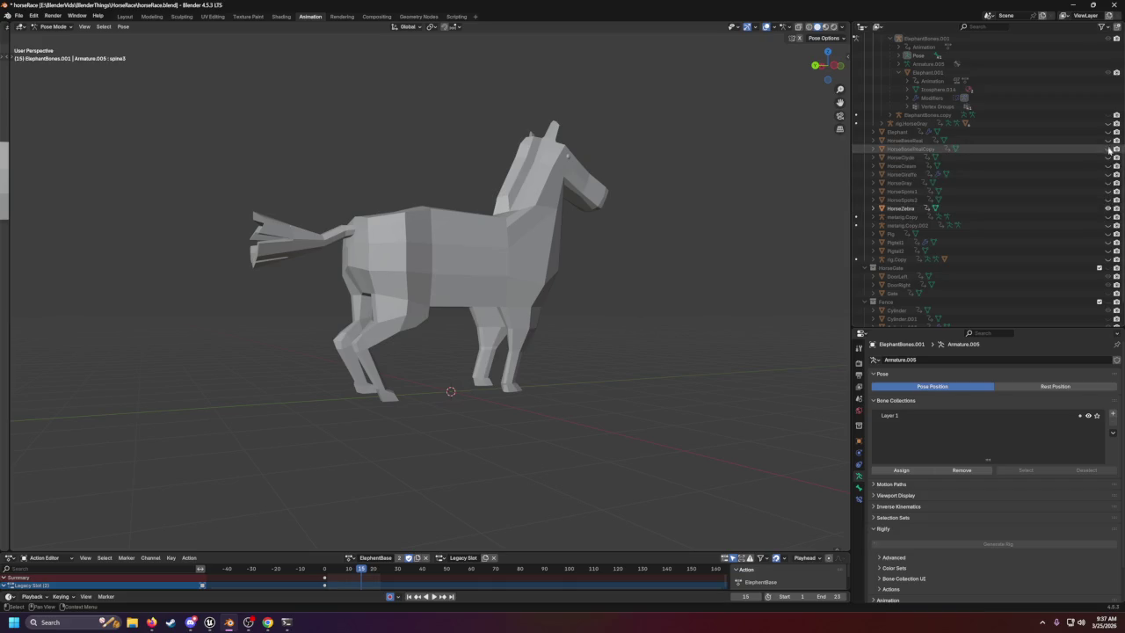
{"action": "left_click", "coordinate": [1107, 208]}
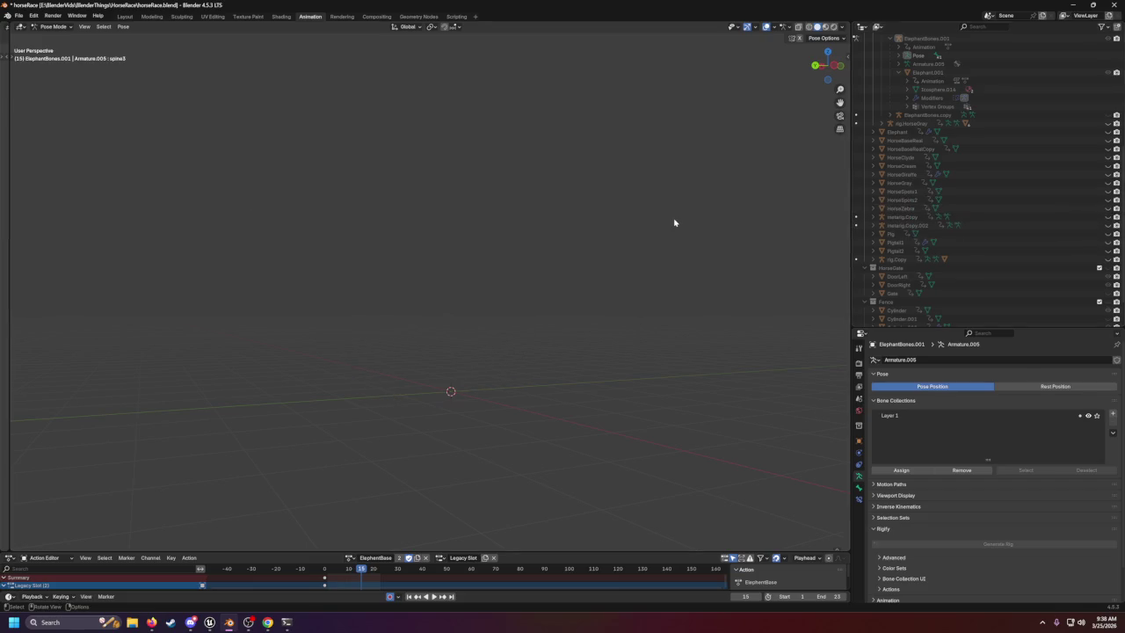
{"action": "mouse_move", "coordinate": [586, 324]}
{"action": "left_mouse_down"}
{"action": "mouse_move", "coordinate": [565, 427]}
{"action": "mouse_move", "coordinate": [481, 386]}
{"action": "mouse_move", "coordinate": [500, 381]}
{"action": "left_mouse_up"}
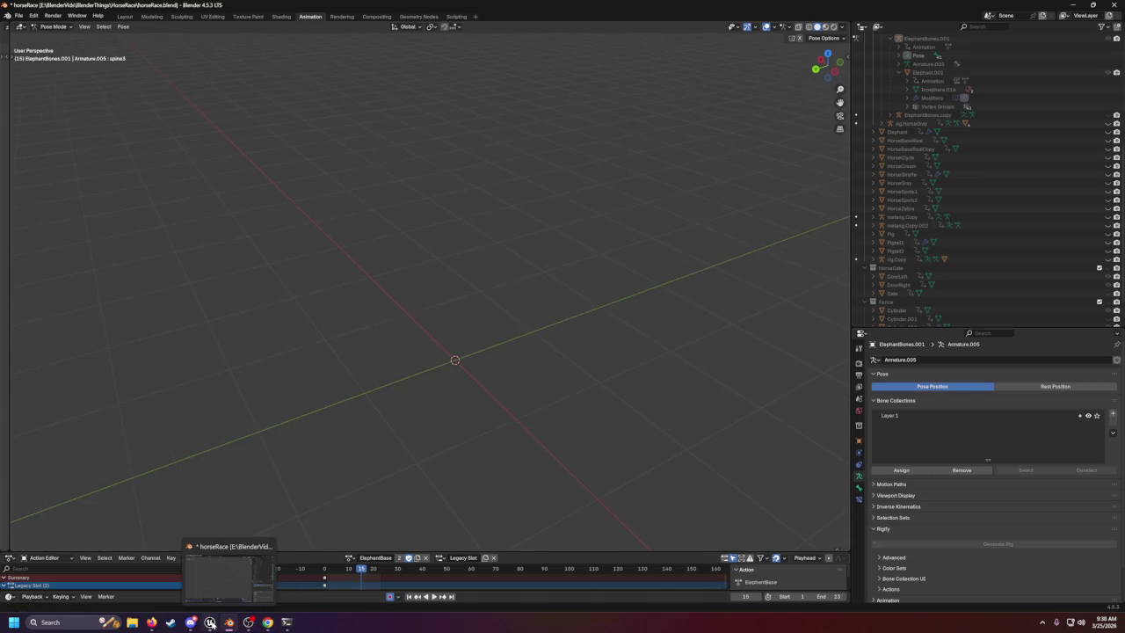
{"action": "left_click", "coordinate": [209, 622]}
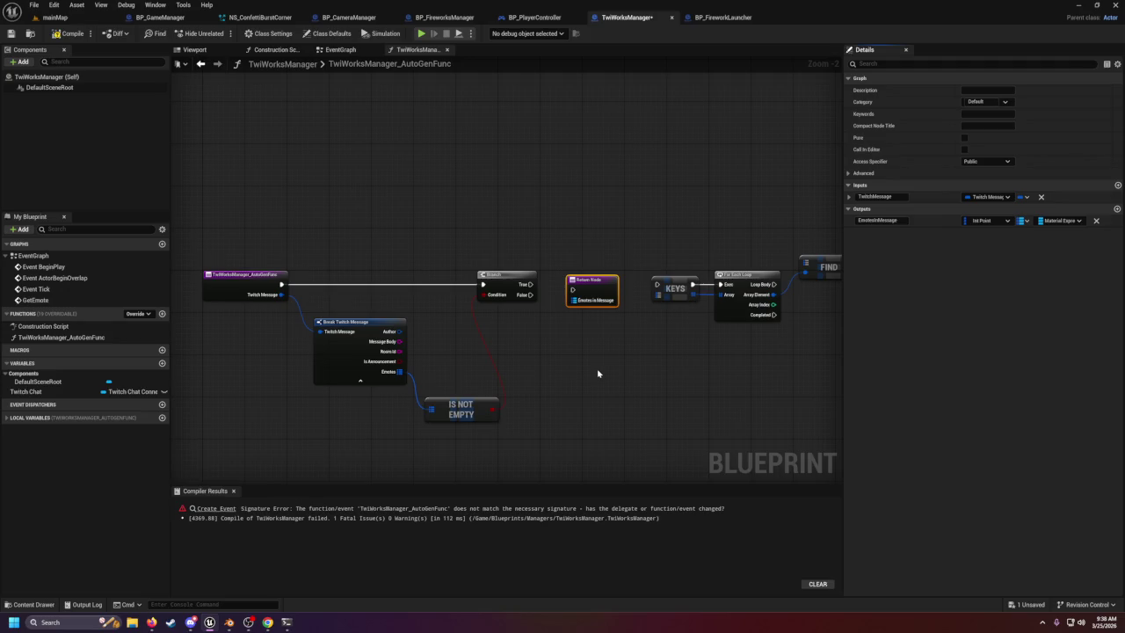
Remove the EmotesInMessage output and wire the Branch True exec into the Return Node.
{"action": "mouse_move", "coordinate": [400, 372]}
{"action": "left_mouse_down"}
{"action": "mouse_move", "coordinate": [411, 379]}
{"action": "mouse_move", "coordinate": [570, 309]}
{"action": "left_mouse_up"}
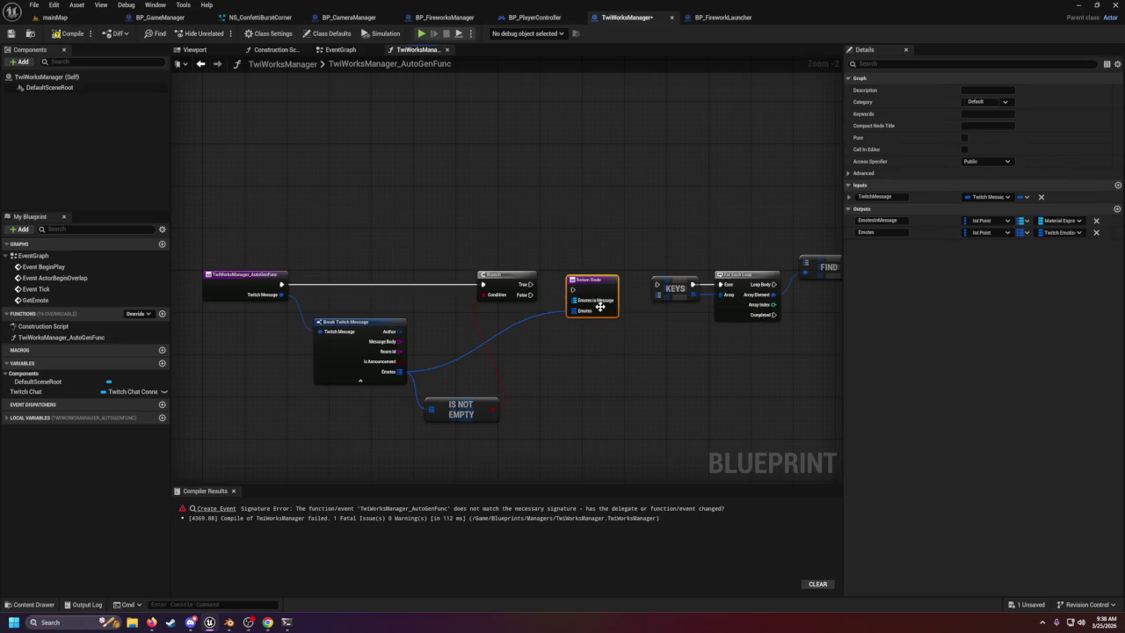
{"action": "right_click", "coordinate": [594, 309]}
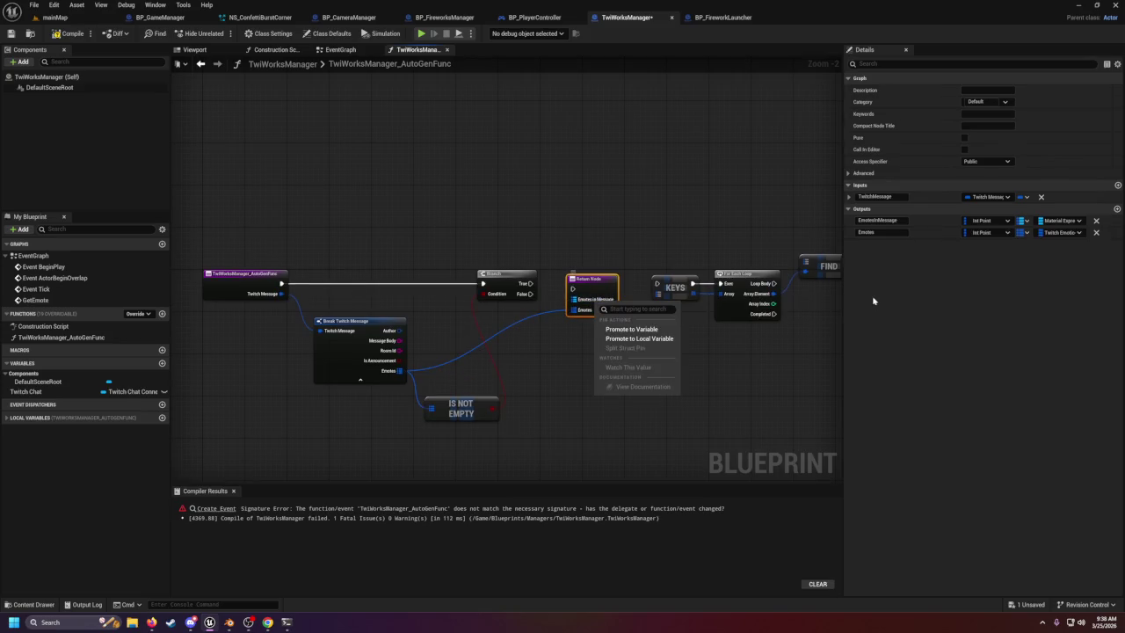
{"action": "left_click", "coordinate": [1096, 220]}
{"action": "left_click", "coordinate": [1096, 220]}
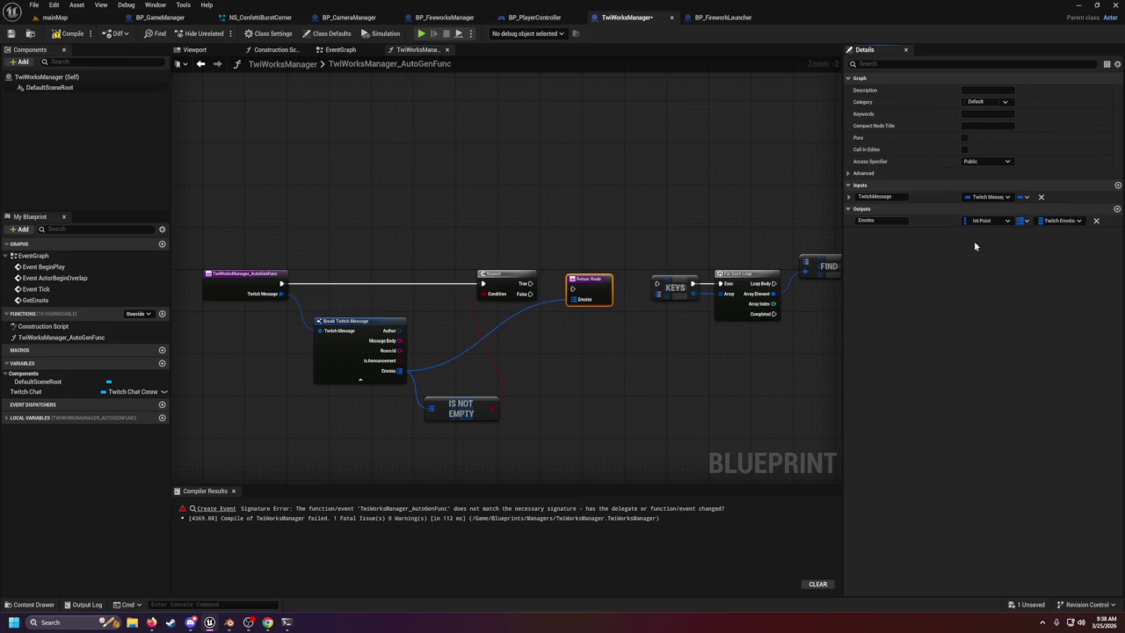
{"action": "left_click_drag", "start_coordinate": [602, 278], "coordinate": [604, 277]}
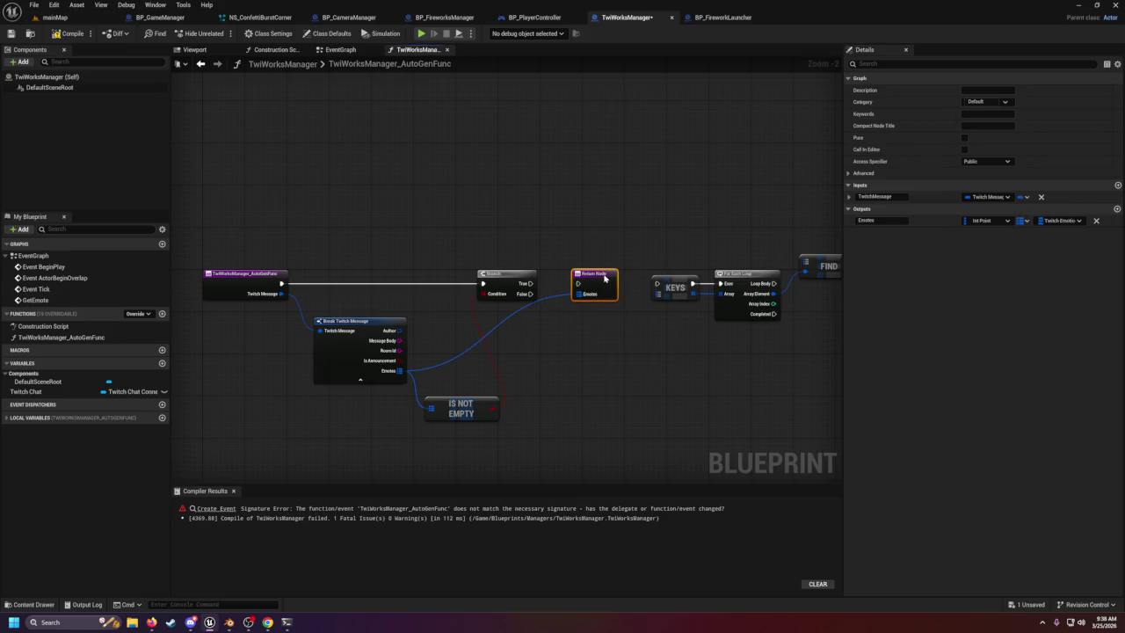
{"action": "left_click_drag", "start_coordinate": [537, 281], "coordinate": [552, 285]}
Delete the KEYS, For Each Loop and FIND nodes, then recompile the Blueprint.
{"action": "left_click_drag", "start_coordinate": [532, 231], "coordinate": [698, 332]}
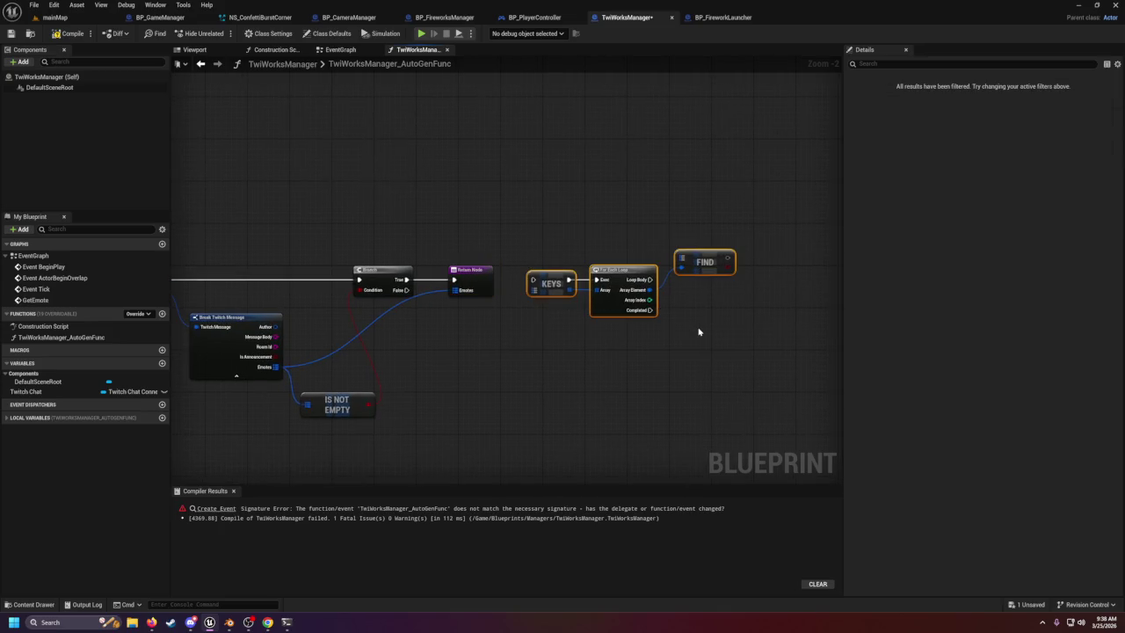
{"action": "key", "text": "Delete"}
{"action": "mouse_move", "coordinate": [284, 138]}
{"action": "left_mouse_down"}
{"action": "mouse_move", "coordinate": [405, 175]}
{"action": "mouse_move", "coordinate": [403, 113]}
{"action": "left_mouse_up"}
{"action": "left_click", "coordinate": [68, 34]}
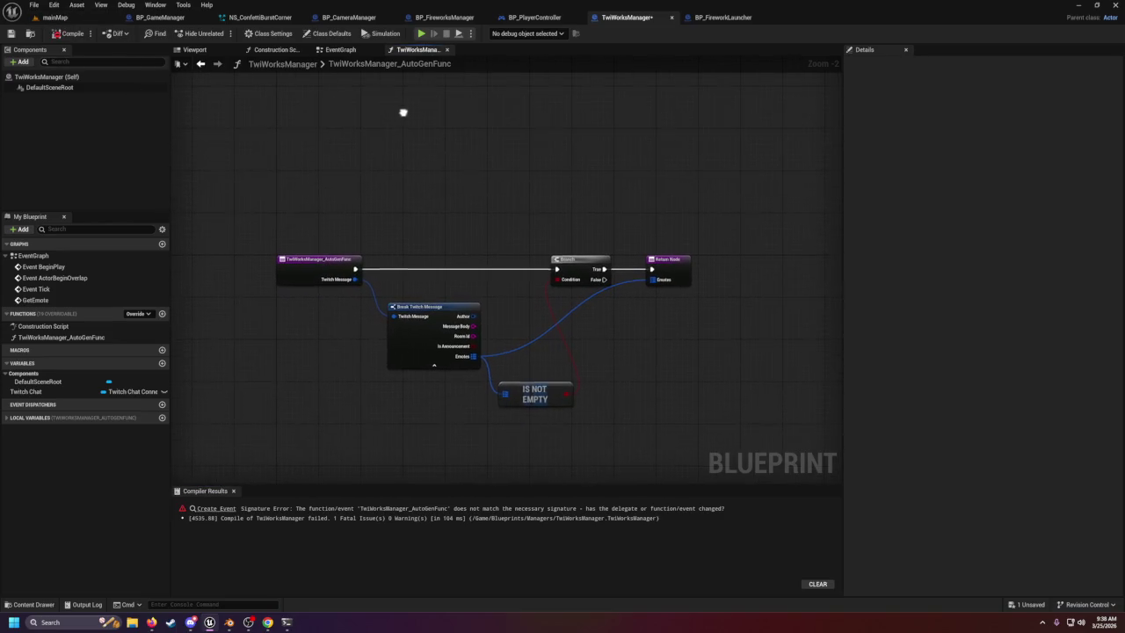
{"action": "left_click", "coordinate": [225, 508]}
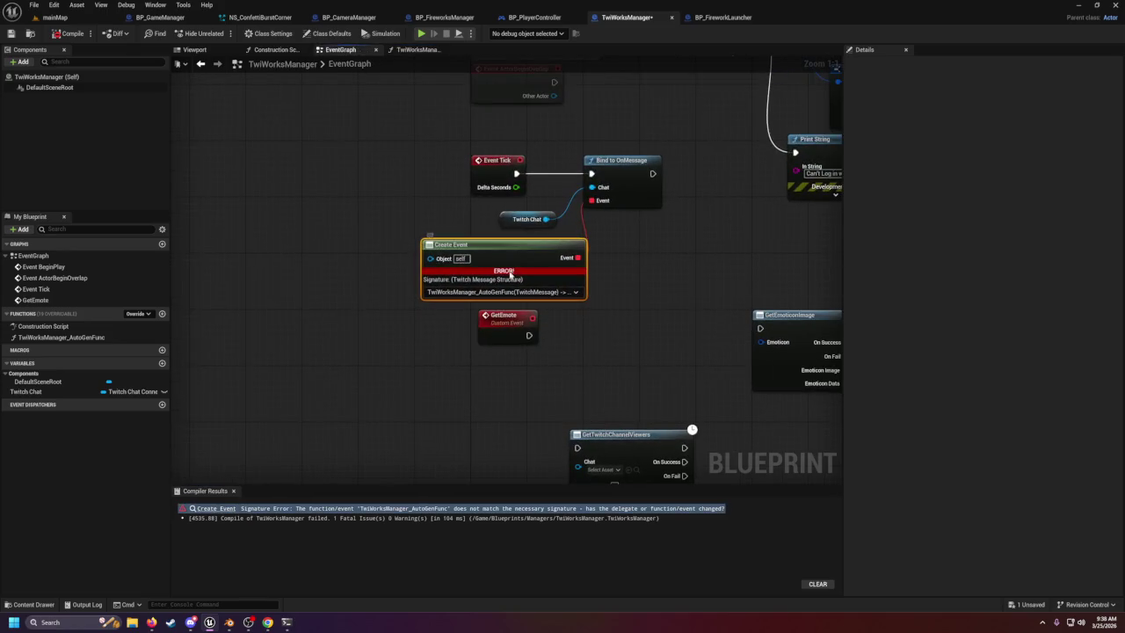
Delete AutoGenFunc's Return Node and recompile TwiWorksManager without errors.
{"action": "left_click_drag", "start_coordinate": [515, 264], "coordinate": [479, 262]}
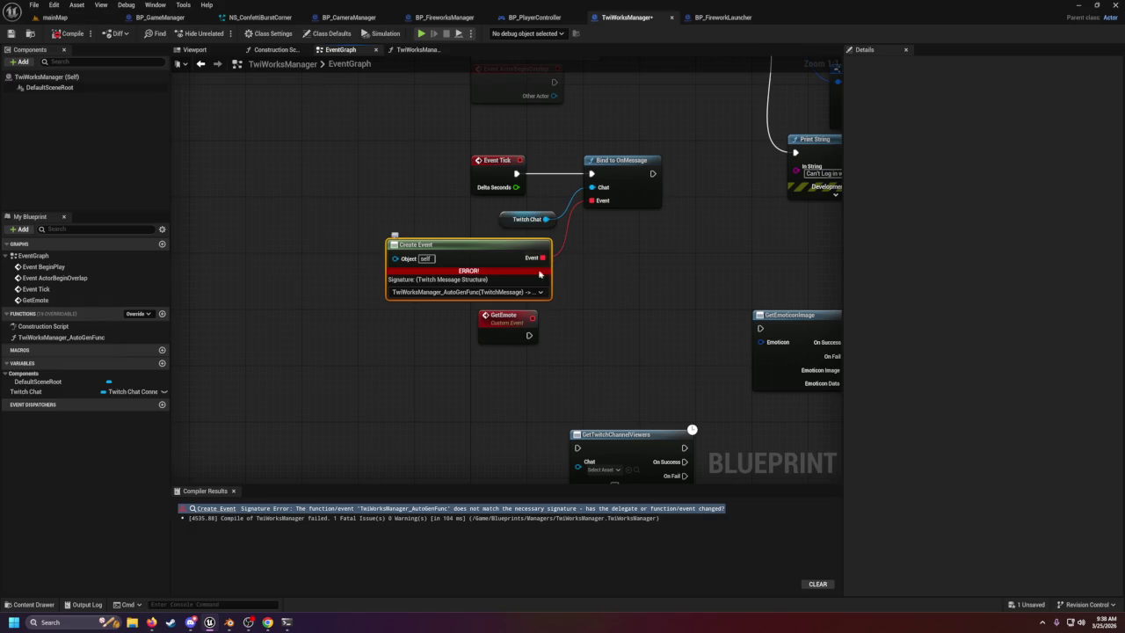
{"action": "left_click", "coordinate": [405, 52]}
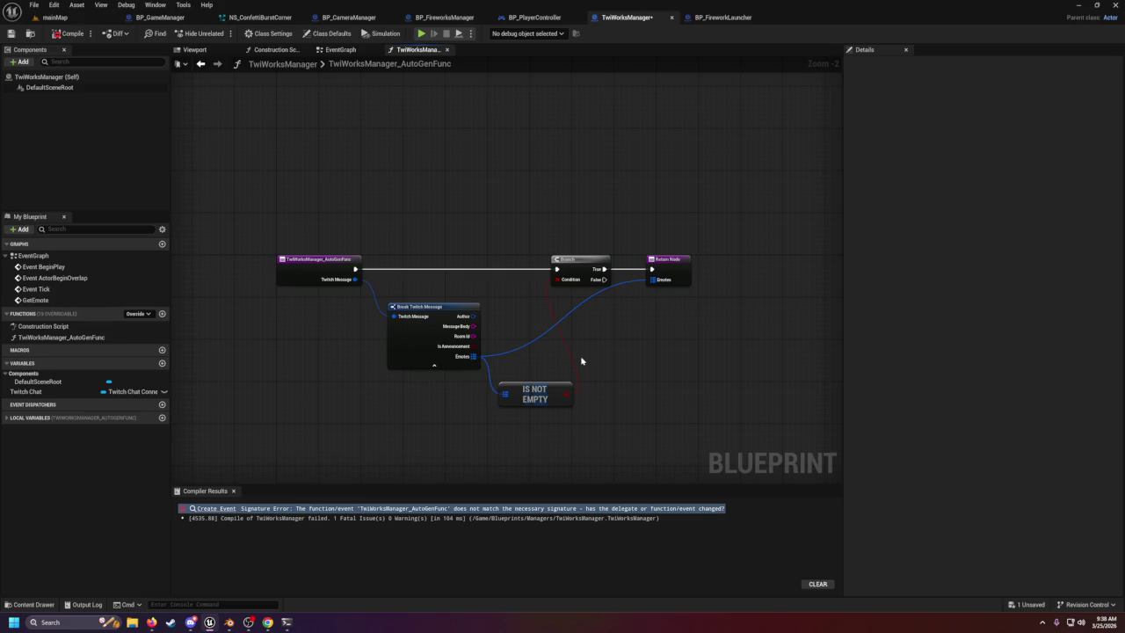
{"action": "left_click_drag", "start_coordinate": [694, 300], "coordinate": [703, 307]}
{"action": "key", "text": "Delete"}
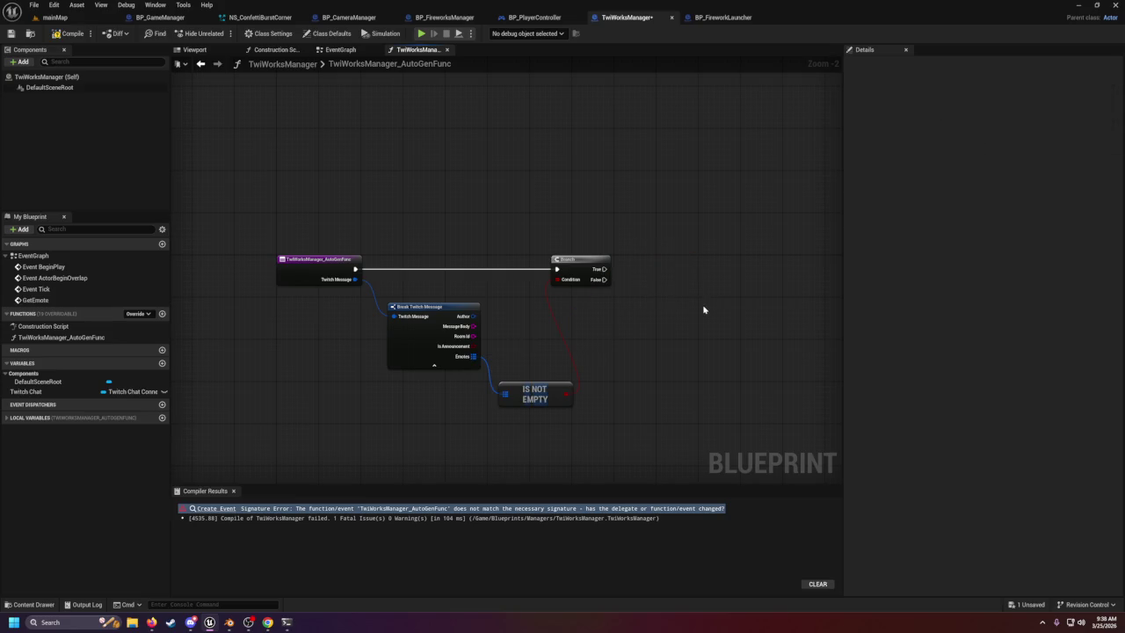
{"action": "left_click", "coordinate": [68, 33]}
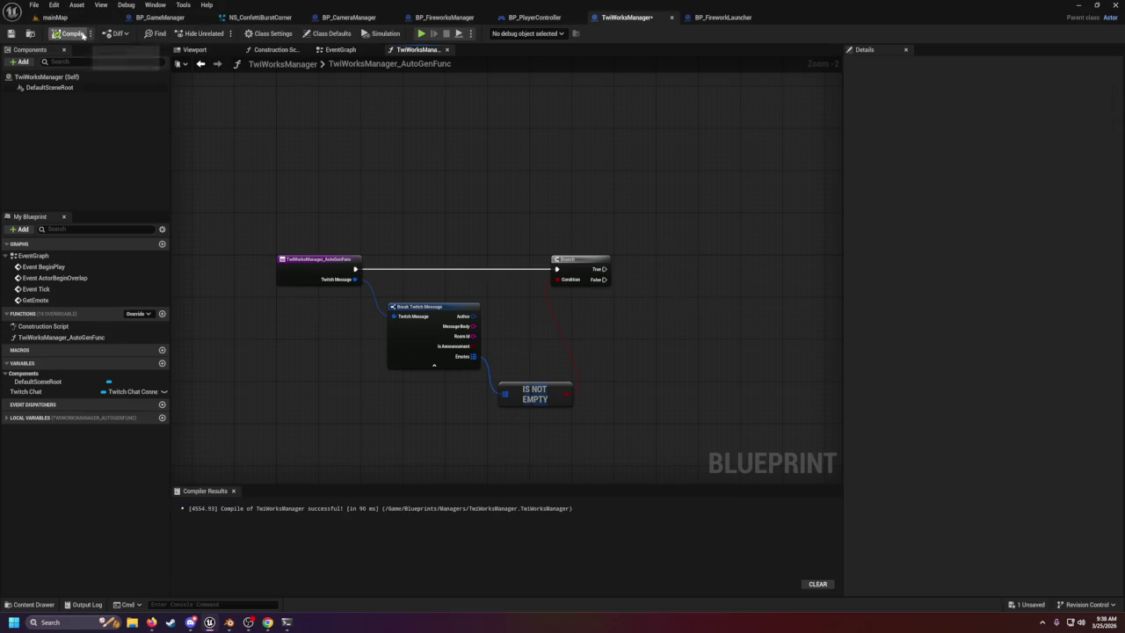
{"action": "left_click", "coordinate": [55, 17]}
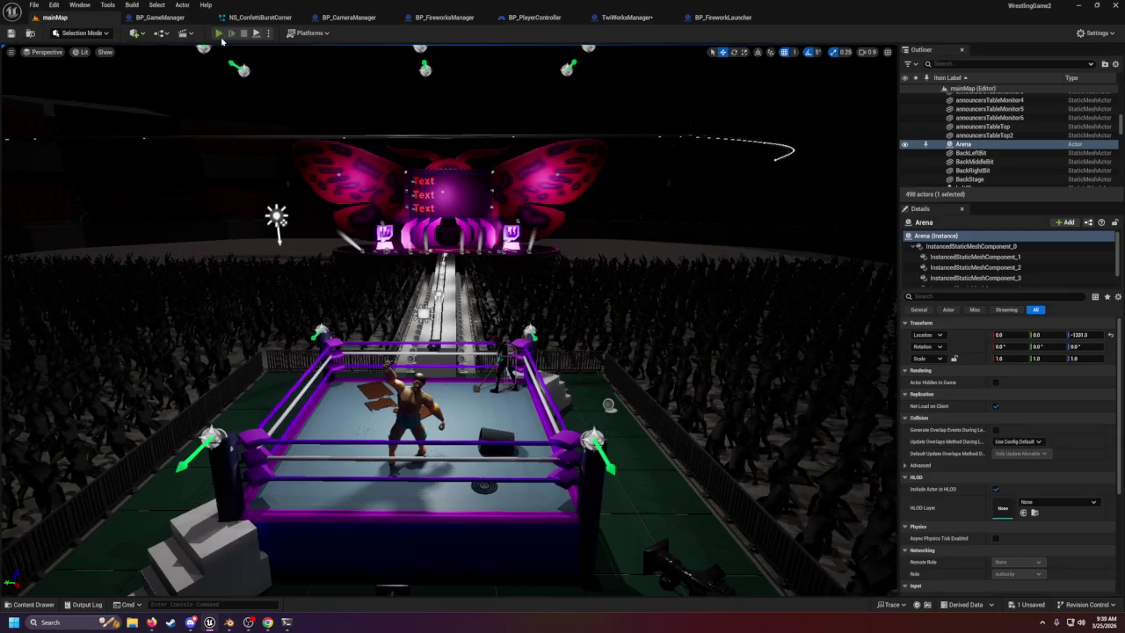
Play the mainMap wrestling arena fullscreen, then stop the session and exit fullscreen.
{"action": "key", "text": "alt+p"}
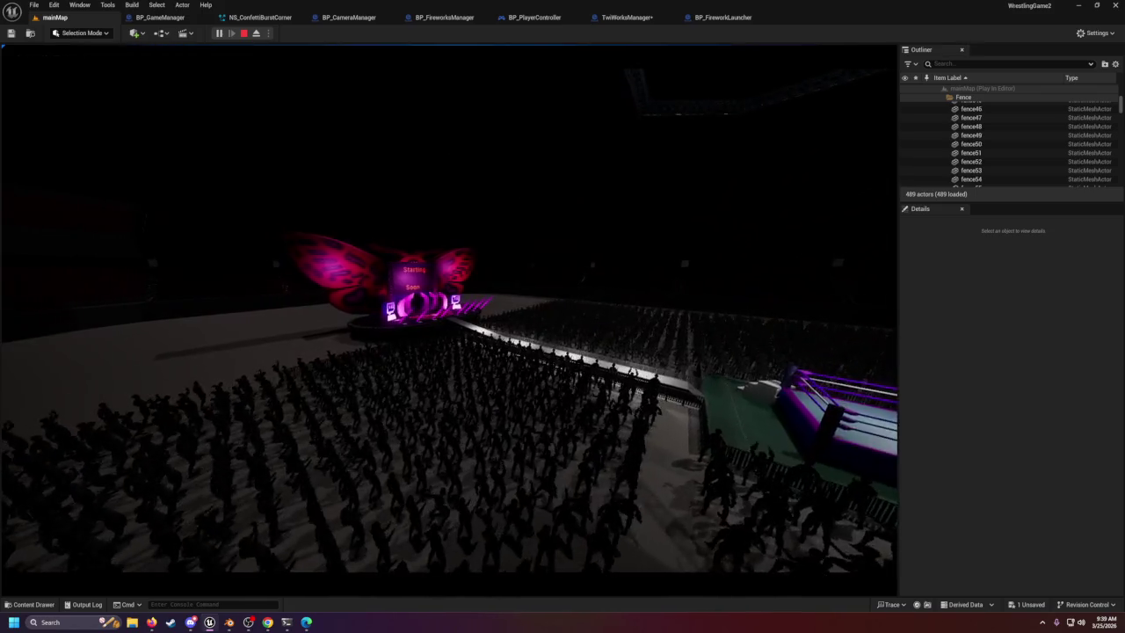
{"action": "key", "text": "F11"}
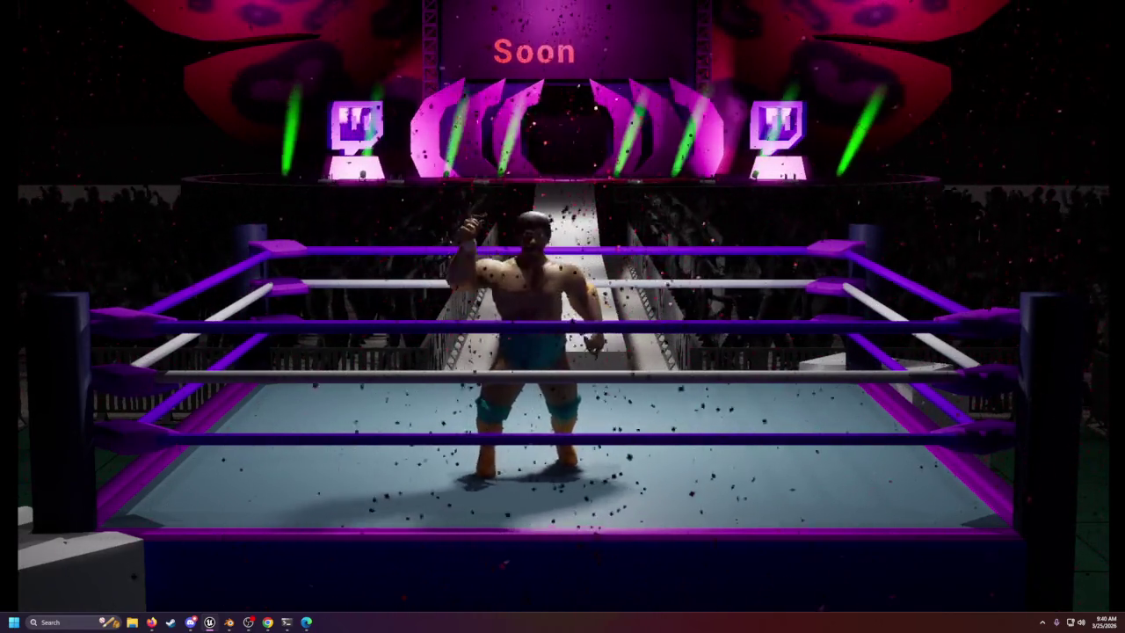
{"action": "key", "text": "Escape"}
{"action": "key", "text": "F11"}
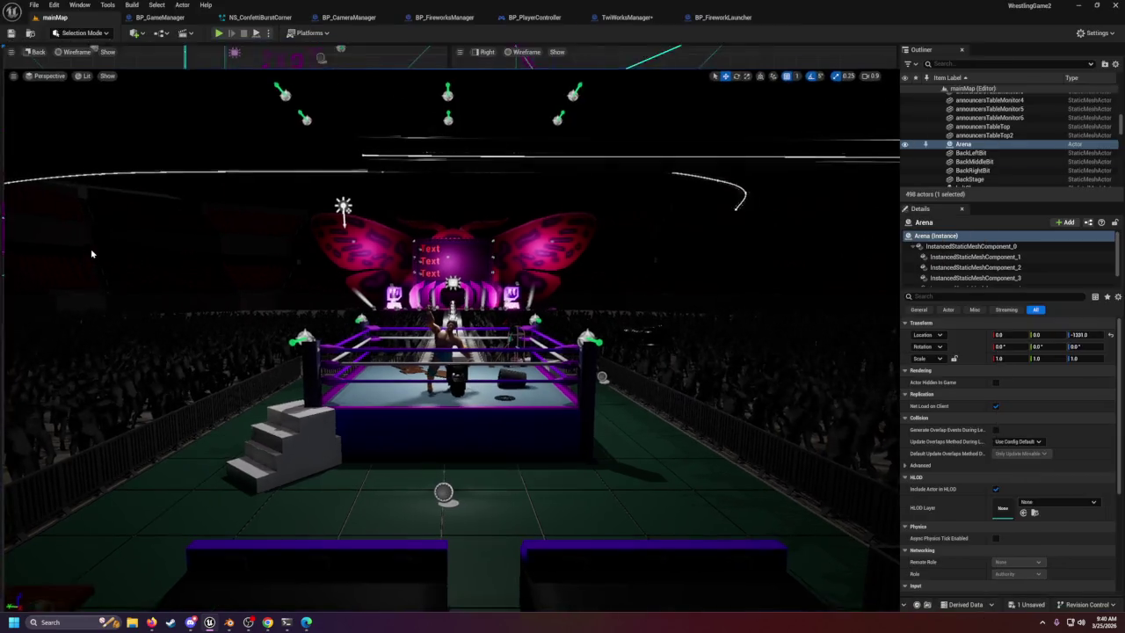
Save the TwiWorksManager Blueprint and go to its EventGraph.
{"action": "left_click", "coordinate": [657, 19]}
{"action": "left_click", "coordinate": [11, 33]}
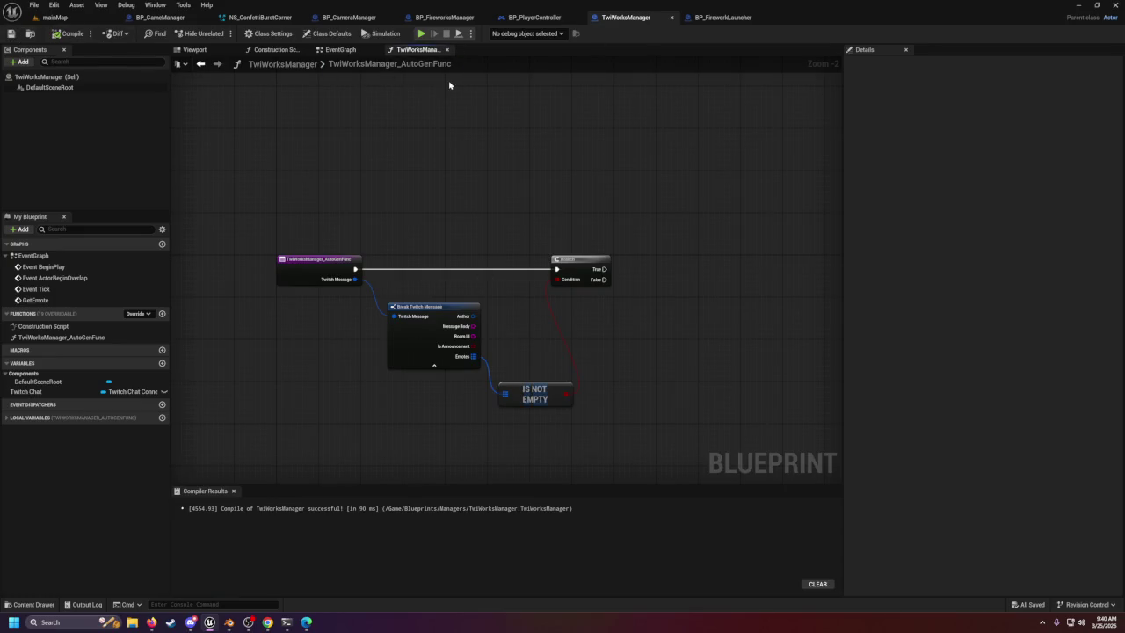
{"action": "left_click", "coordinate": [431, 63]}
{"action": "left_click_drag", "start_coordinate": [536, 223], "coordinate": [456, 211]}
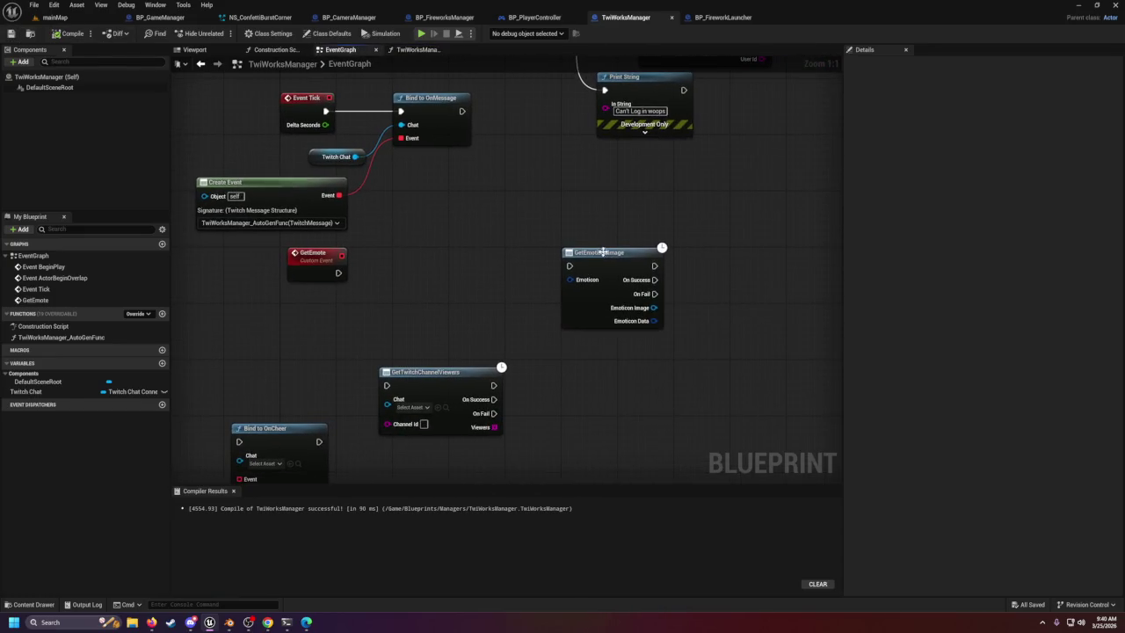
{"action": "left_click", "coordinate": [598, 254]}
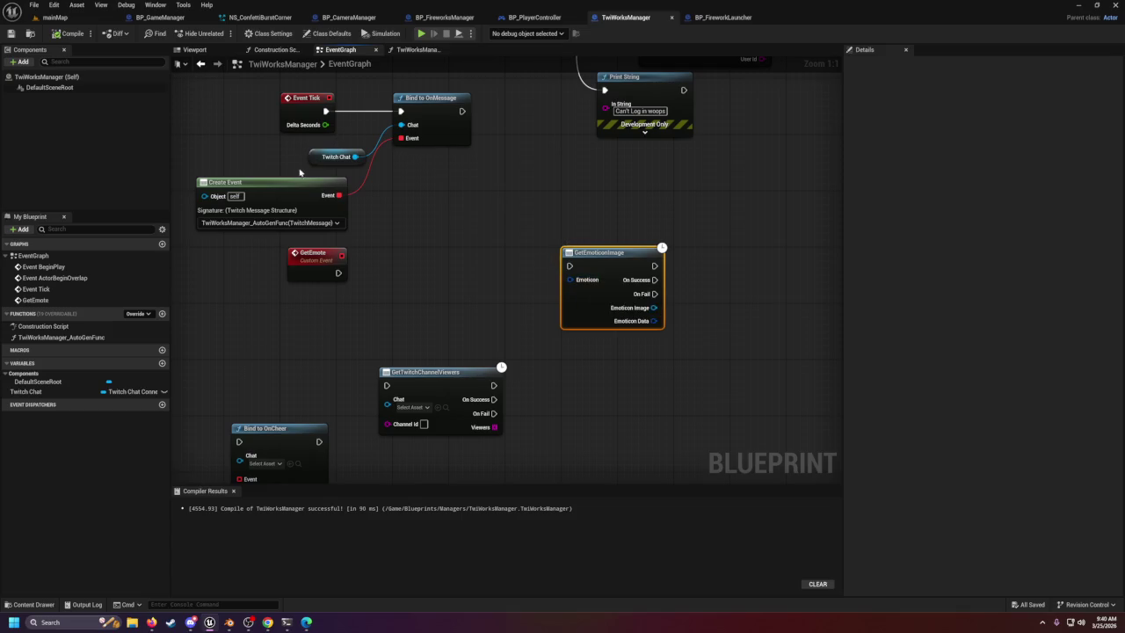
Bind Create Event to a new matching function, TwiWorksManager_AutoGenFunc1.
{"action": "left_click_drag", "start_coordinate": [296, 190], "coordinate": [509, 191]}
{"action": "left_click", "coordinate": [551, 227]}
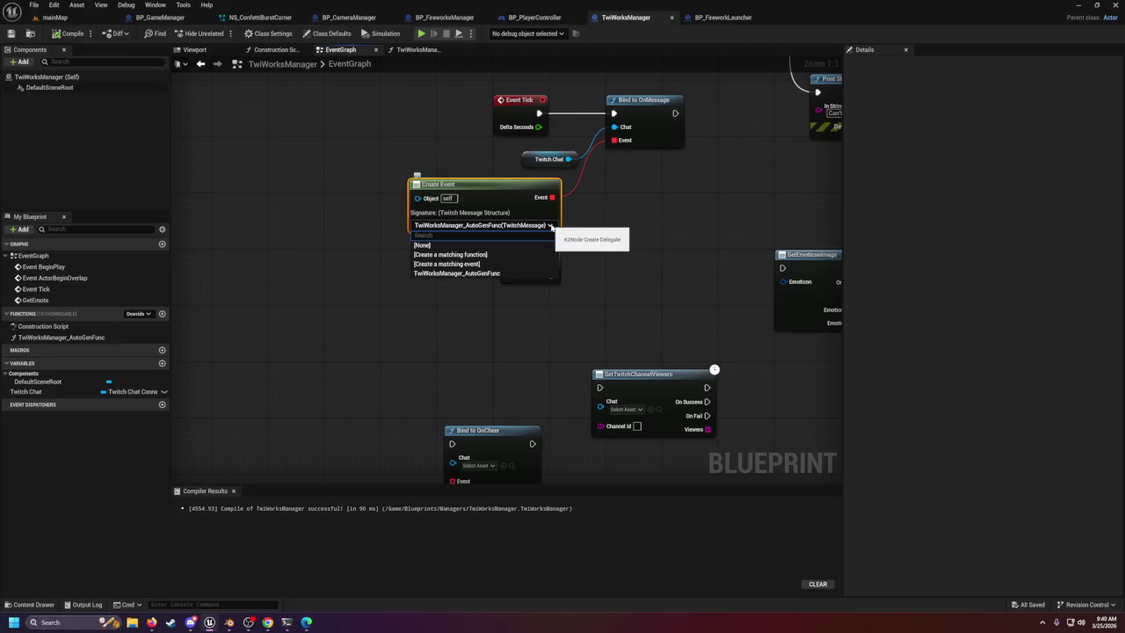
{"action": "left_click", "coordinate": [517, 254]}
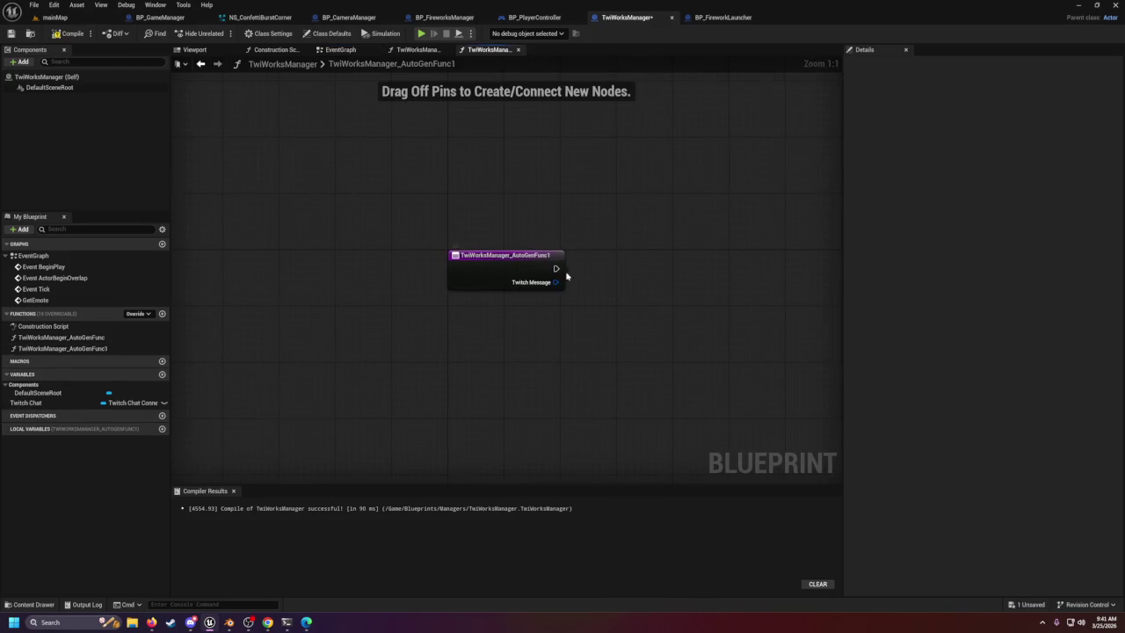
{"action": "left_click", "coordinate": [408, 53]}
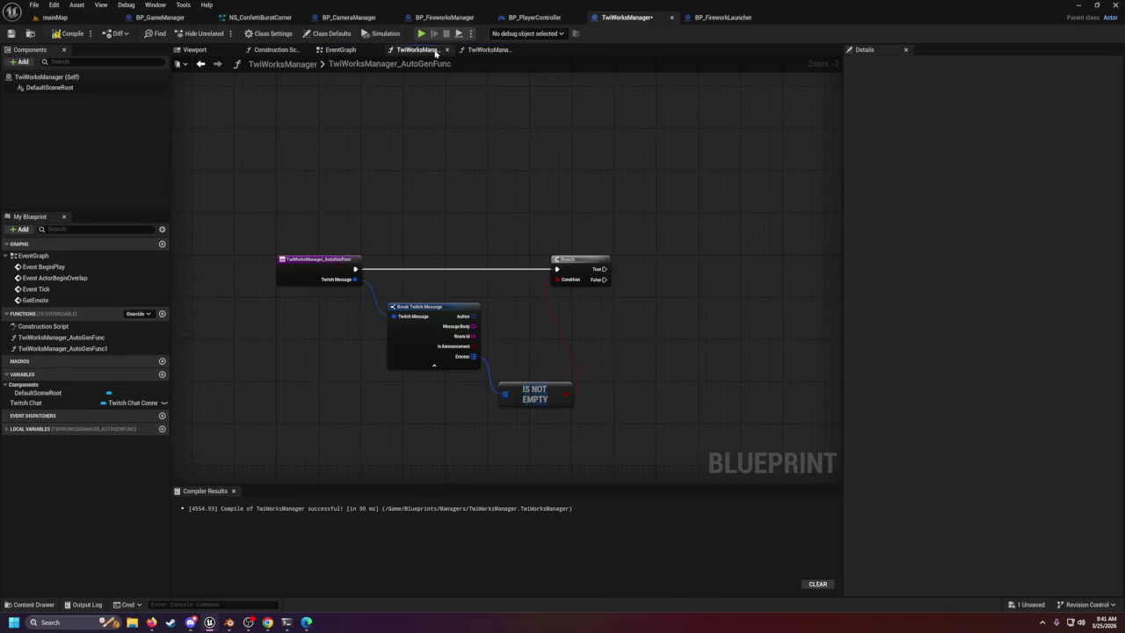
{"action": "left_click", "coordinate": [356, 51]}
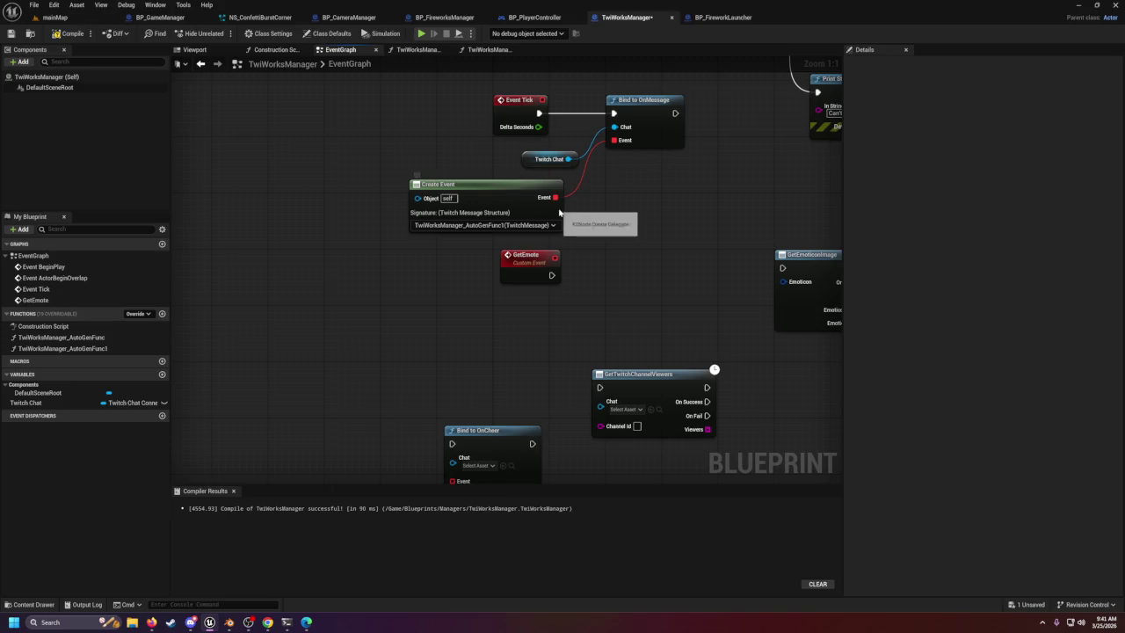
{"action": "mouse_move", "coordinate": [603, 288]}
{"action": "left_mouse_down"}
{"action": "mouse_move", "coordinate": [530, 296]}
{"action": "mouse_move", "coordinate": [545, 331]}
{"action": "left_mouse_up"}
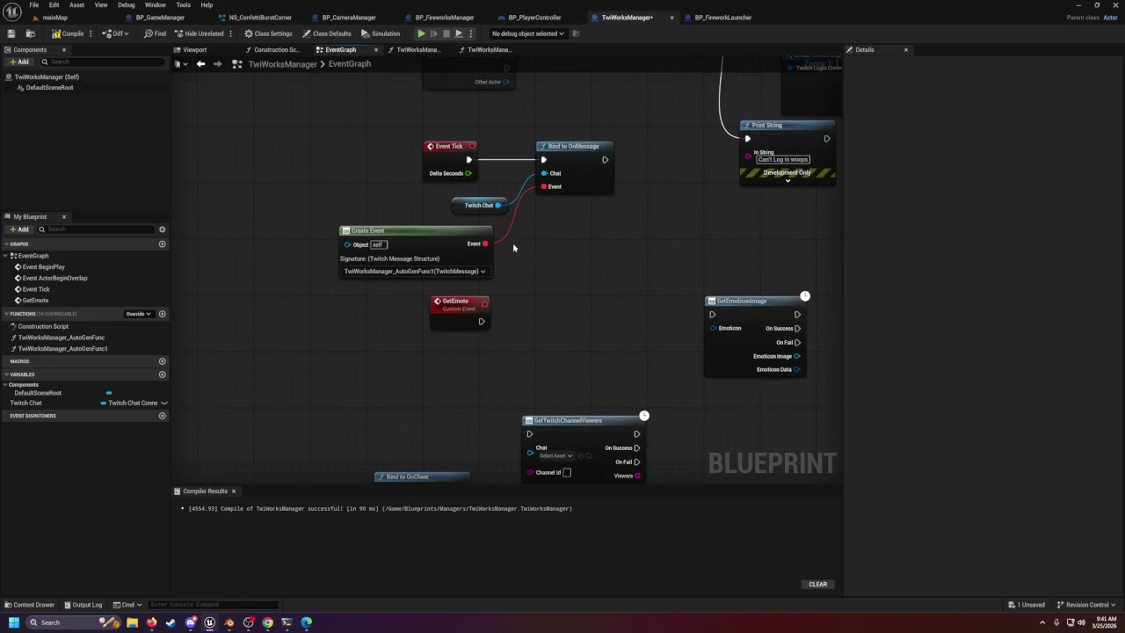
{"action": "left_click_drag", "start_coordinate": [497, 205], "coordinate": [570, 270]}
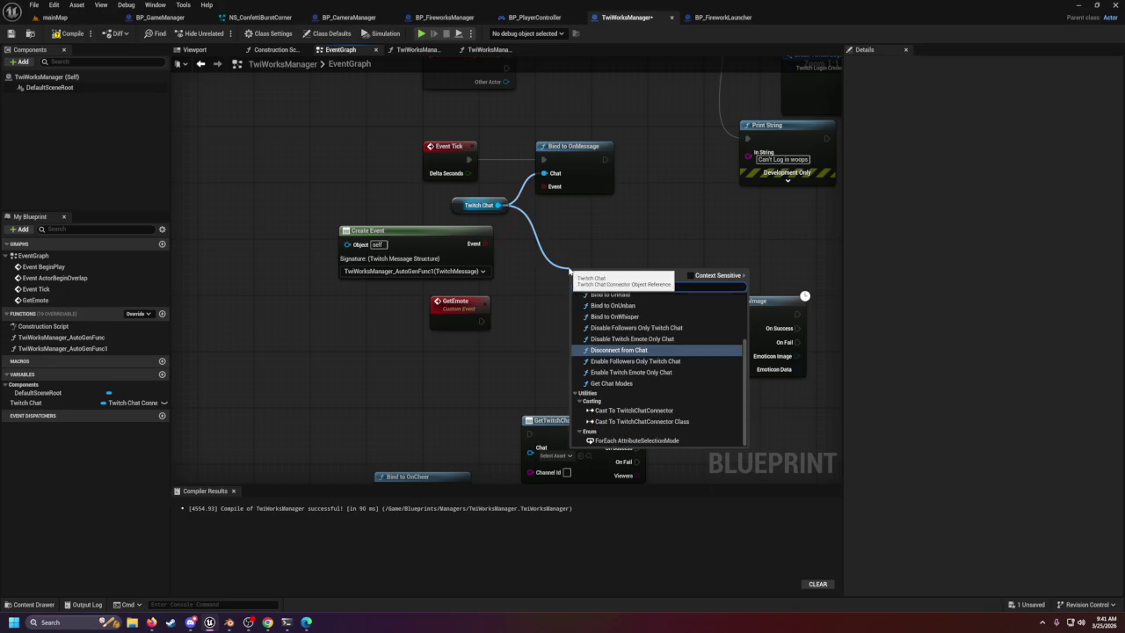
{"action": "scroll", "coordinate": [647, 371], "scroll_direction": "up", "scroll_amount": 3}
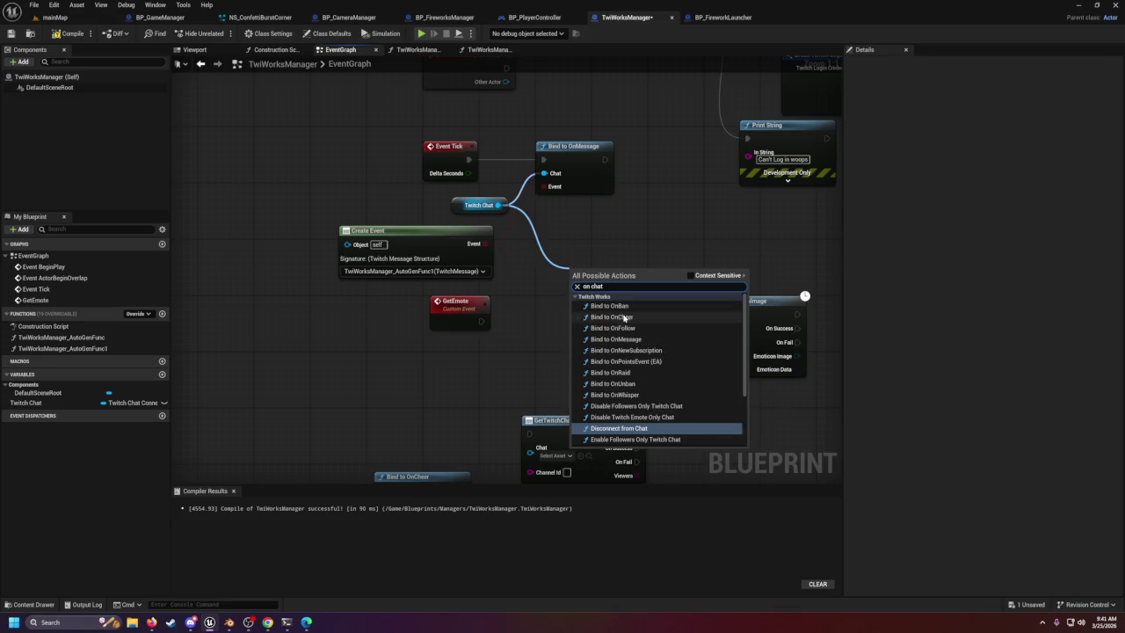
{"action": "scroll", "coordinate": [641, 395], "scroll_direction": "down", "scroll_amount": 1}
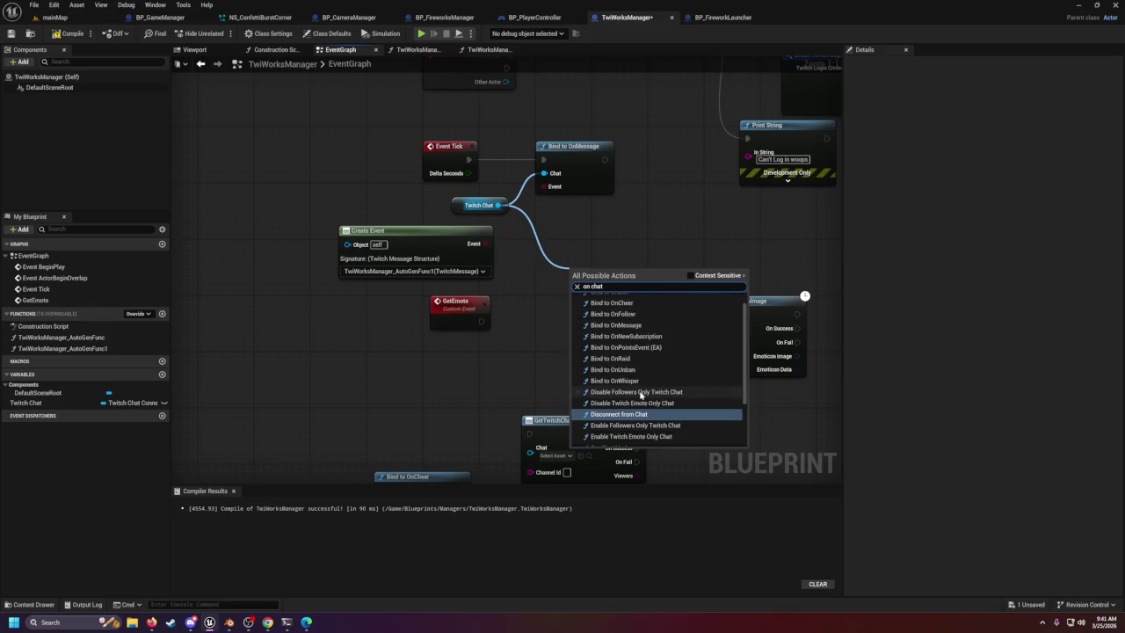
{"action": "scroll", "coordinate": [641, 395], "scroll_direction": "down", "scroll_amount": 1}
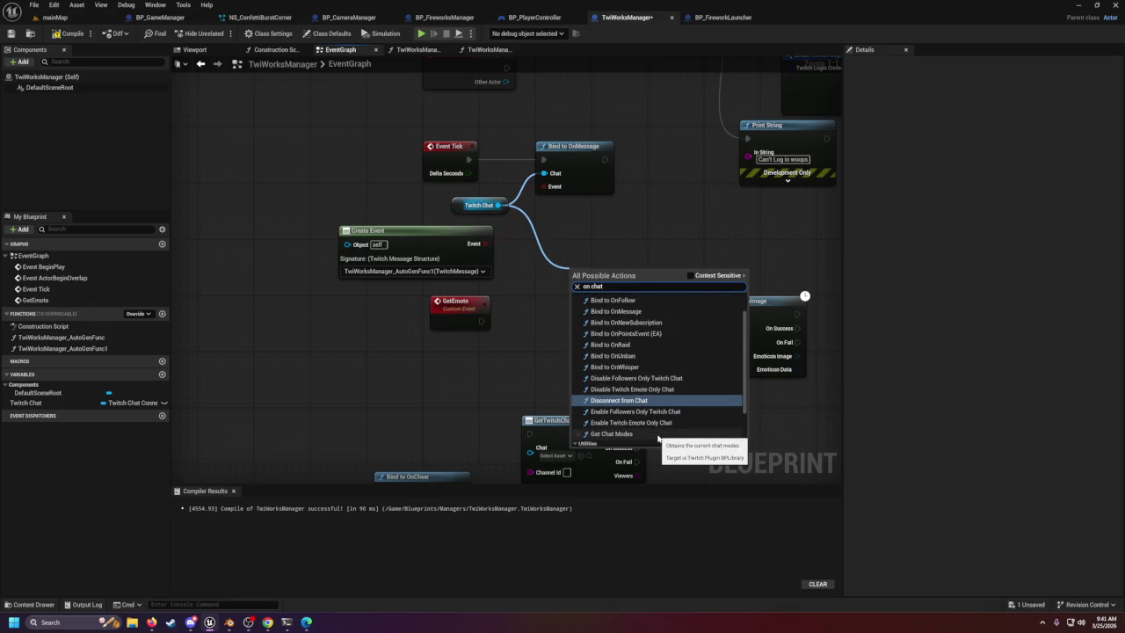
{"action": "left_click", "coordinate": [658, 434]}
{"action": "right_click", "coordinate": [639, 301]}
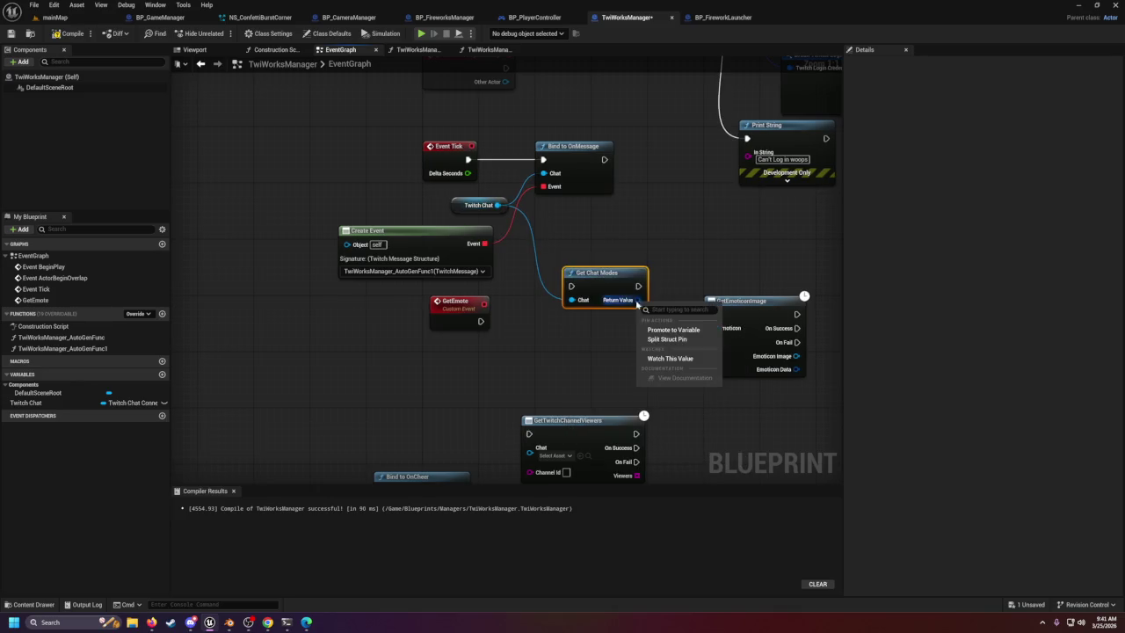
{"action": "left_click", "coordinate": [667, 339]}
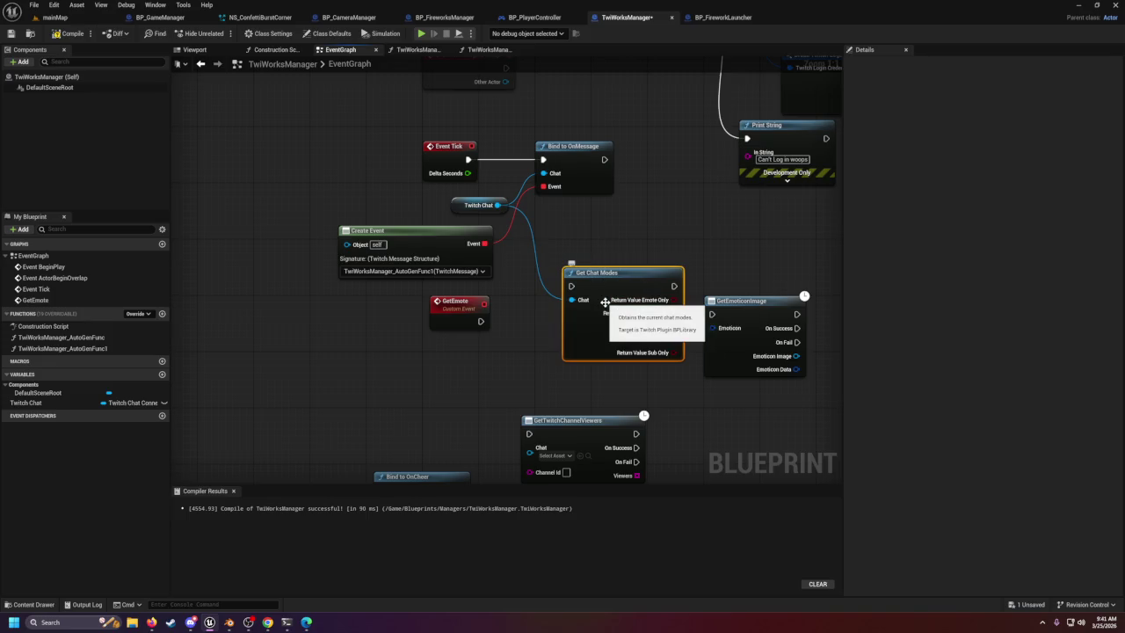
{"action": "key", "text": "Delete"}
Browse the Twitch Works actions from the Twitch Chat wire, expanding and collapsing EXPERIMENTAL.
{"action": "left_click_drag", "start_coordinate": [498, 205], "coordinate": [556, 292]}
{"action": "scroll", "coordinate": [601, 359], "scroll_direction": "down", "scroll_amount": 15}
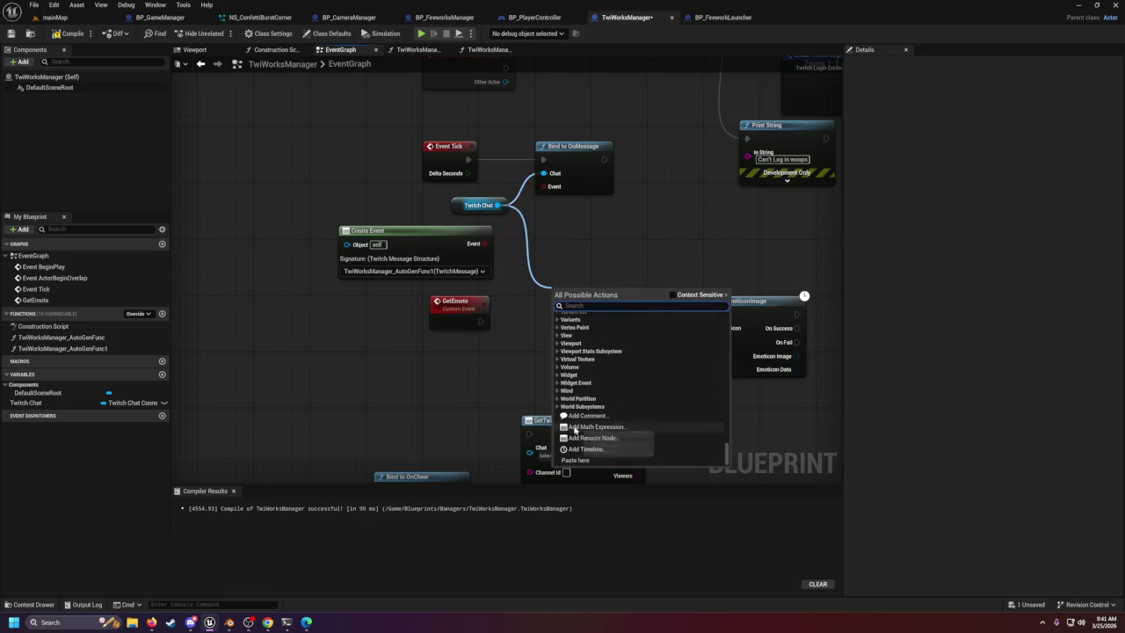
{"action": "scroll", "coordinate": [568, 373], "scroll_direction": "up", "scroll_amount": 2}
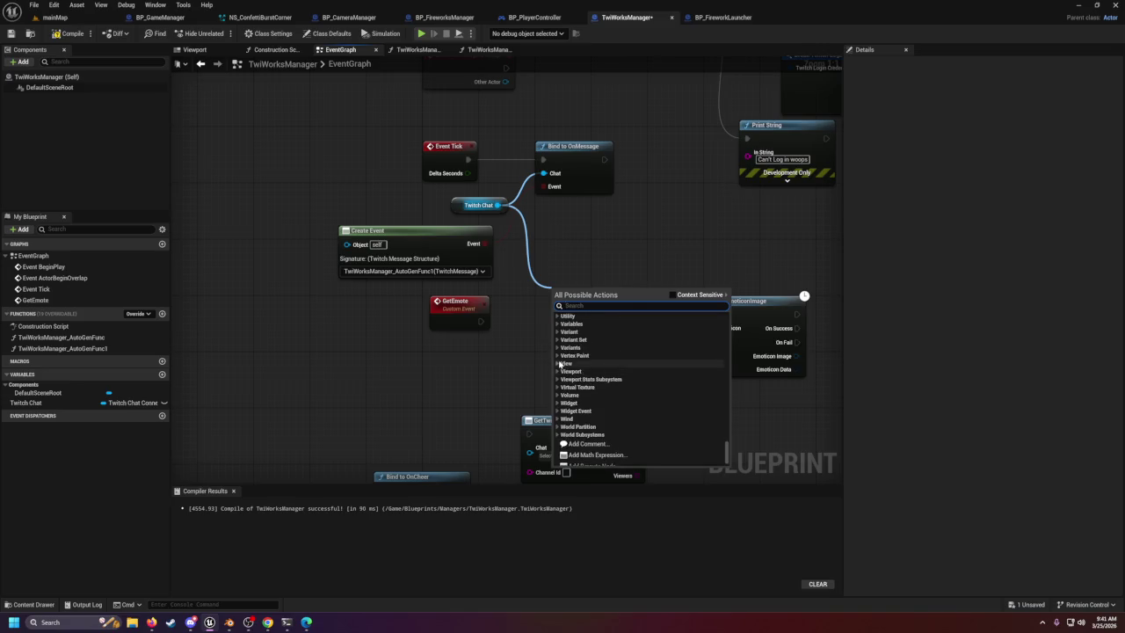
{"action": "scroll", "coordinate": [560, 363], "scroll_direction": "up", "scroll_amount": 2}
{"action": "scroll", "coordinate": [559, 363], "scroll_direction": "up", "scroll_amount": 2}
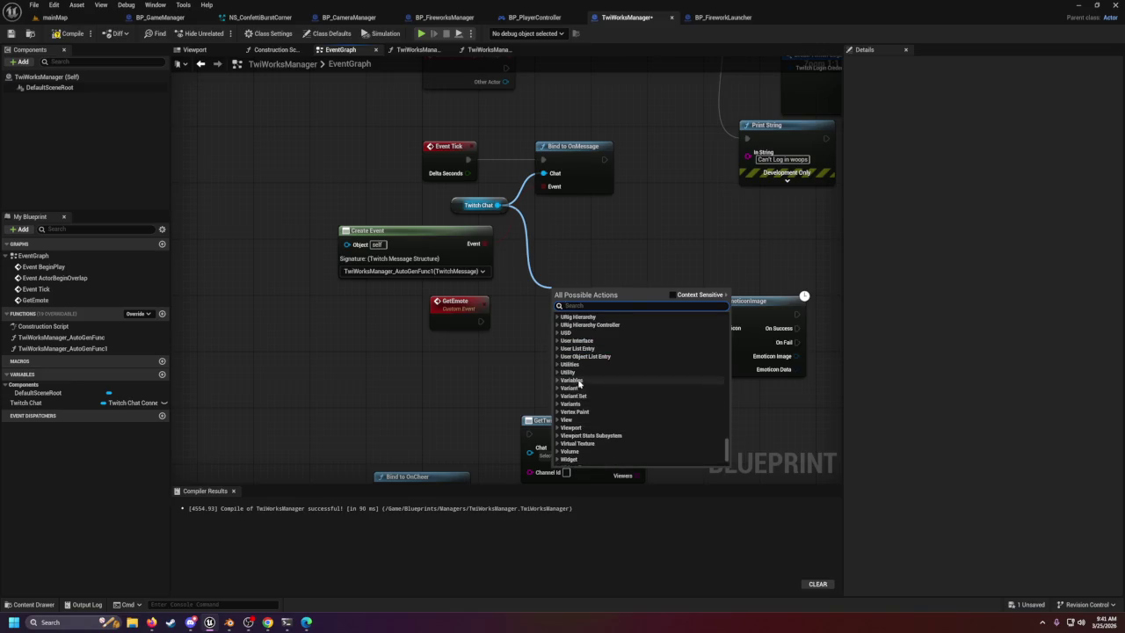
{"action": "scroll", "coordinate": [559, 343], "scroll_direction": "up", "scroll_amount": 3}
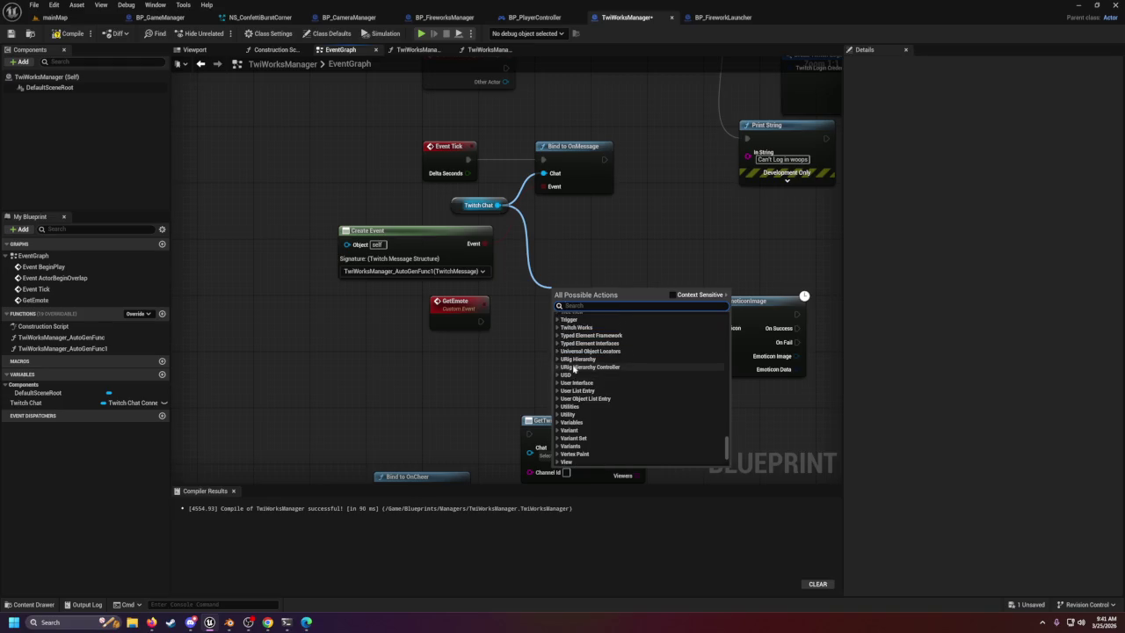
{"action": "scroll", "coordinate": [567, 375], "scroll_direction": "up", "scroll_amount": 1}
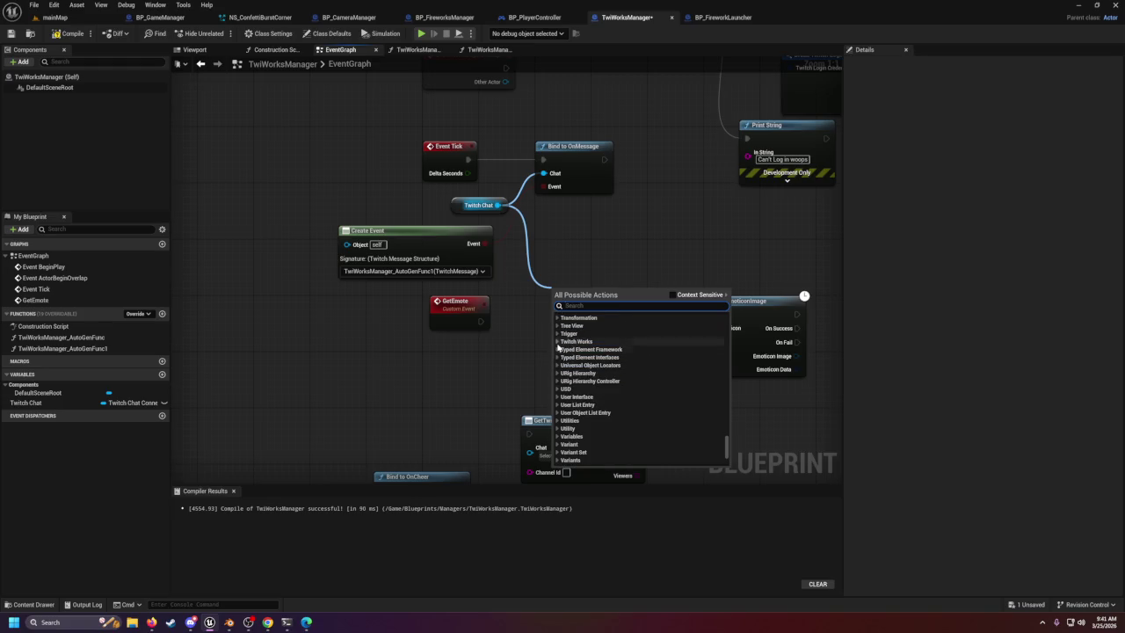
{"action": "left_click", "coordinate": [557, 342]}
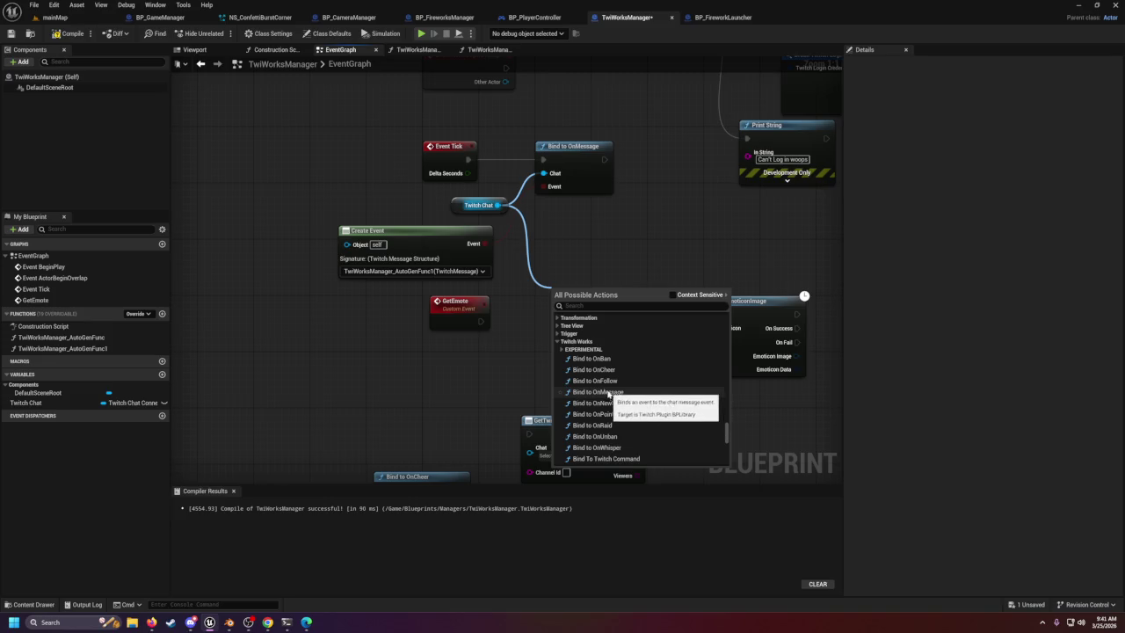
{"action": "left_click", "coordinate": [562, 349]}
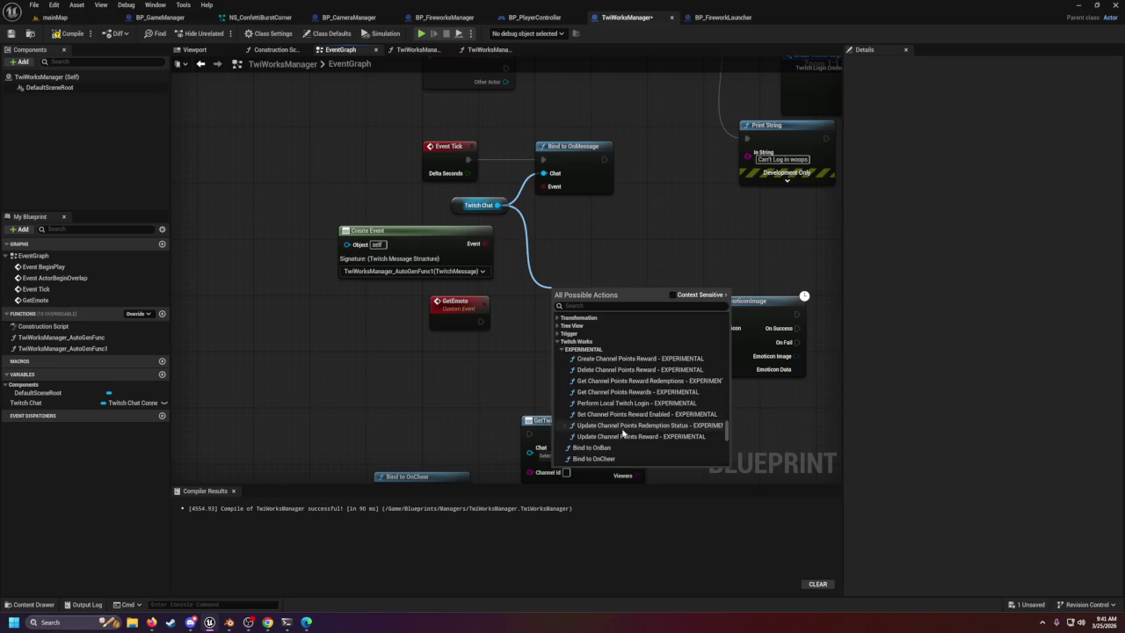
{"action": "left_click", "coordinate": [563, 349]}
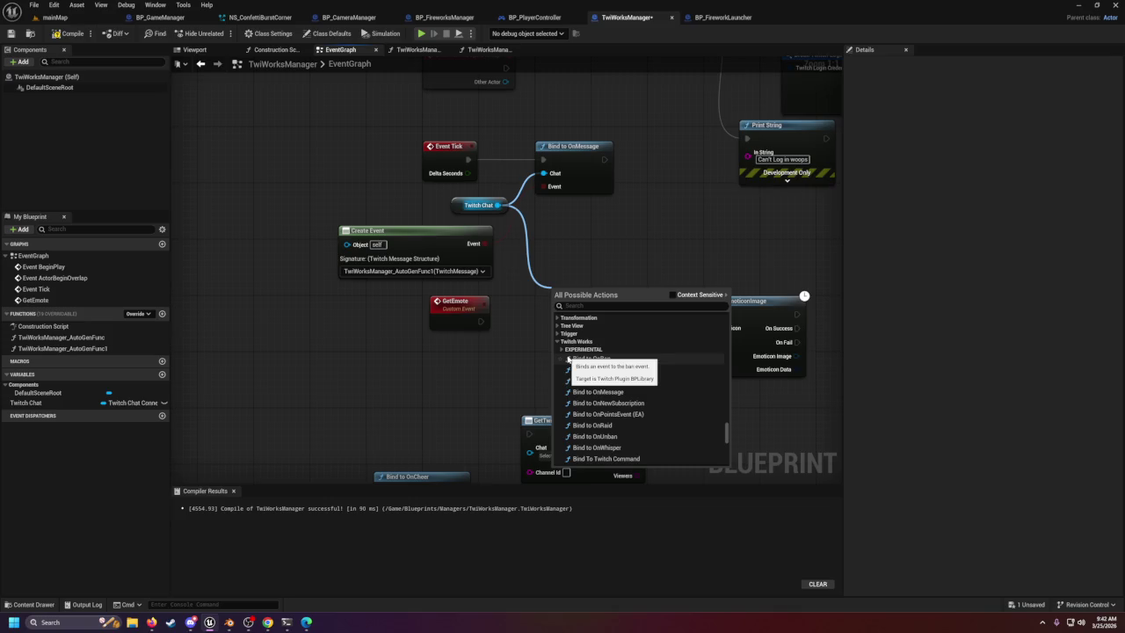
Close the action list without adding a node and bring the Imgur browser window forward.
{"action": "scroll", "coordinate": [619, 413], "scroll_direction": "down", "scroll_amount": 5}
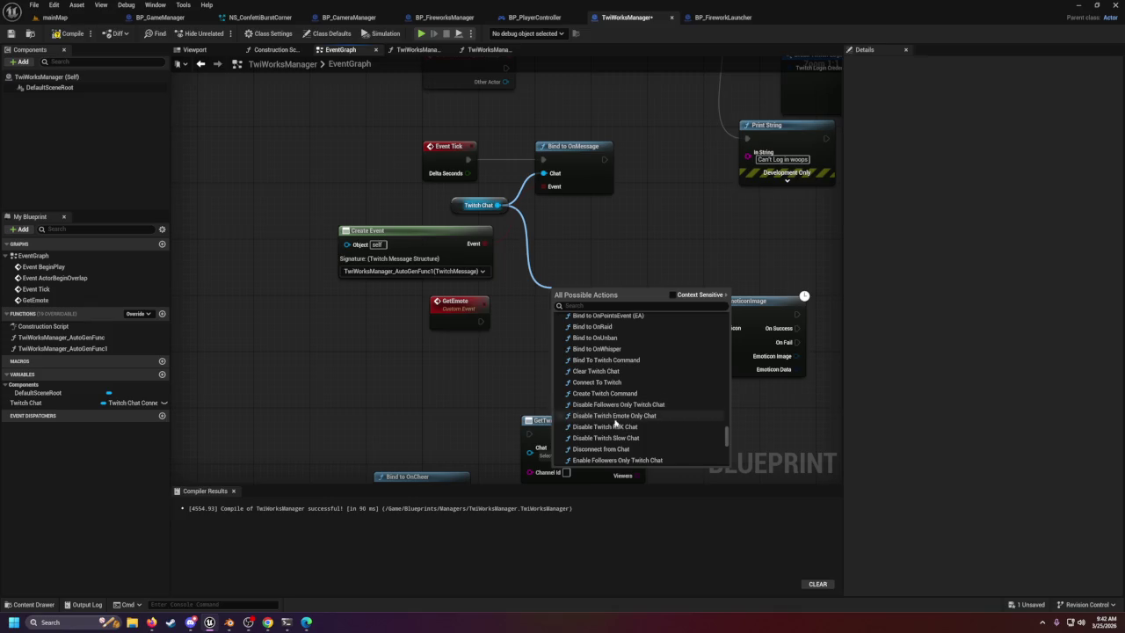
{"action": "scroll", "coordinate": [624, 429], "scroll_direction": "down", "scroll_amount": 3}
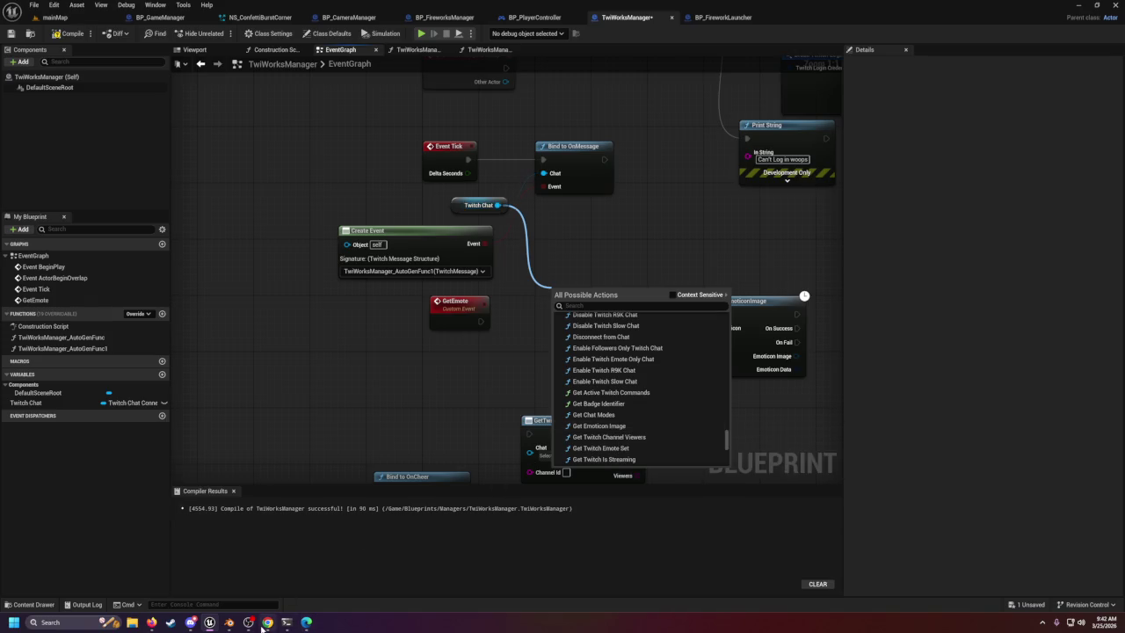
{"action": "mouse_move", "coordinate": [268, 623]}
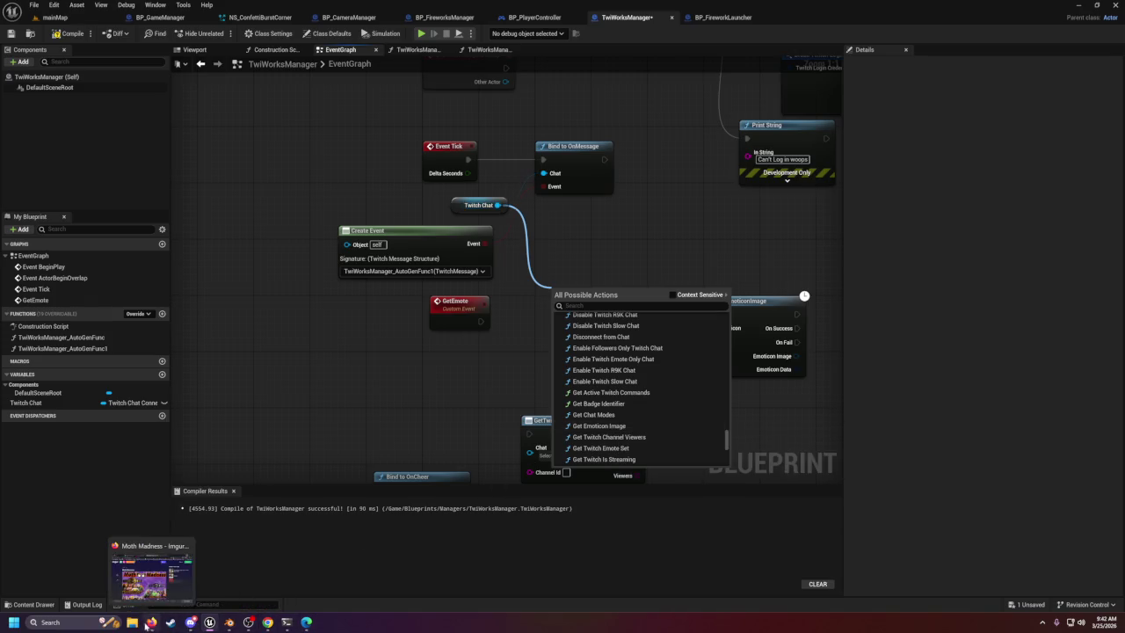
{"action": "left_click", "coordinate": [151, 626]}
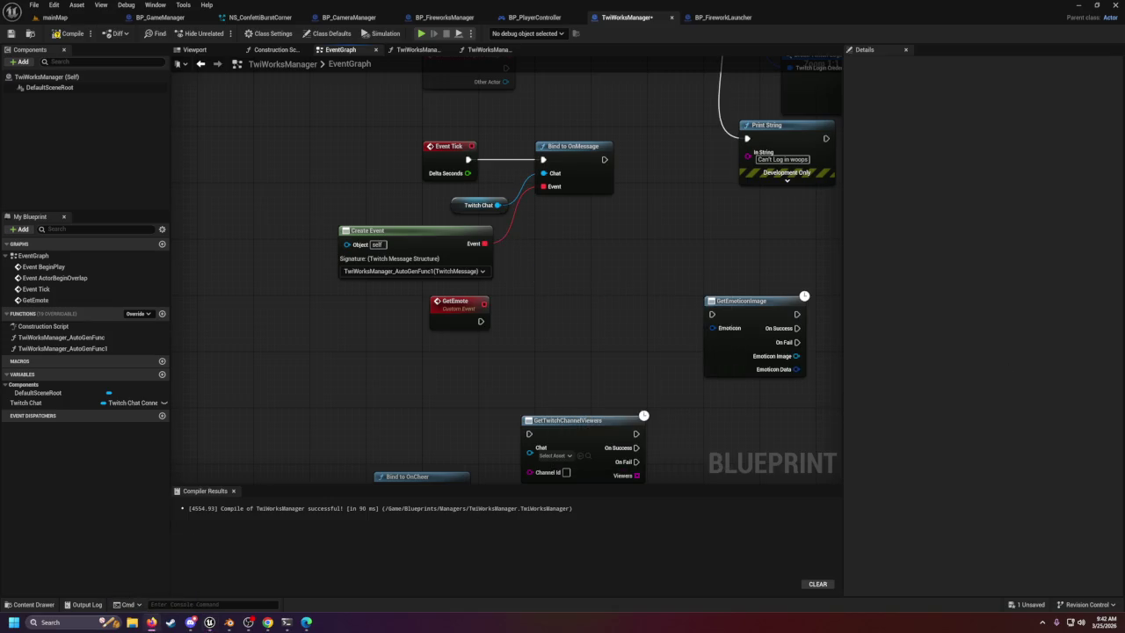
{"action": "mouse_move", "coordinate": [1116, 97]}
{"action": "left_mouse_down"}
{"action": "mouse_move", "coordinate": [1081, 132]}
{"action": "mouse_move", "coordinate": [616, 158]}
{"action": "mouse_move", "coordinate": [615, 1]}
{"action": "left_mouse_up"}
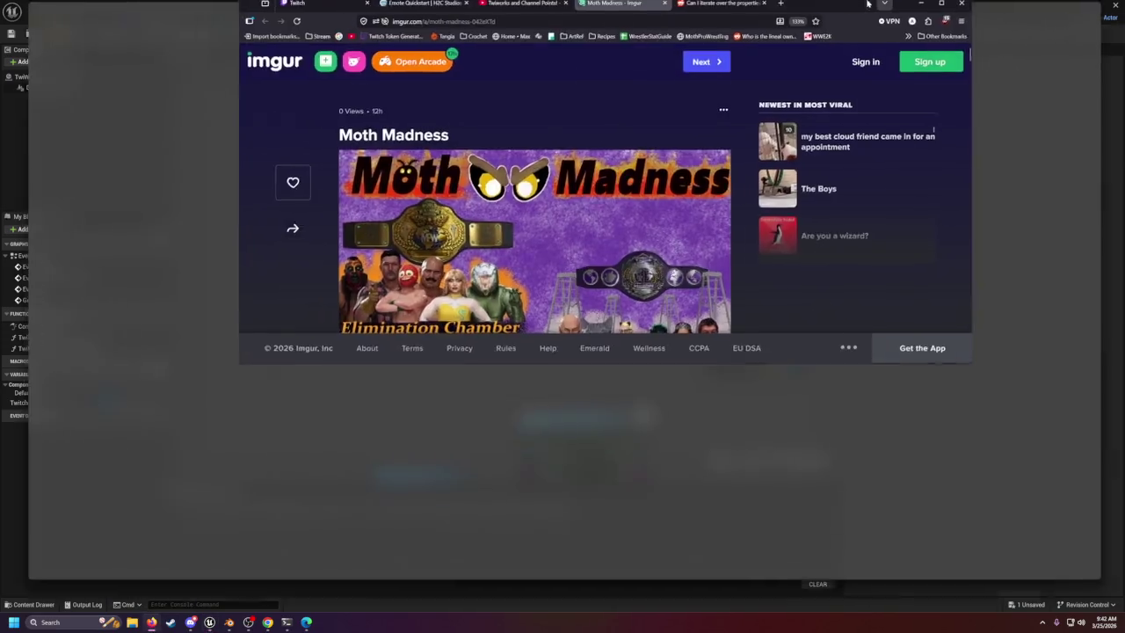
{"action": "scroll", "coordinate": [747, 428], "scroll_direction": "down", "scroll_amount": 1}
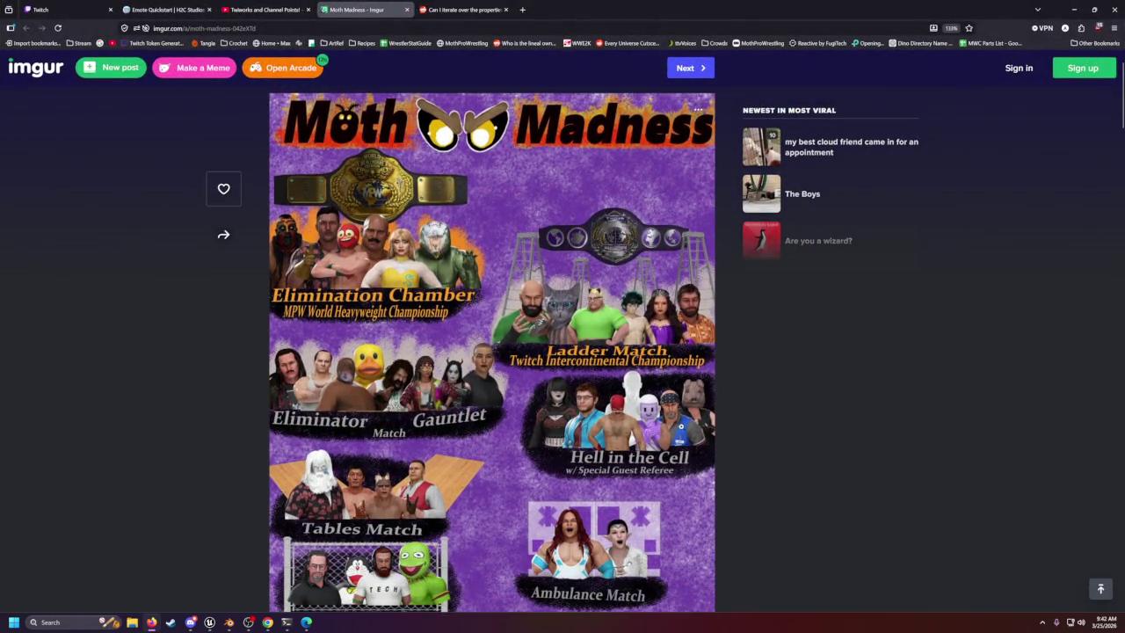
{"action": "left_click", "coordinate": [713, 344]}
{"action": "left_click", "coordinate": [683, 403]}
{"action": "left_click", "coordinate": [683, 403]}
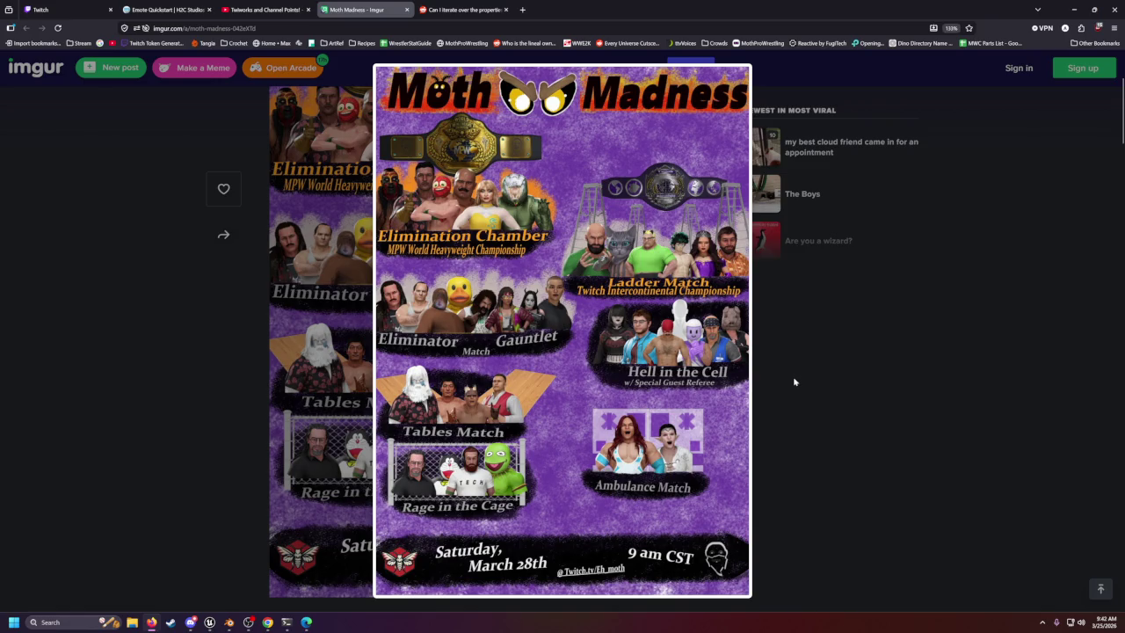
{"action": "scroll", "coordinate": [793, 382], "scroll_direction": "down", "scroll_amount": 1}
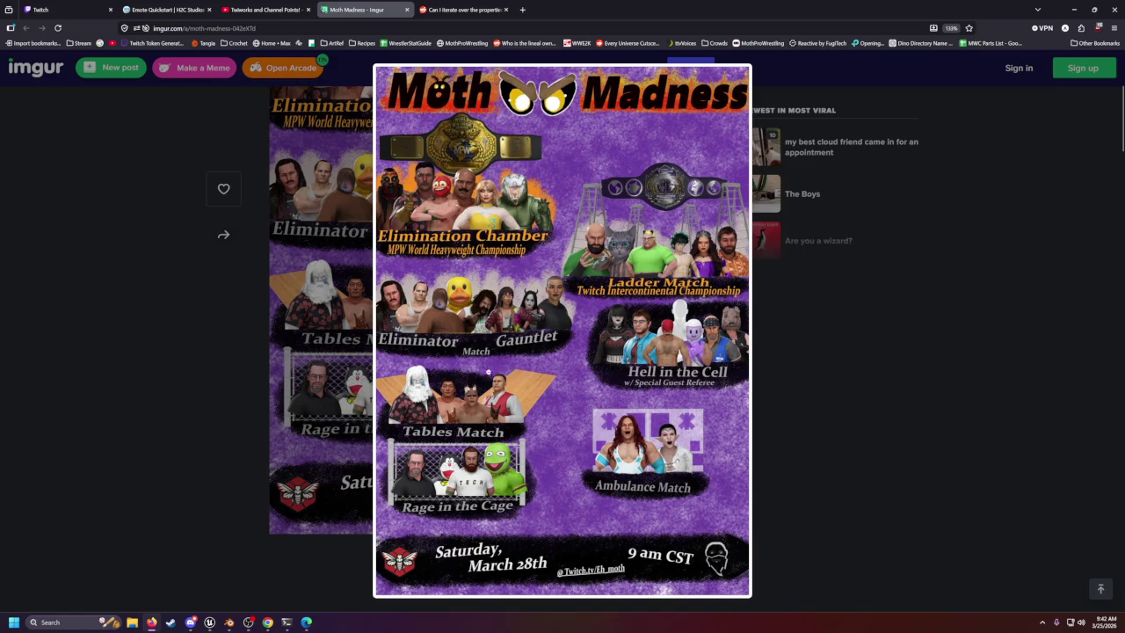
{"action": "left_click", "coordinate": [806, 398]}
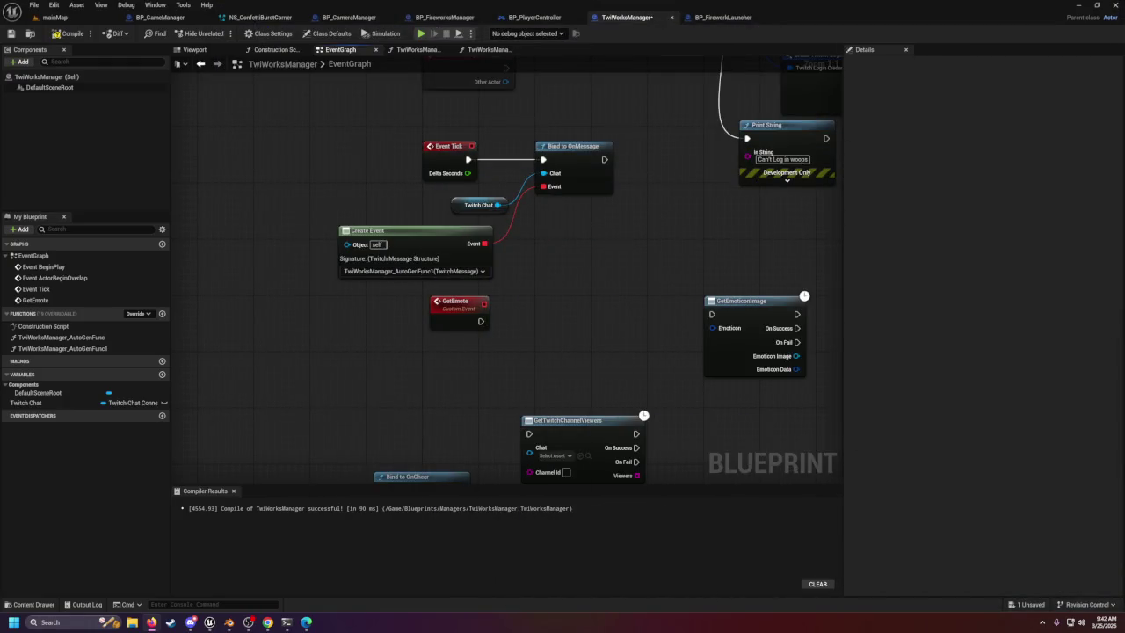
Open Create Event's bound function, switch to TwiWorksManager_AutoGenFunc, and close AutoGenFunc1.
{"action": "scroll", "coordinate": [613, 261], "scroll_direction": "up", "scroll_amount": 2}
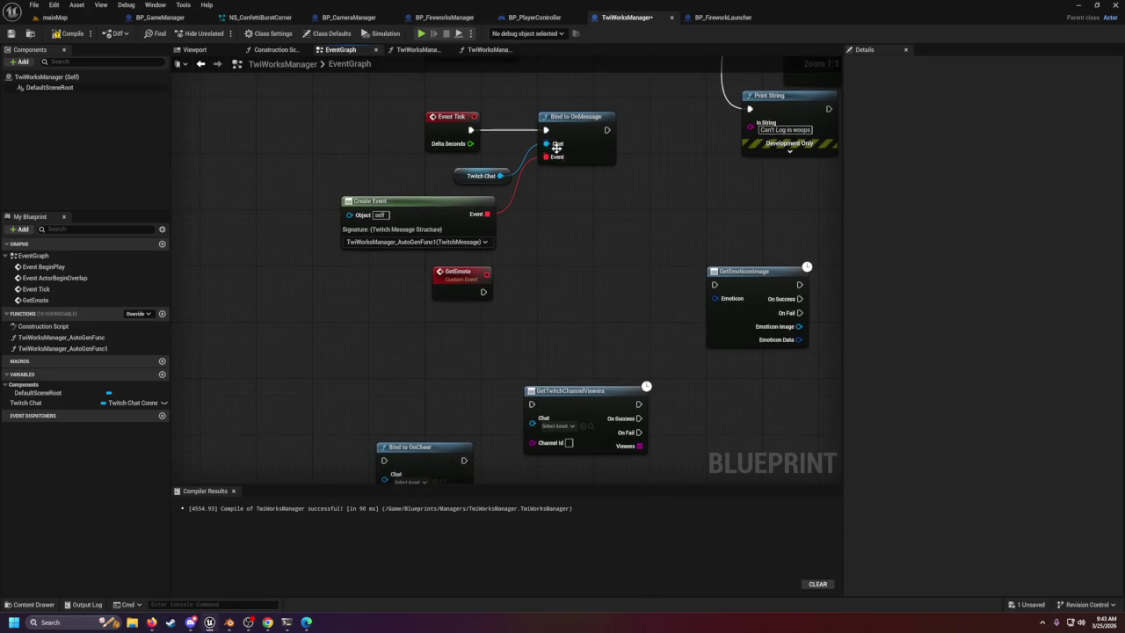
{"action": "right_click", "coordinate": [533, 243]}
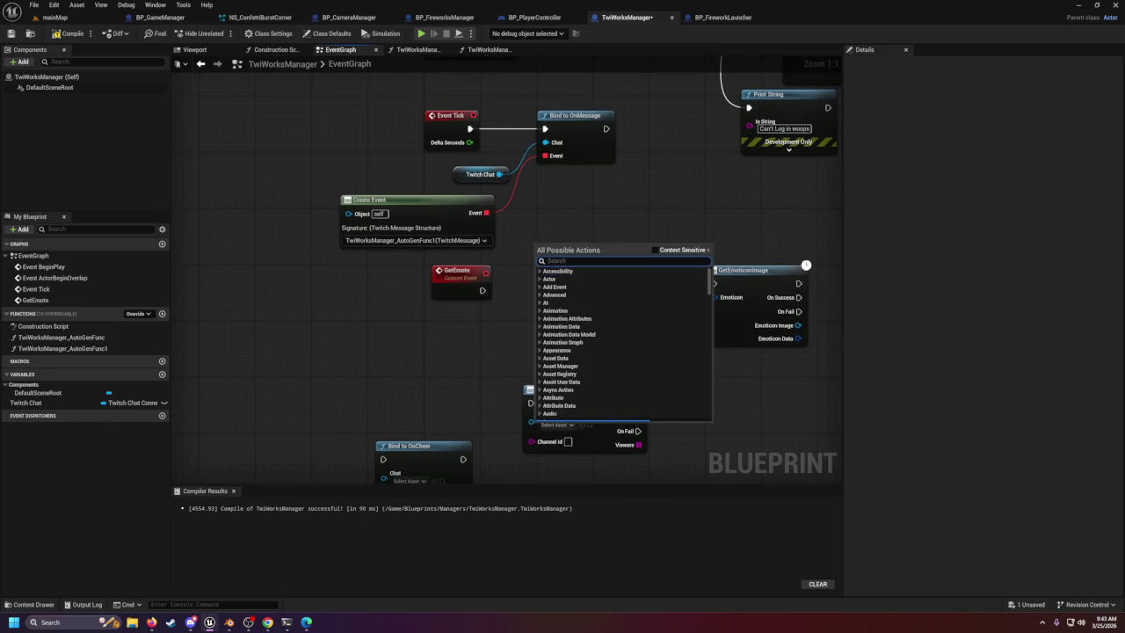
{"action": "scroll", "coordinate": [585, 350], "scroll_direction": "down", "scroll_amount": 10}
{"action": "scroll", "coordinate": [585, 349], "scroll_direction": "down", "scroll_amount": 15}
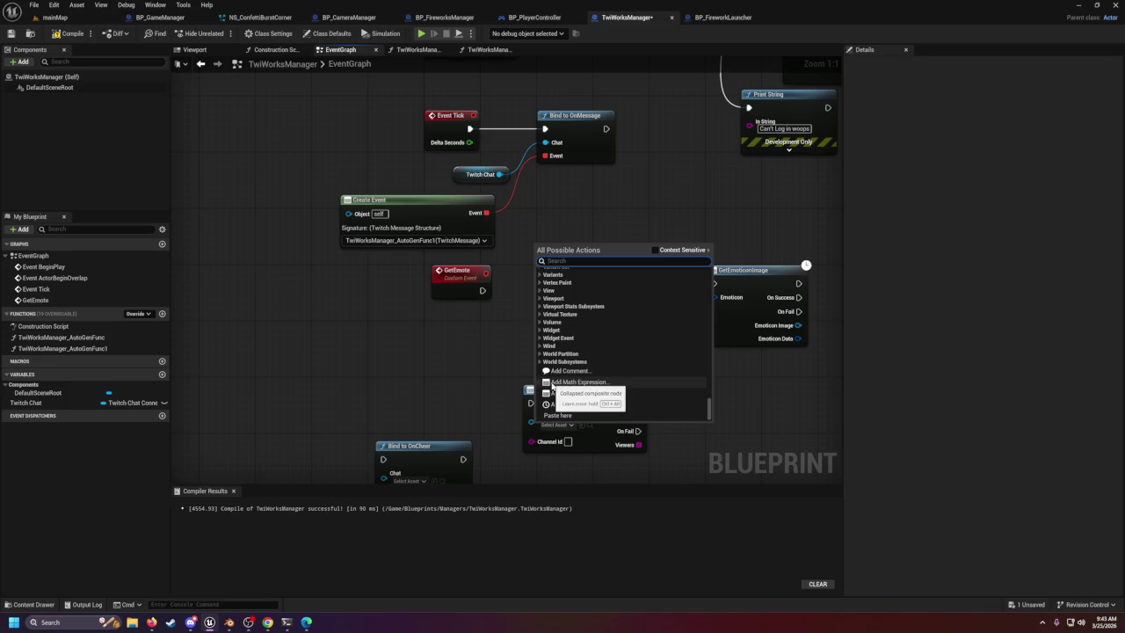
{"action": "scroll", "coordinate": [539, 323], "scroll_direction": "up", "scroll_amount": 4}
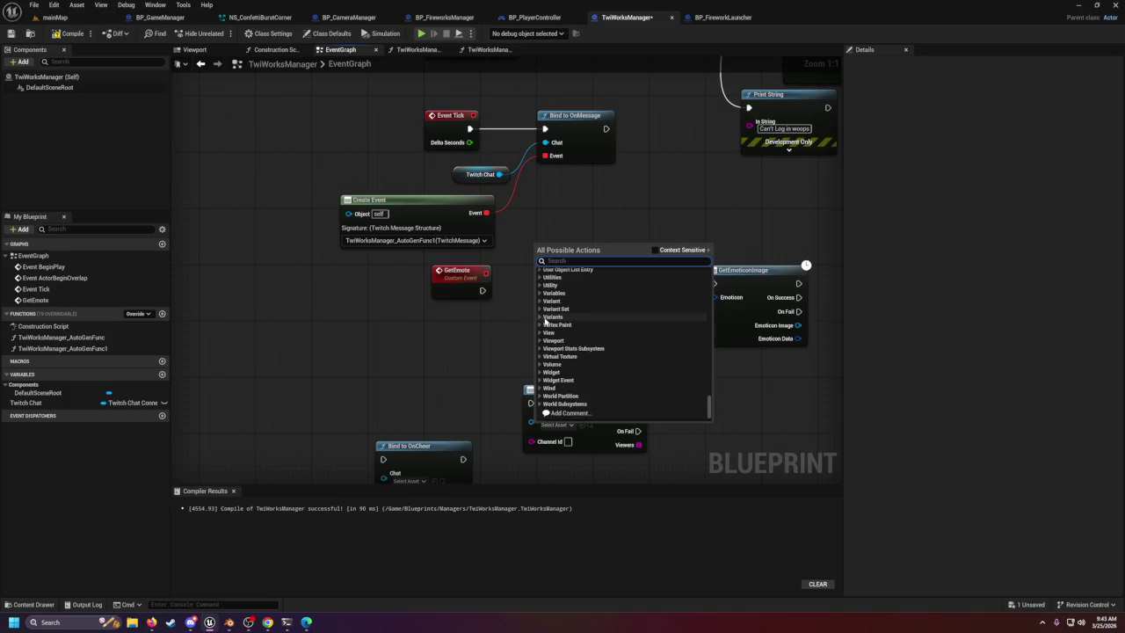
{"action": "left_click", "coordinate": [419, 214]}
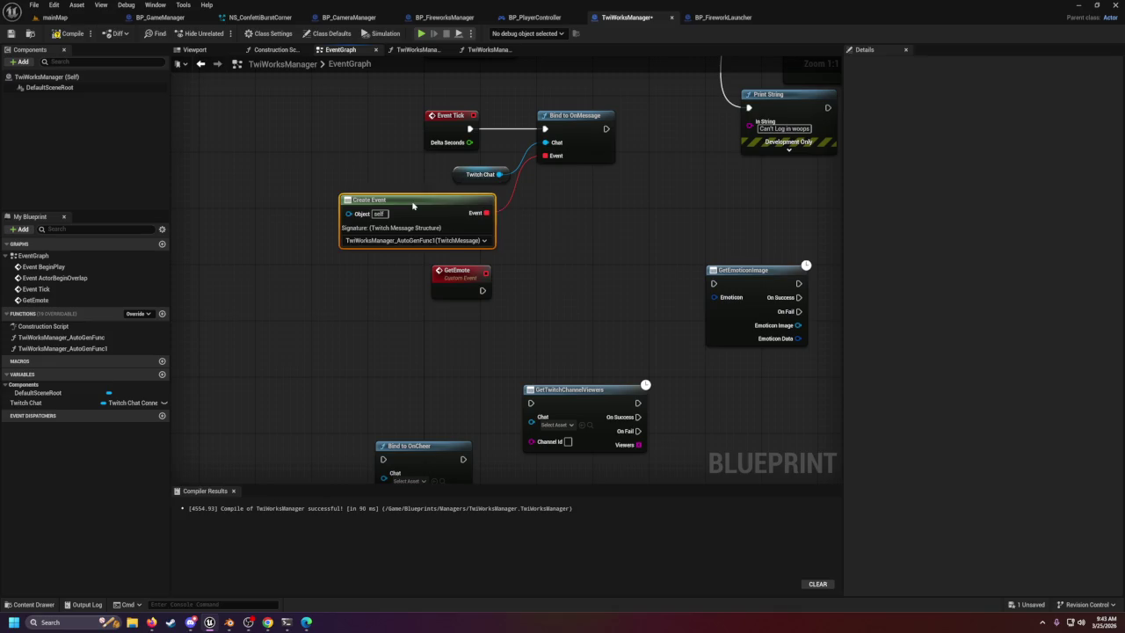
{"action": "double_click", "coordinate": [418, 215]}
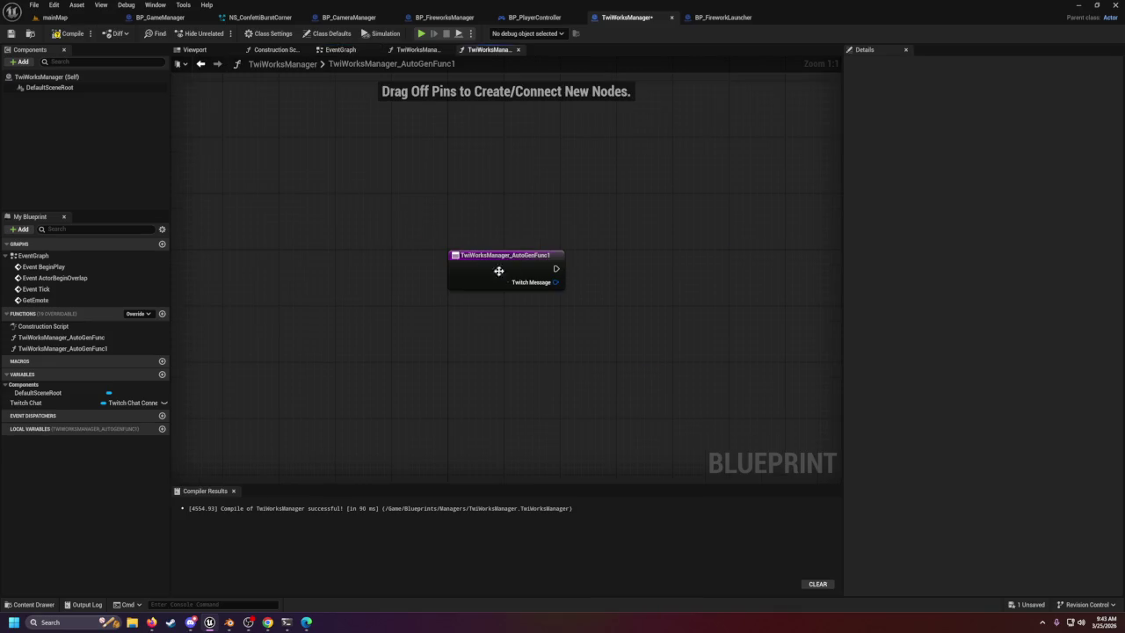
{"action": "left_click", "coordinate": [421, 50]}
{"action": "left_click", "coordinate": [519, 49]}
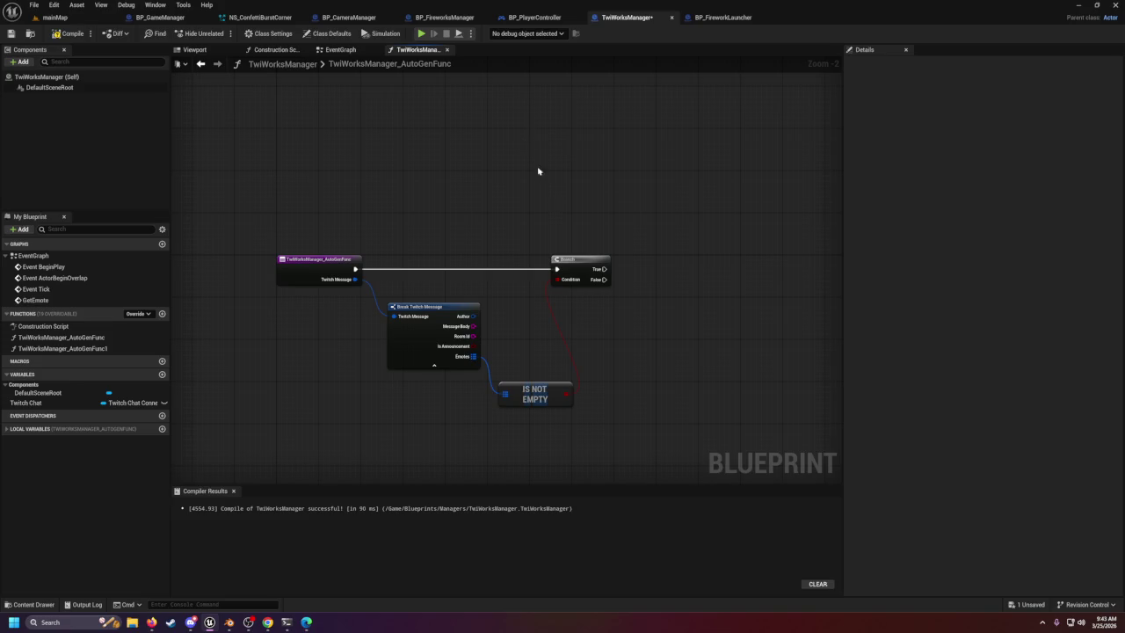
Delete the Branch, Break Twitch Message and Is Not Empty nodes, then return to EventGraph.
{"action": "left_click", "coordinate": [333, 271]}
{"action": "left_click", "coordinate": [320, 246]}
{"action": "left_click_drag", "start_coordinate": [321, 246], "coordinate": [646, 431]}
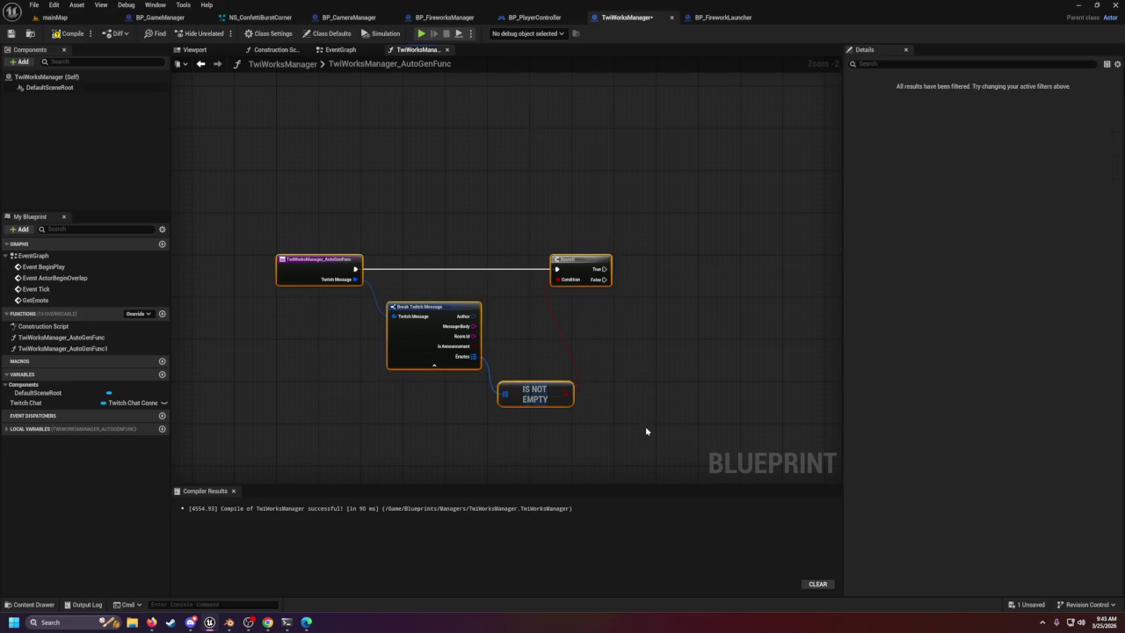
{"action": "key", "text": "Delete"}
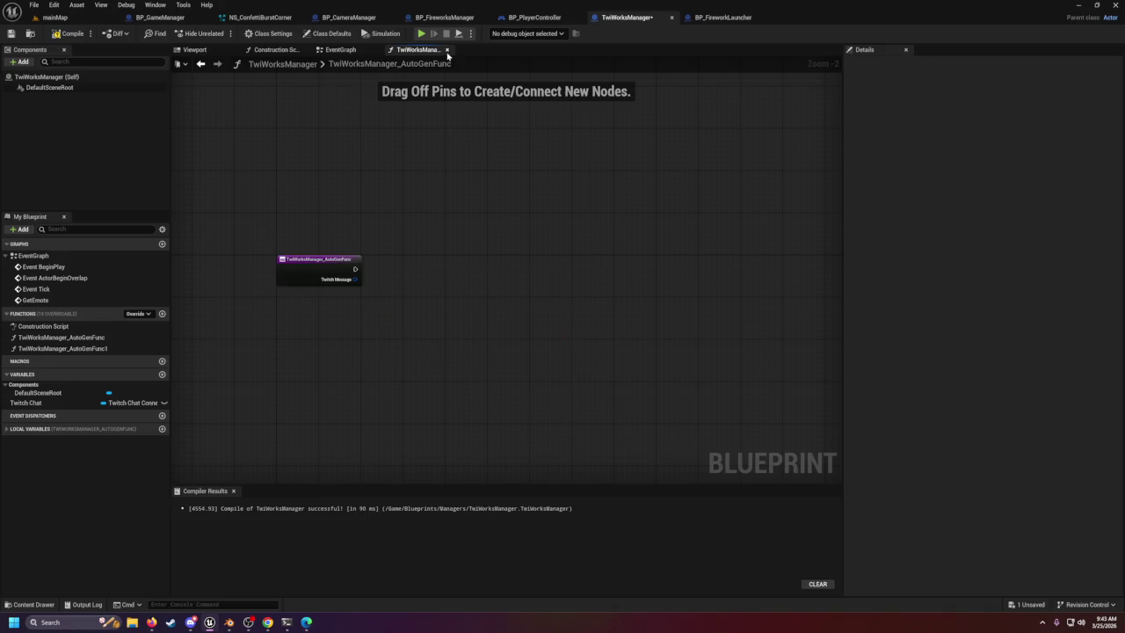
{"action": "left_click", "coordinate": [446, 49]}
{"action": "left_click", "coordinate": [492, 241]}
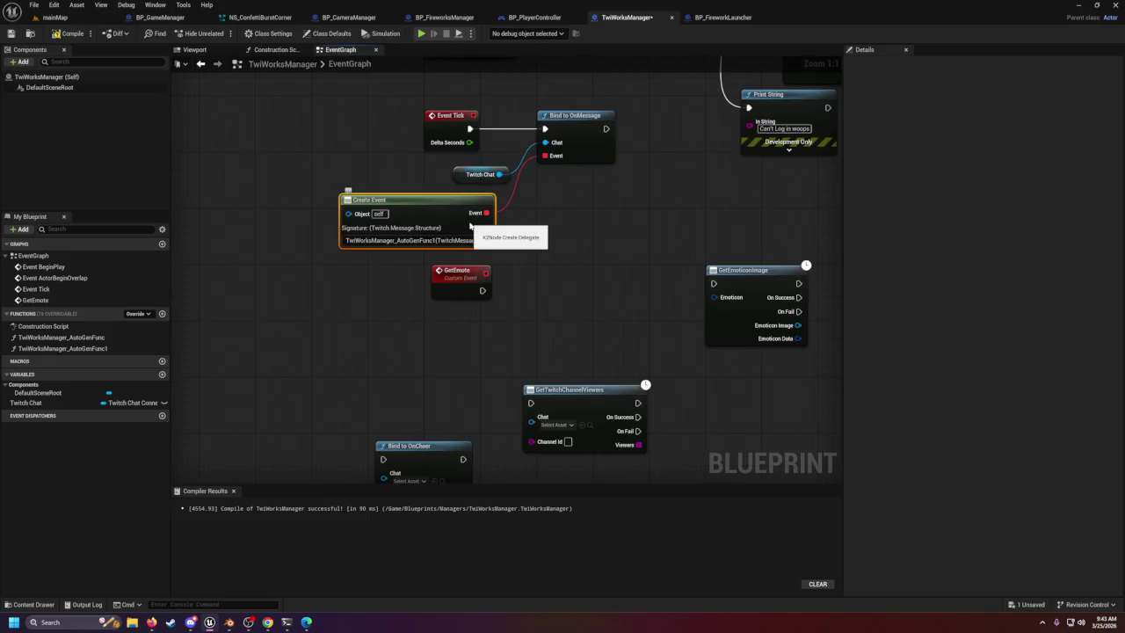
Delete Create Event, then add and remove a Utilities reroute node on Bind to OnMessage's Event.
{"action": "key", "text": "Delete"}
{"action": "mouse_move", "coordinate": [555, 154]}
{"action": "left_mouse_down"}
{"action": "mouse_move", "coordinate": [530, 282]}
{"action": "mouse_move", "coordinate": [489, 277]}
{"action": "mouse_move", "coordinate": [484, 243]}
{"action": "left_mouse_up"}
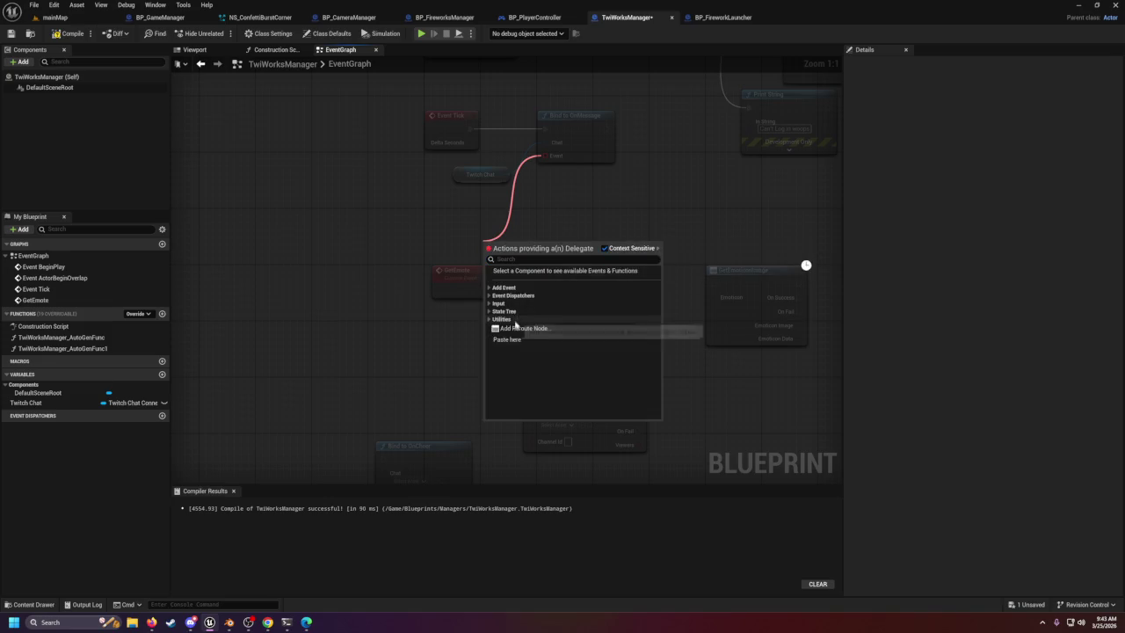
{"action": "left_click", "coordinate": [489, 320]}
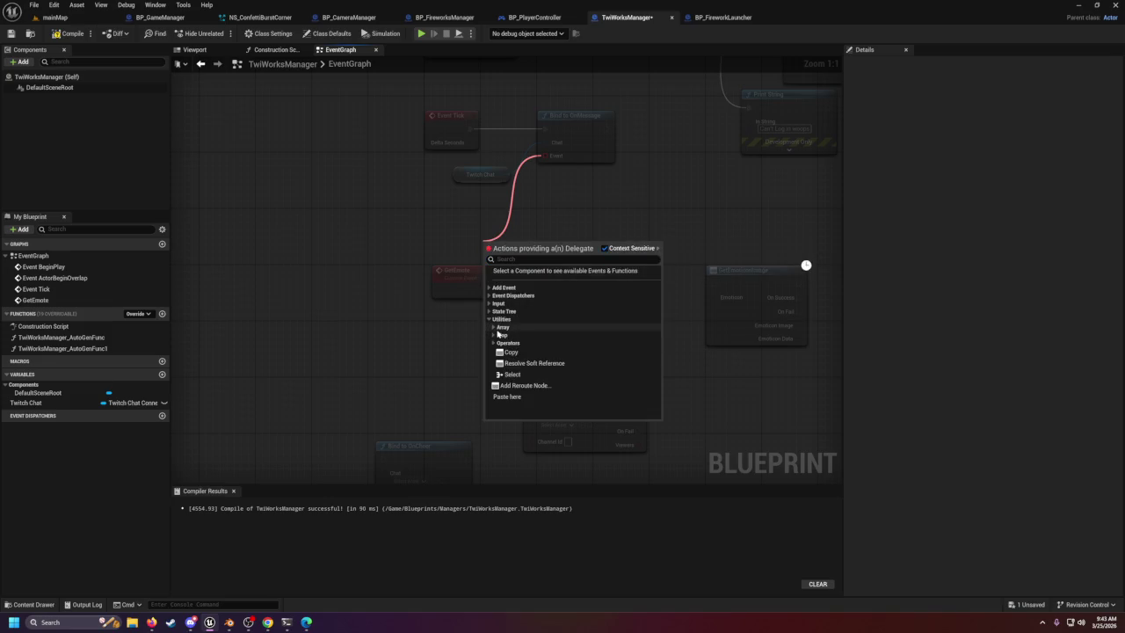
{"action": "left_click", "coordinate": [547, 368]}
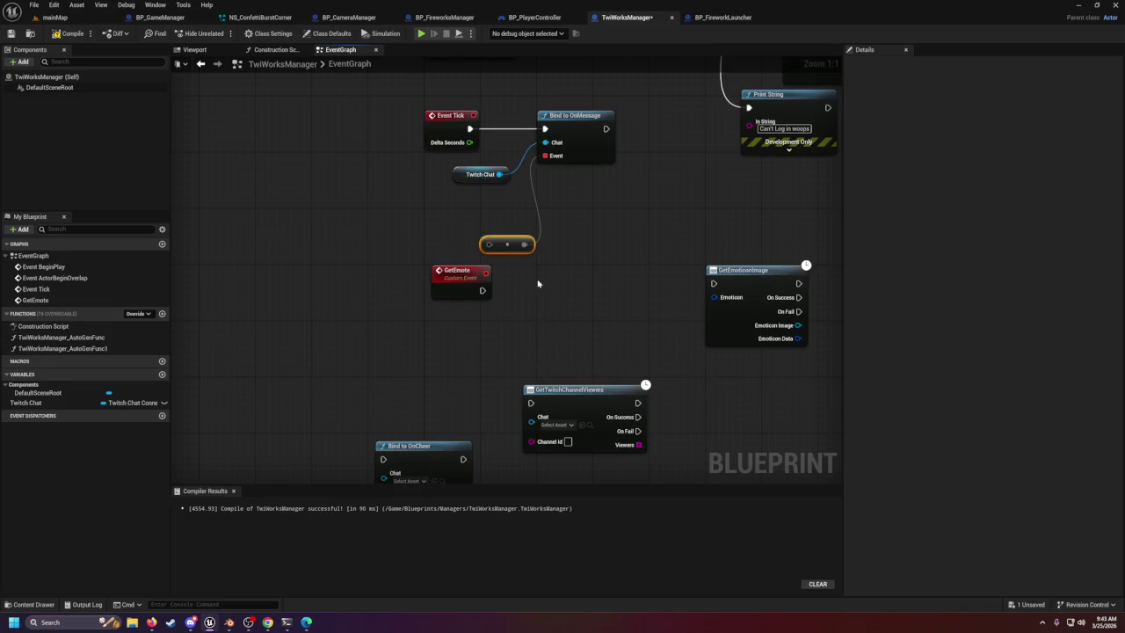
{"action": "key", "text": "Delete"}
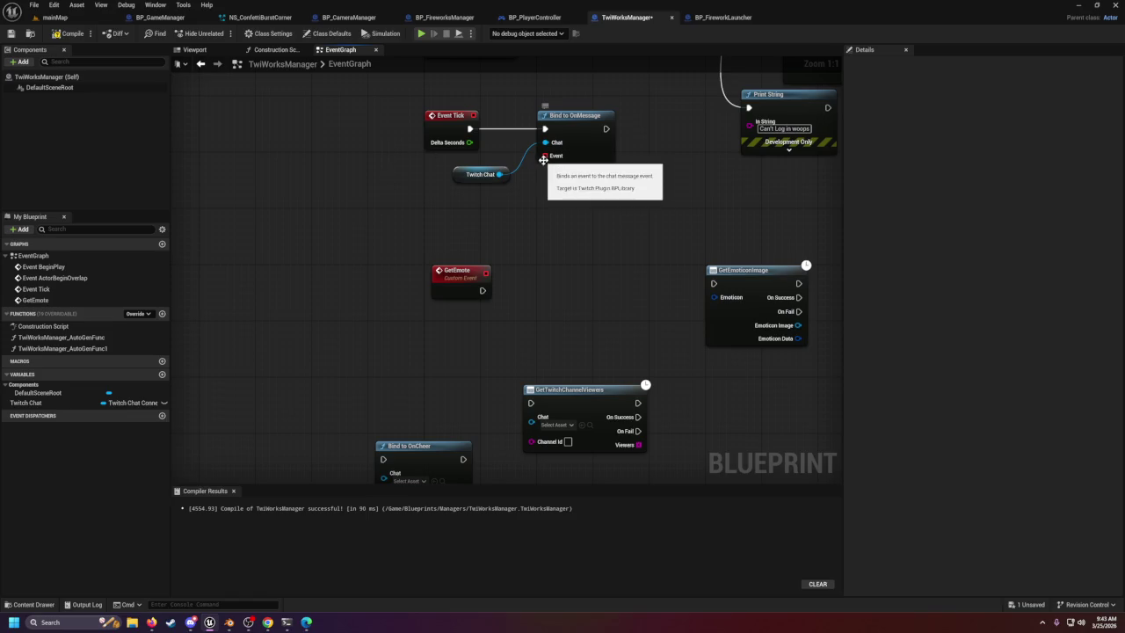
{"action": "left_click_drag", "start_coordinate": [498, 174], "coordinate": [555, 256]}
{"action": "left_click", "coordinate": [496, 178]}
{"action": "right_click", "coordinate": [497, 176]}
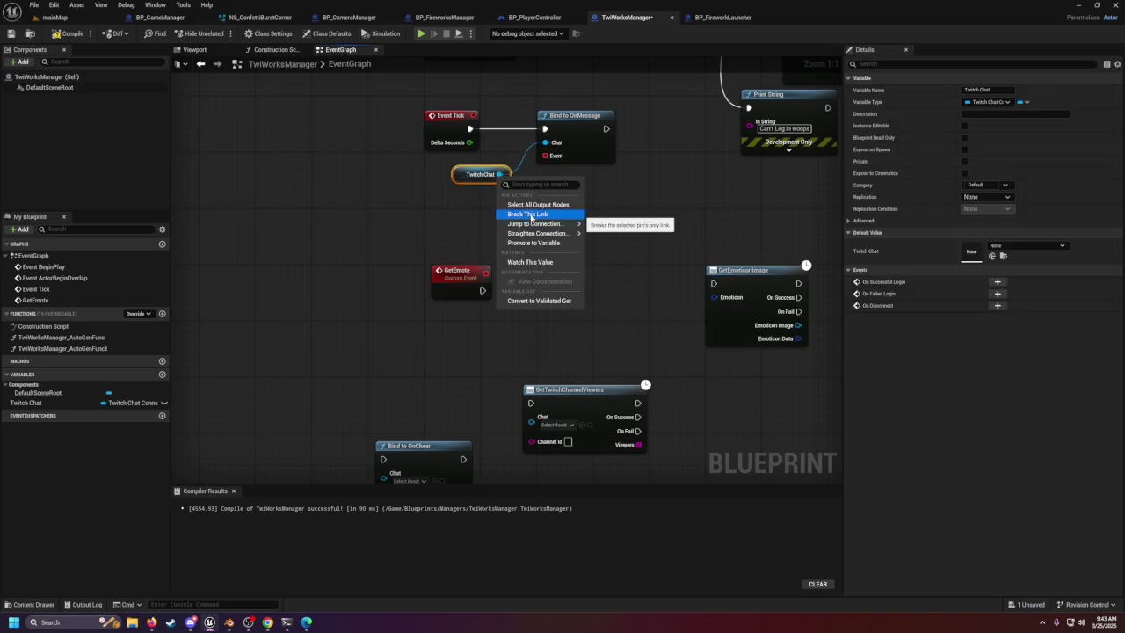
{"action": "mouse_move", "coordinate": [544, 235]}
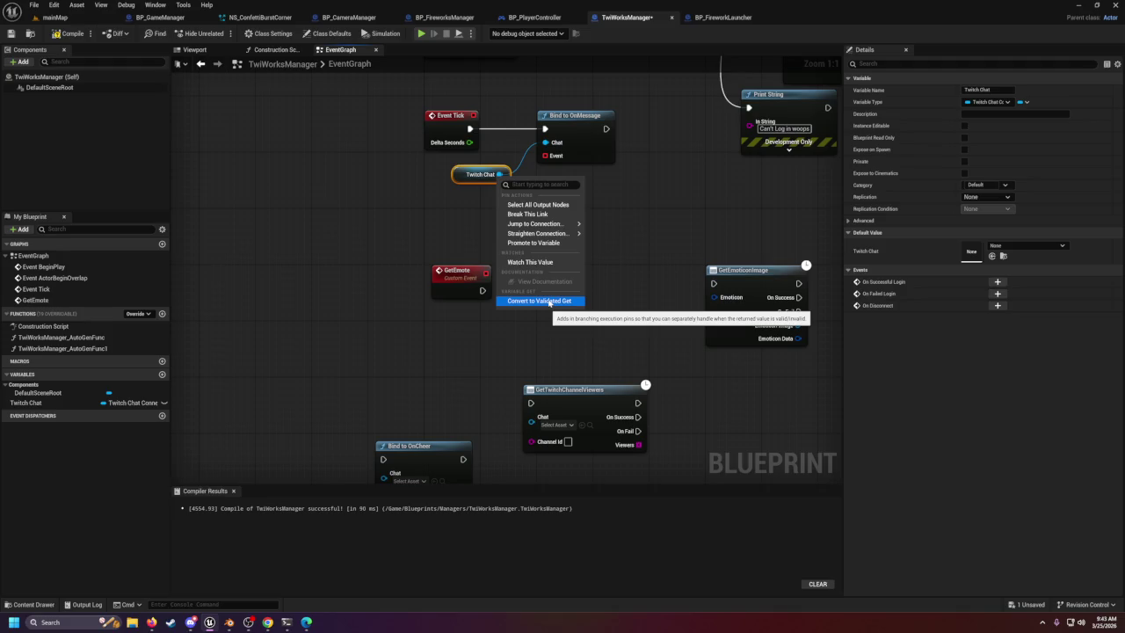
{"action": "left_click", "coordinate": [1011, 247]}
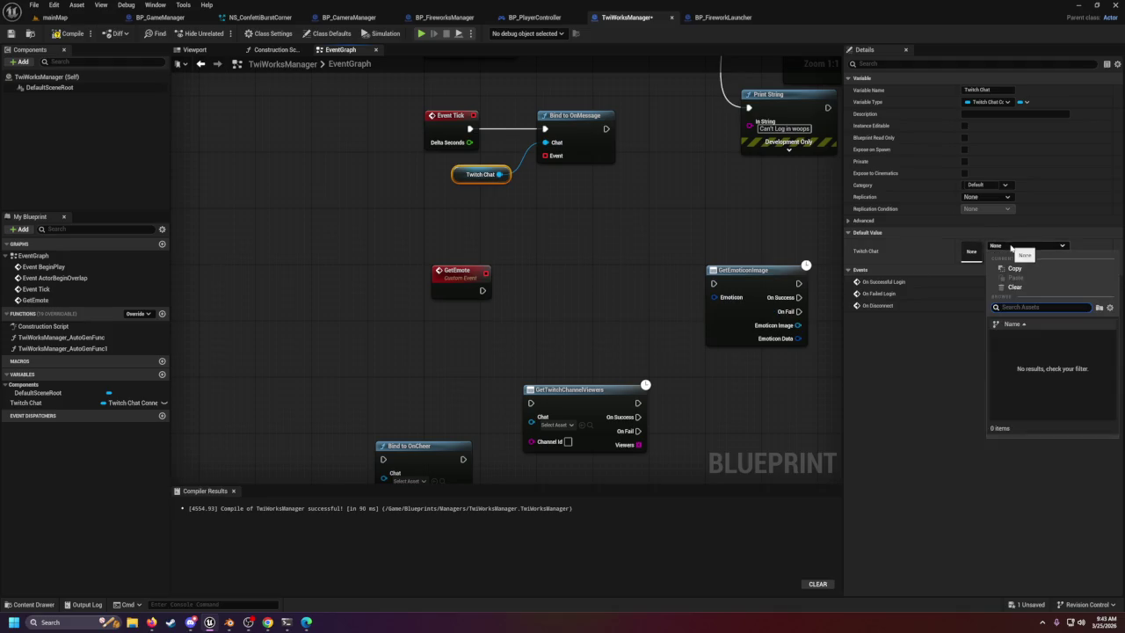
{"action": "key", "text": "Escape"}
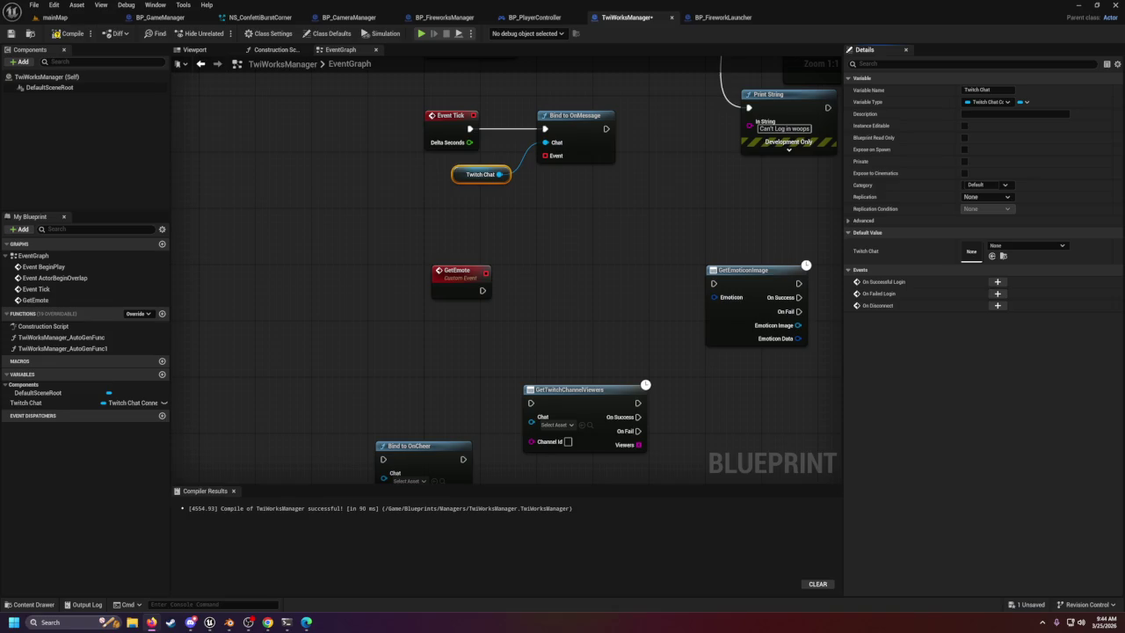
{"action": "right_click", "coordinate": [540, 234]}
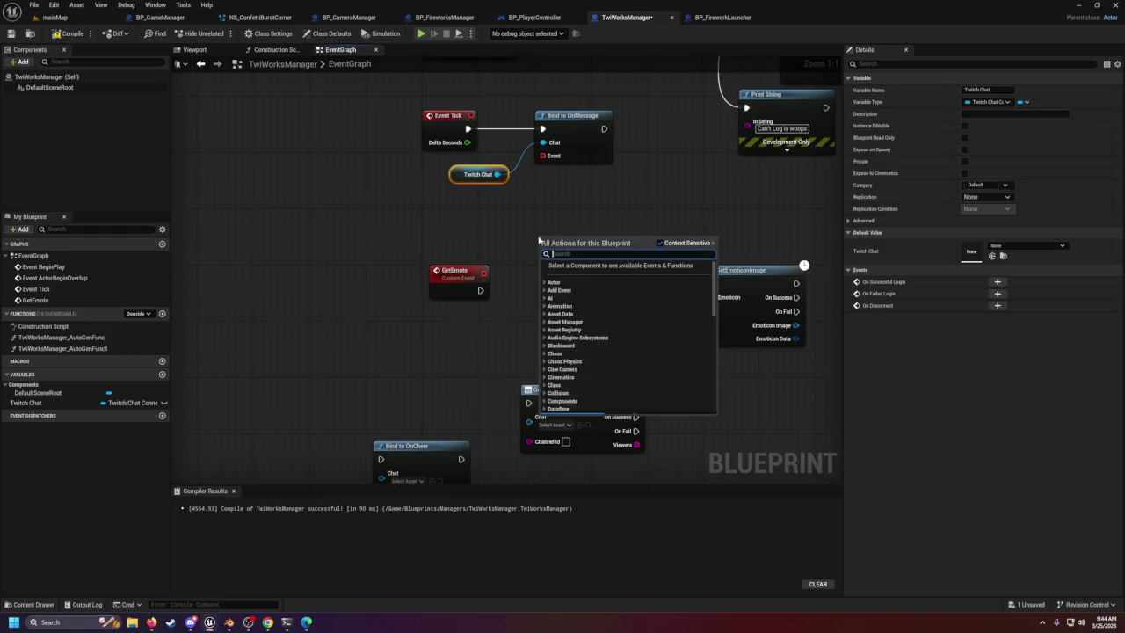
Add a Custom Event from Bind to OnMessage's Event pin via Add Event > Add Custom Event.
{"action": "type", "text": "on"}
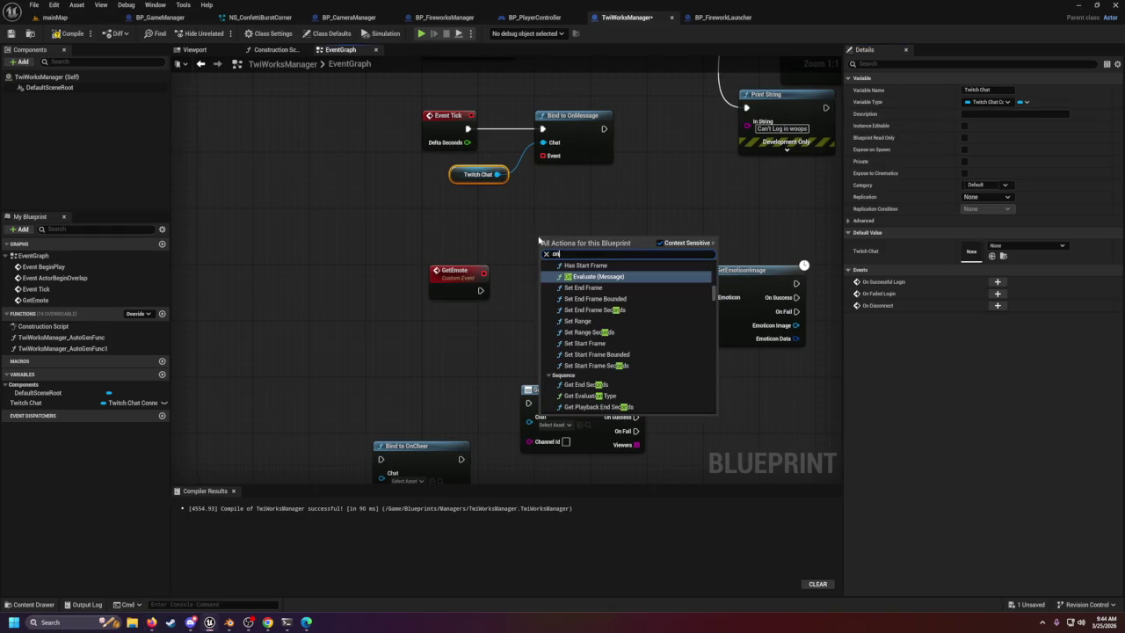
{"action": "type", "text": "Mes"}
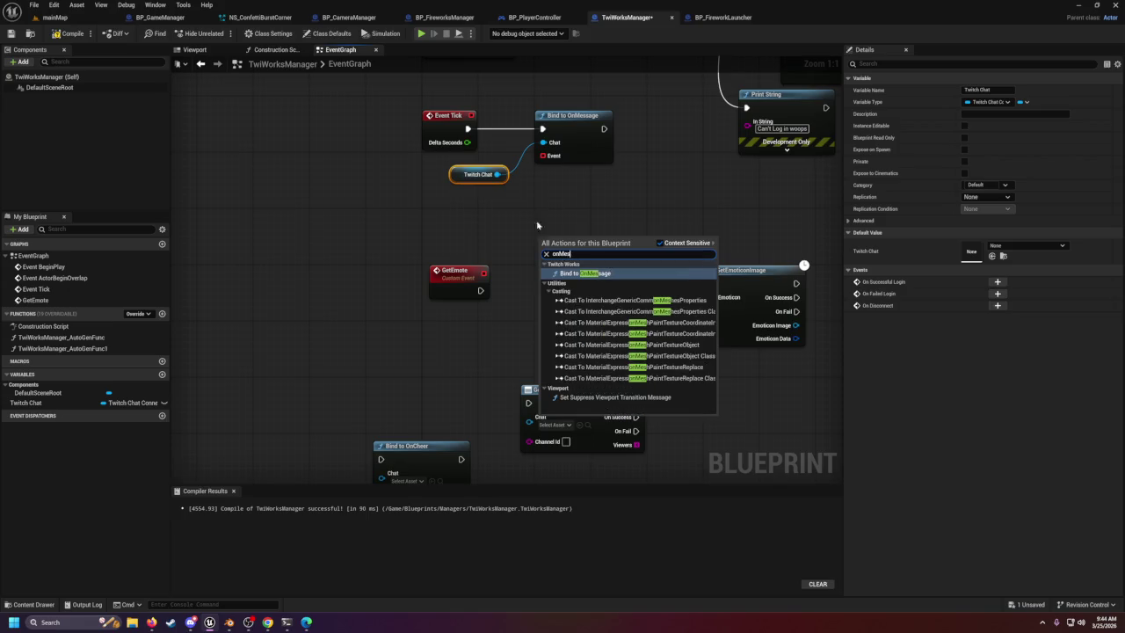
{"action": "left_click", "coordinate": [570, 138]}
{"action": "right_click", "coordinate": [553, 156]}
{"action": "left_click_drag", "start_coordinate": [553, 156], "coordinate": [528, 239]}
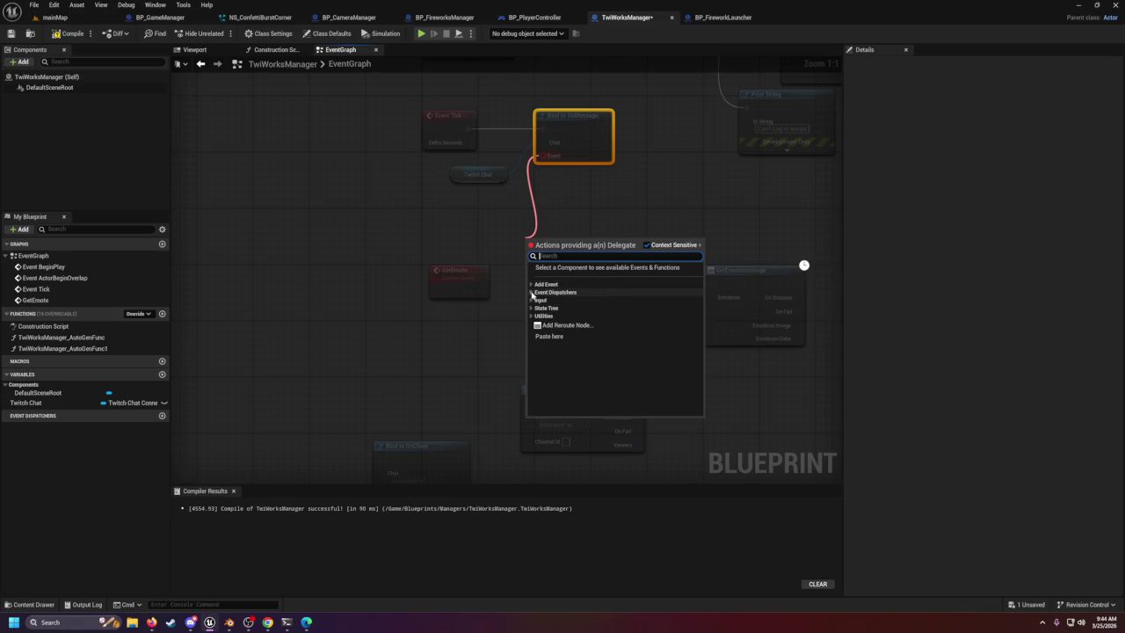
{"action": "left_click", "coordinate": [532, 293]}
{"action": "left_click", "coordinate": [532, 283]}
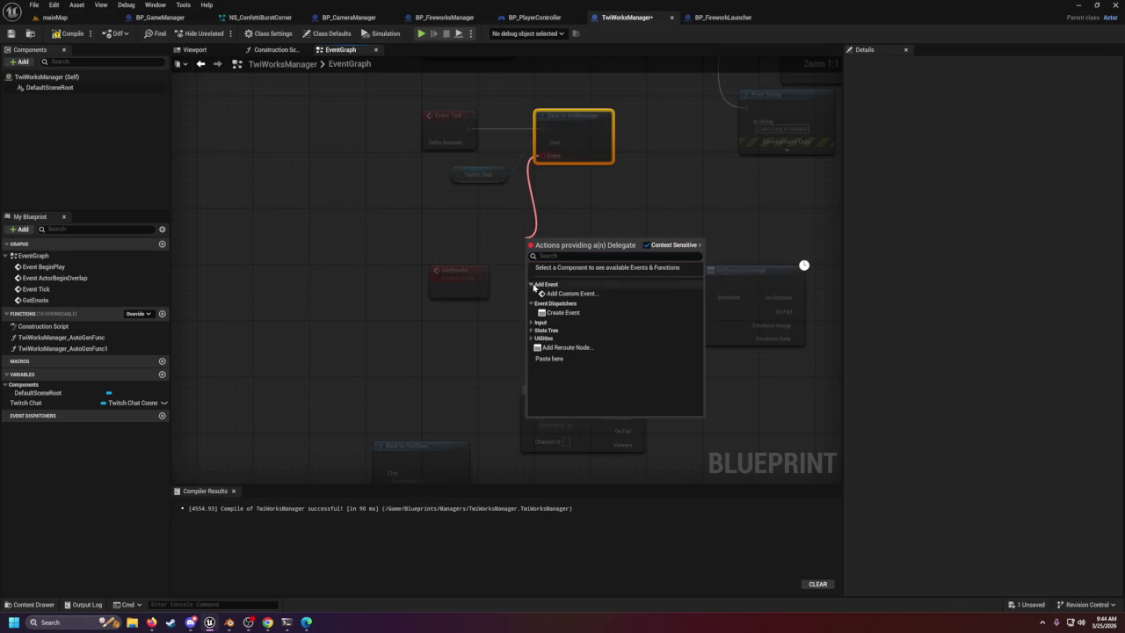
{"action": "left_click", "coordinate": [559, 295]}
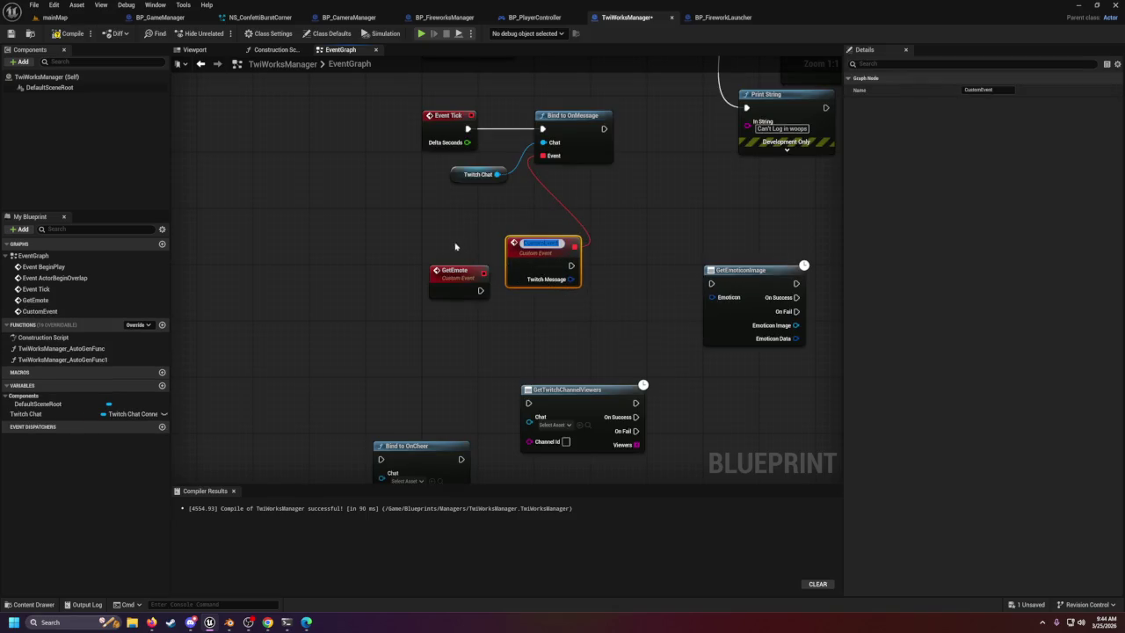
Delete the unused GetEmote event and move the new custom event into place.
{"action": "left_click", "coordinate": [461, 295]}
{"action": "key", "text": "Delete"}
{"action": "left_click_drag", "start_coordinate": [546, 244], "coordinate": [432, 286]}
Rename the custom event TwitchMessage and run its execution into GetEmoticonImage.
{"action": "double_click", "coordinate": [431, 286]}
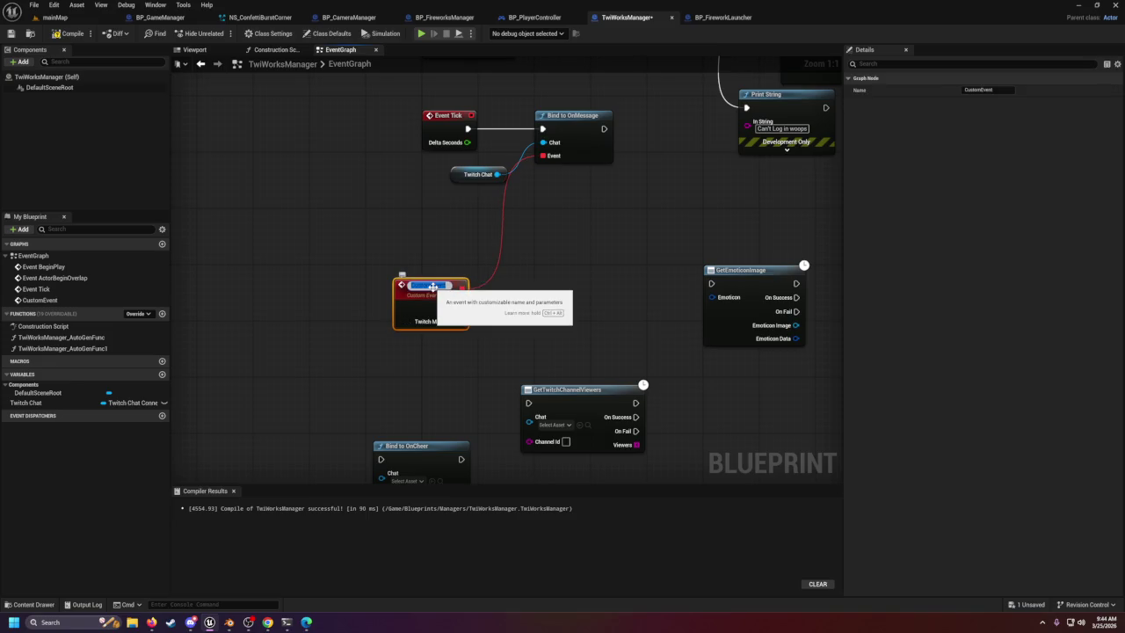
{"action": "key", "text": "BackSpace"}
{"action": "type", "text": "Twitch"}
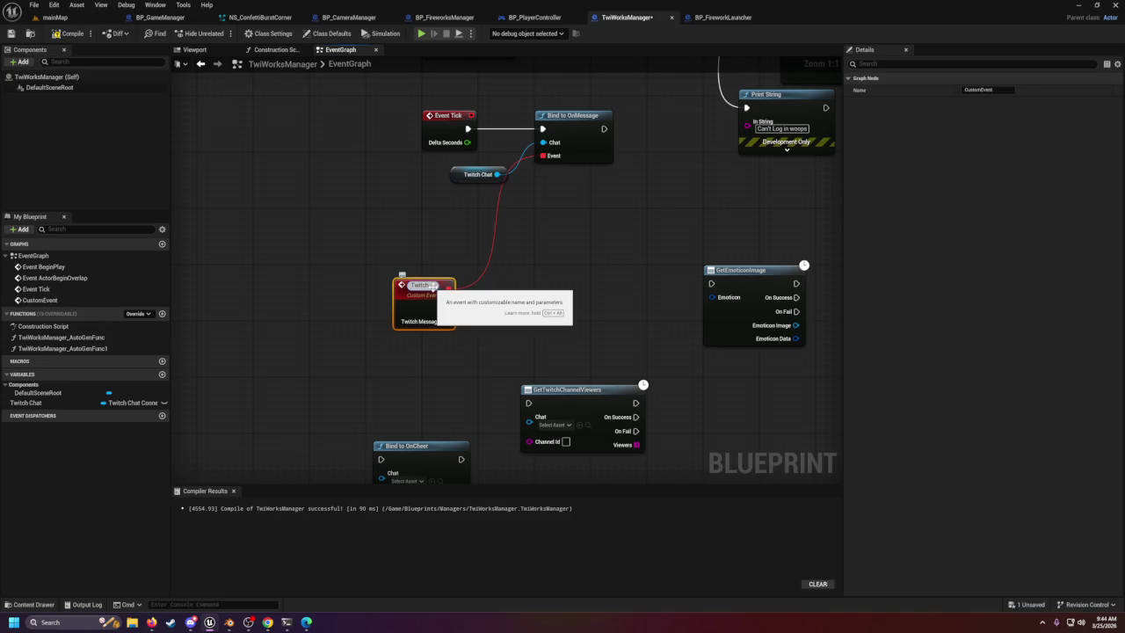
{"action": "type", "text": "MEssage"}
{"action": "key", "text": "Return"}
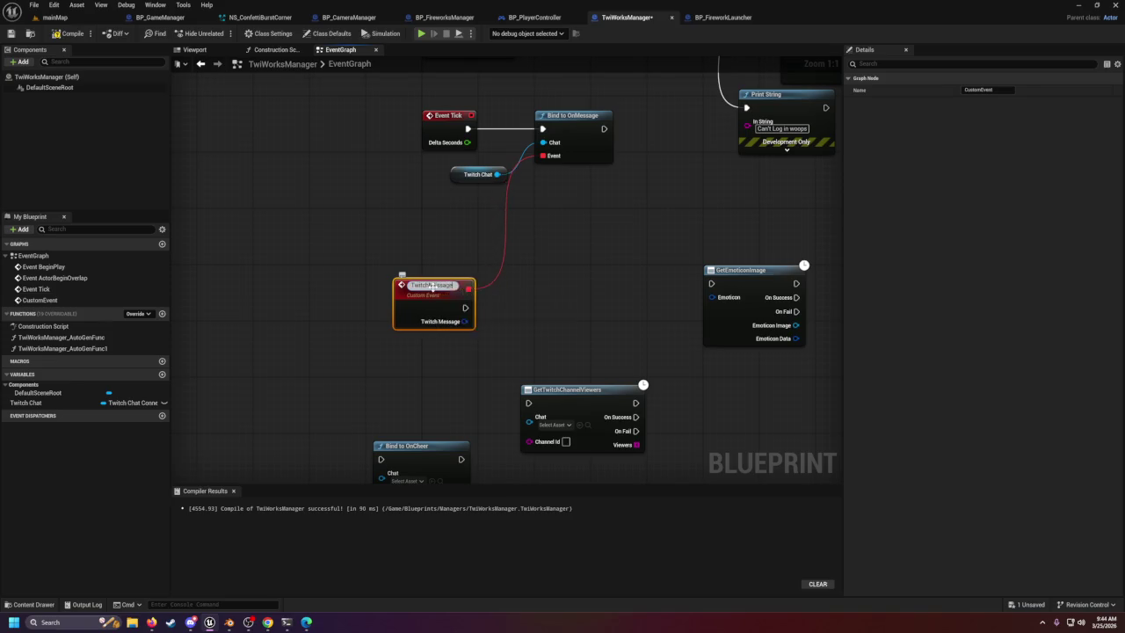
{"action": "left_click_drag", "start_coordinate": [474, 282], "coordinate": [426, 287]}
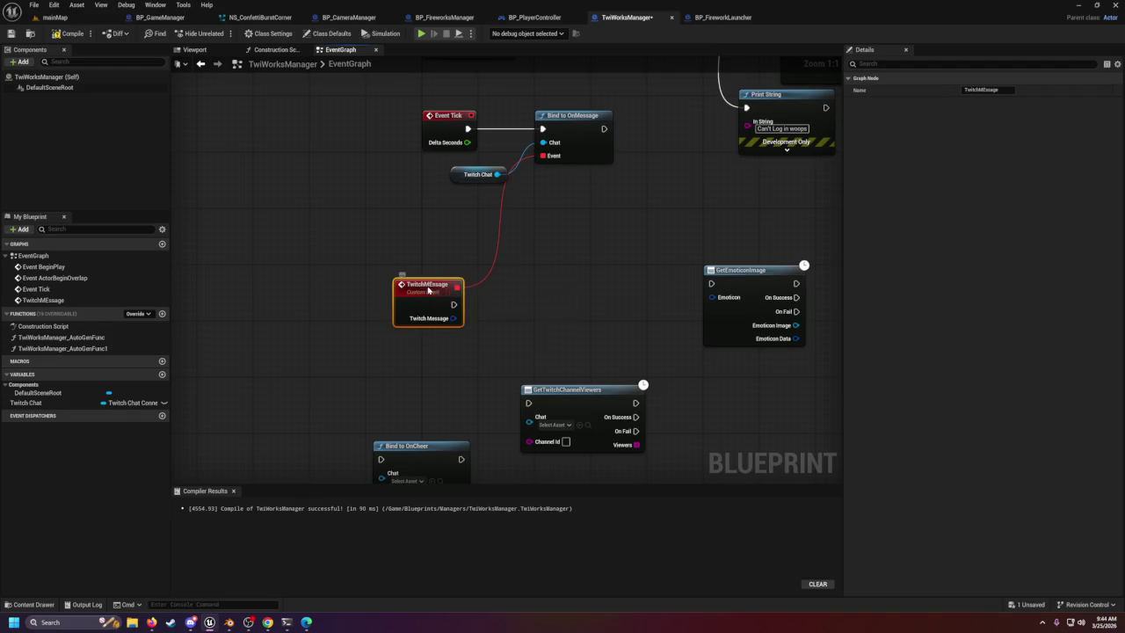
{"action": "double_click", "coordinate": [428, 286]}
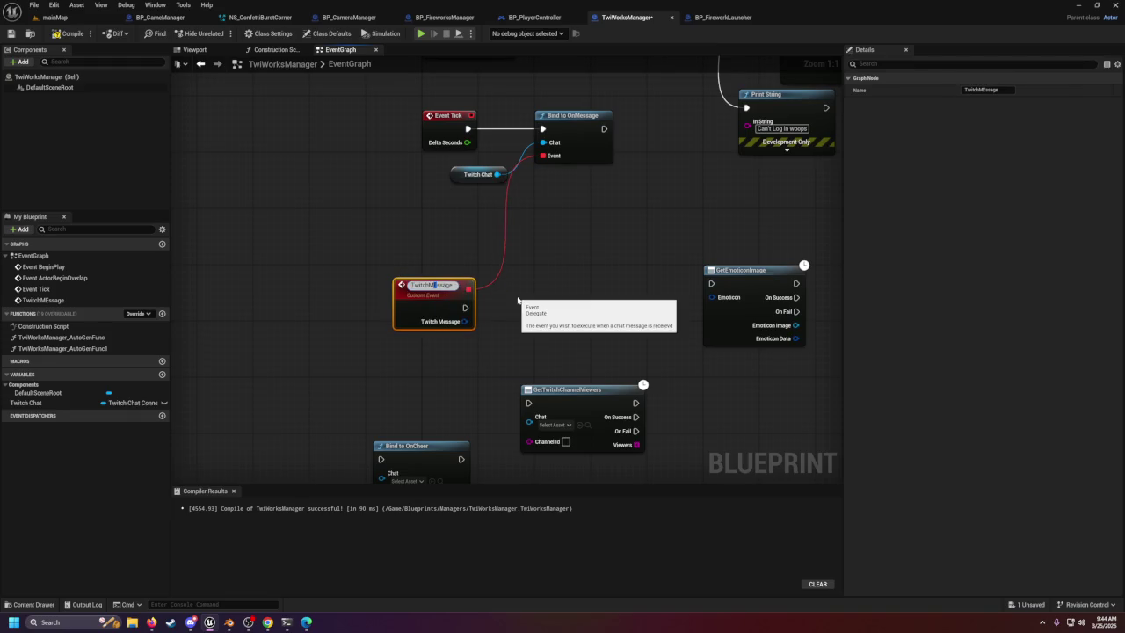
{"action": "type", "text": "e"}
{"action": "key", "text": "Return"}
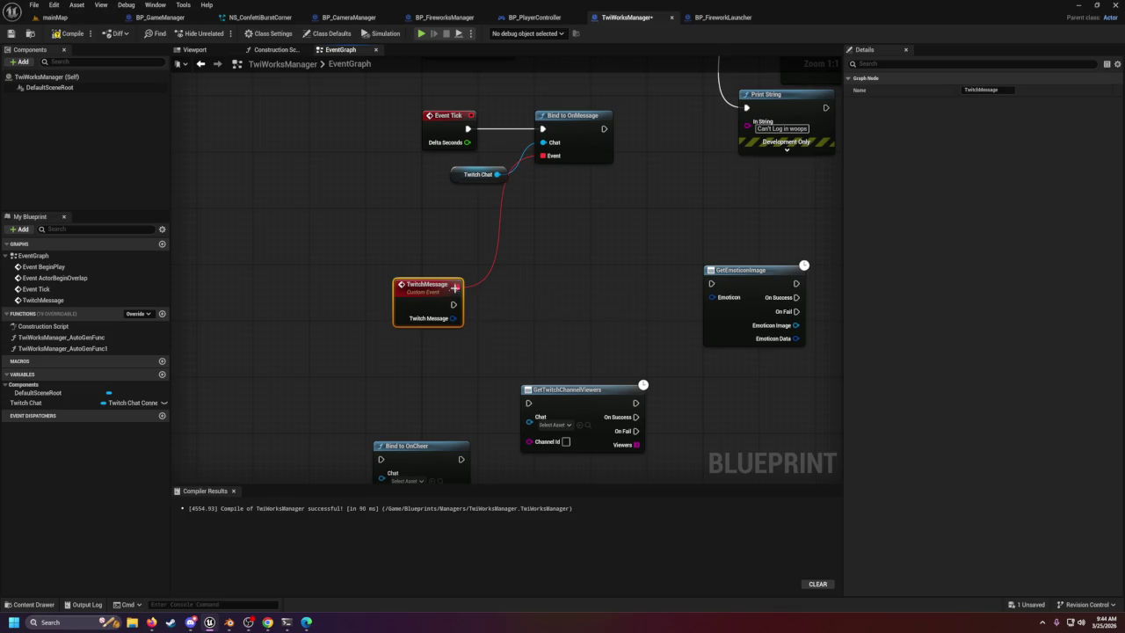
{"action": "mouse_move", "coordinate": [453, 304]}
{"action": "left_mouse_down"}
{"action": "mouse_move", "coordinate": [648, 319]}
{"action": "mouse_move", "coordinate": [711, 283]}
{"action": "left_mouse_up"}
{"action": "left_click", "coordinate": [743, 270]}
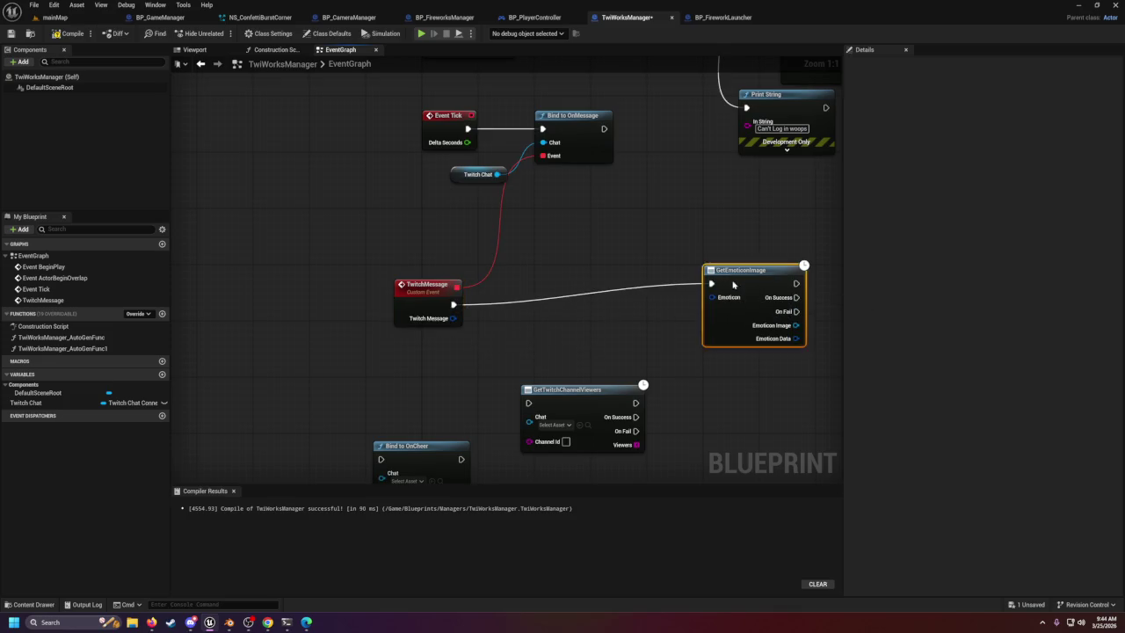
Split the Twitch Message struct pin into its fields and move GetTwitchChannelViewers down out of the way.
{"action": "key", "text": "q"}
{"action": "right_click", "coordinate": [453, 318]}
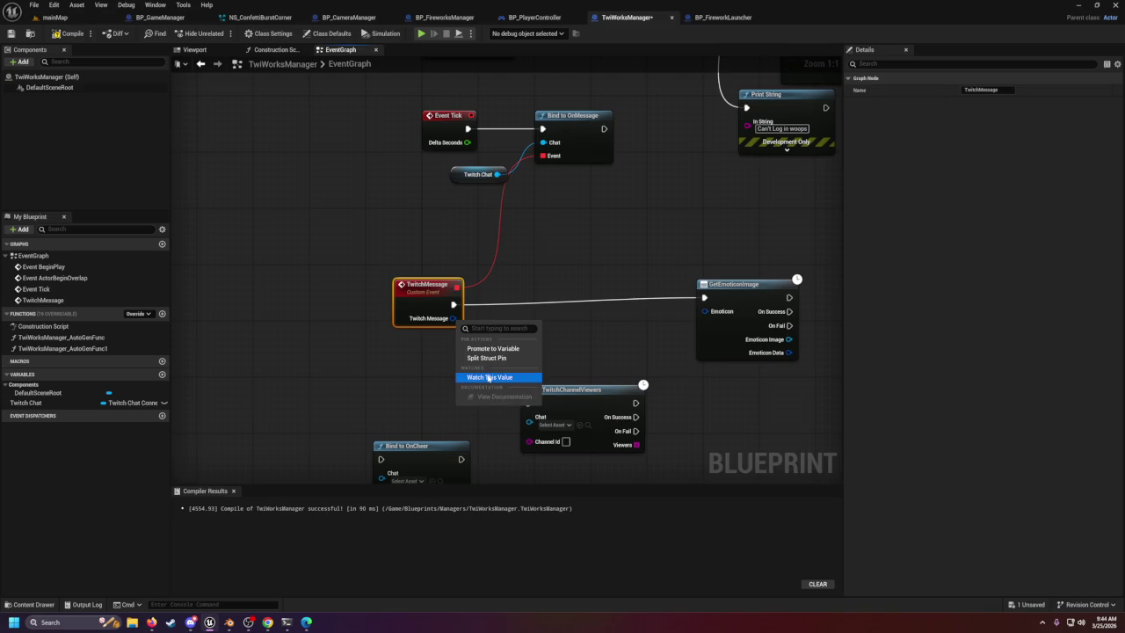
{"action": "left_click", "coordinate": [486, 359]}
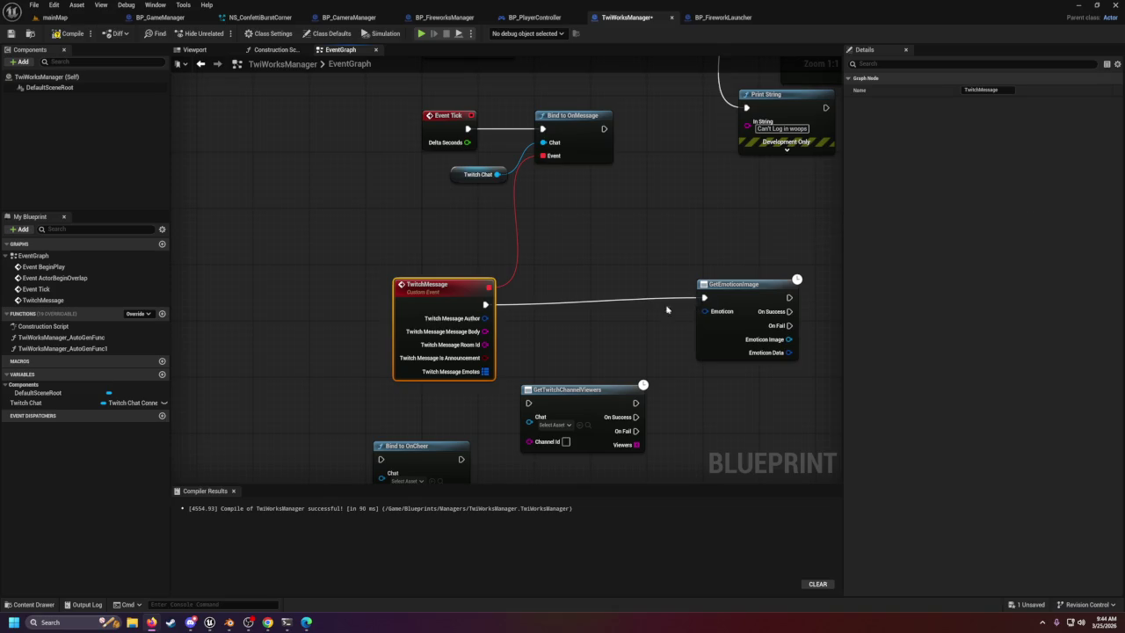
{"action": "left_click_drag", "start_coordinate": [667, 309], "coordinate": [661, 185]}
{"action": "left_click", "coordinate": [734, 187]}
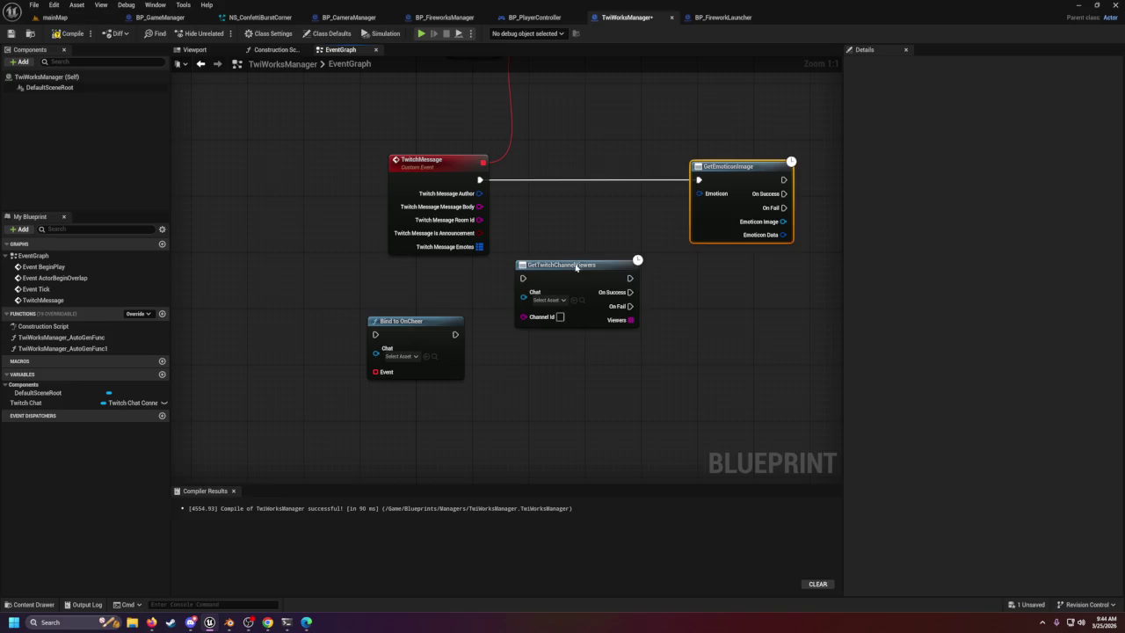
{"action": "left_click_drag", "start_coordinate": [576, 267], "coordinate": [567, 338]}
Paste the copied Keys, For Each Loop and Find nodes, then wire Emotes and execution into KEYS.
{"action": "left_click_drag", "start_coordinate": [479, 247], "coordinate": [581, 260]}
{"action": "left_click", "coordinate": [587, 220]}
{"action": "key", "text": "ctrl+v"}
{"action": "left_click_drag", "start_coordinate": [738, 166], "coordinate": [786, 167]}
{"action": "left_click_drag", "start_coordinate": [479, 197], "coordinate": [650, 259]}
{"action": "left_click", "coordinate": [736, 214], "text": "ctrl"}
{"action": "mouse_move", "coordinate": [483, 236]}
{"action": "left_mouse_down"}
{"action": "mouse_move", "coordinate": [459, 212]}
{"action": "mouse_move", "coordinate": [418, 212]}
{"action": "mouse_move", "coordinate": [488, 231]}
{"action": "left_mouse_up"}
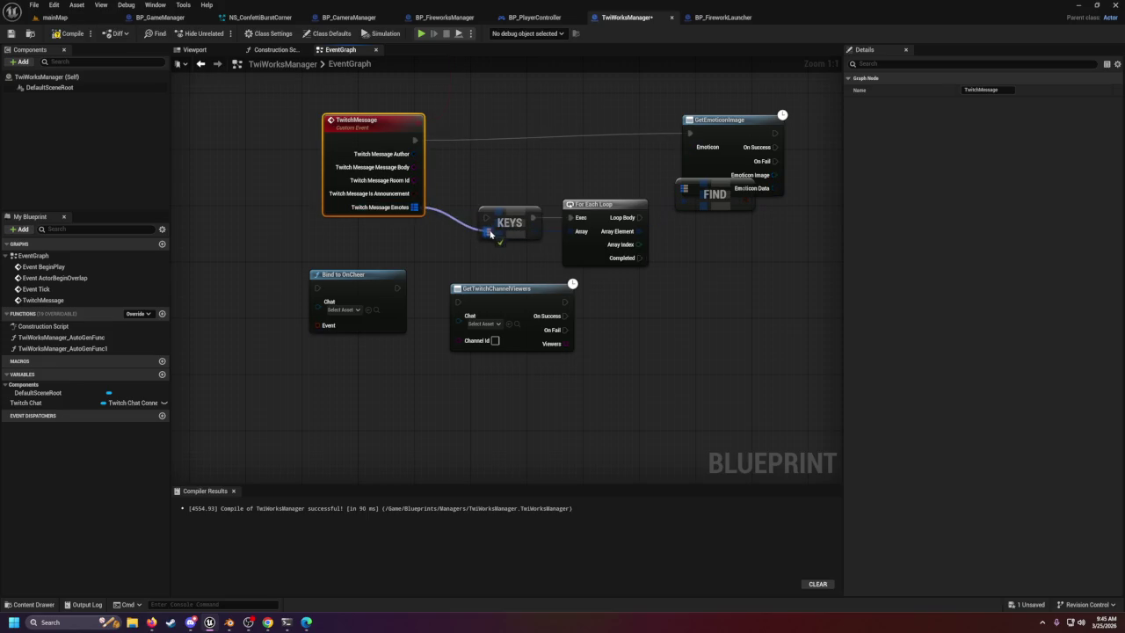
{"action": "mouse_move", "coordinate": [415, 140]}
{"action": "left_mouse_down"}
{"action": "mouse_move", "coordinate": [502, 202]}
{"action": "mouse_move", "coordinate": [488, 217]}
{"action": "left_mouse_up"}
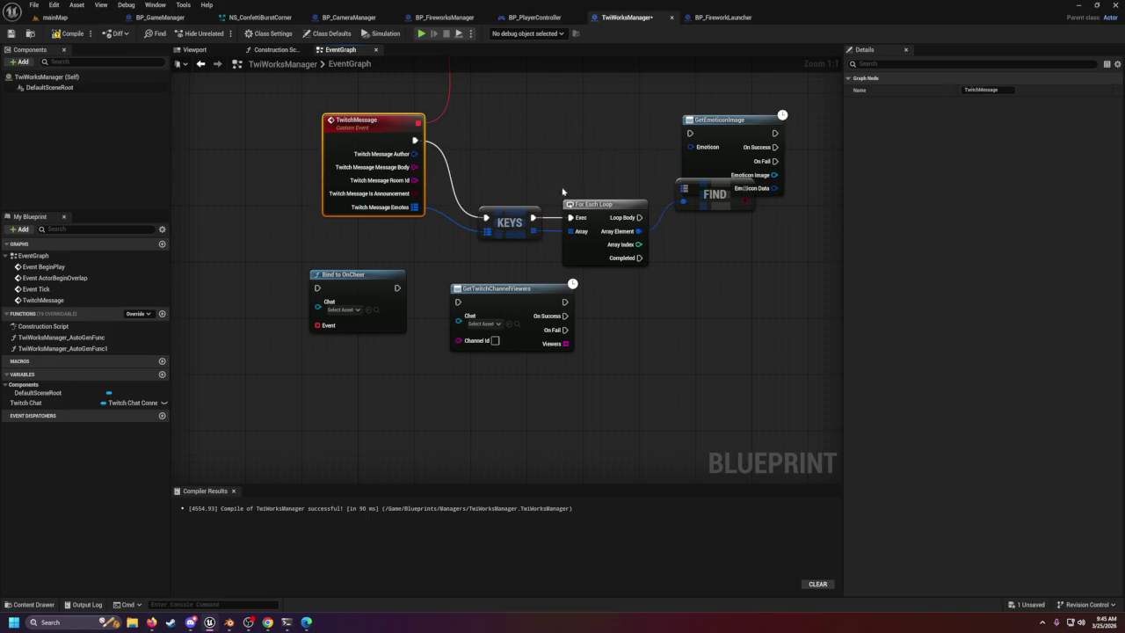
Shift GetEmoticonImage and the loop nodes up and right, then pull a new wire from Emotes.
{"action": "left_click_drag", "start_coordinate": [646, 88], "coordinate": [785, 201]}
{"action": "mouse_move", "coordinate": [742, 136]}
{"action": "left_mouse_down"}
{"action": "mouse_move", "coordinate": [795, 135]}
{"action": "mouse_move", "coordinate": [784, 129]}
{"action": "left_mouse_up"}
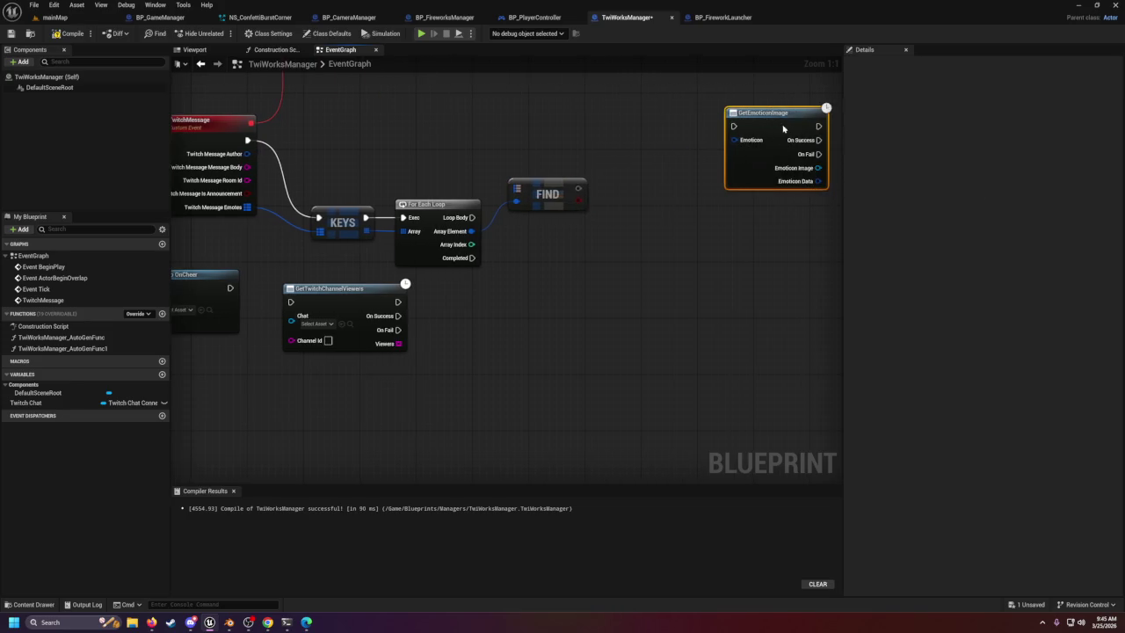
{"action": "left_click_drag", "start_coordinate": [515, 221], "coordinate": [733, 291]}
{"action": "mouse_move", "coordinate": [719, 219]}
{"action": "left_mouse_down"}
{"action": "mouse_move", "coordinate": [802, 183]}
{"action": "mouse_move", "coordinate": [811, 164]}
{"action": "mouse_move", "coordinate": [780, 145]}
{"action": "left_mouse_up"}
{"action": "left_click_drag", "start_coordinate": [431, 242], "coordinate": [493, 265]}
Add an Is Not Empty check on Emotes driving a Branch, and route TwitchMessage's execution into it.
{"action": "type", "text": "is"}
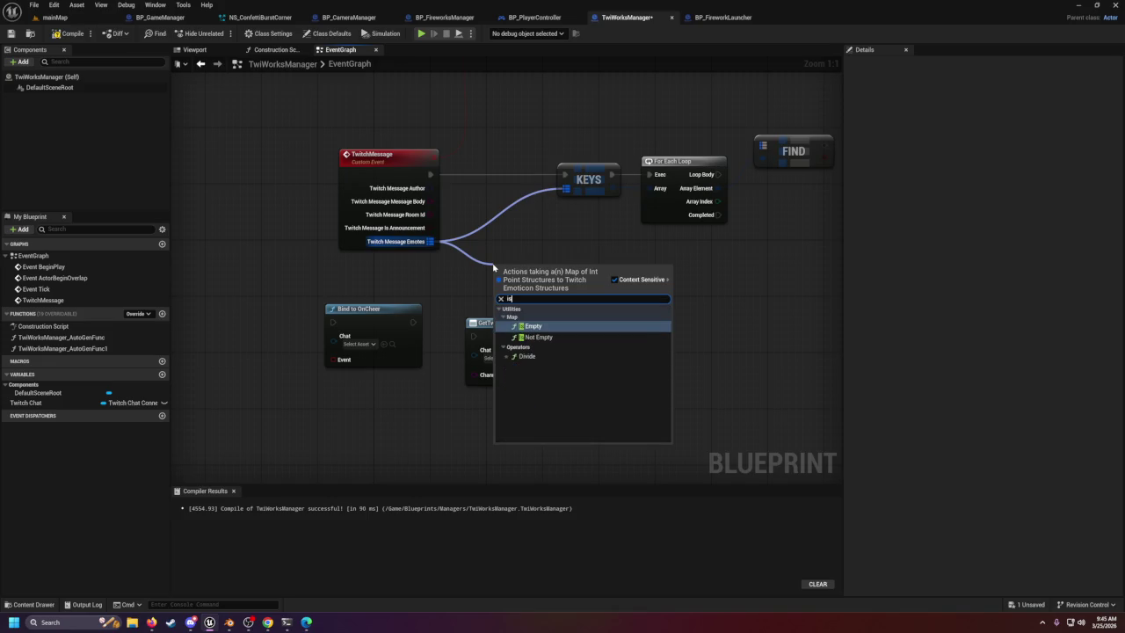
{"action": "left_click", "coordinate": [538, 337]}
{"action": "left_click_drag", "start_coordinate": [579, 277], "coordinate": [528, 201]}
{"action": "left_click", "coordinate": [526, 175]}
{"action": "left_click_drag", "start_coordinate": [430, 174], "coordinate": [530, 188]}
{"action": "left_click_drag", "start_coordinate": [508, 143], "coordinate": [657, 232]}
Make room around the Branch and wire its True output into KEYS.
{"action": "left_click_drag", "start_coordinate": [678, 153], "coordinate": [741, 167]}
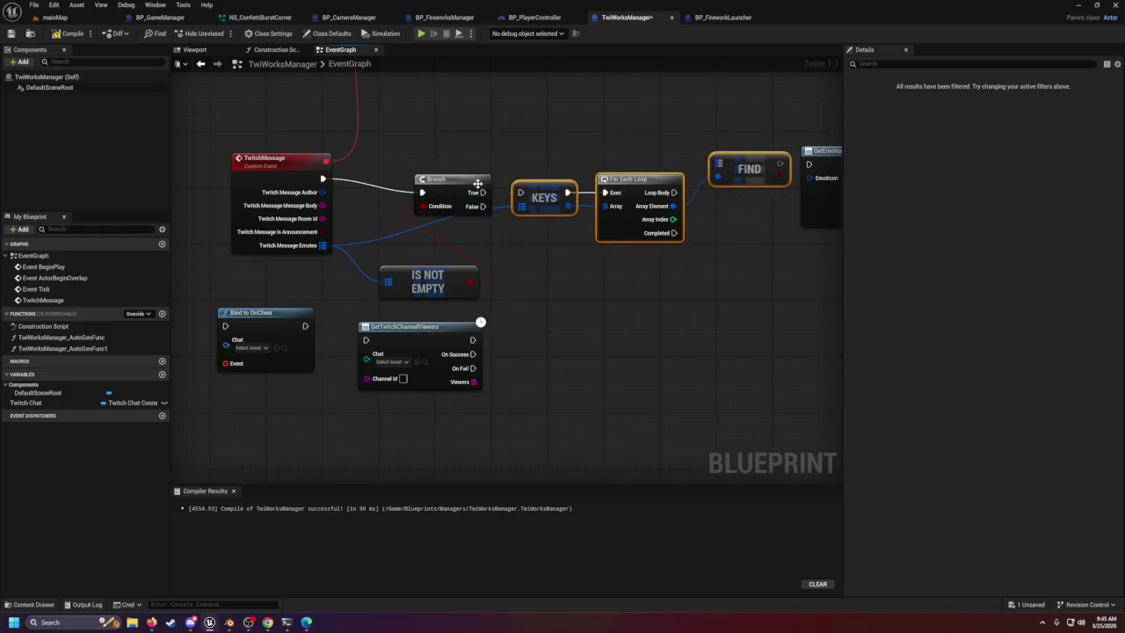
{"action": "left_click_drag", "start_coordinate": [478, 183], "coordinate": [453, 169]}
{"action": "mouse_move", "coordinate": [433, 277]}
{"action": "left_mouse_down"}
{"action": "mouse_move", "coordinate": [383, 277]}
{"action": "mouse_move", "coordinate": [397, 278]}
{"action": "left_mouse_up"}
{"action": "left_click_drag", "start_coordinate": [462, 178], "coordinate": [521, 192]}
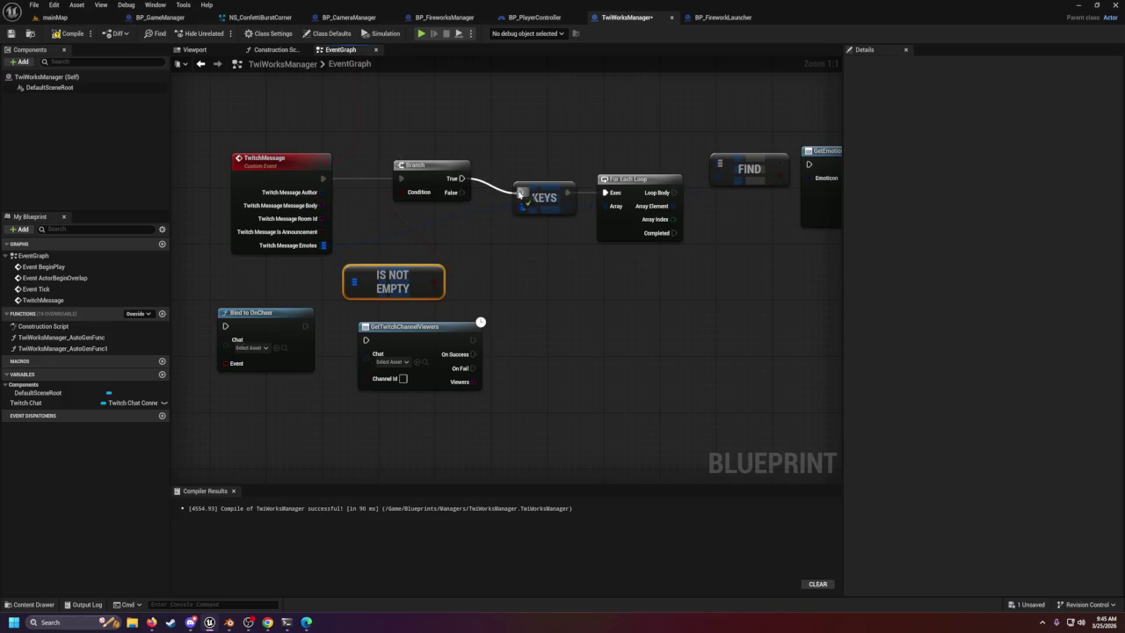
Tidy the layout: raise the loop nodes, drop Find below the loop, shift GetEmoticonImage right.
{"action": "left_click_drag", "start_coordinate": [606, 271], "coordinate": [547, 260]}
{"action": "left_click_drag", "start_coordinate": [475, 150], "coordinate": [728, 262]}
{"action": "mouse_move", "coordinate": [494, 177]}
{"action": "left_mouse_down"}
{"action": "mouse_move", "coordinate": [493, 162]}
{"action": "mouse_move", "coordinate": [369, 173]}
{"action": "left_mouse_up"}
{"action": "left_click", "coordinate": [569, 146]}
{"action": "left_click_drag", "start_coordinate": [569, 146], "coordinate": [569, 242]}
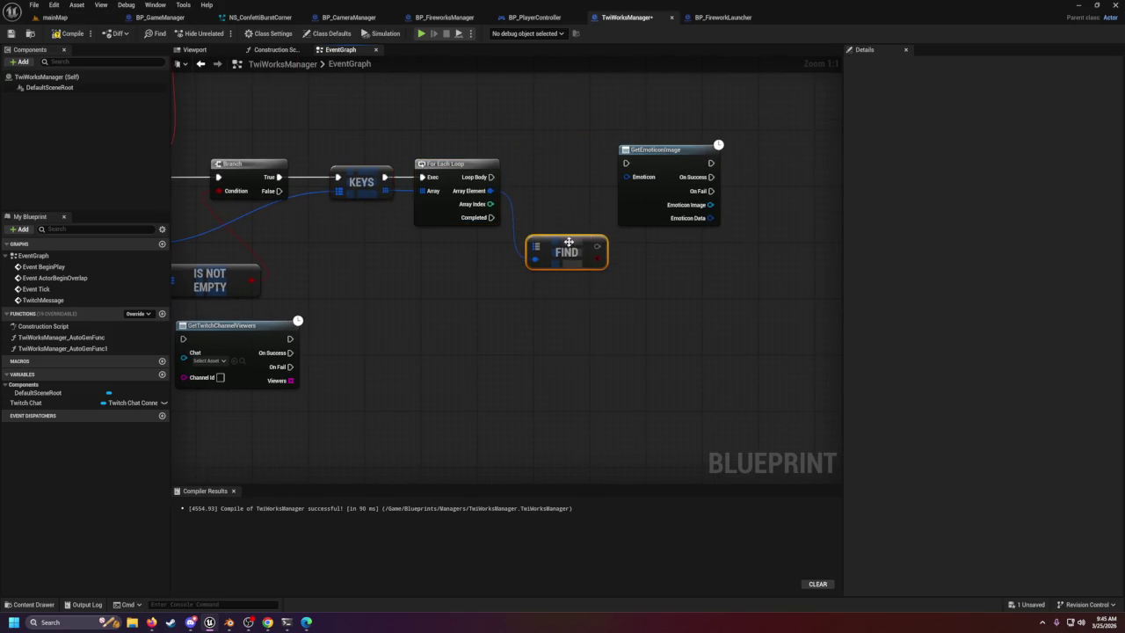
{"action": "left_click_drag", "start_coordinate": [654, 165], "coordinate": [738, 178]}
{"action": "left_click", "coordinate": [552, 251]}
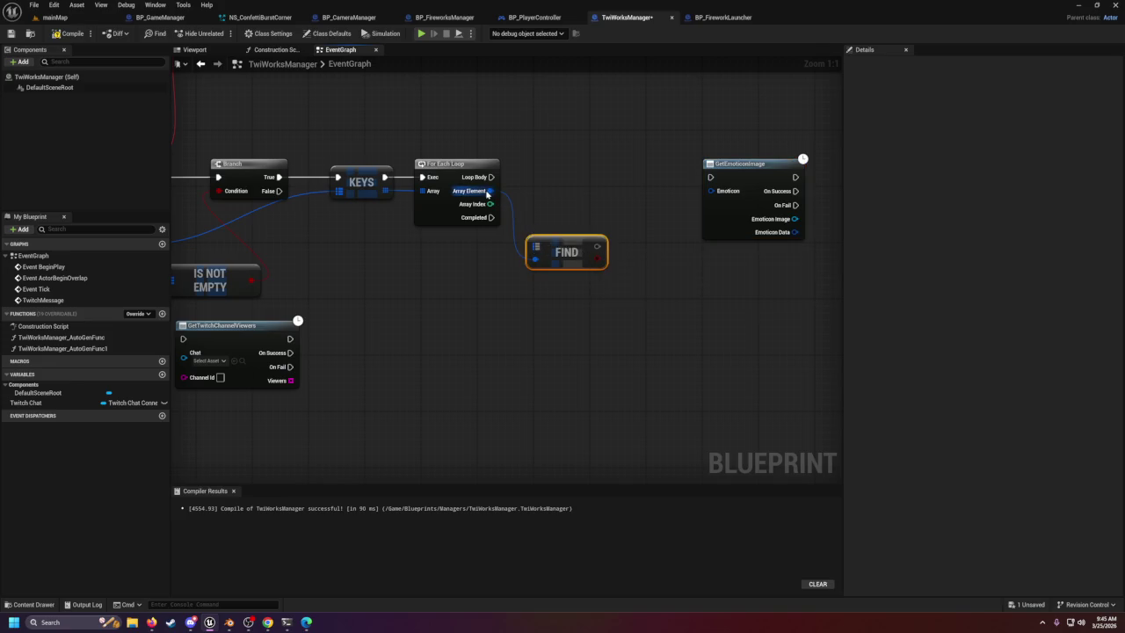
{"action": "left_click_drag", "start_coordinate": [488, 190], "coordinate": [589, 208]}
Delete both old Find nodes and add a new Find from the loop's Array Element.
{"action": "type", "text": "find"}
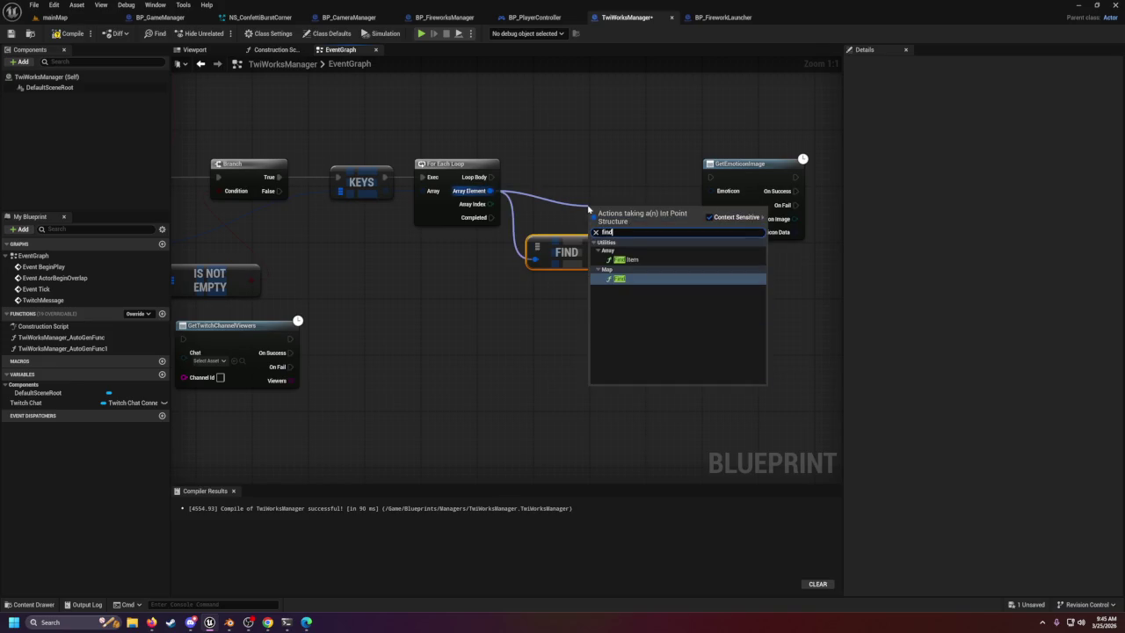
{"action": "left_click", "coordinate": [620, 279]}
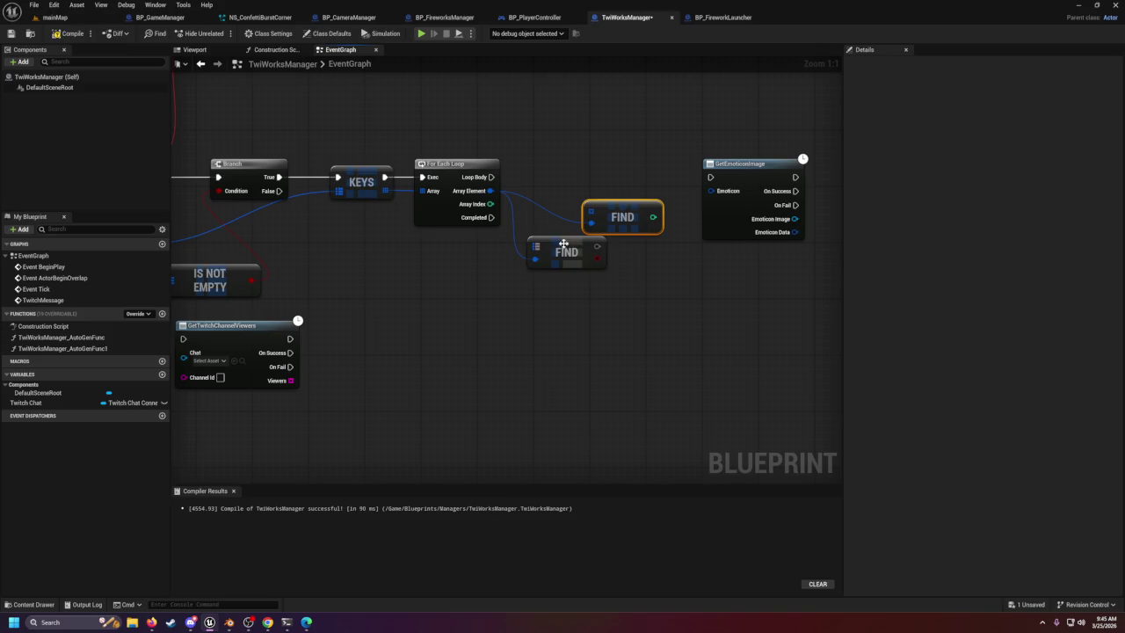
{"action": "key", "text": "Delete"}
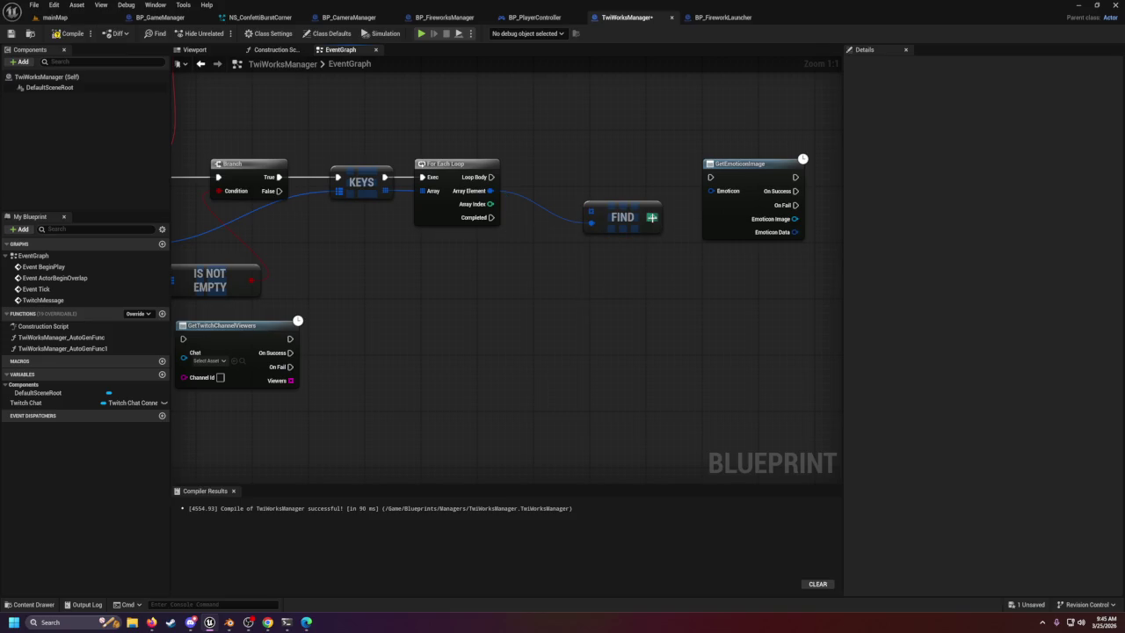
{"action": "left_click", "coordinate": [623, 211]}
{"action": "key", "text": "Delete"}
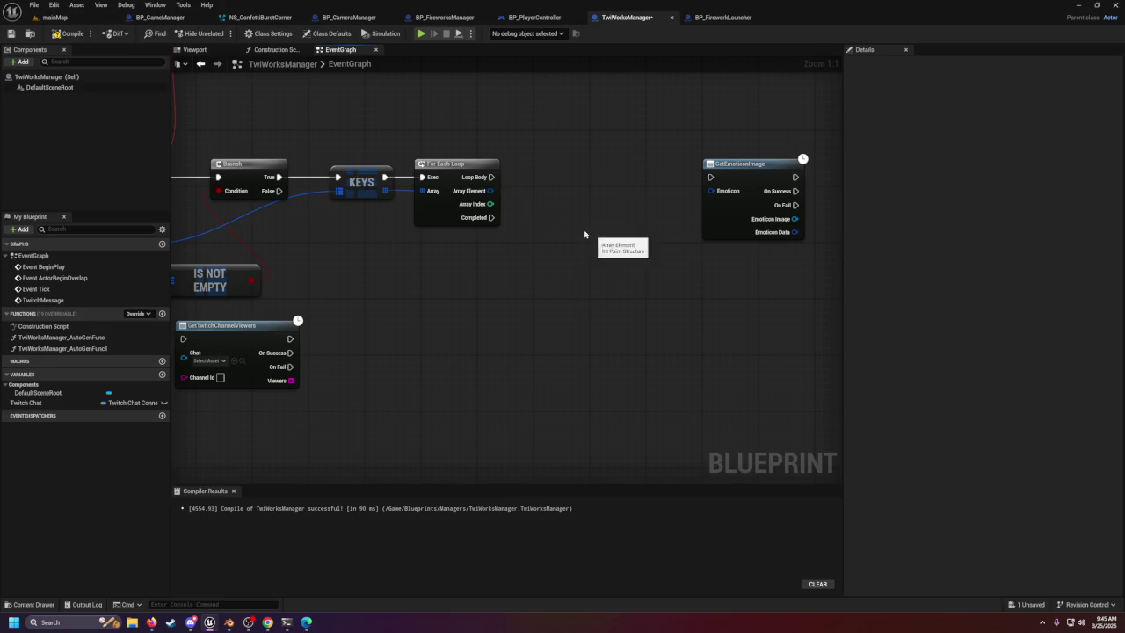
{"action": "left_click_drag", "start_coordinate": [481, 191], "coordinate": [548, 245]}
{"action": "type", "text": "find"}
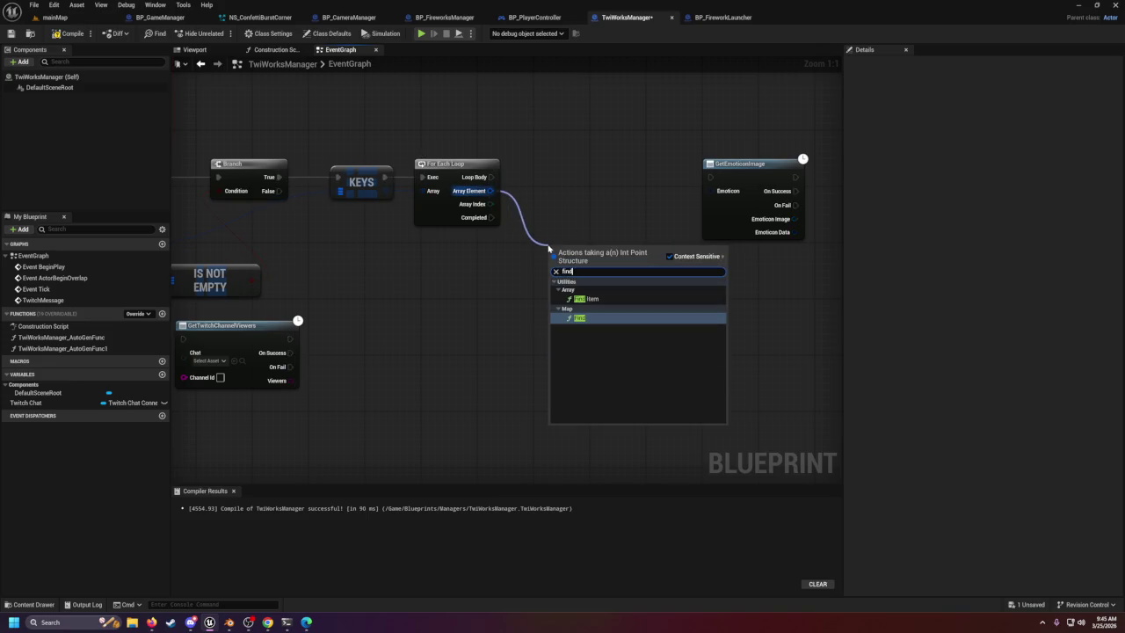
{"action": "key", "text": "Return"}
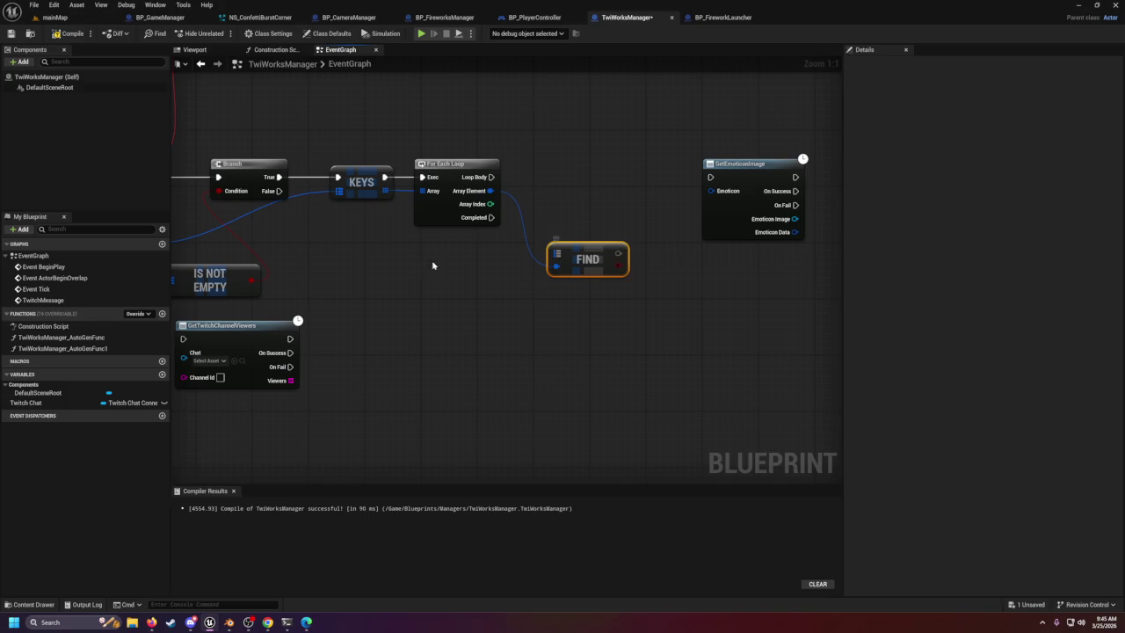
Try removing KEYS to wire Emotes straight into the loop's Array, then undo the deletion.
{"action": "left_click_drag", "start_coordinate": [431, 262], "coordinate": [635, 281]}
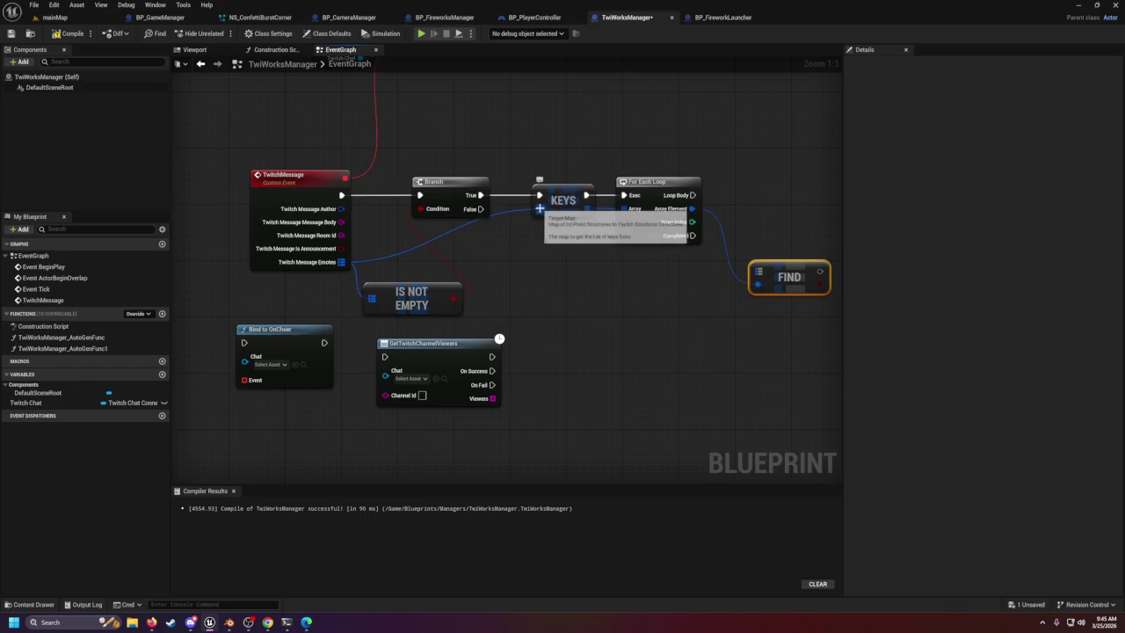
{"action": "left_click", "coordinate": [550, 202]}
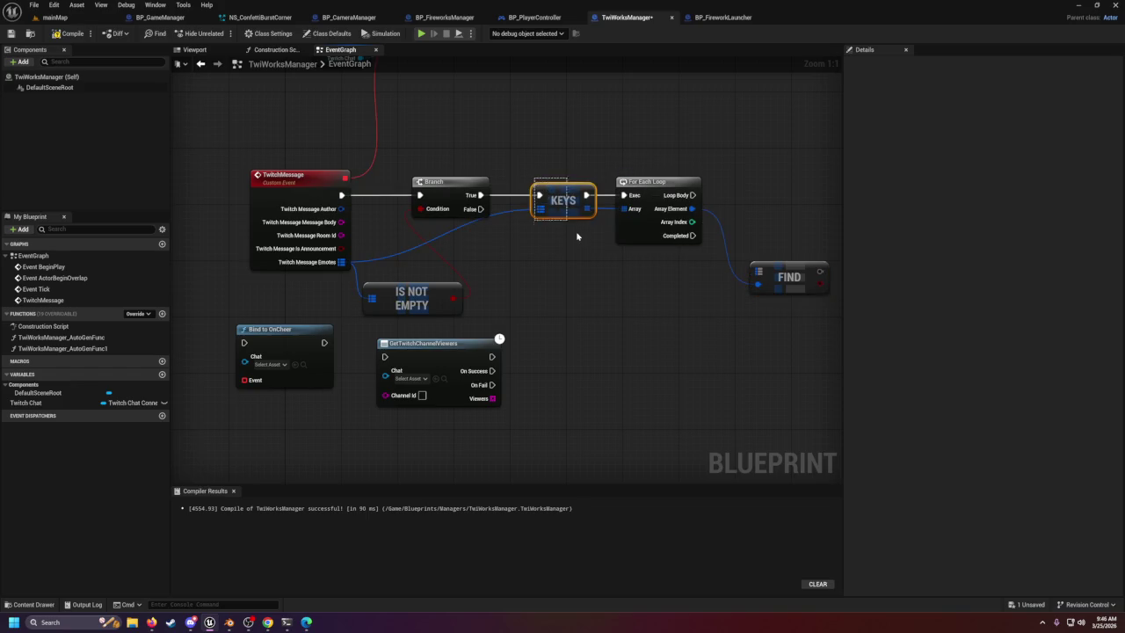
{"action": "key", "text": "Delete"}
{"action": "left_click_drag", "start_coordinate": [341, 261], "coordinate": [628, 212]}
{"action": "key", "text": "ctrl+z"}
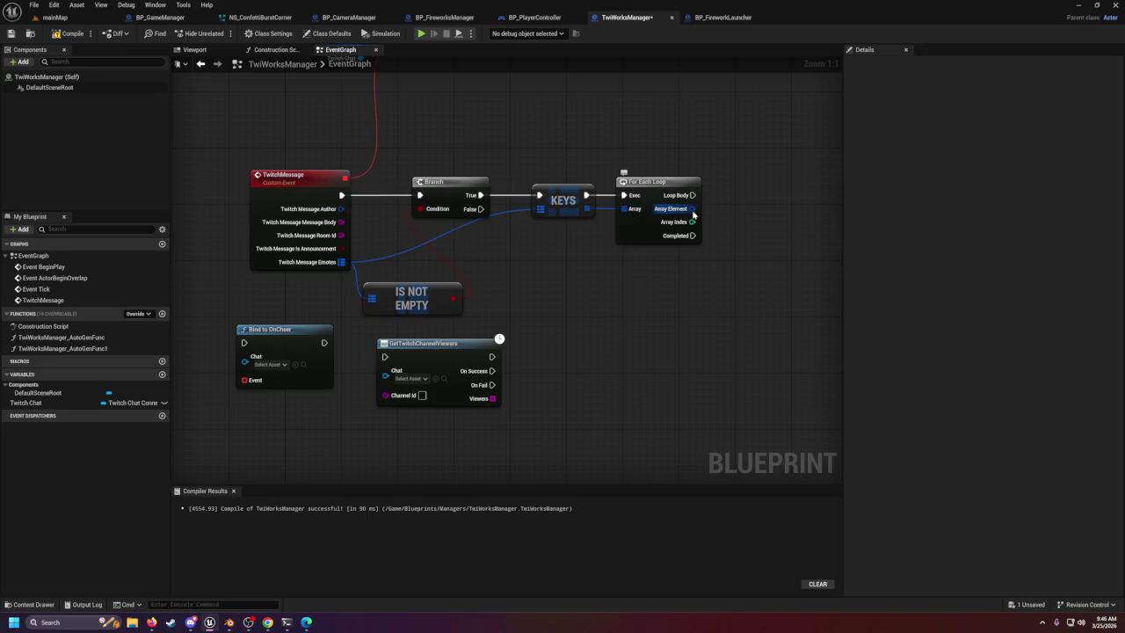
Browse the Array Element's Utilities > Array actions and dismiss the list without adding anything.
{"action": "left_click_drag", "start_coordinate": [692, 210], "coordinate": [742, 267]}
{"action": "type", "text": "fi"}
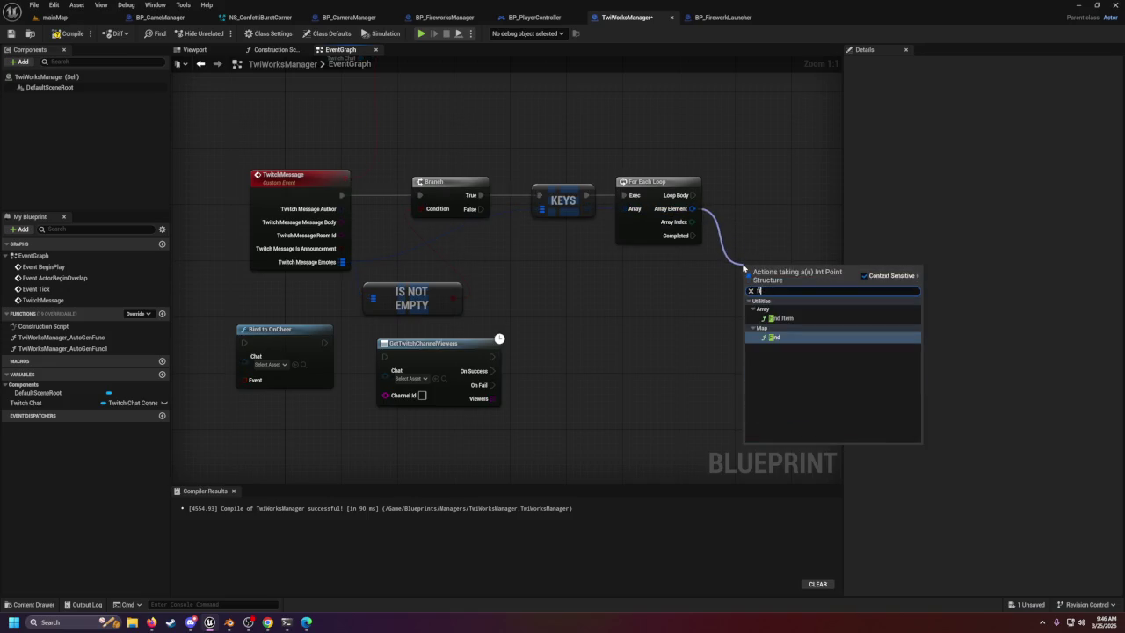
{"action": "key", "text": "BackSpace"}
{"action": "key", "text": "BackSpace"}
{"action": "key", "text": "BackSpace"}
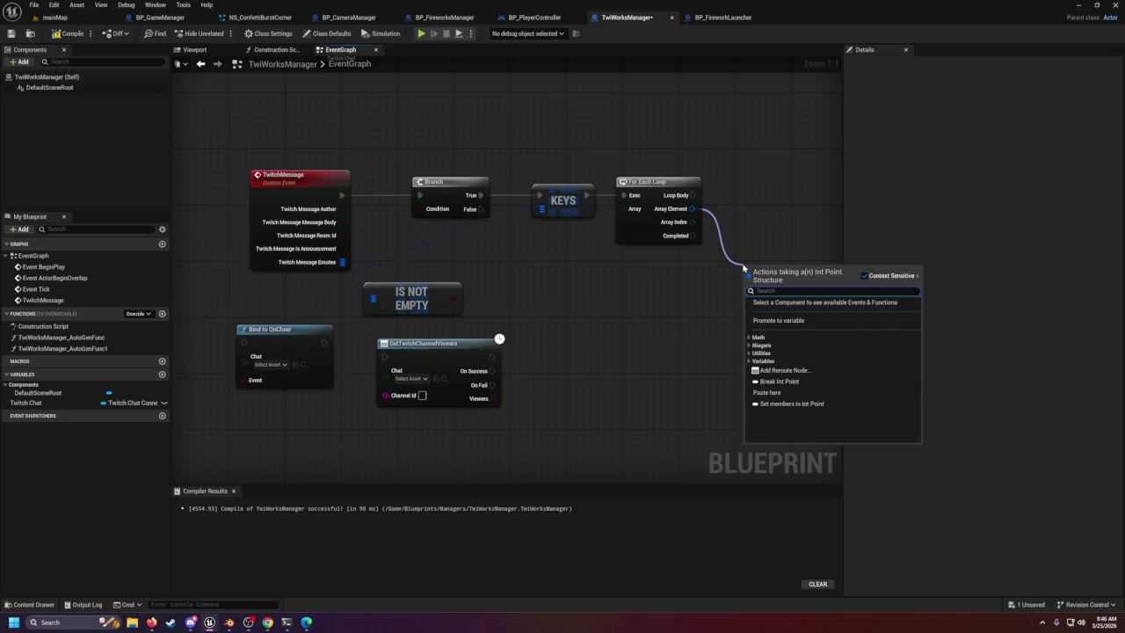
{"action": "left_click", "coordinate": [749, 354]}
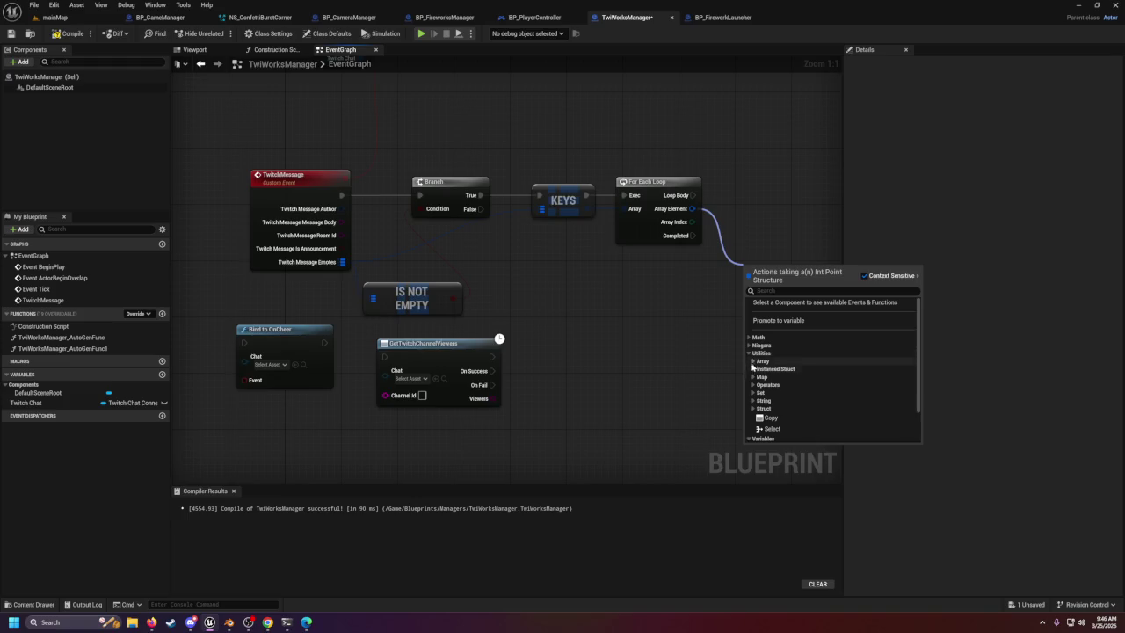
{"action": "left_click", "coordinate": [753, 361]}
{"action": "scroll", "coordinate": [752, 365], "scroll_direction": "down", "scroll_amount": 1}
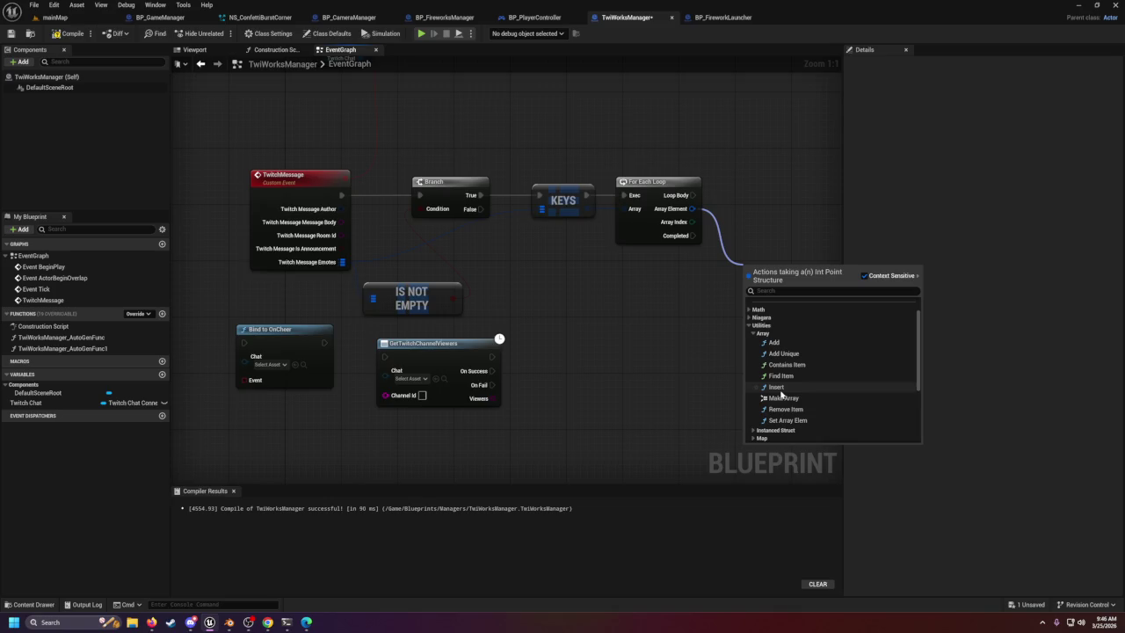
{"action": "key", "text": "Escape"}
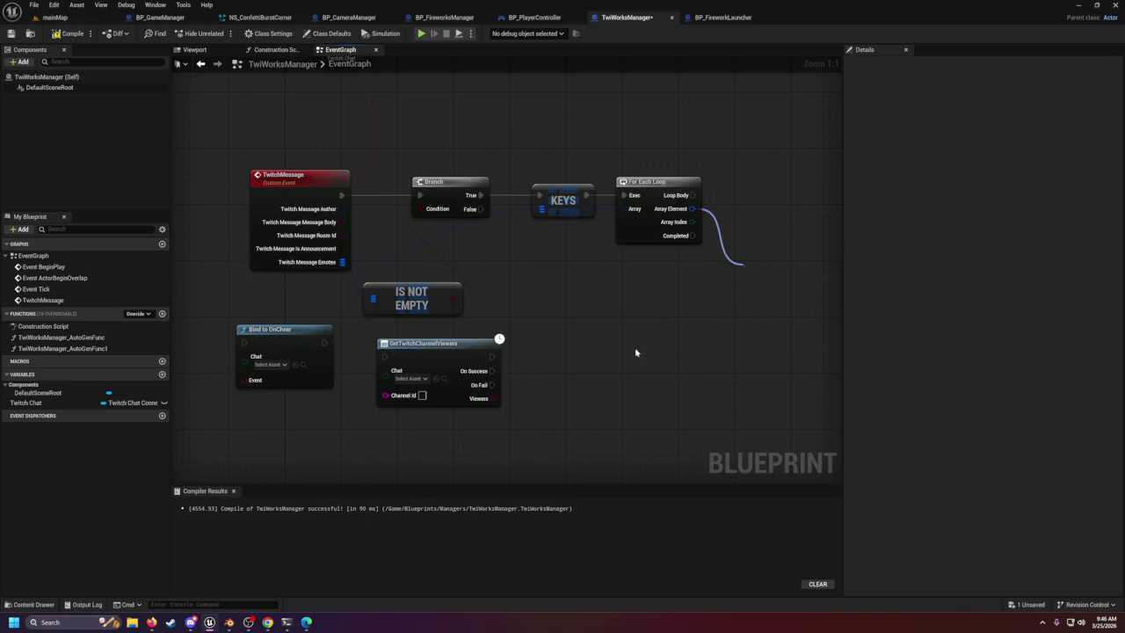
Add a map Find on Emotes keyed by Array Element, feeding Emoticon; Loop Body runs GetEmoticonImage.
{"action": "mouse_move", "coordinate": [341, 262]}
{"action": "left_mouse_down"}
{"action": "mouse_move", "coordinate": [664, 290]}
{"action": "mouse_move", "coordinate": [772, 253]}
{"action": "left_mouse_up"}
{"action": "type", "text": "find"}
{"action": "key", "text": "Return"}
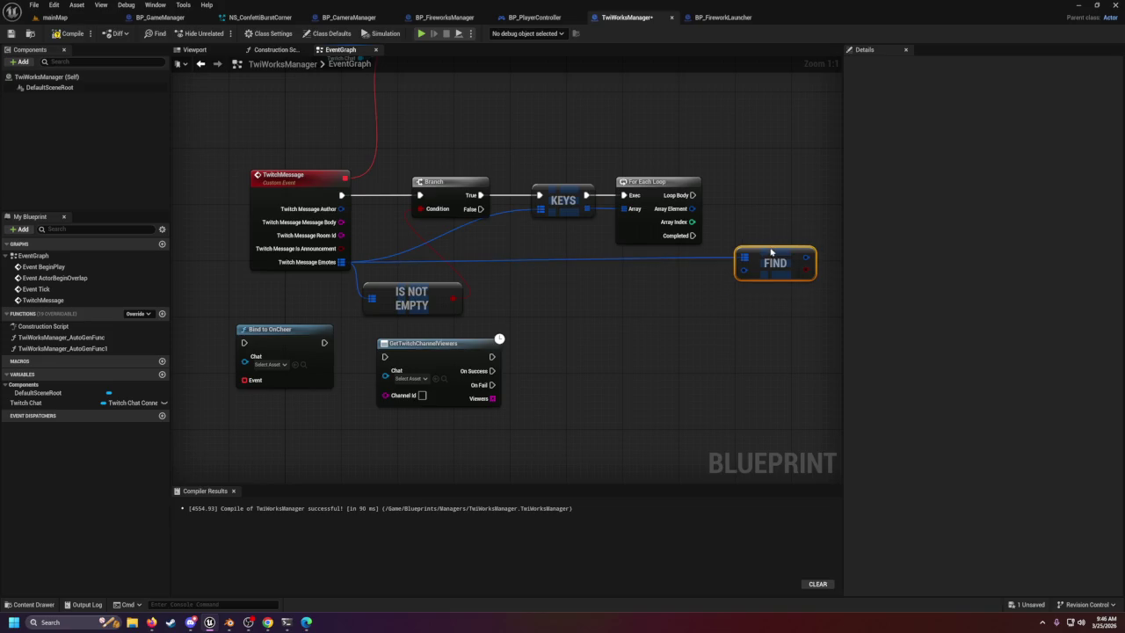
{"action": "mouse_move", "coordinate": [675, 212]}
{"action": "left_mouse_down"}
{"action": "mouse_move", "coordinate": [743, 269]}
{"action": "mouse_move", "coordinate": [609, 295]}
{"action": "mouse_move", "coordinate": [647, 299]}
{"action": "mouse_move", "coordinate": [731, 239]}
{"action": "left_mouse_up"}
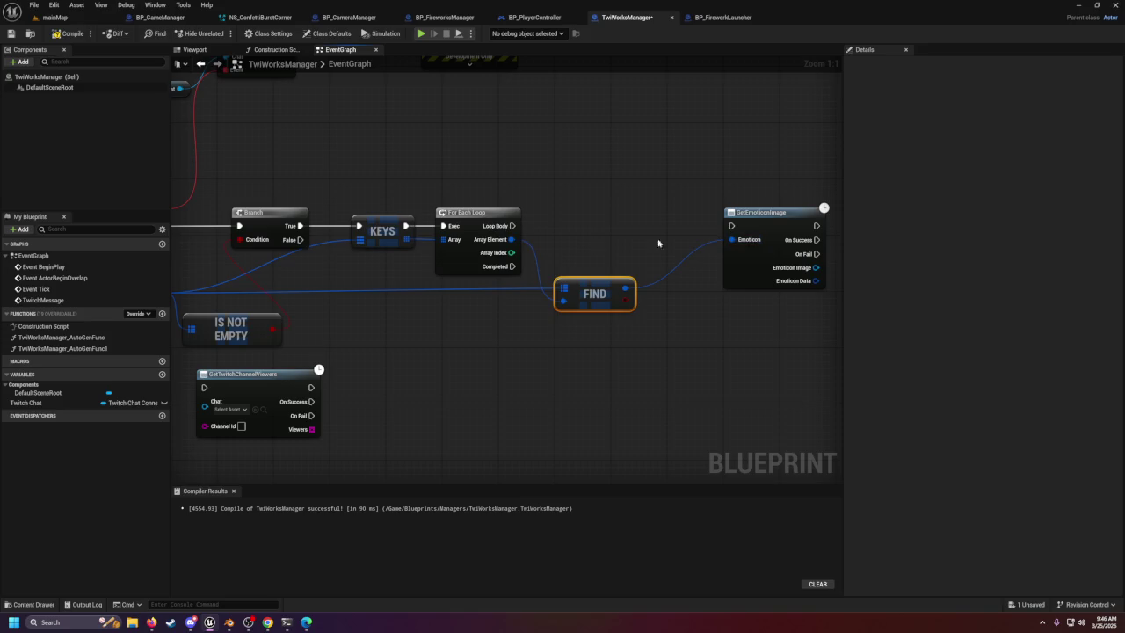
{"action": "left_click_drag", "start_coordinate": [513, 226], "coordinate": [731, 225]}
{"action": "left_click_drag", "start_coordinate": [721, 303], "coordinate": [577, 304]}
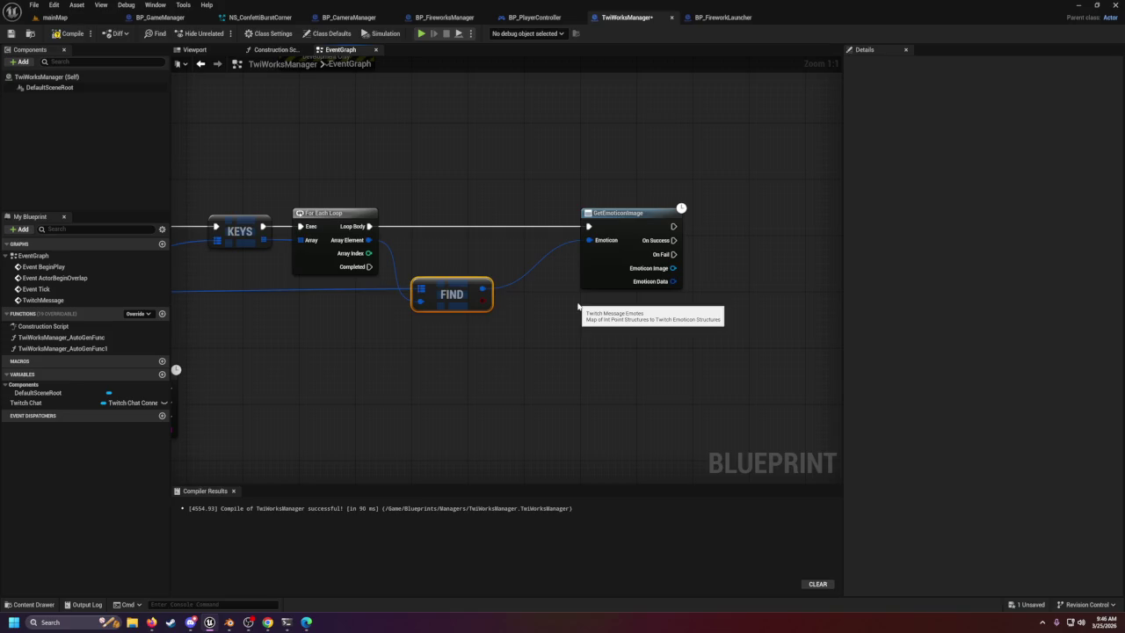
{"action": "scroll", "coordinate": [605, 227], "scroll_direction": "down", "scroll_amount": 4}
{"action": "scroll", "coordinate": [571, 241], "scroll_direction": "up", "scroll_amount": 4}
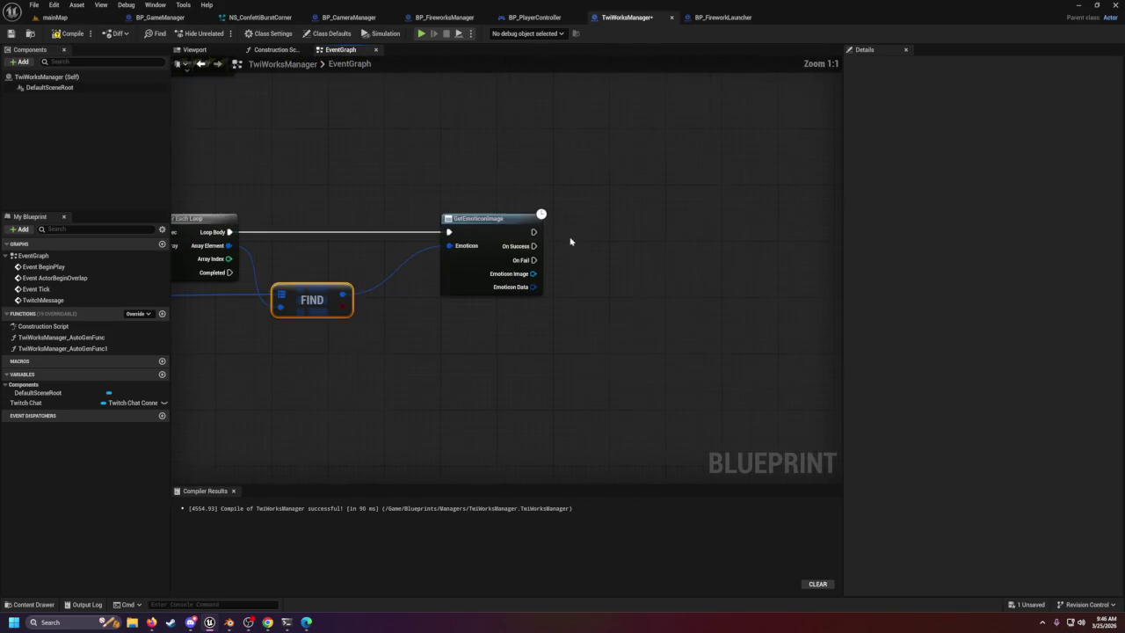
{"action": "left_click_drag", "start_coordinate": [498, 228], "coordinate": [455, 231]}
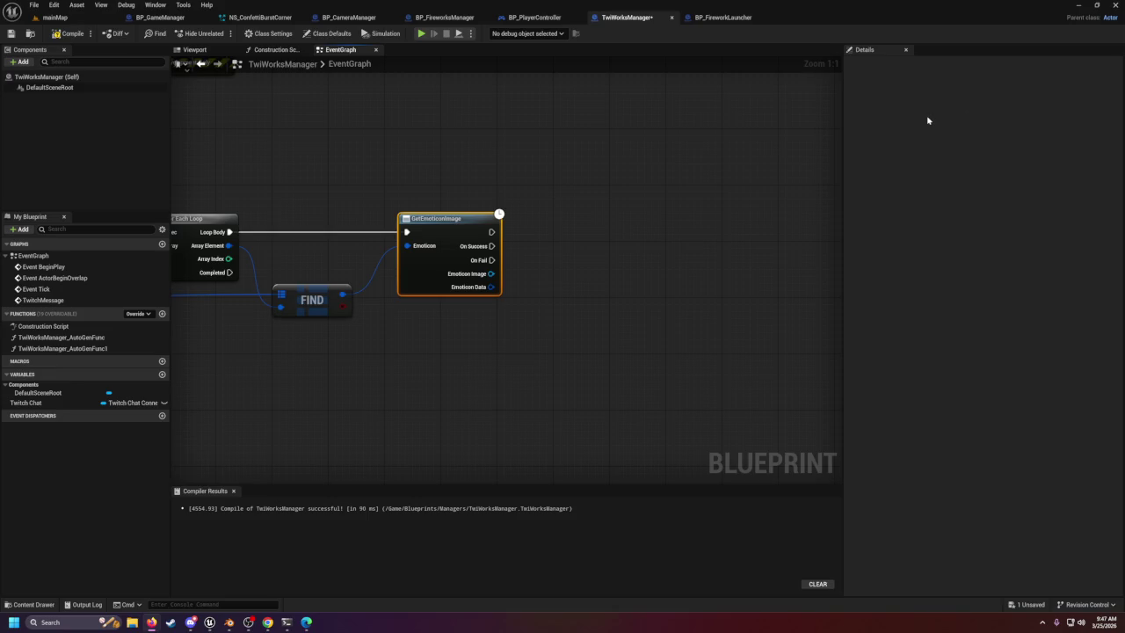
Add a Get Player Controller node below GetEmoticonImage by searching 'get player'.
{"action": "right_click", "coordinate": [526, 334]}
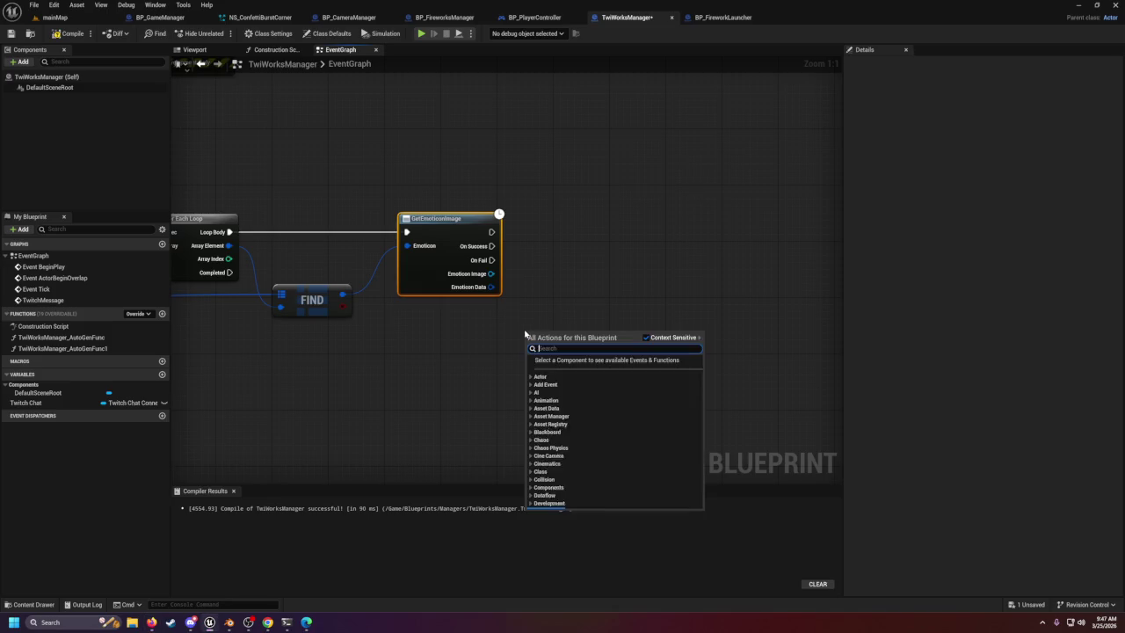
{"action": "type", "text": "get pla"}
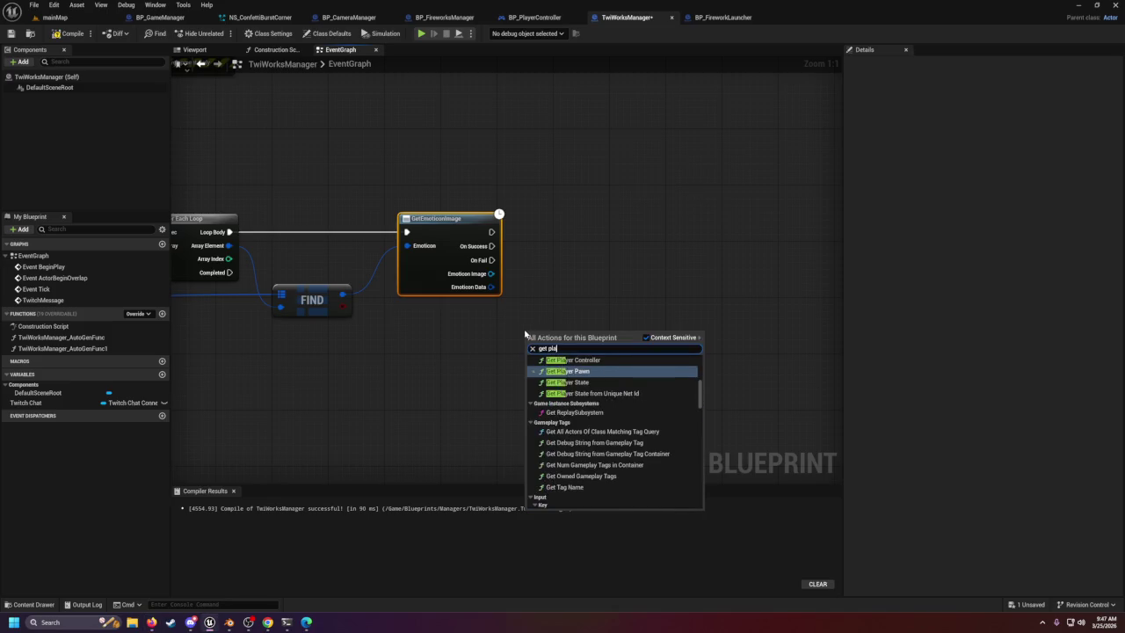
{"action": "type", "text": "yer"}
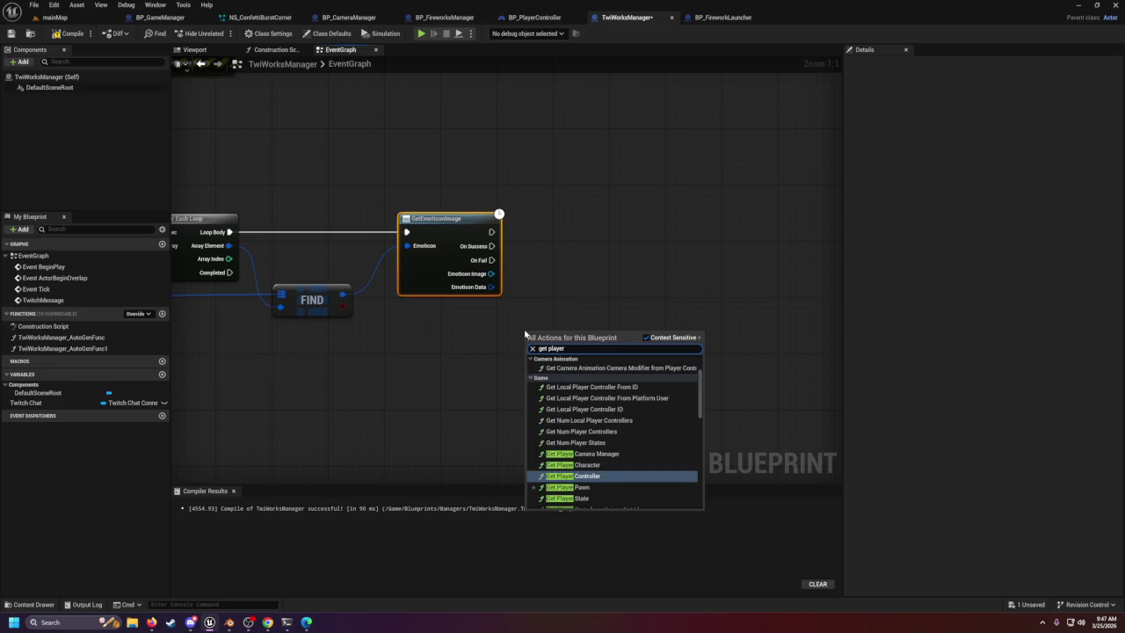
{"action": "key", "text": "Return"}
Search 'create wbp' from the controller's Return Value and empty graph, then cancel without adding a node.
{"action": "left_click_drag", "start_coordinate": [561, 351], "coordinate": [611, 278]}
{"action": "type", "text": "c"}
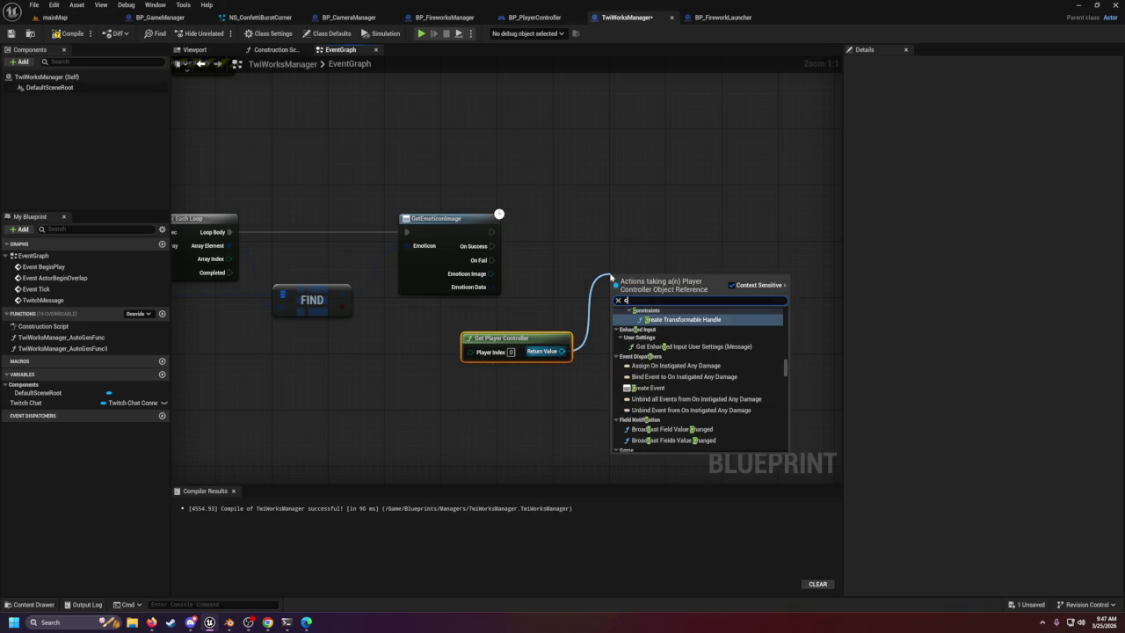
{"action": "type", "text": "reate wbp"}
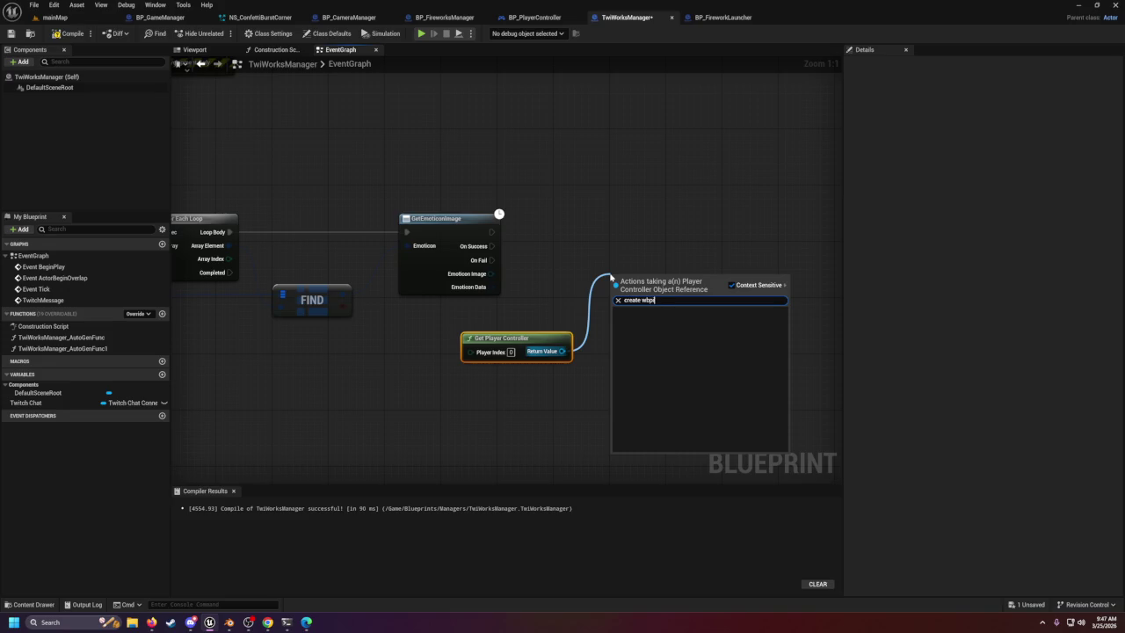
{"action": "key", "text": "Escape"}
{"action": "right_click", "coordinate": [609, 250]}
{"action": "type", "text": "create wbp"}
{"action": "key", "text": "BackSpace"}
{"action": "key", "text": "BackSpace"}
{"action": "key", "text": "BackSpace"}
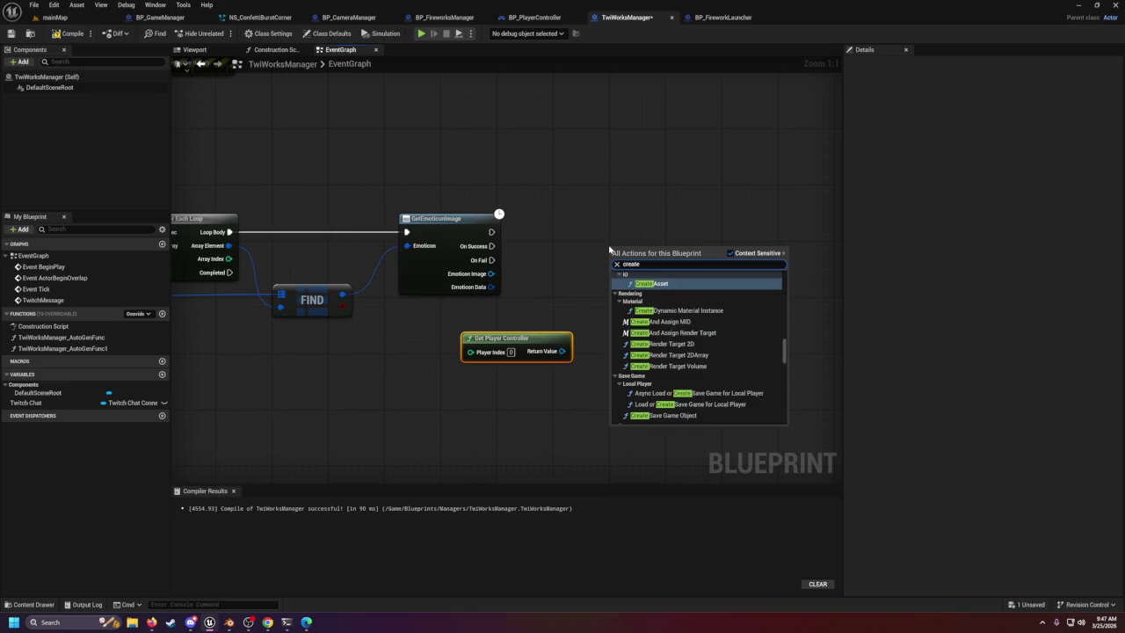
{"action": "left_click", "coordinate": [608, 245]}
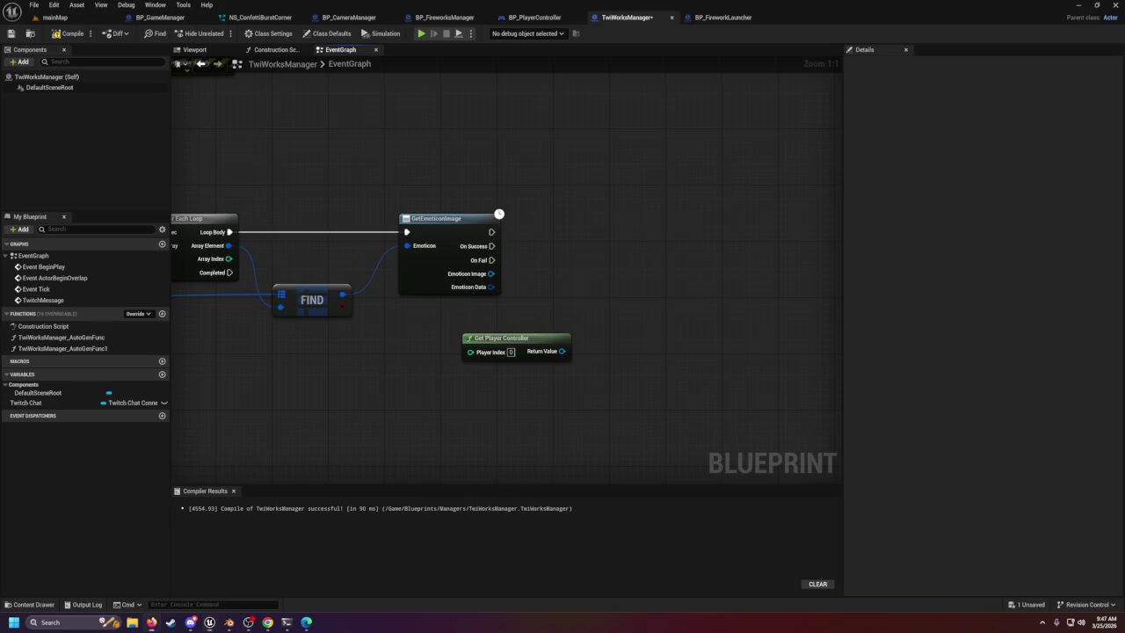
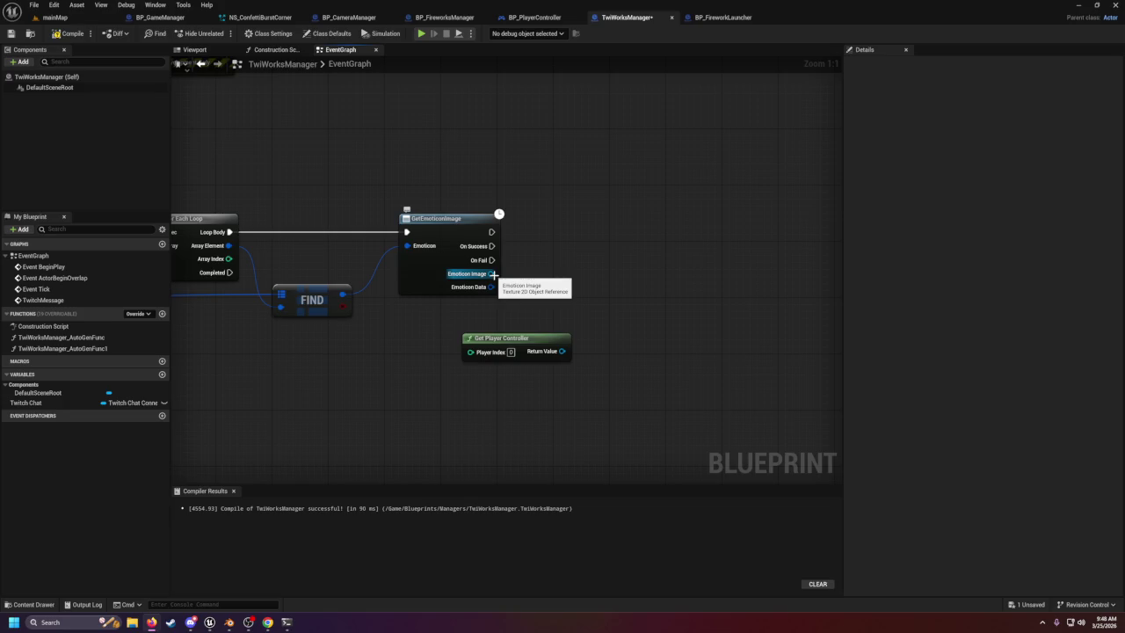
Recompile TwiWorksManager, return to the mainMap level and bring up the content browser.
{"action": "left_click", "coordinate": [65, 34]}
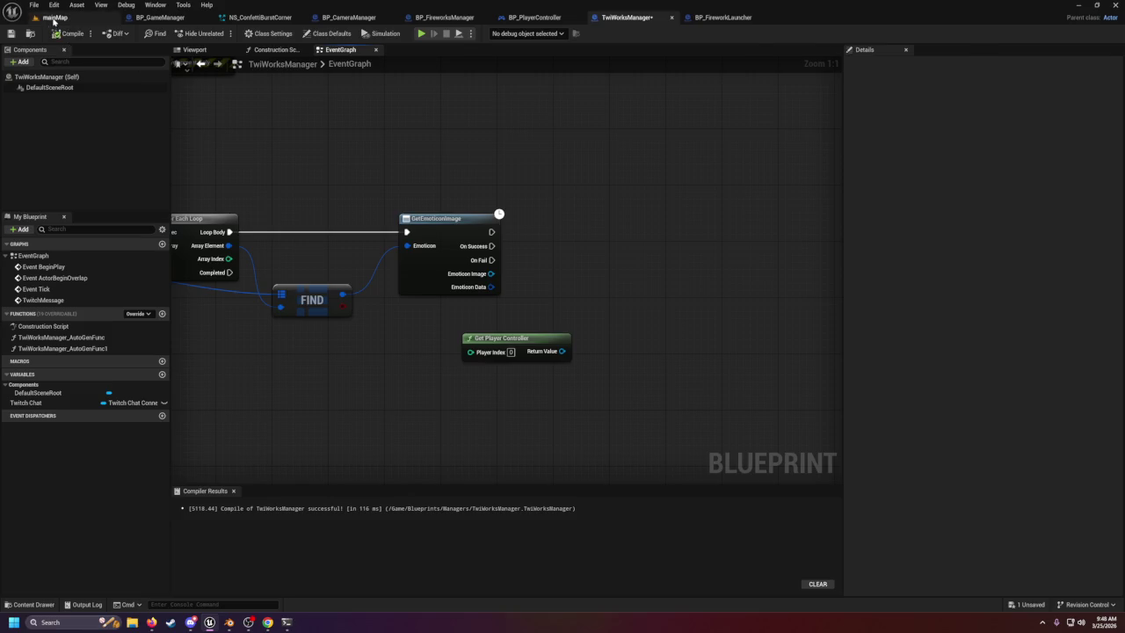
{"action": "left_click", "coordinate": [52, 18]}
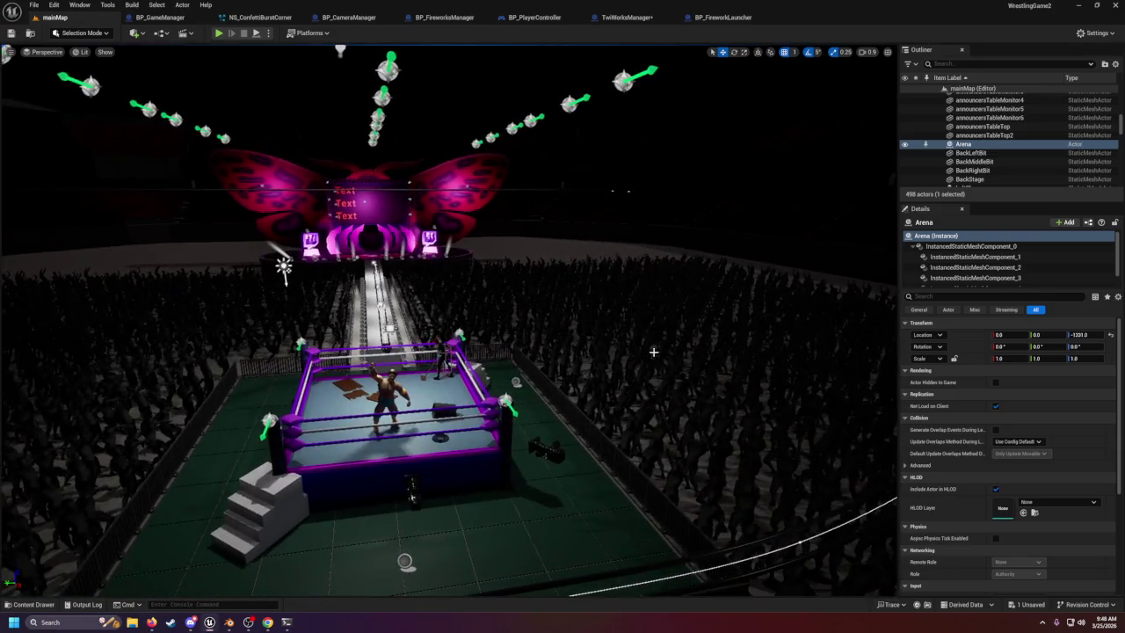
{"action": "left_click", "coordinate": [40, 605]}
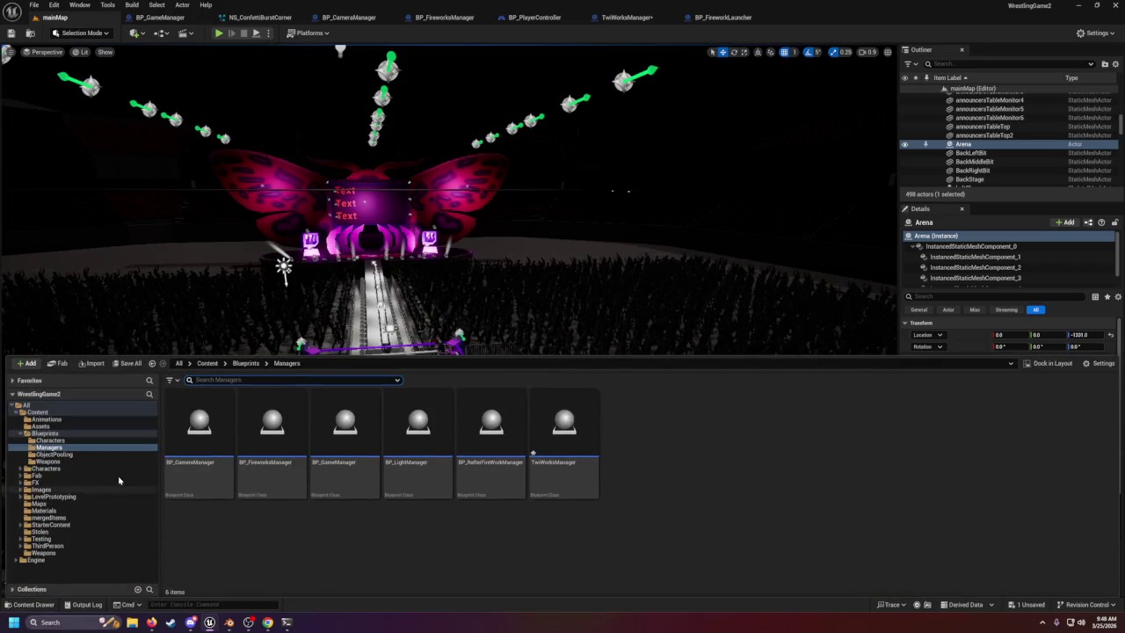
Move from the Managers folder through Blueprints to the Images folder.
{"action": "left_click", "coordinate": [351, 541]}
{"action": "right_click", "coordinate": [351, 540]}
{"action": "key", "text": "Escape"}
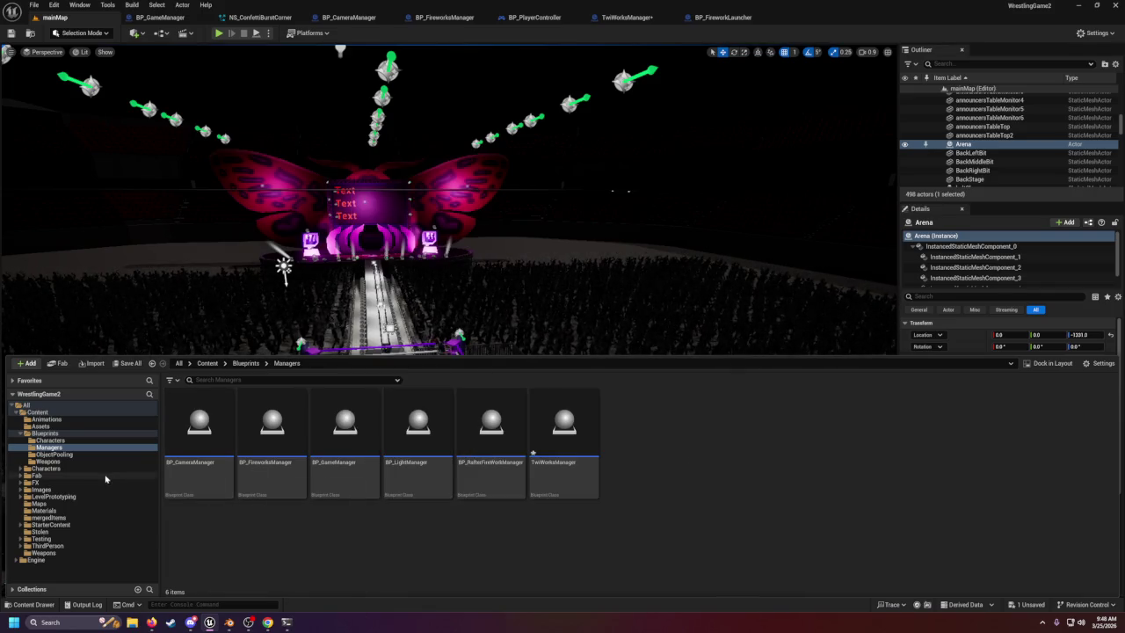
{"action": "left_click", "coordinate": [18, 434]}
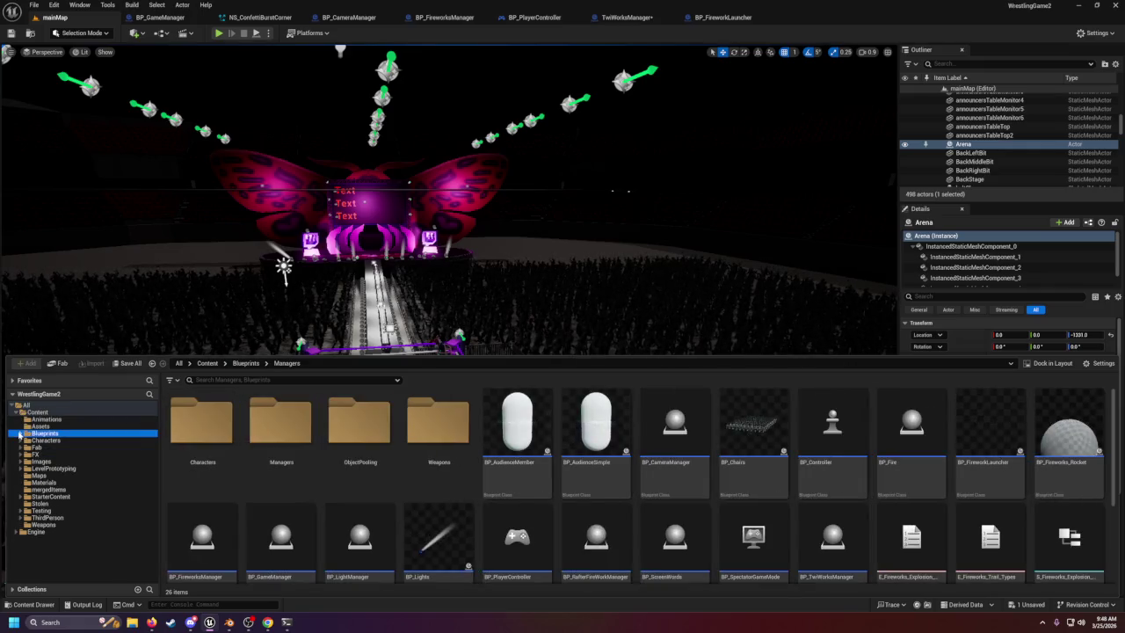
{"action": "left_click", "coordinate": [39, 462]}
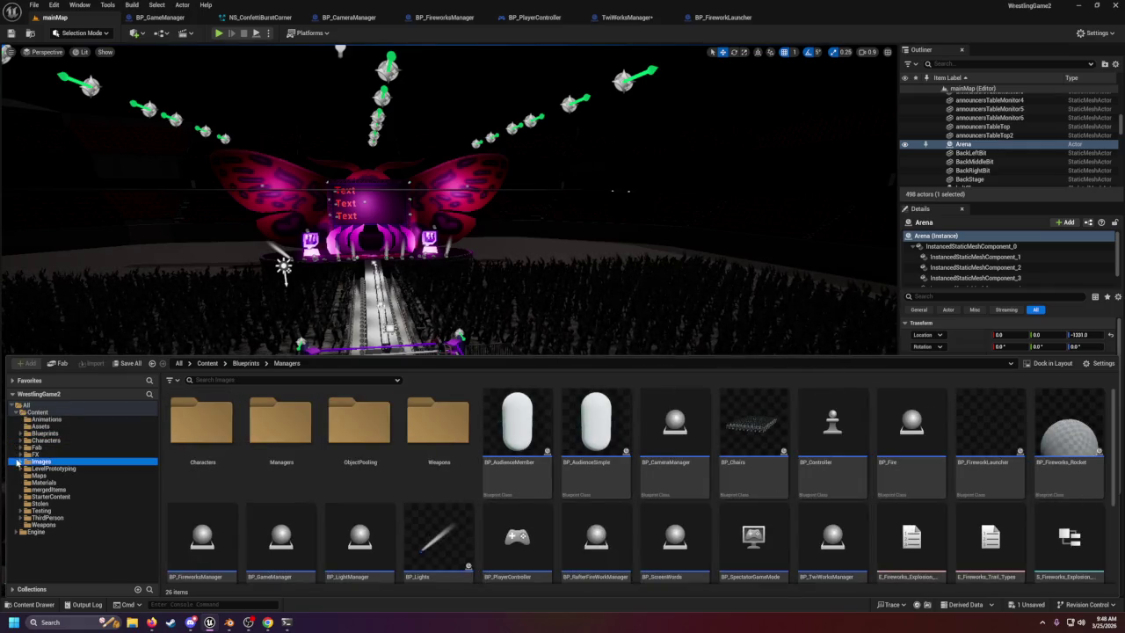
Open the Pics folder holding shrekSmiling and glance at its asset creation menu.
{"action": "right_click", "coordinate": [356, 459]}
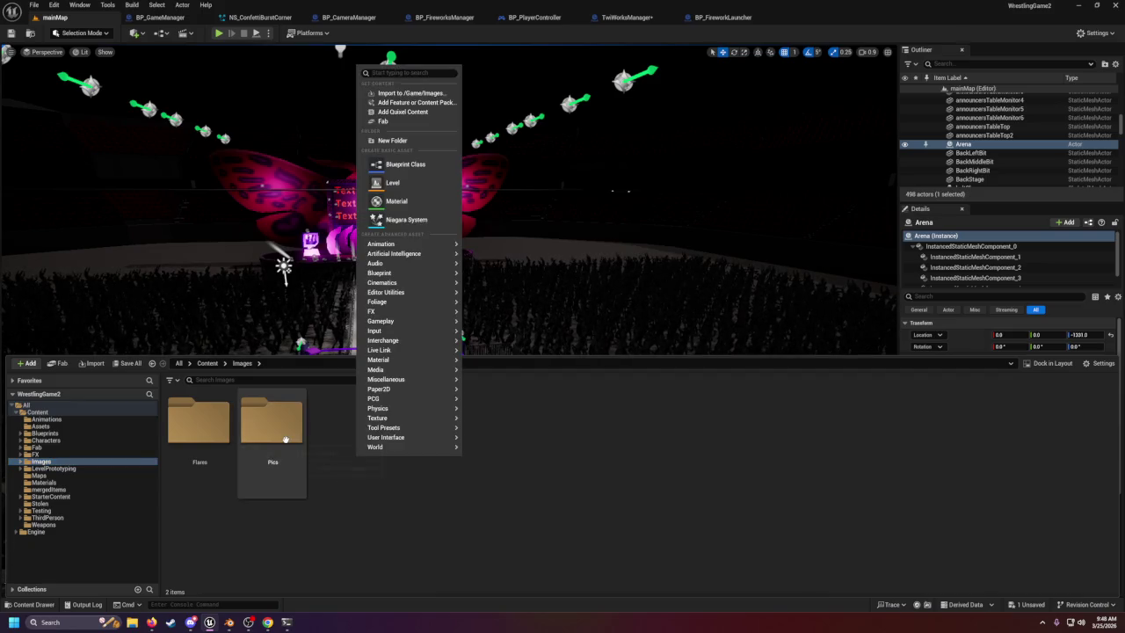
{"action": "double_click", "coordinate": [283, 440]}
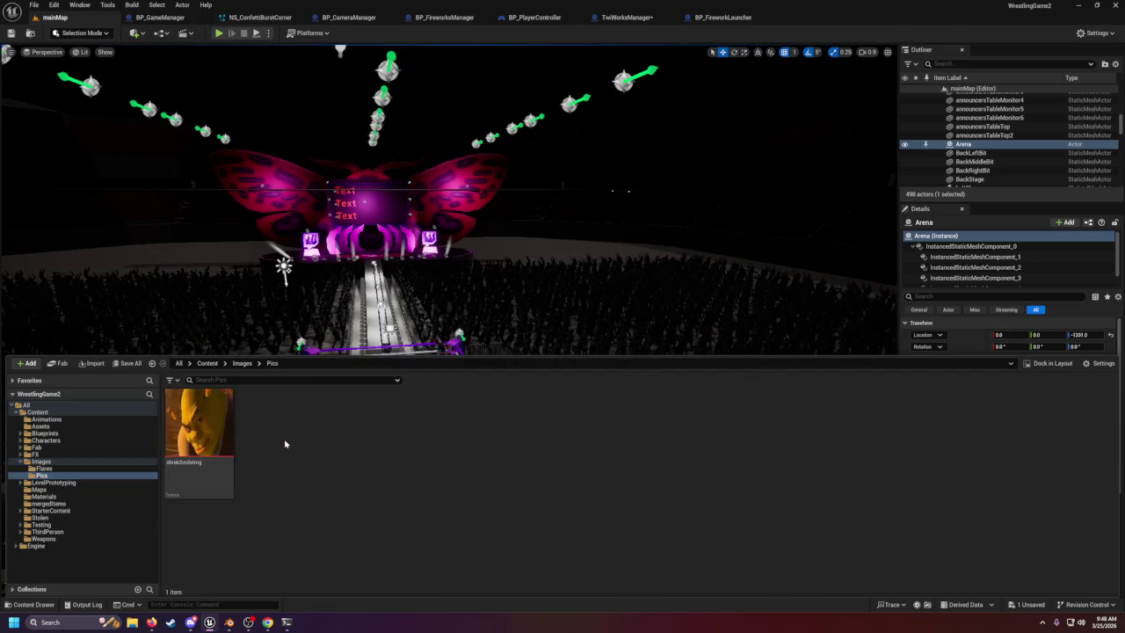
{"action": "right_click", "coordinate": [284, 444]}
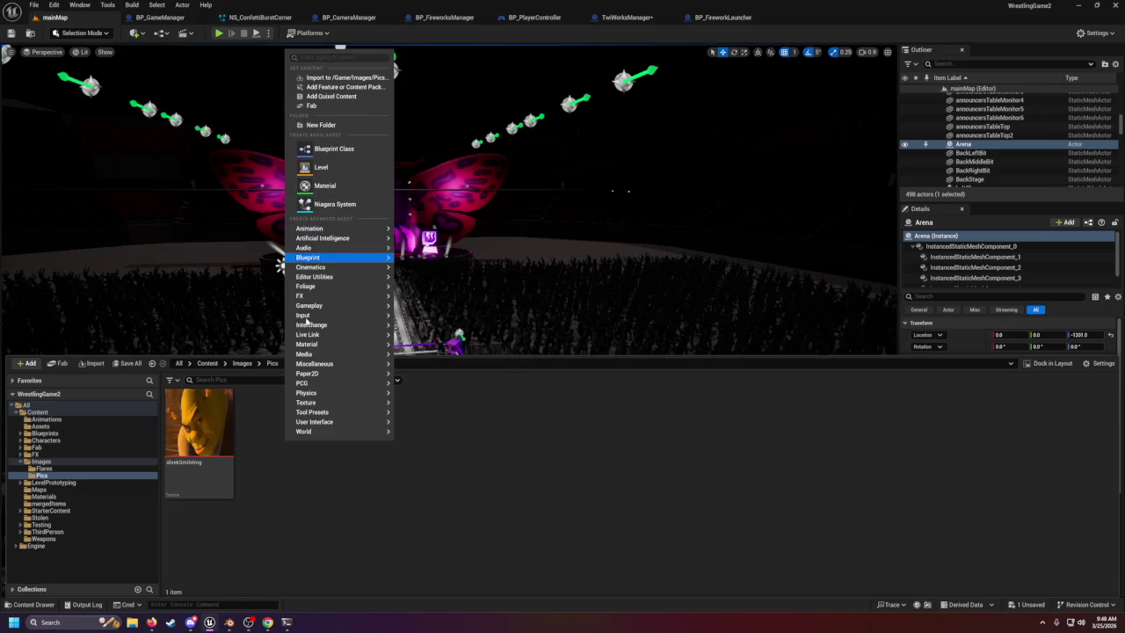
{"action": "mouse_move", "coordinate": [334, 343]}
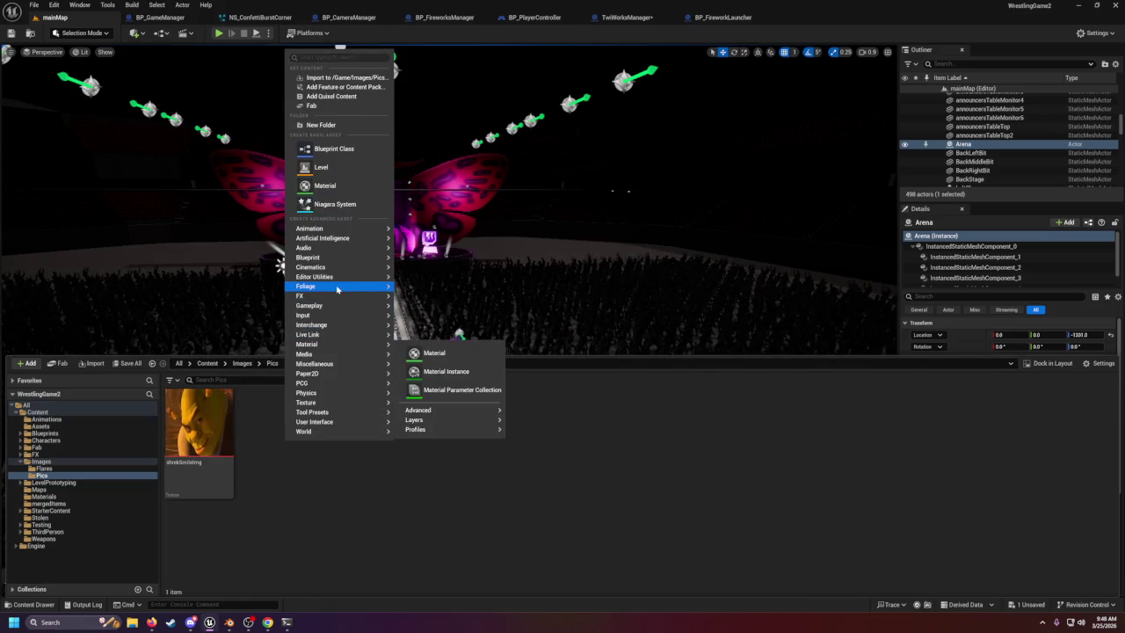
{"action": "mouse_move", "coordinate": [334, 364]}
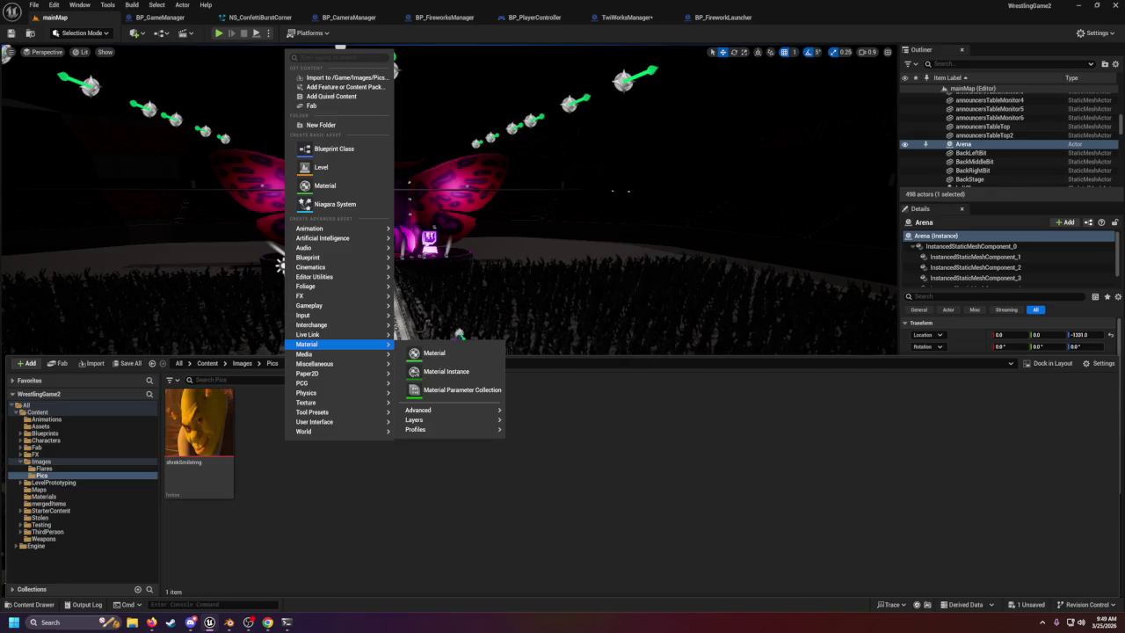
{"action": "key", "text": "Escape"}
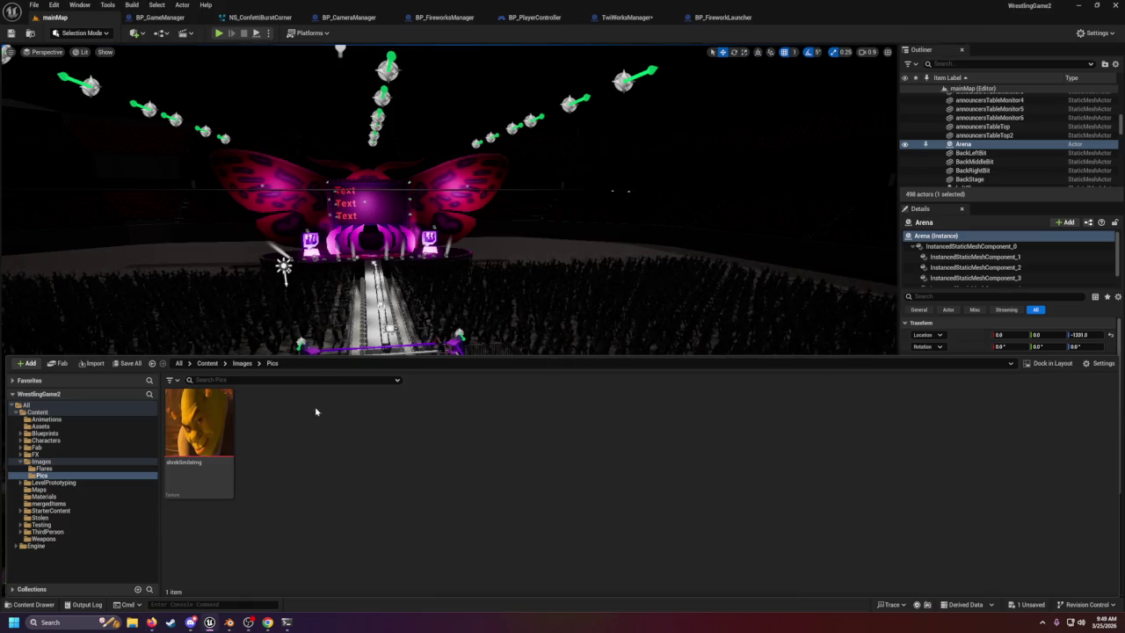
In the TwiWorksManager graph, add an Export Texture 2D node from Emoticon Image, then delete it.
{"action": "left_click", "coordinate": [627, 16]}
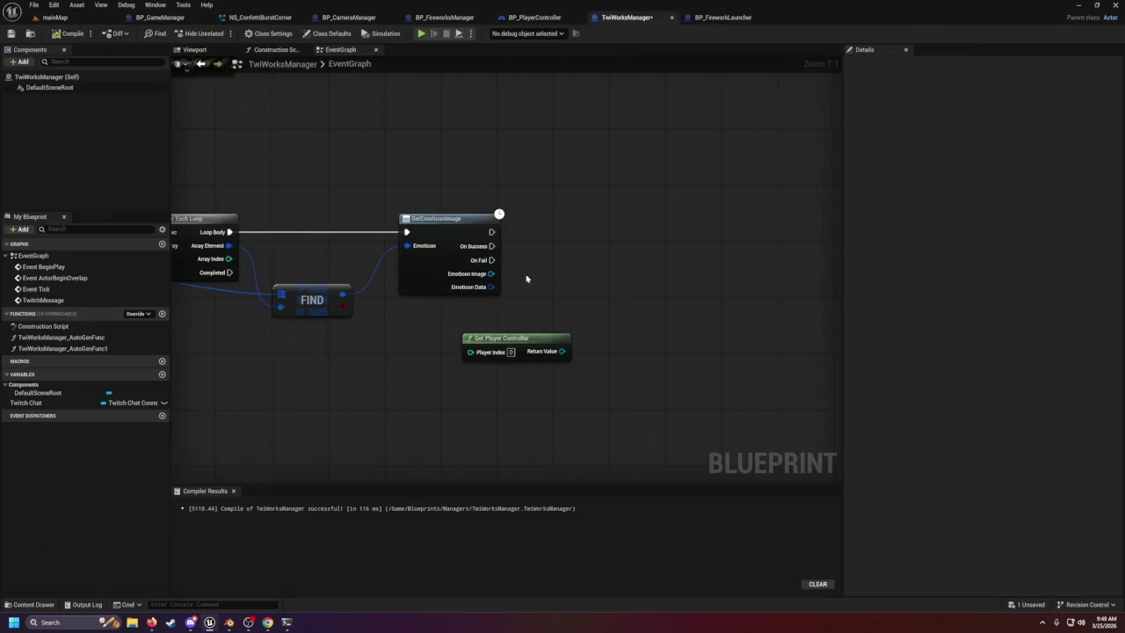
{"action": "mouse_move", "coordinate": [491, 273]}
{"action": "left_mouse_down"}
{"action": "mouse_move", "coordinate": [522, 284]}
{"action": "mouse_move", "coordinate": [554, 276]}
{"action": "left_mouse_up"}
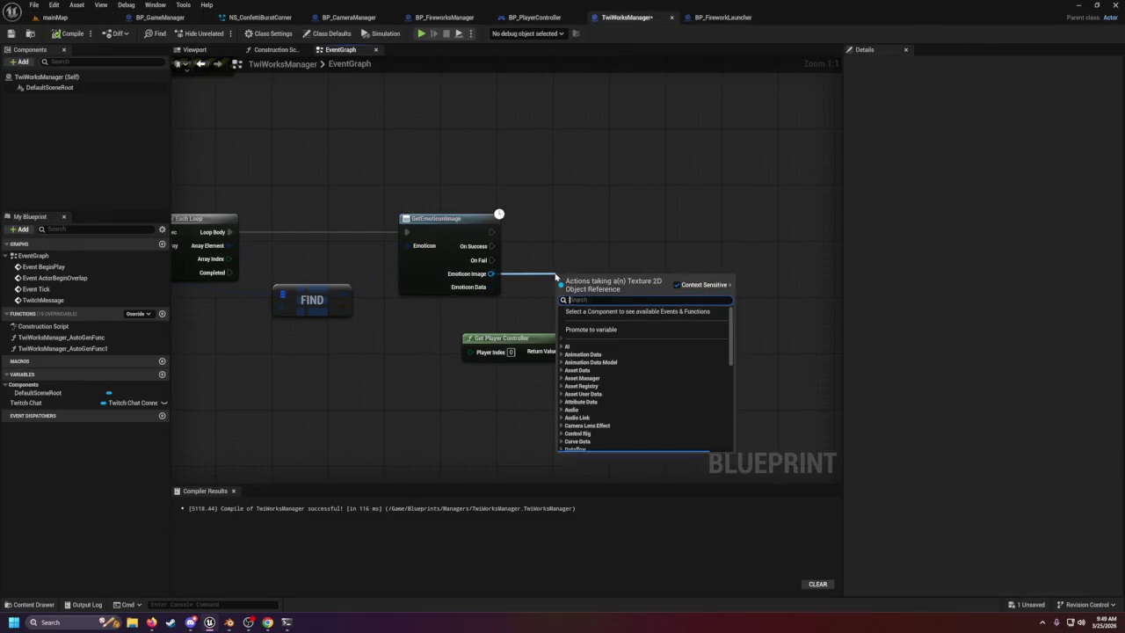
{"action": "type", "text": "textu"}
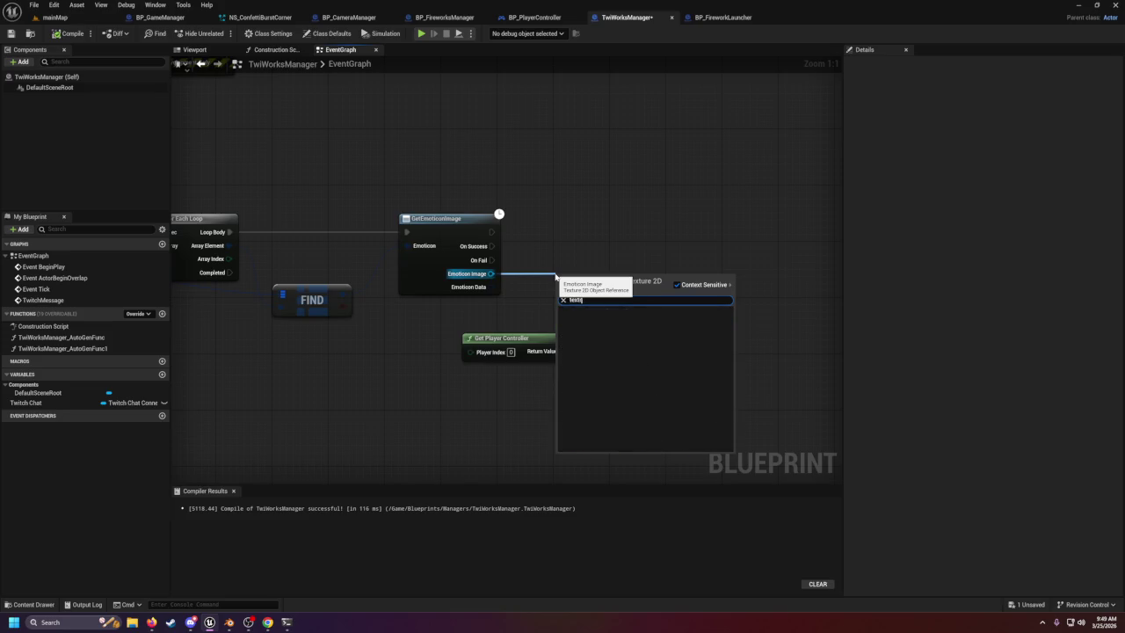
{"action": "scroll", "coordinate": [633, 336], "scroll_direction": "up", "scroll_amount": 3}
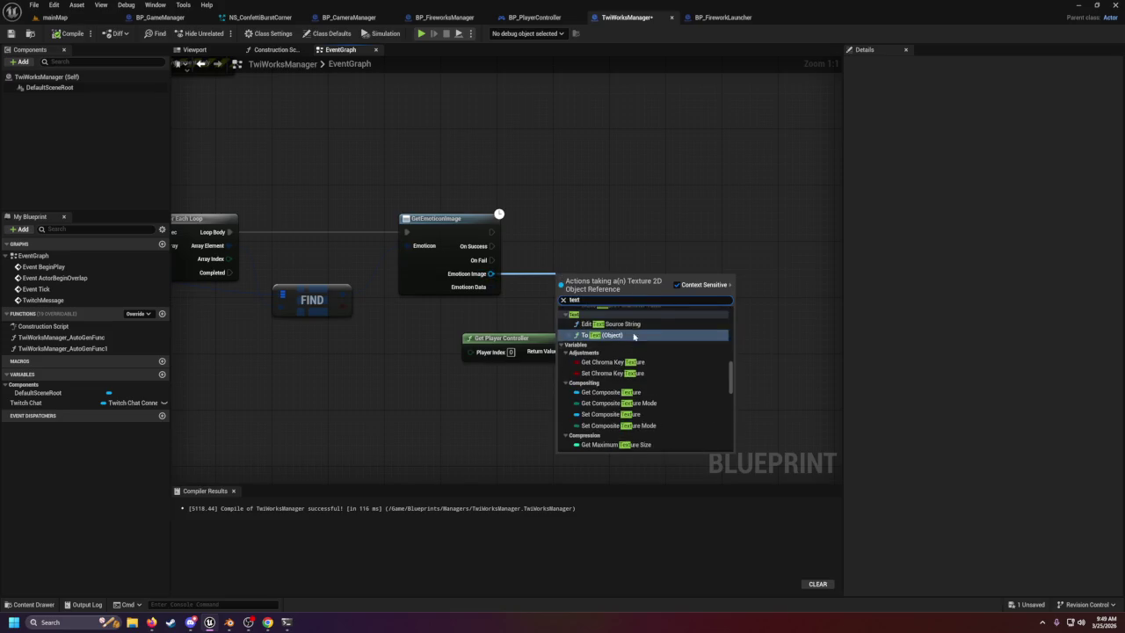
{"action": "scroll", "coordinate": [633, 336], "scroll_direction": "up", "scroll_amount": 4}
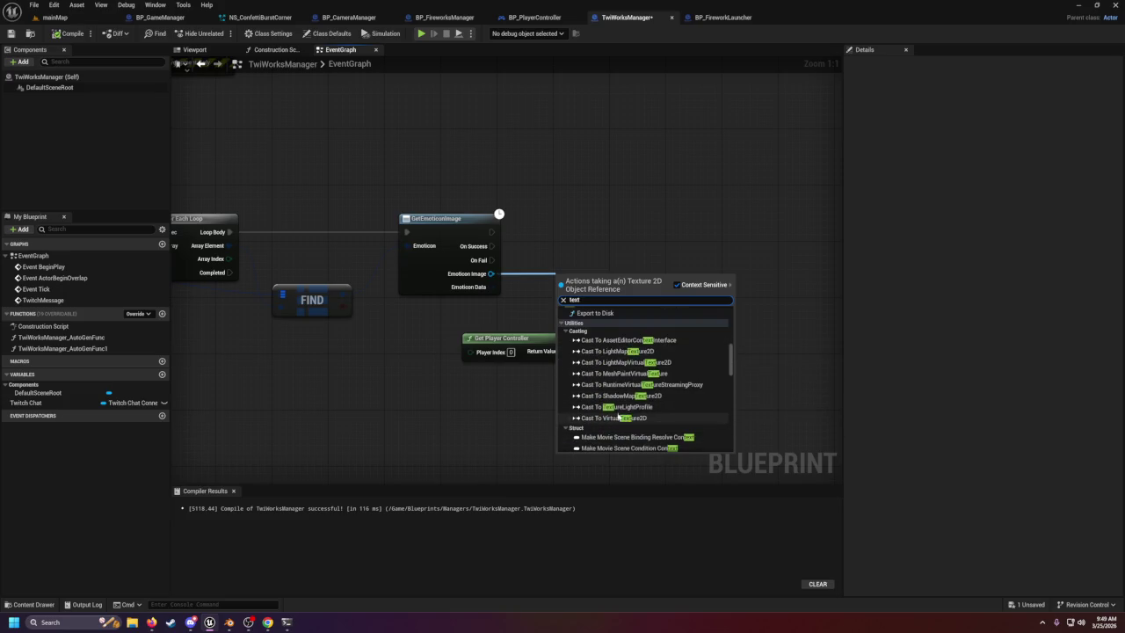
{"action": "scroll", "coordinate": [607, 369], "scroll_direction": "up", "scroll_amount": 2}
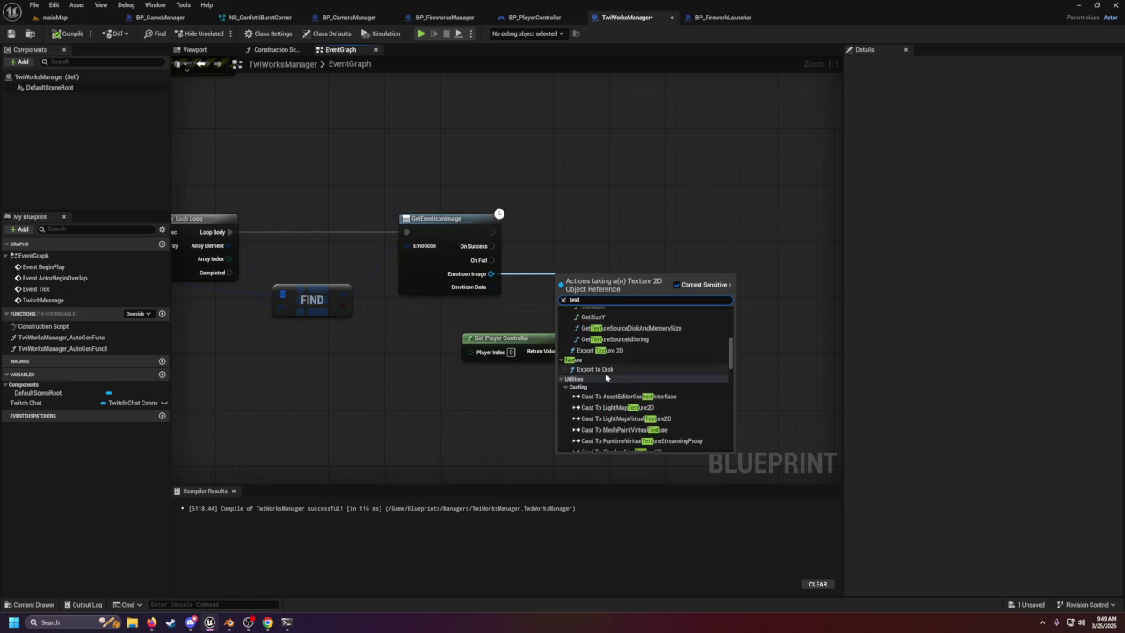
{"action": "left_click", "coordinate": [602, 350]}
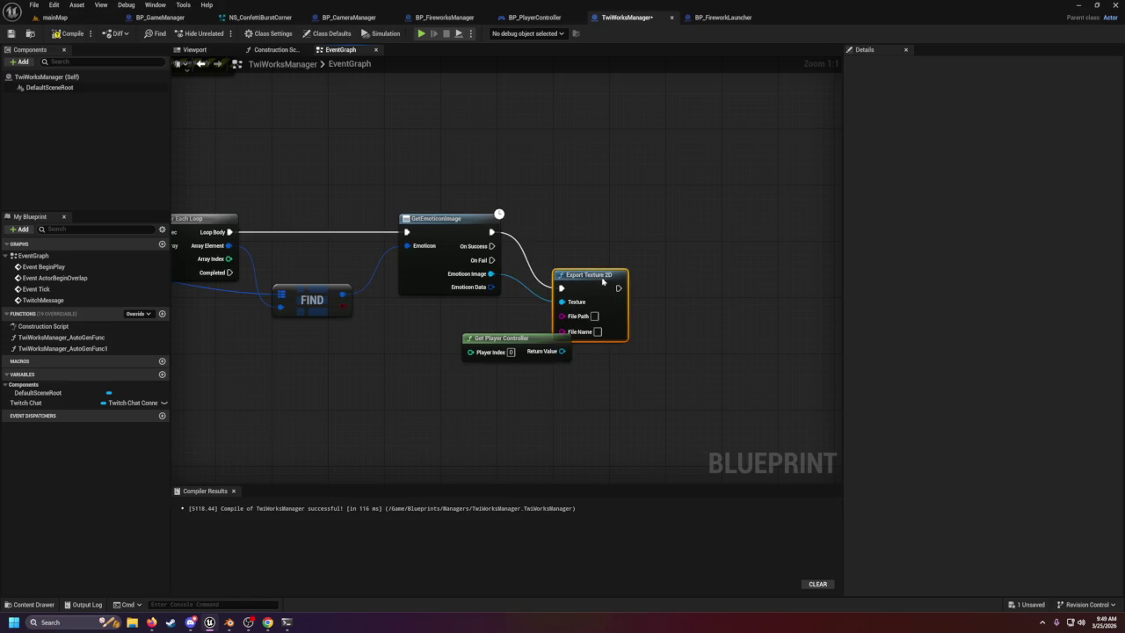
{"action": "key", "text": "Delete"}
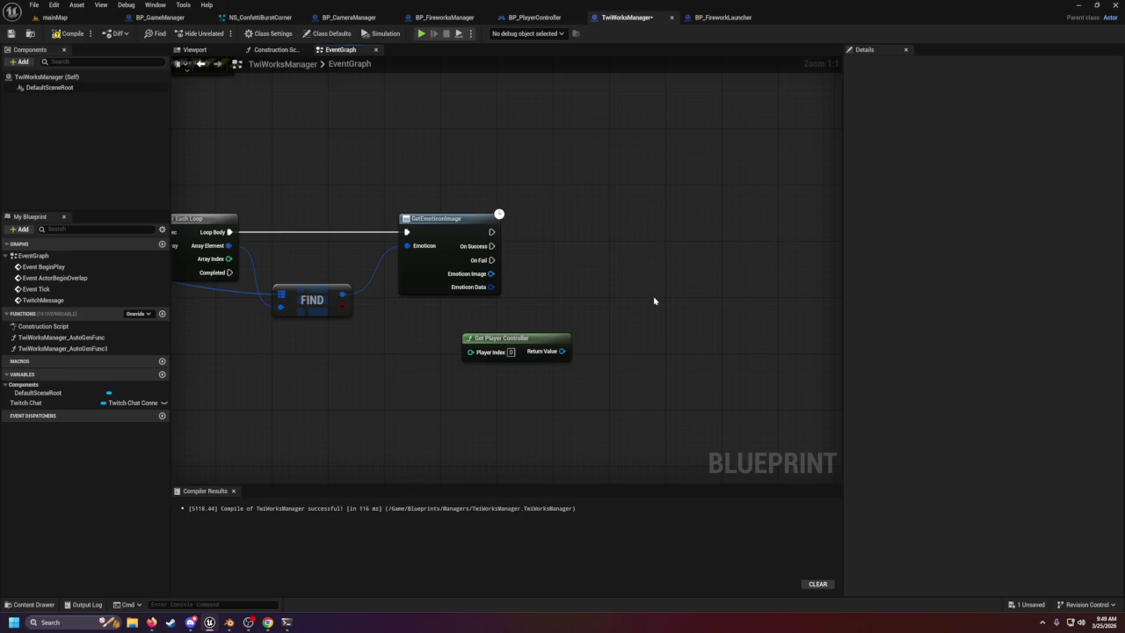
Browse the 'texture' actions from Emoticon Image and cancel without adding a node.
{"action": "left_click_drag", "start_coordinate": [491, 274], "coordinate": [571, 272]}
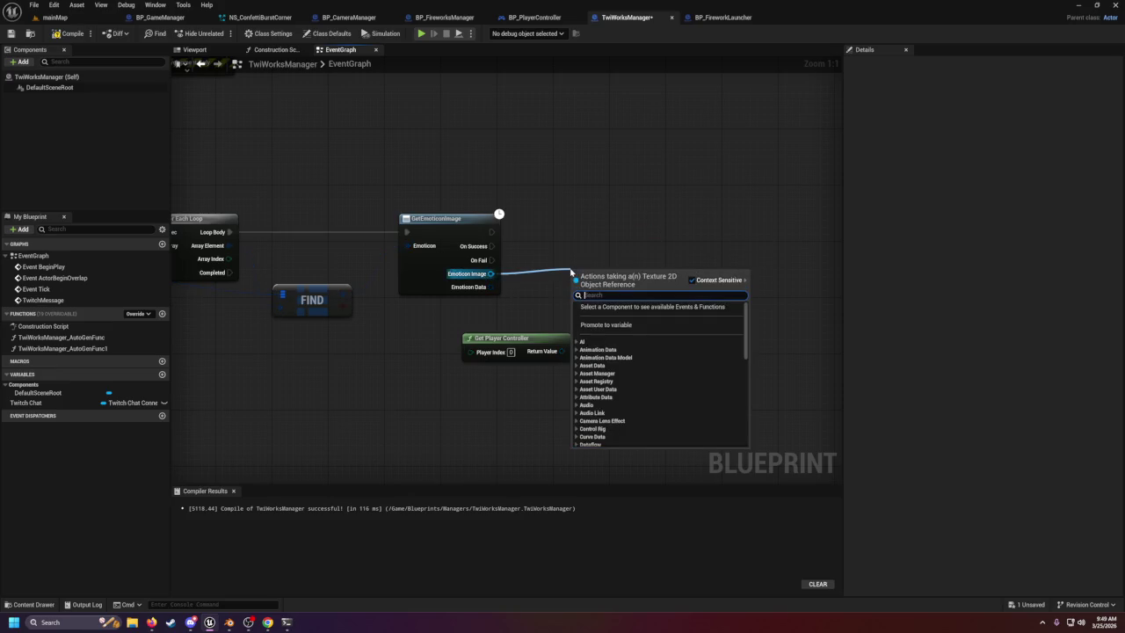
{"action": "type", "text": "texture"}
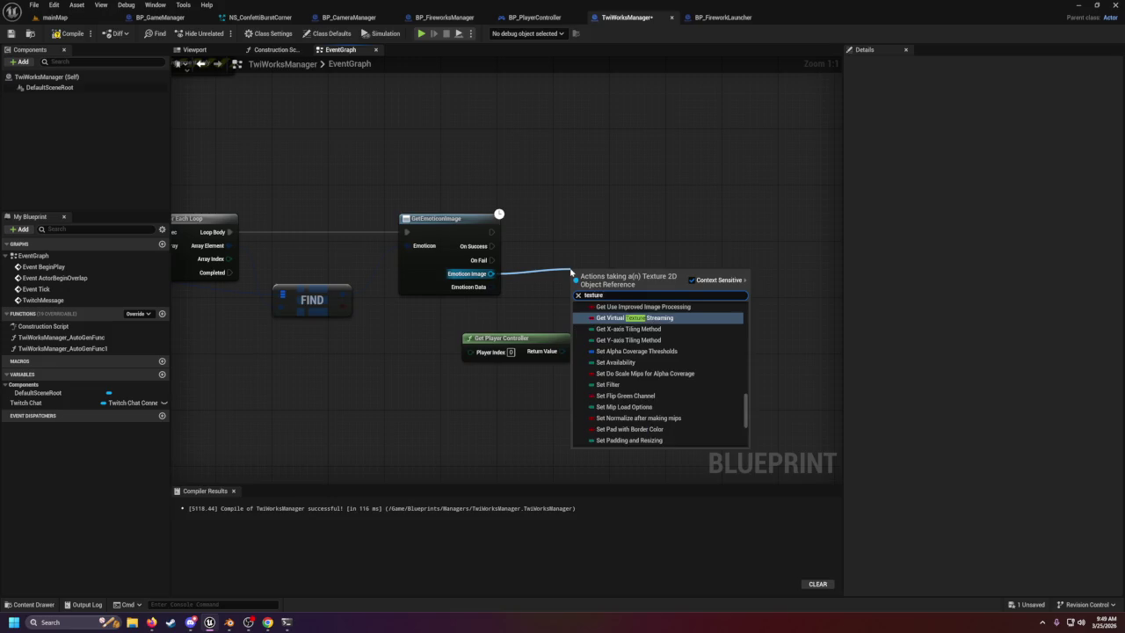
{"action": "scroll", "coordinate": [639, 369], "scroll_direction": "up", "scroll_amount": 4}
{"action": "scroll", "coordinate": [647, 378], "scroll_direction": "up", "scroll_amount": 5}
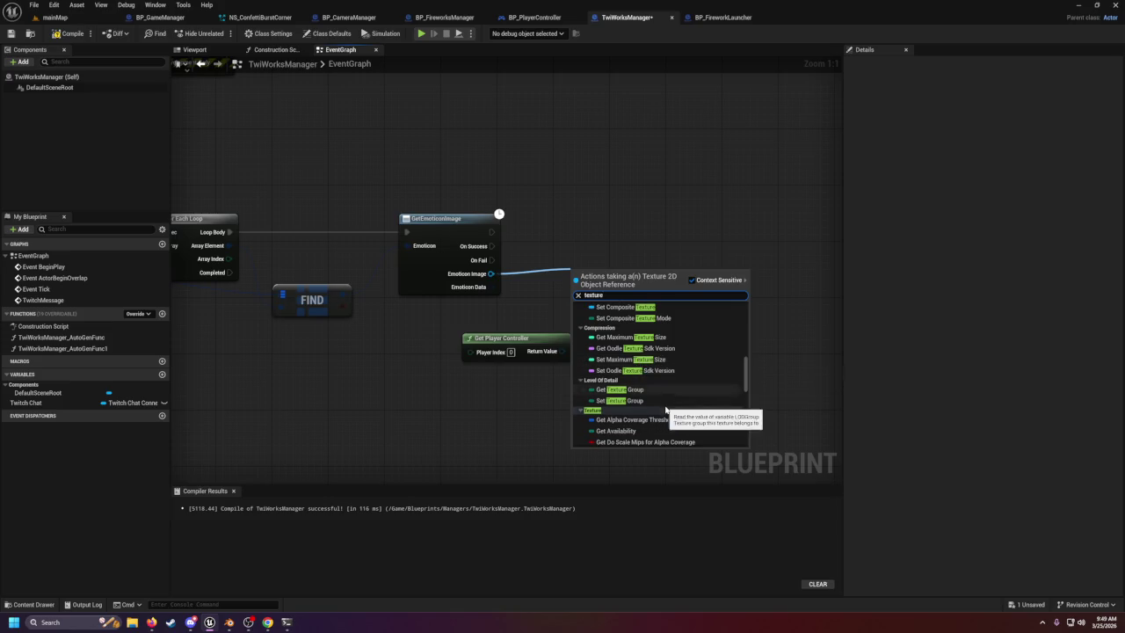
{"action": "scroll", "coordinate": [666, 408], "scroll_direction": "up", "scroll_amount": 4}
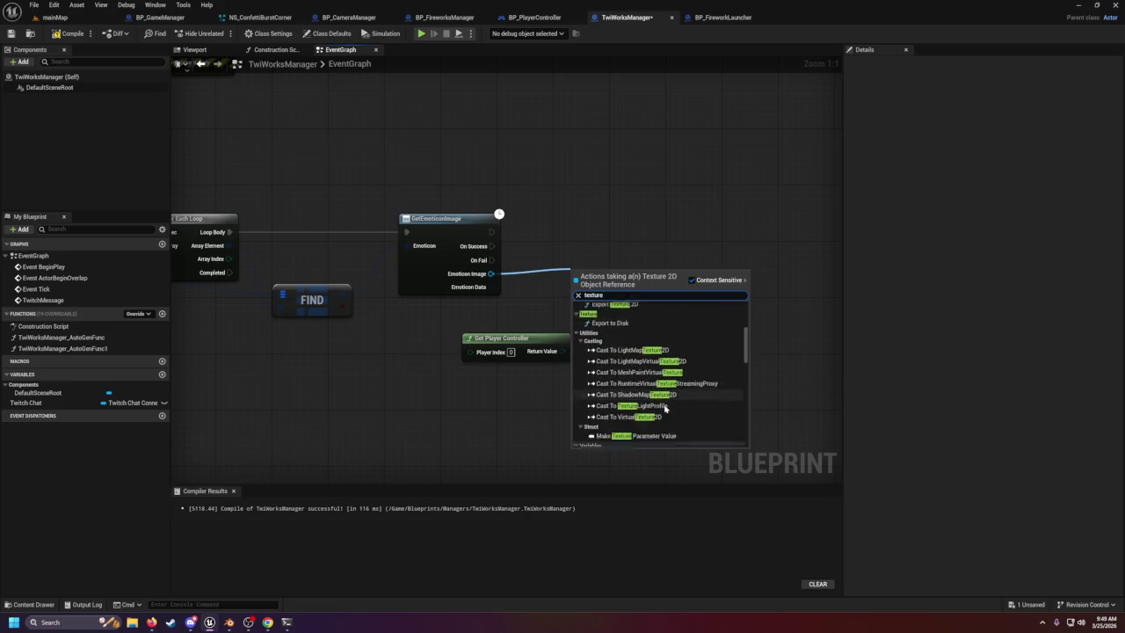
{"action": "scroll", "coordinate": [639, 400], "scroll_direction": "down", "scroll_amount": 1}
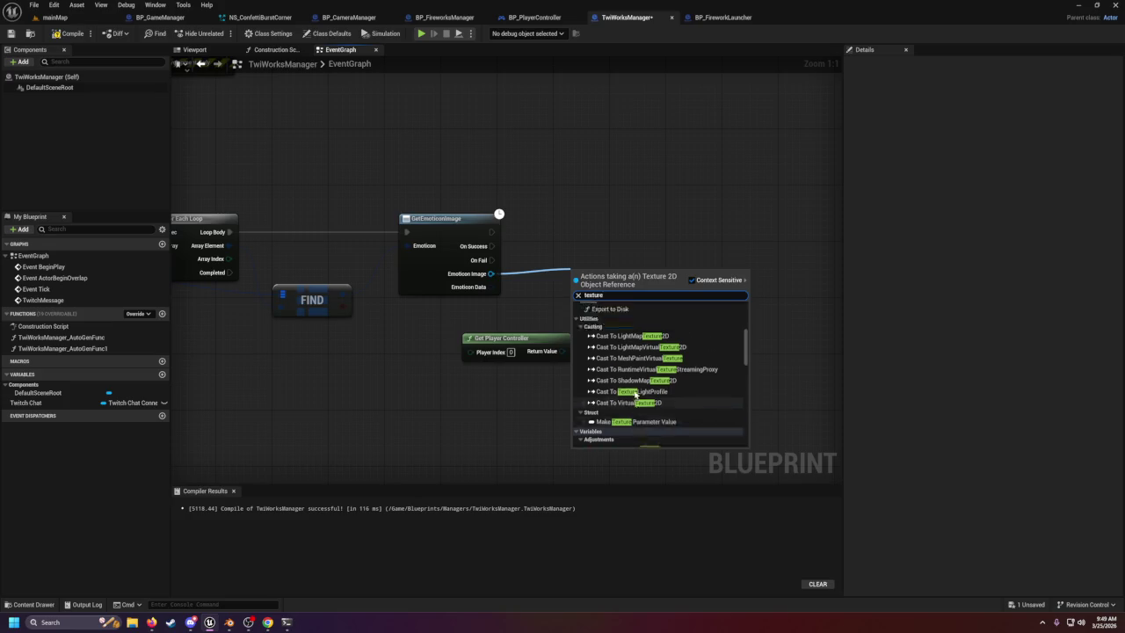
{"action": "scroll", "coordinate": [619, 378], "scroll_direction": "up", "scroll_amount": 3}
{"action": "scroll", "coordinate": [615, 370], "scroll_direction": "up", "scroll_amount": 1}
{"action": "scroll", "coordinate": [621, 375], "scroll_direction": "up", "scroll_amount": 1}
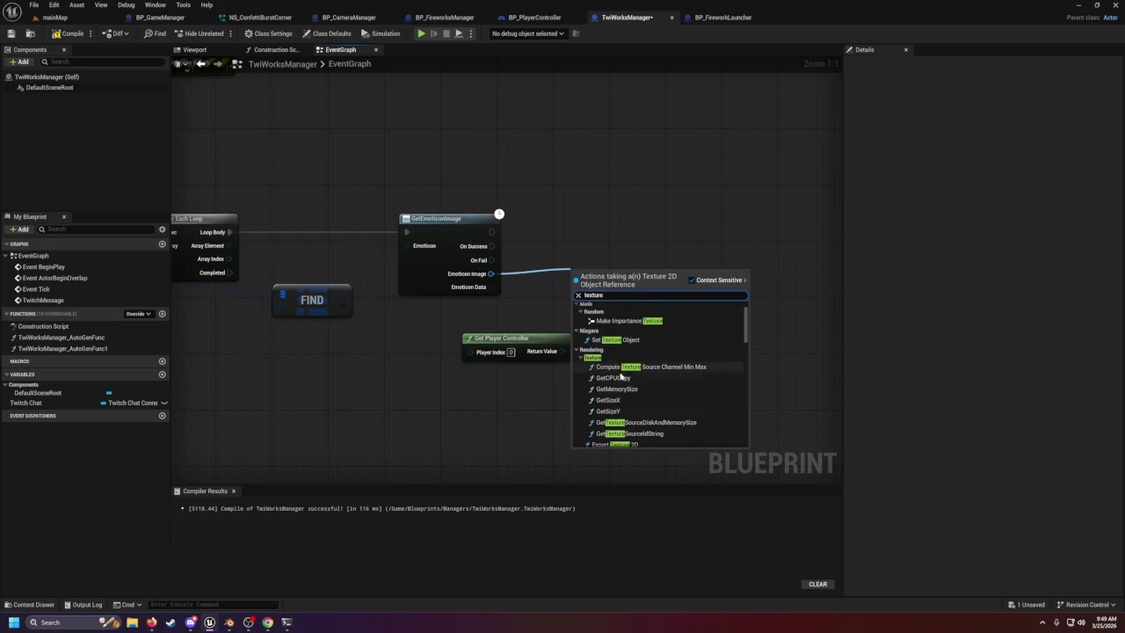
{"action": "scroll", "coordinate": [621, 376], "scroll_direction": "up", "scroll_amount": 1}
{"action": "scroll", "coordinate": [615, 374], "scroll_direction": "down", "scroll_amount": 2}
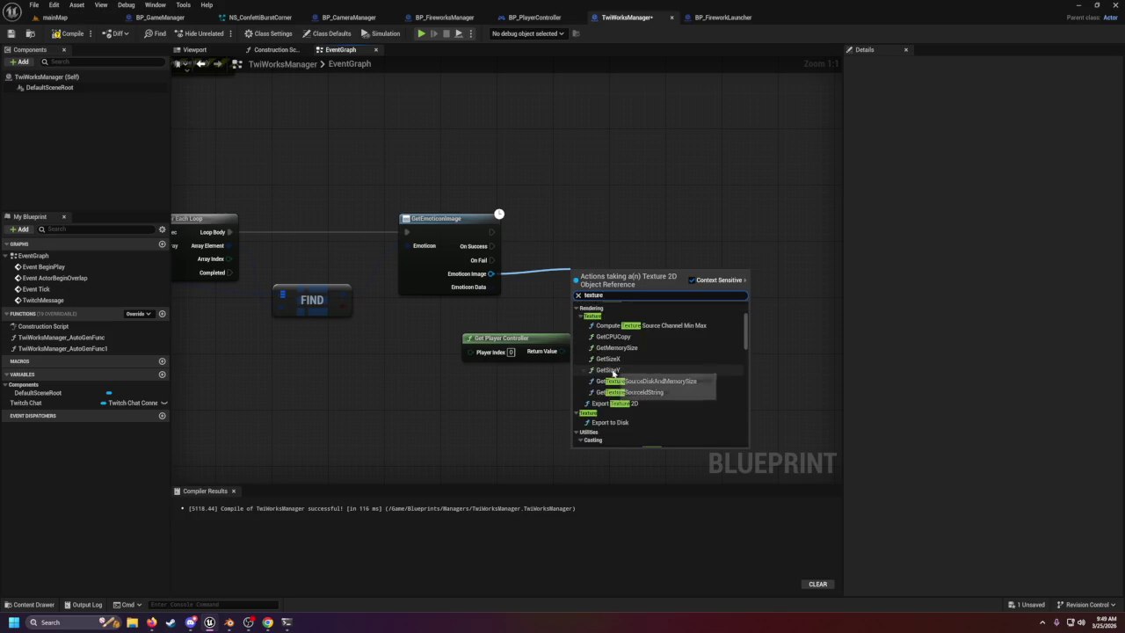
{"action": "scroll", "coordinate": [613, 373], "scroll_direction": "down", "scroll_amount": 2}
{"action": "scroll", "coordinate": [608, 384], "scroll_direction": "down", "scroll_amount": 10}
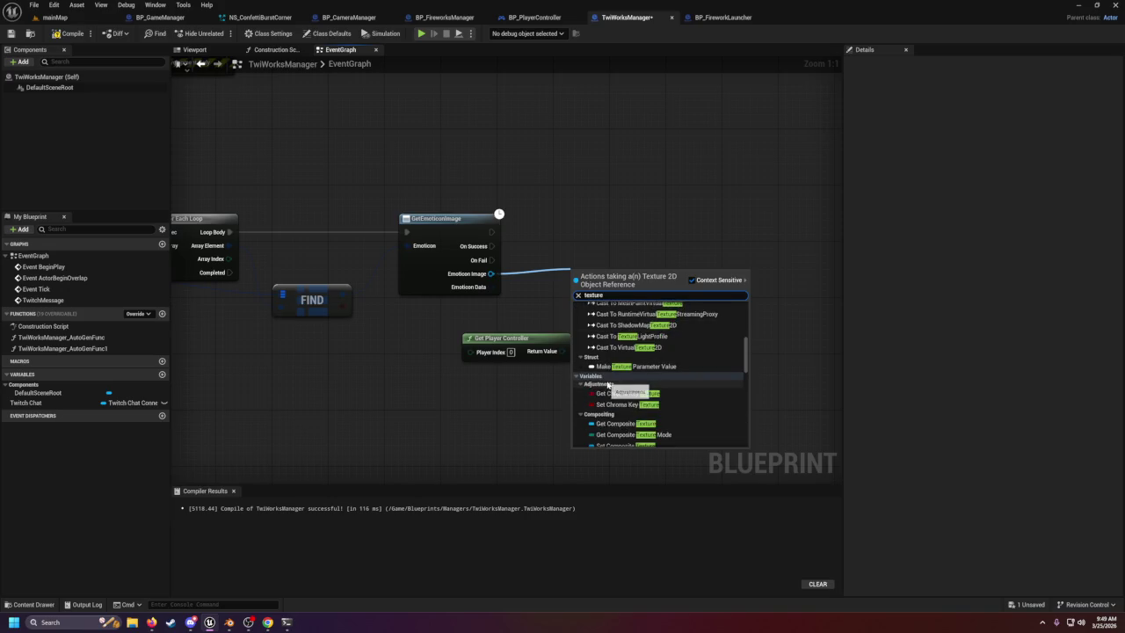
{"action": "scroll", "coordinate": [633, 396], "scroll_direction": "down", "scroll_amount": 4}
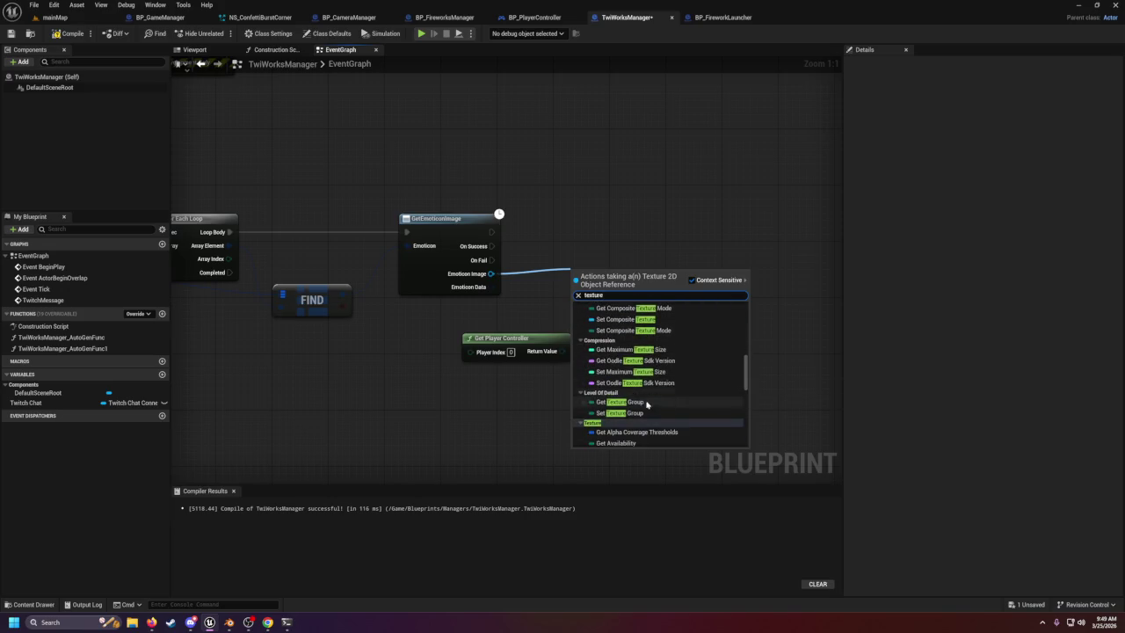
{"action": "scroll", "coordinate": [647, 405], "scroll_direction": "down", "scroll_amount": 10}
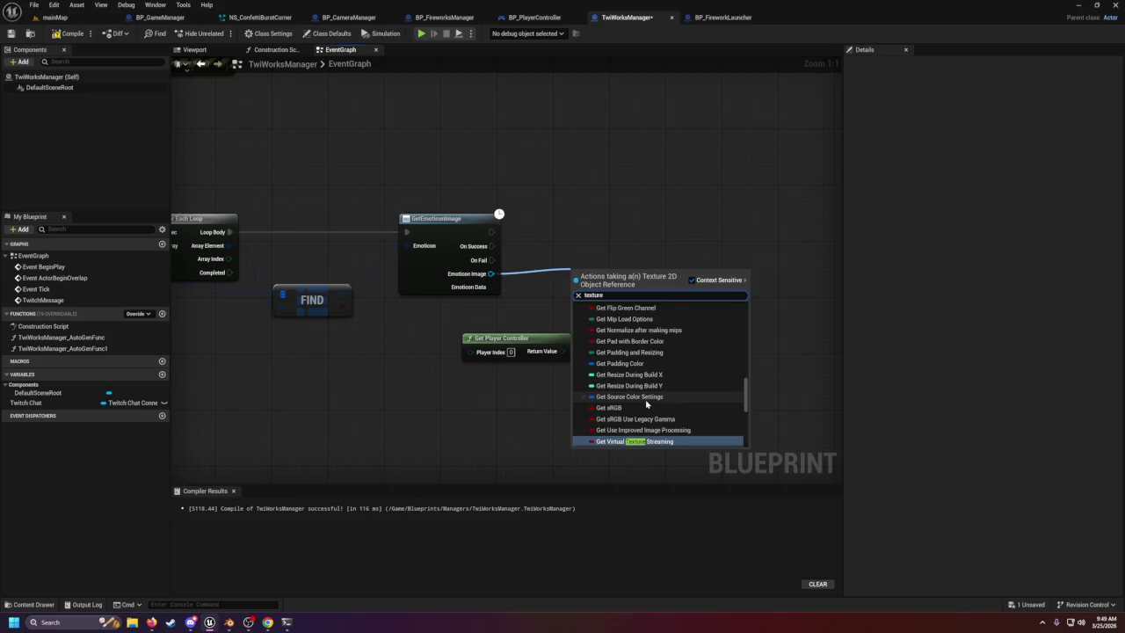
{"action": "scroll", "coordinate": [644, 401], "scroll_direction": "down", "scroll_amount": 3}
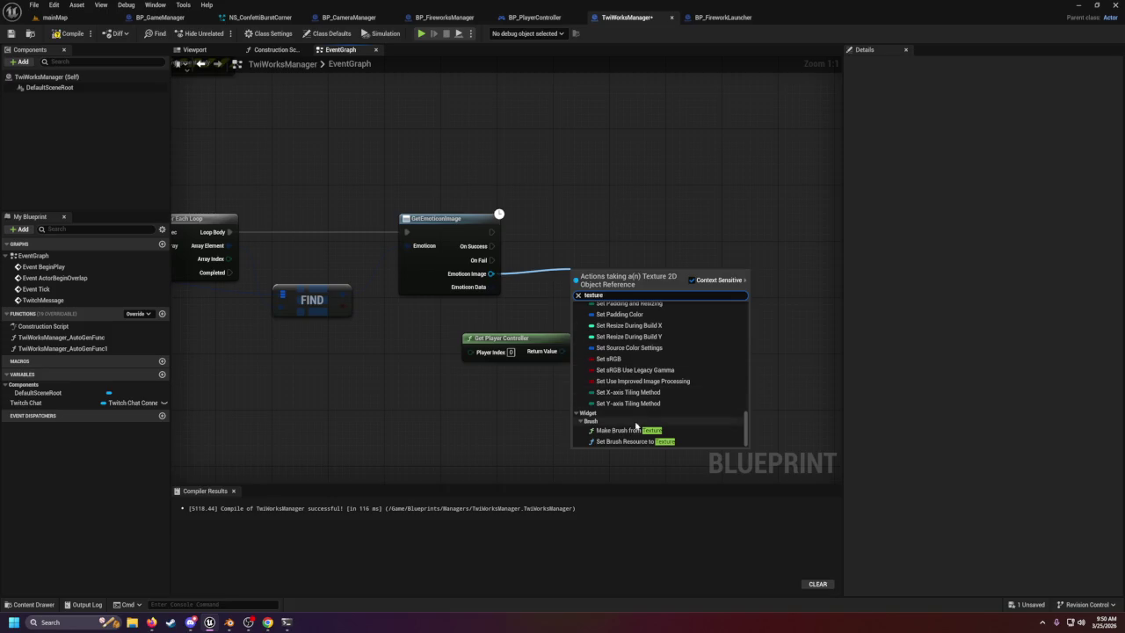
{"action": "key", "text": "Escape"}
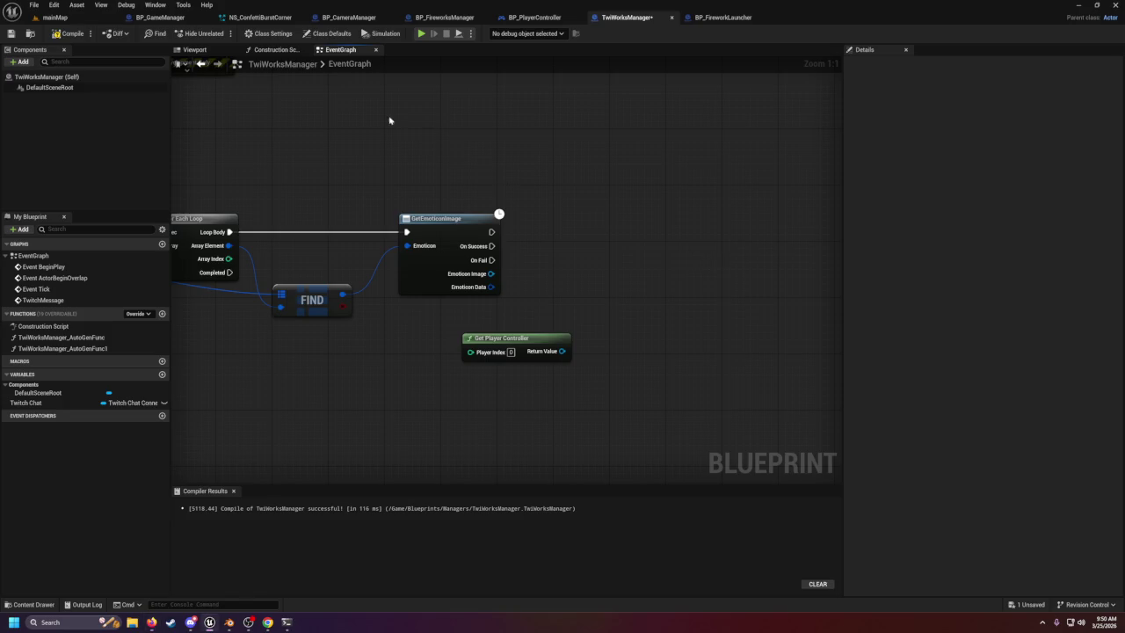
Place a Quick Add > Shapes > Plane in mainMap and carry it to the stage wall (-4785, 133, 778).
{"action": "left_click", "coordinate": [58, 18]}
{"action": "mouse_move", "coordinate": [352, 351]}
{"action": "left_mouse_down"}
{"action": "mouse_move", "coordinate": [263, 342]}
{"action": "mouse_move", "coordinate": [201, 548]}
{"action": "left_mouse_up"}
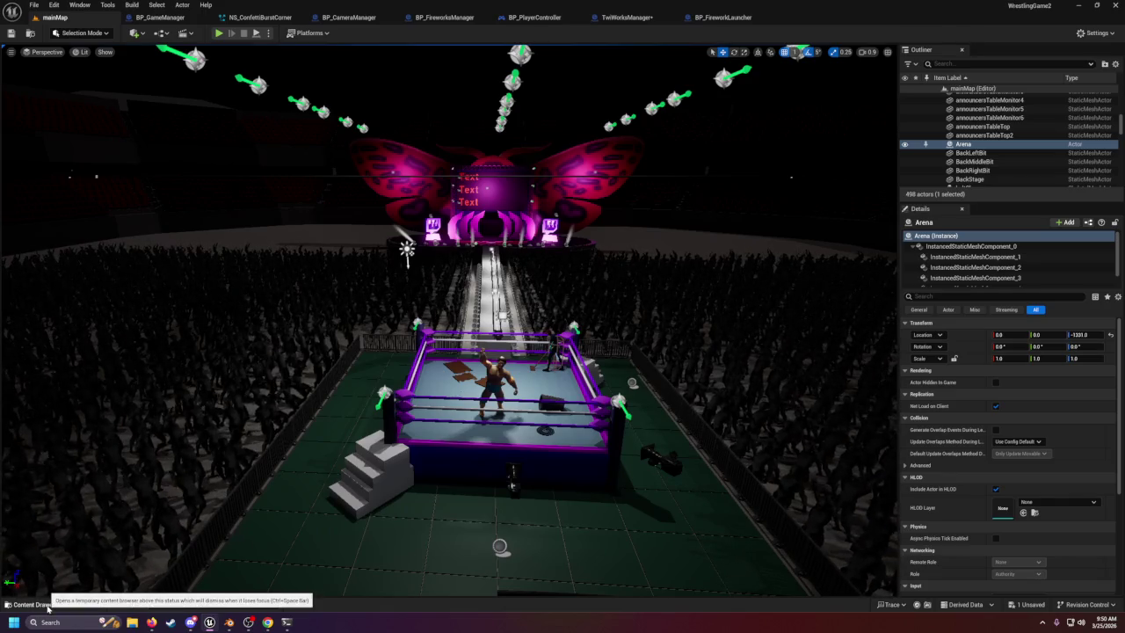
{"action": "left_click", "coordinate": [135, 32]}
{"action": "mouse_move", "coordinate": [198, 159]}
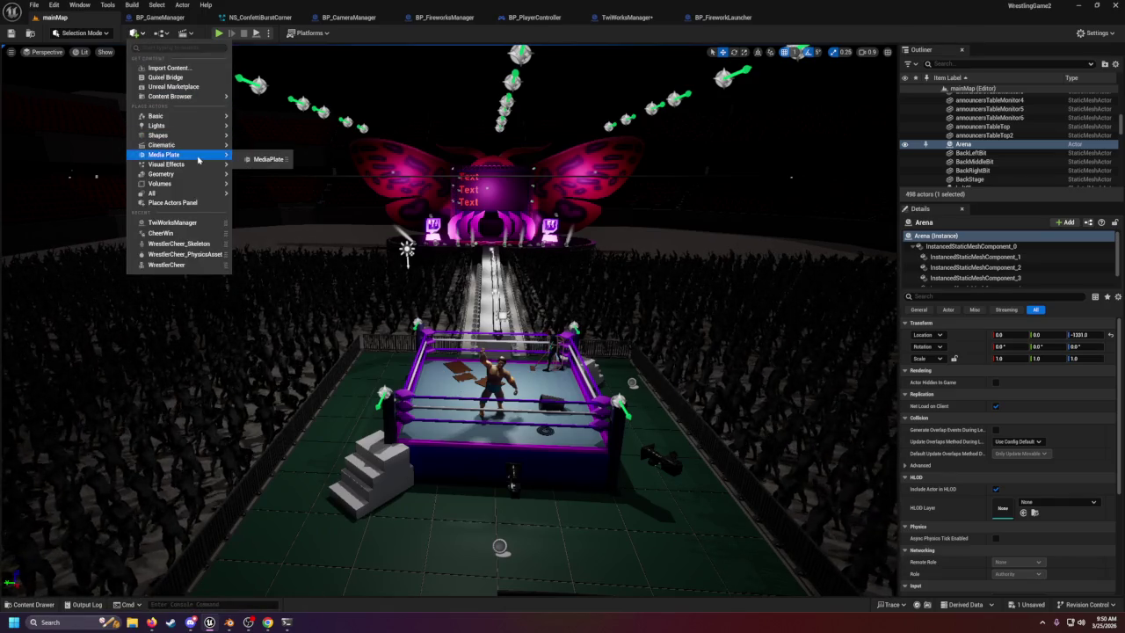
{"action": "mouse_move", "coordinate": [191, 121]}
{"action": "mouse_move", "coordinate": [224, 135]}
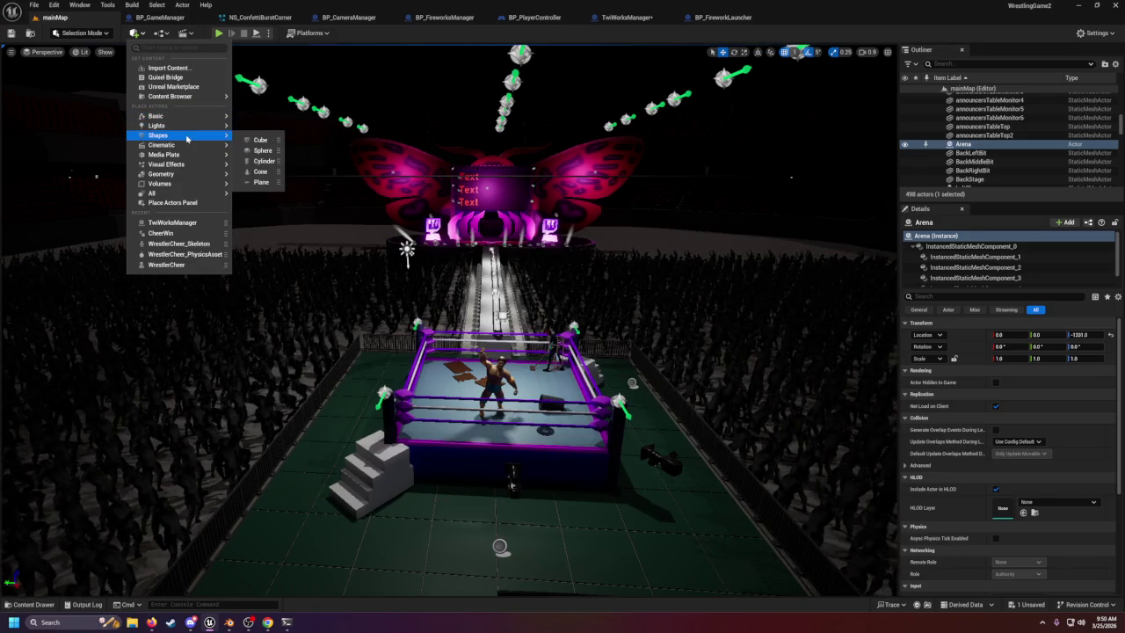
{"action": "left_click", "coordinate": [261, 182]}
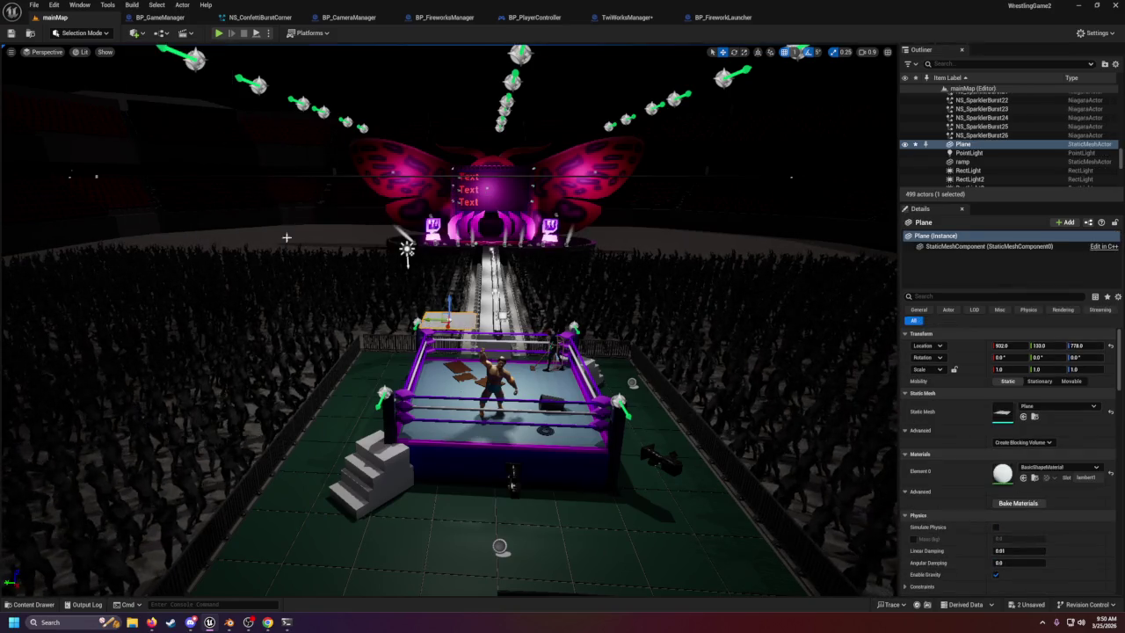
{"action": "left_click_drag", "start_coordinate": [424, 299], "coordinate": [421, 325]}
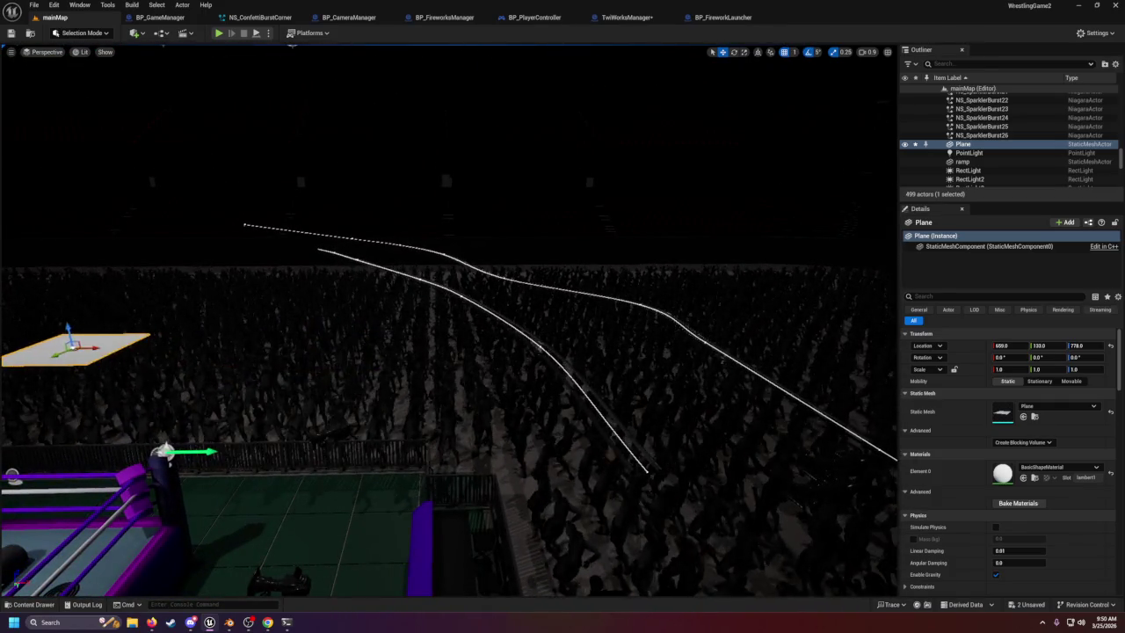
{"action": "left_click_drag", "start_coordinate": [606, 378], "coordinate": [609, 378]}
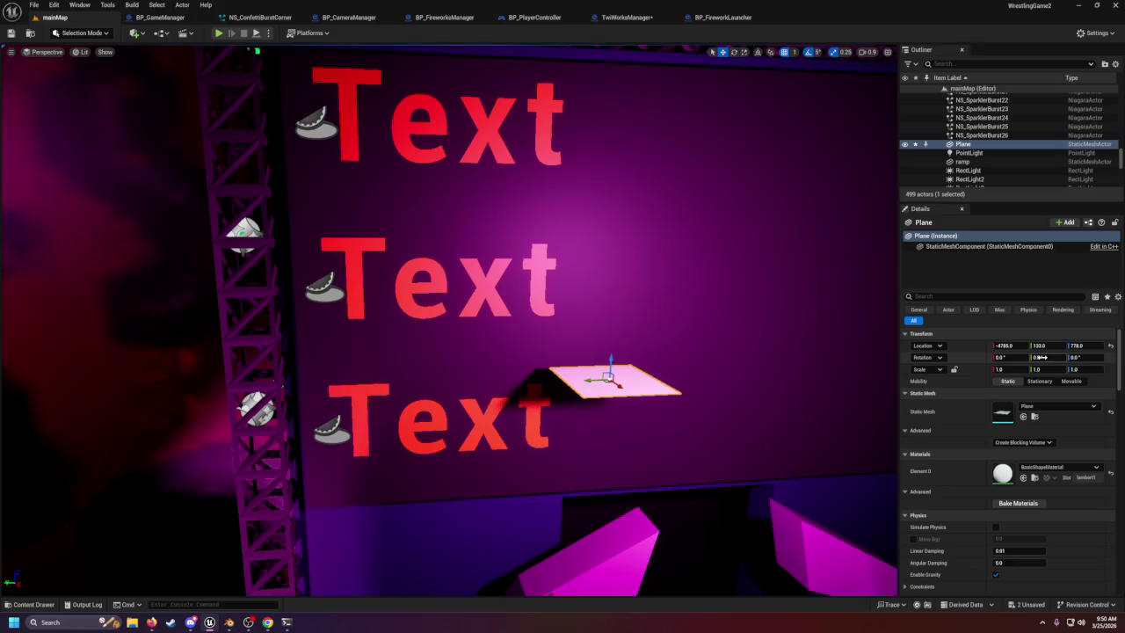
Stand the Plane upright with rotation Y 90 and Z -180.
{"action": "type", "text": "90"}
{"action": "key", "text": "Tab"}
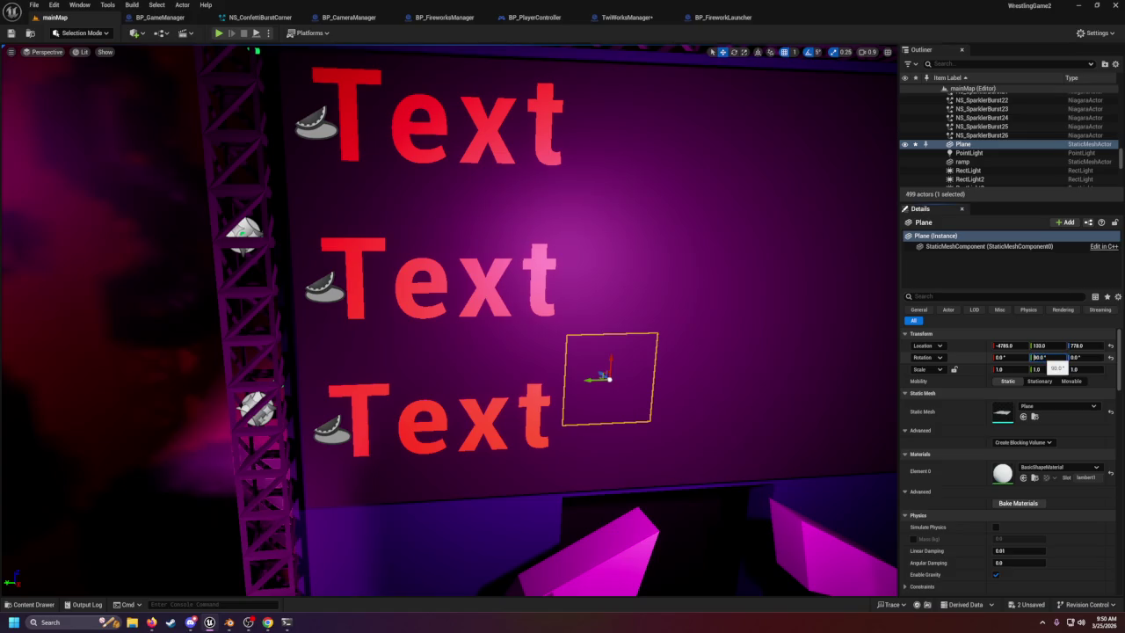
{"action": "type", "text": "-90"}
{"action": "key", "text": "Return"}
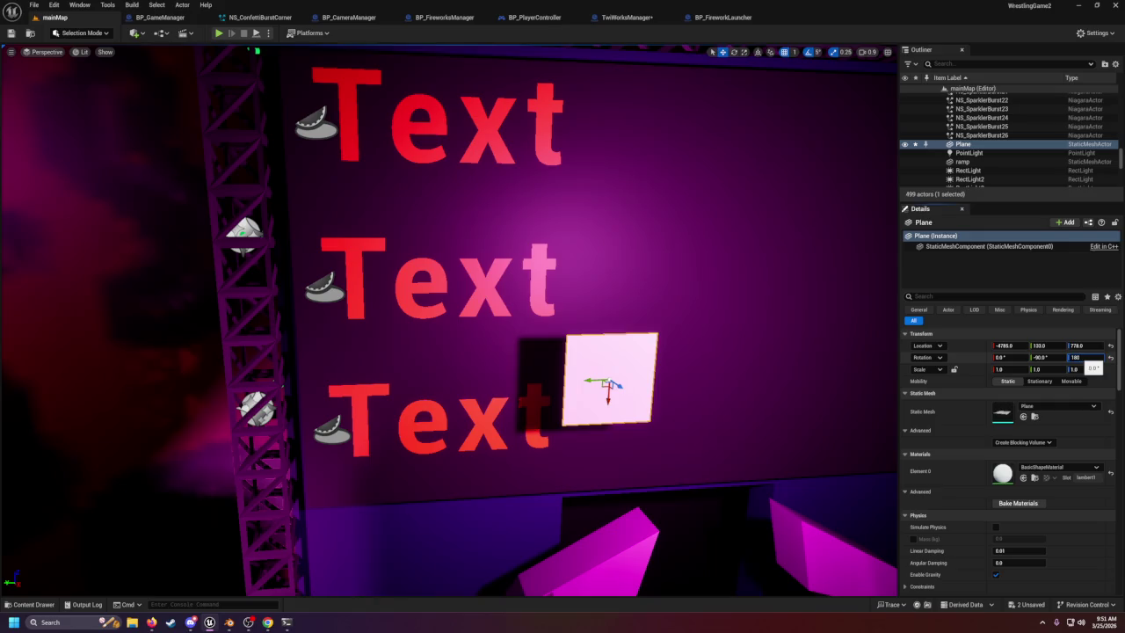
{"action": "key", "text": "Return"}
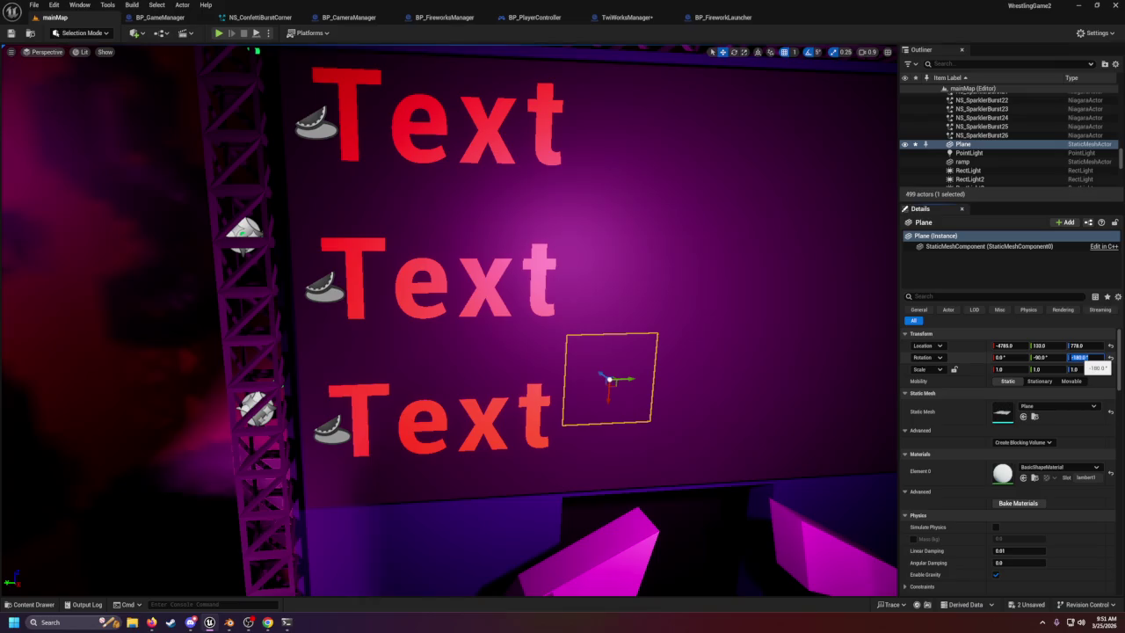
{"action": "left_click_drag", "start_coordinate": [754, 410], "coordinate": [879, 414]}
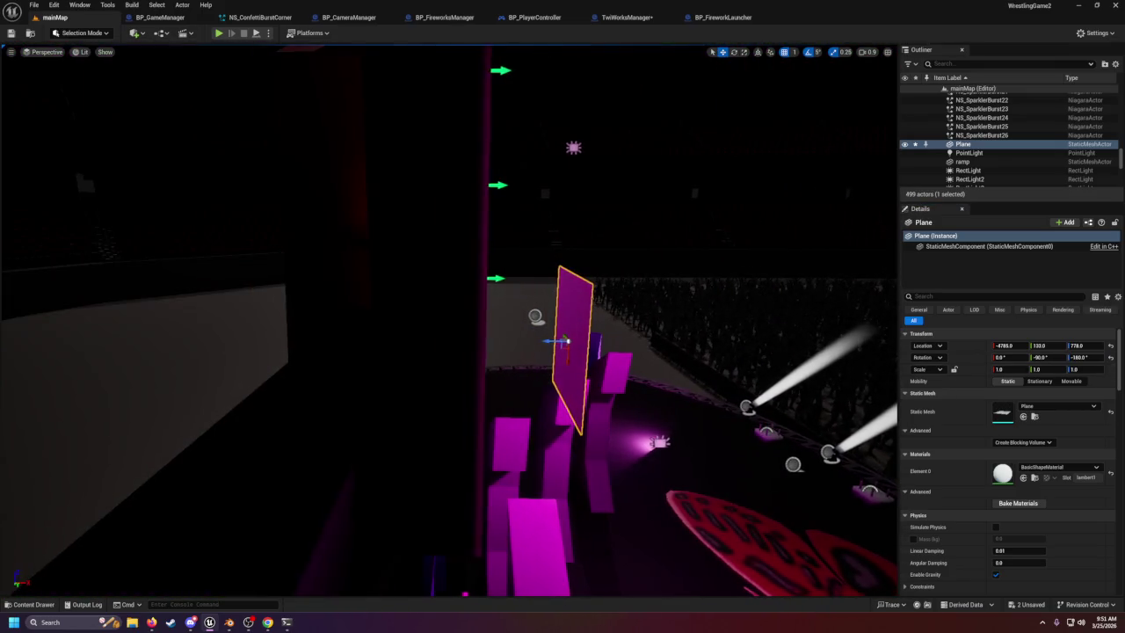
{"action": "left_click", "coordinate": [1030, 358]}
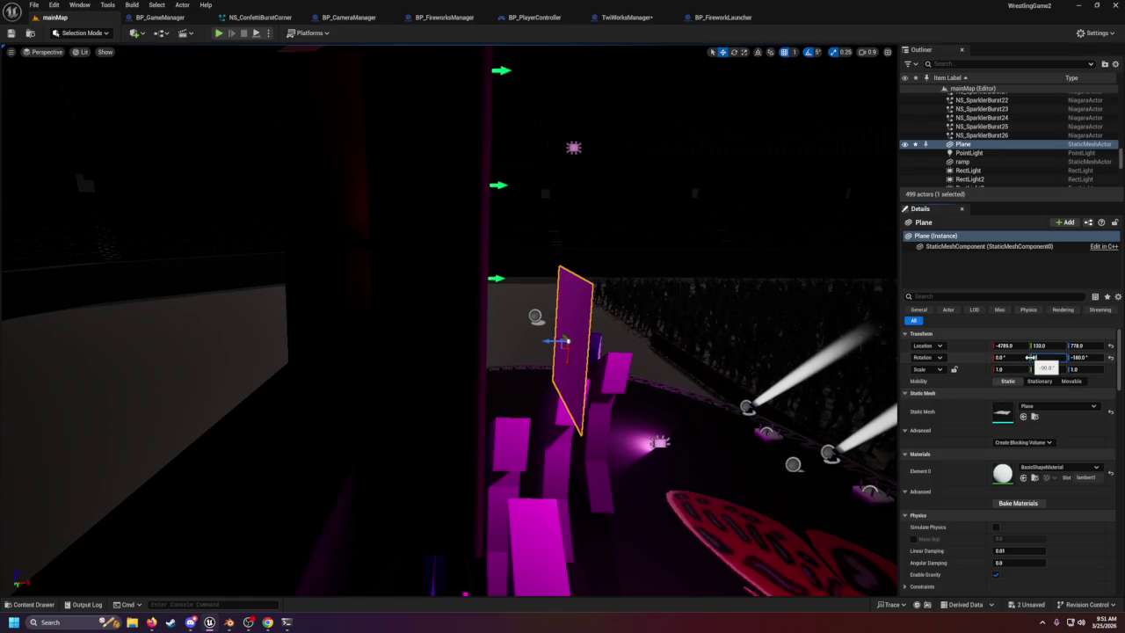
{"action": "type", "text": "0"}
{"action": "key", "text": "Return"}
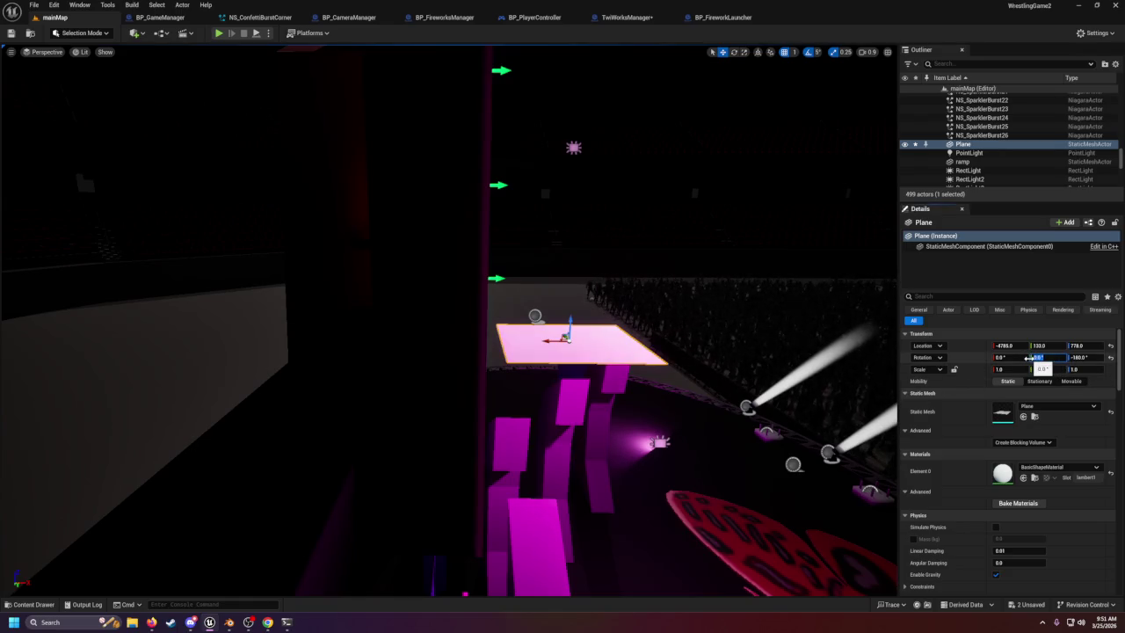
{"action": "type", "text": "90"}
{"action": "key", "text": "Return"}
Slide the Plane across the stage wall to face the Text labels.
{"action": "mouse_move", "coordinate": [879, 422]}
{"action": "left_mouse_down"}
{"action": "mouse_move", "coordinate": [861, 457]}
{"action": "mouse_move", "coordinate": [879, 502]}
{"action": "mouse_move", "coordinate": [760, 382]}
{"action": "left_mouse_up"}
{"action": "left_click_drag", "start_coordinate": [623, 393], "coordinate": [577, 343]}
{"action": "key", "text": "1"}
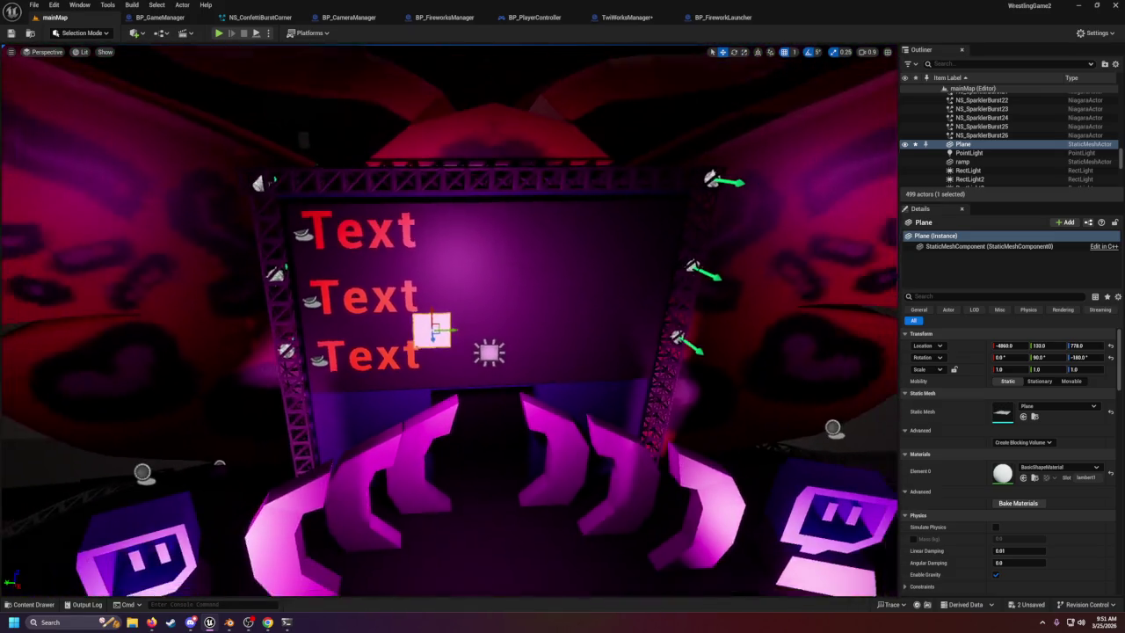
{"action": "mouse_move", "coordinate": [449, 330]}
{"action": "left_mouse_down"}
{"action": "mouse_move", "coordinate": [519, 330]}
{"action": "mouse_move", "coordinate": [505, 330]}
{"action": "left_mouse_up"}
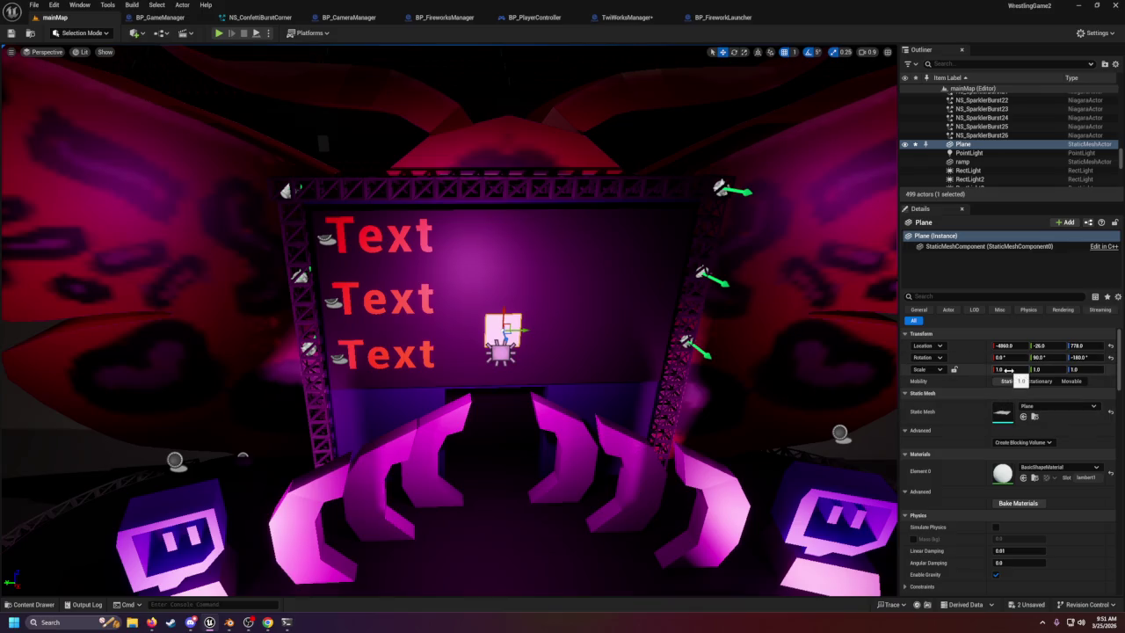
Scale the Plane to X 5.5 and Y 10, fine-tuning it behind the Text labels.
{"action": "type", "text": "5"}
{"action": "key", "text": "Tab"}
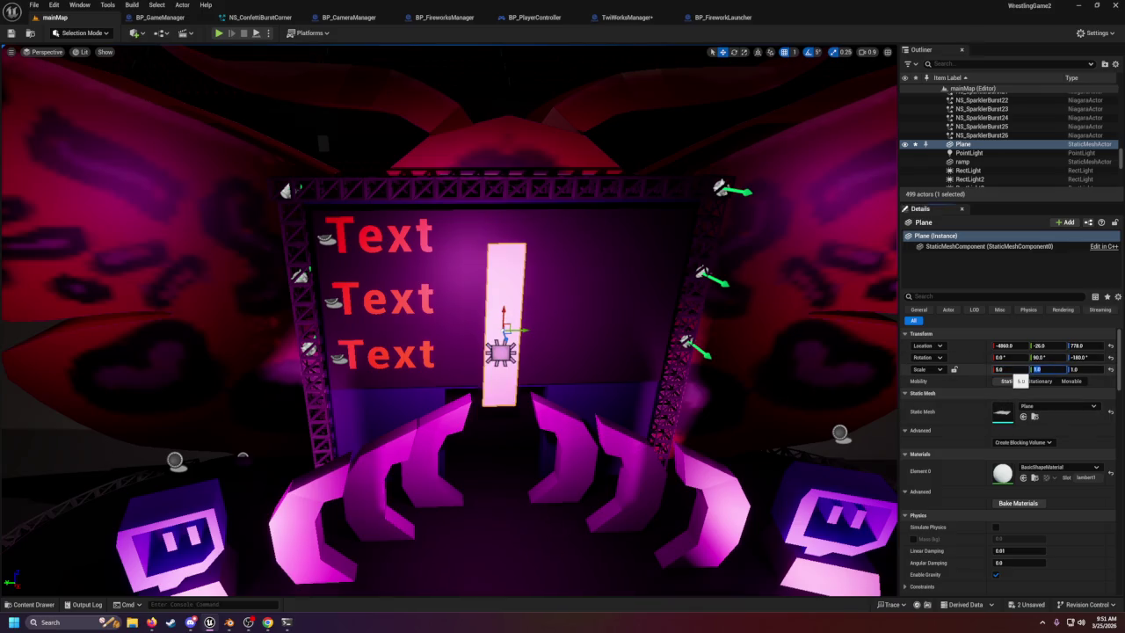
{"action": "left_click_drag", "start_coordinate": [505, 313], "coordinate": [505, 291]}
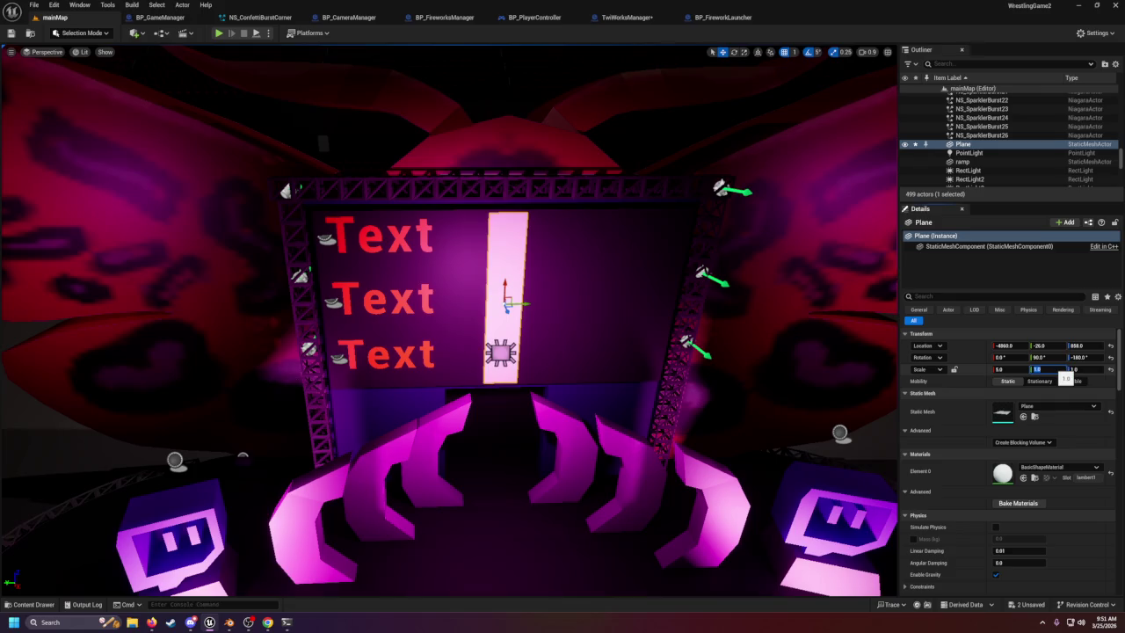
{"action": "key", "text": "Return"}
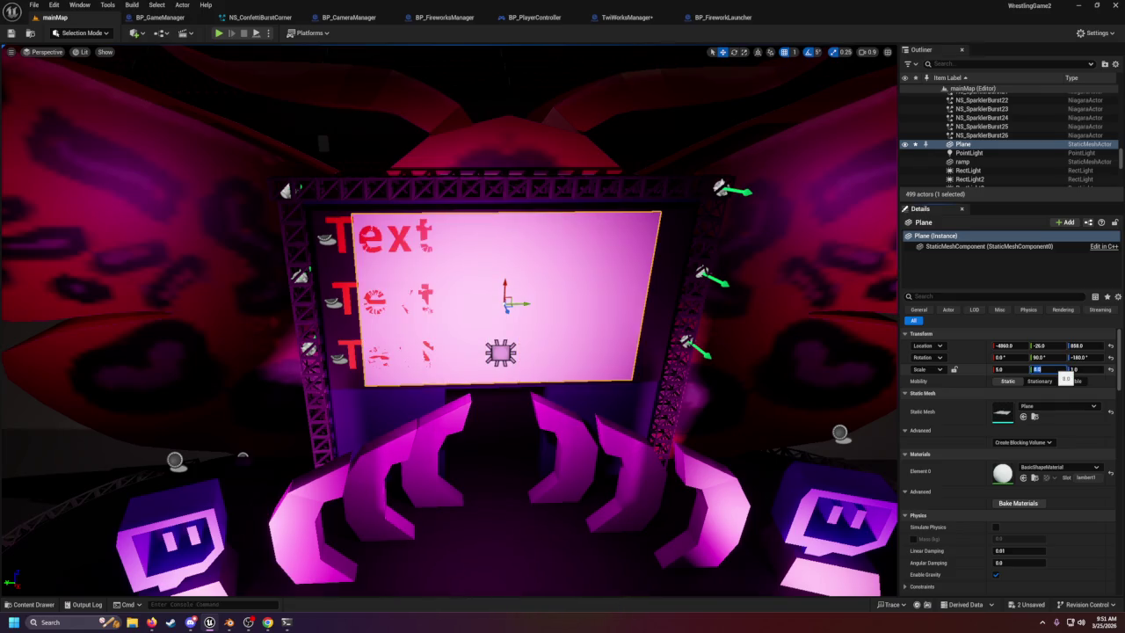
{"action": "key", "text": "Return"}
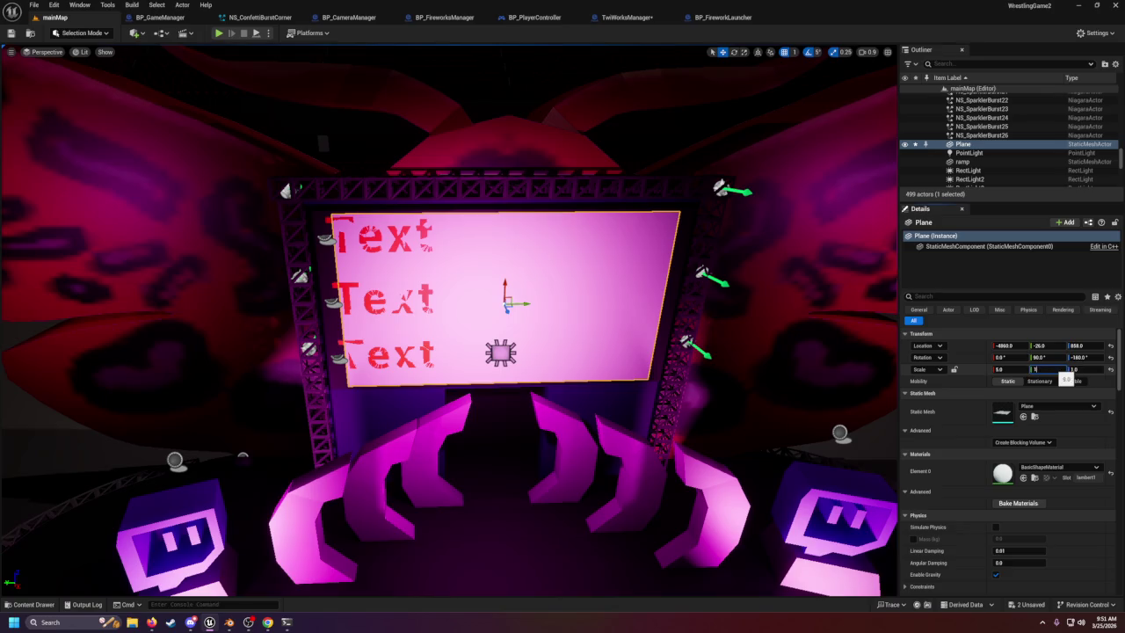
{"action": "key", "text": "Return"}
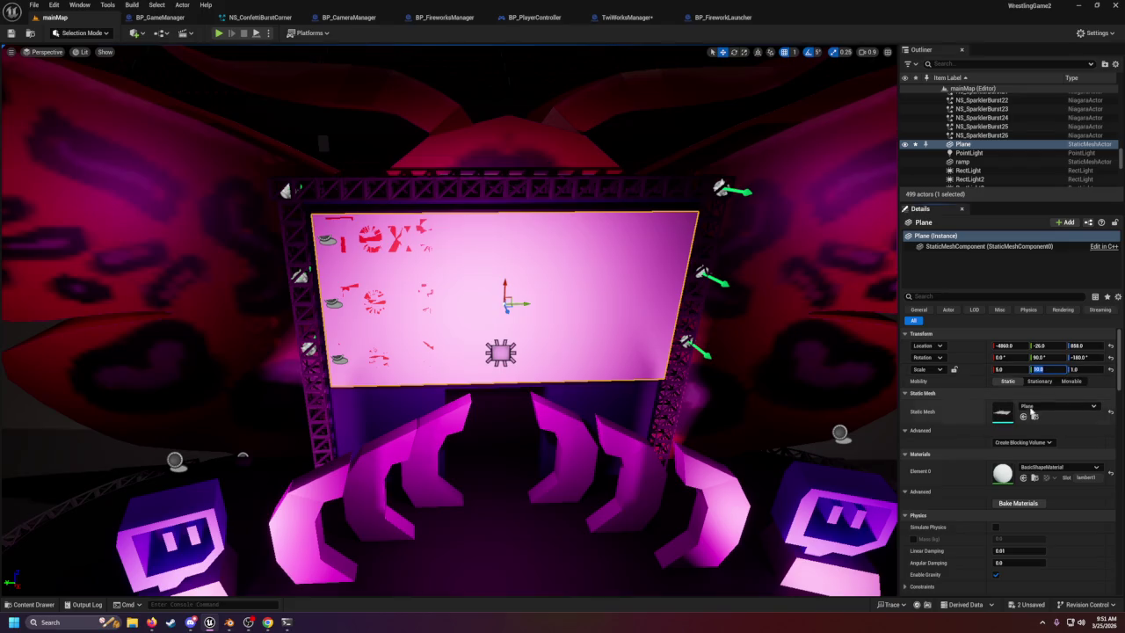
{"action": "left_click", "coordinate": [1002, 370]}
{"action": "type", "text": "5.5"}
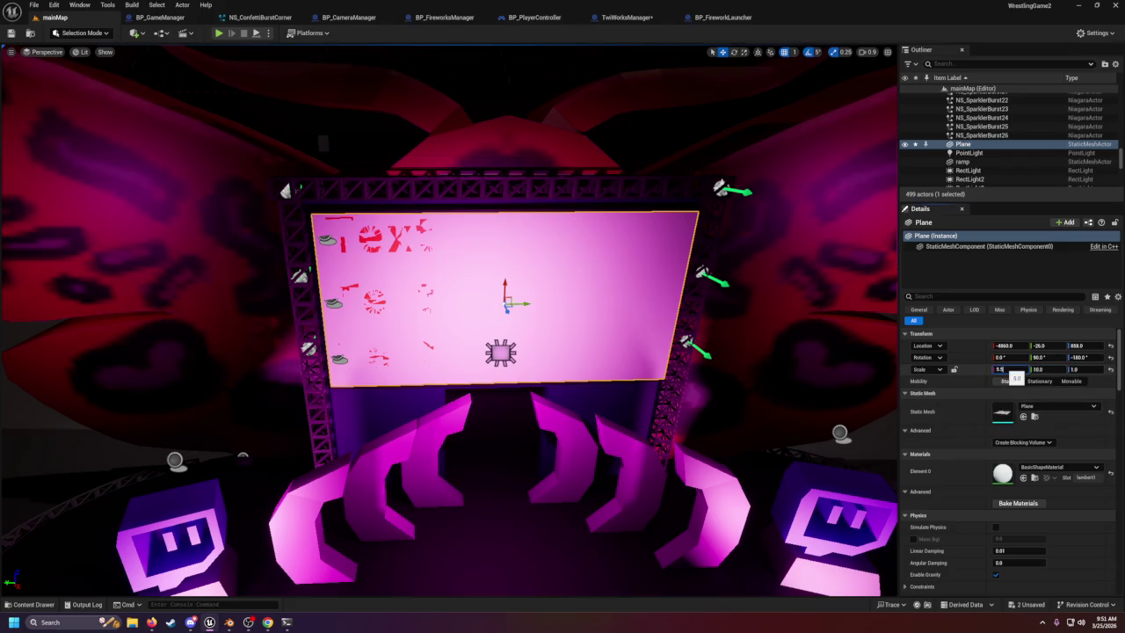
{"action": "key", "text": "Return"}
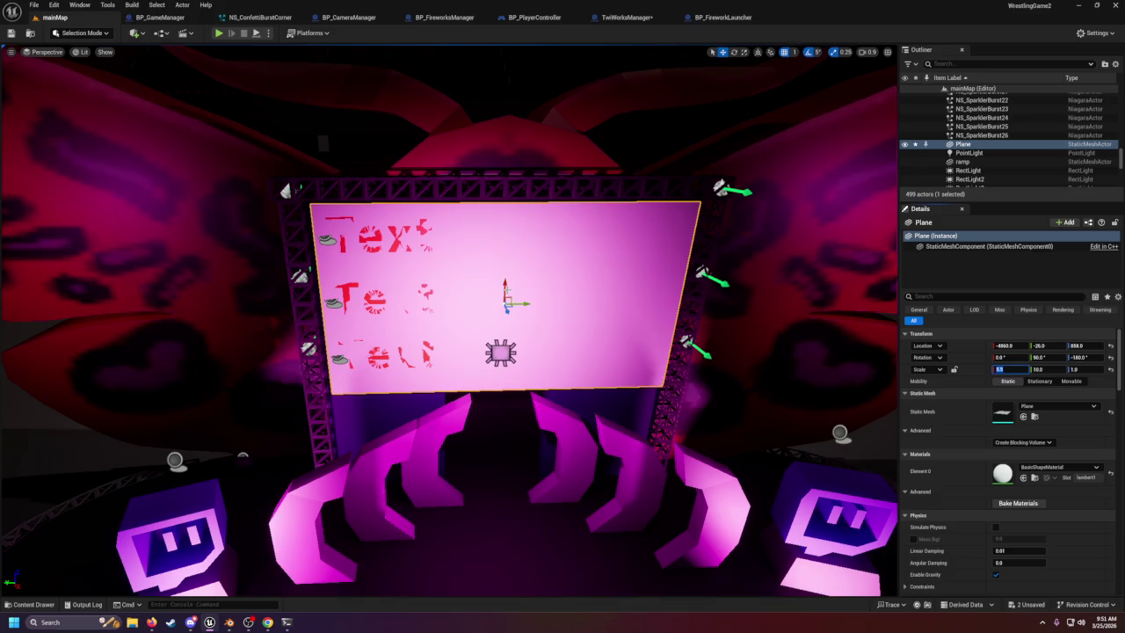
{"action": "left_click_drag", "start_coordinate": [1087, 346], "coordinate": [1094, 346]}
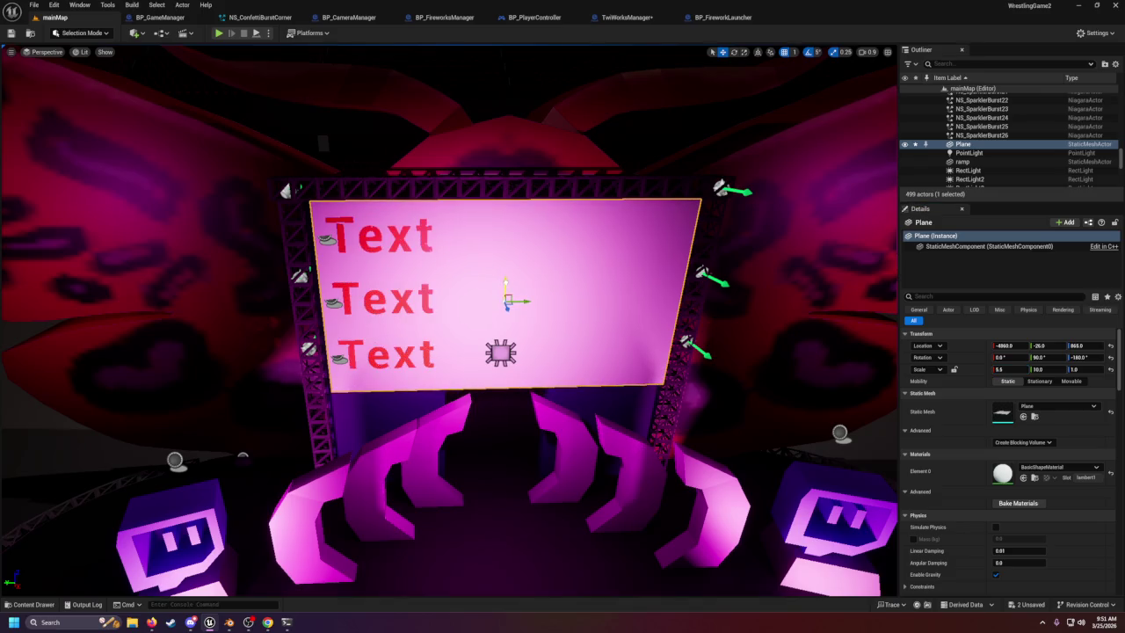
{"action": "left_click_drag", "start_coordinate": [508, 304], "coordinate": [507, 303]}
Create a new material named M_imageMaterial in the Materials folder.
{"action": "scroll", "coordinate": [507, 305], "scroll_direction": "down", "scroll_amount": 10}
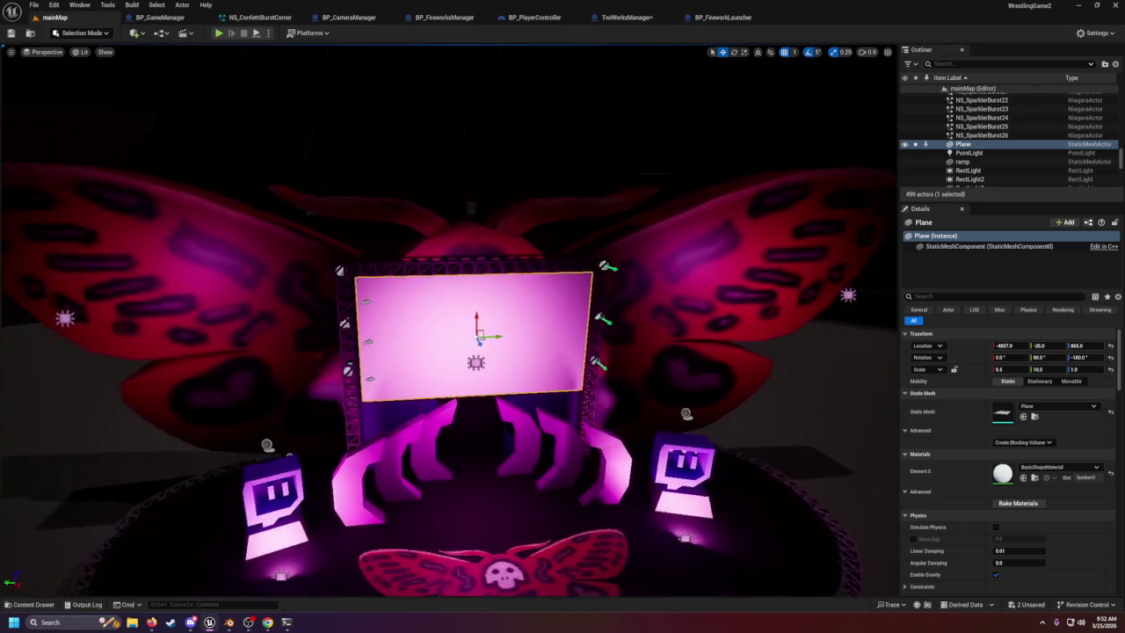
{"action": "scroll", "coordinate": [508, 304], "scroll_direction": "down", "scroll_amount": 2}
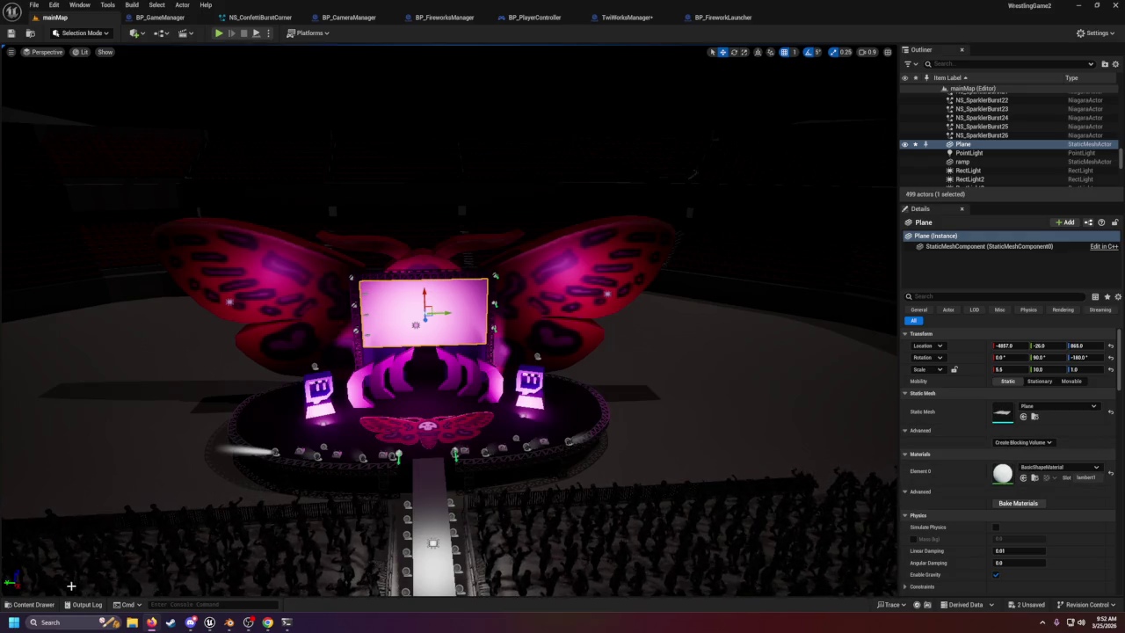
{"action": "left_click", "coordinate": [33, 604]}
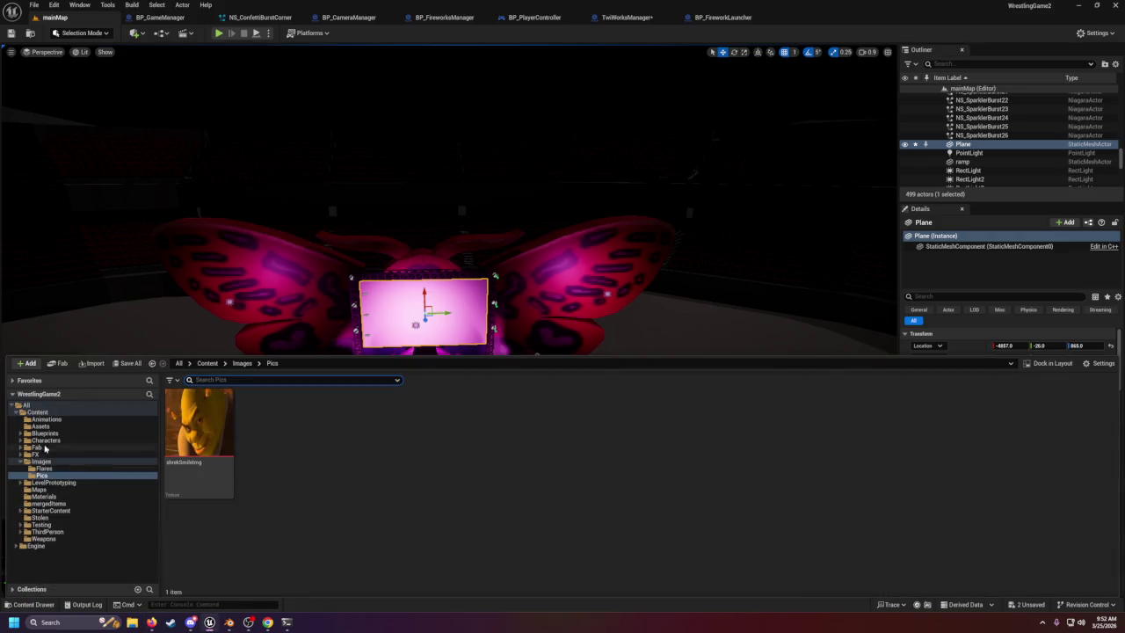
{"action": "left_click", "coordinate": [44, 497]}
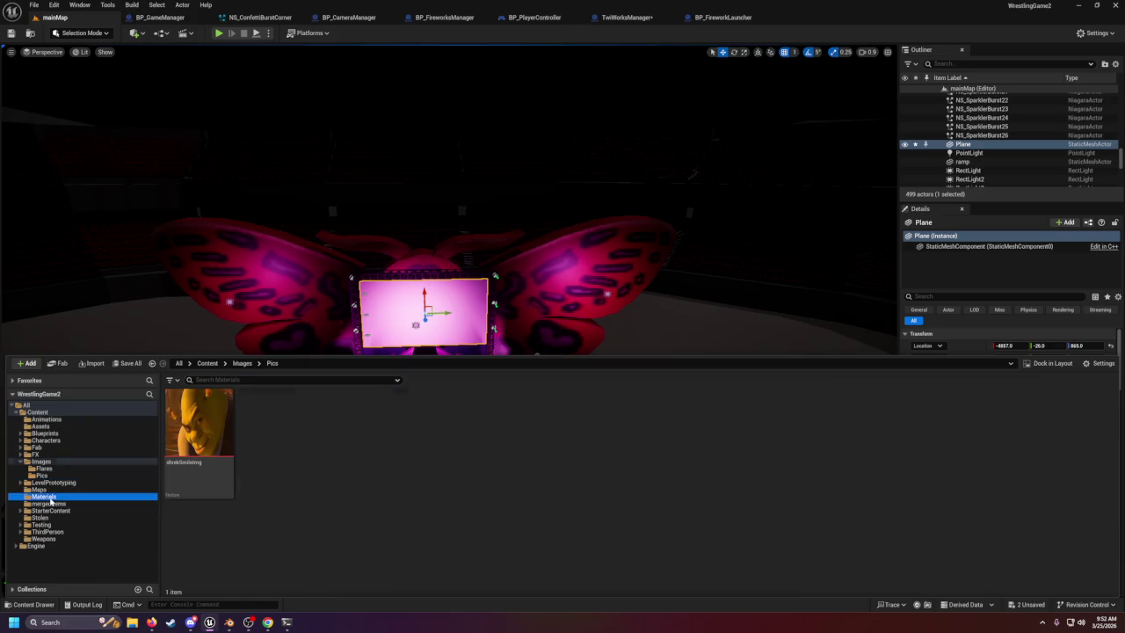
{"action": "right_click", "coordinate": [495, 540]}
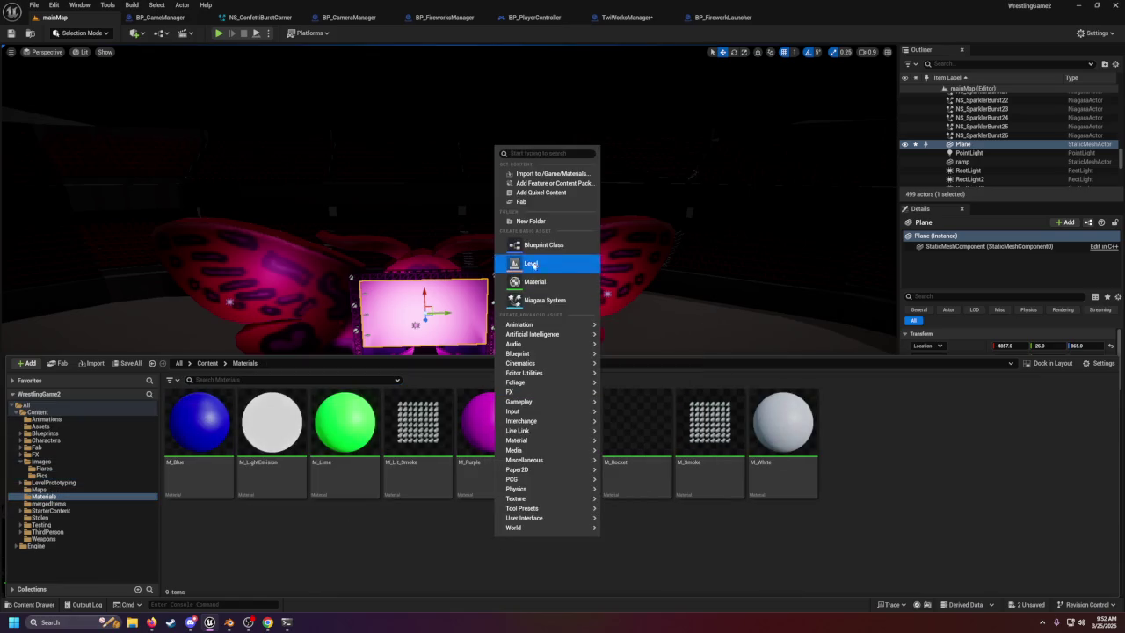
{"action": "mouse_move", "coordinate": [556, 334]}
{"action": "left_click", "coordinate": [535, 281]}
{"action": "type", "text": "M_ImageMaterial"}
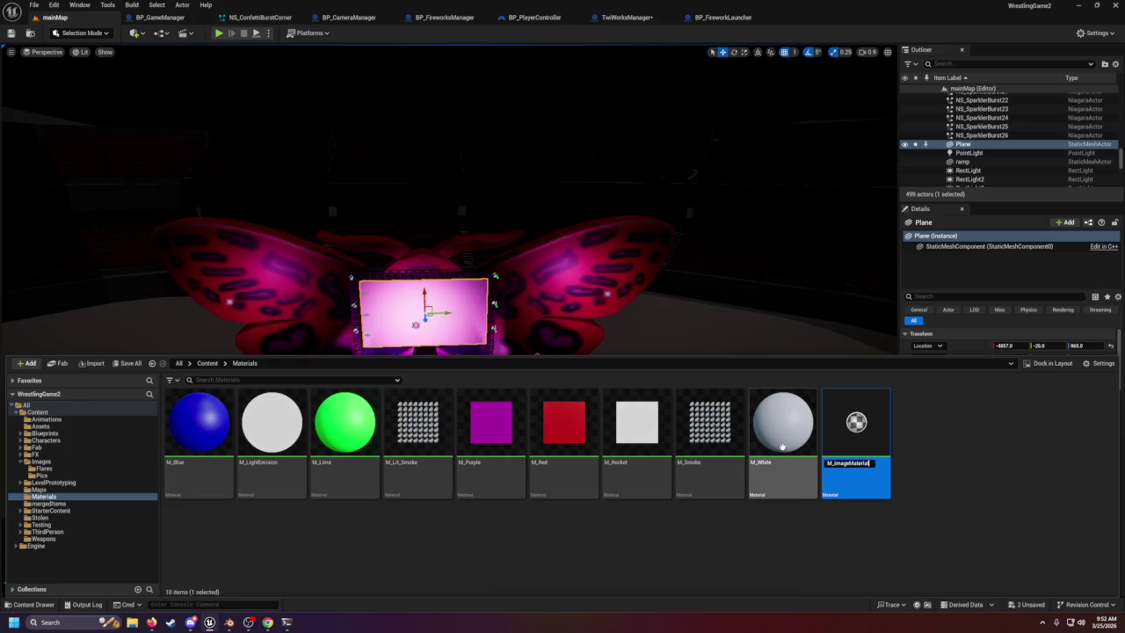
{"action": "key", "text": "Return"}
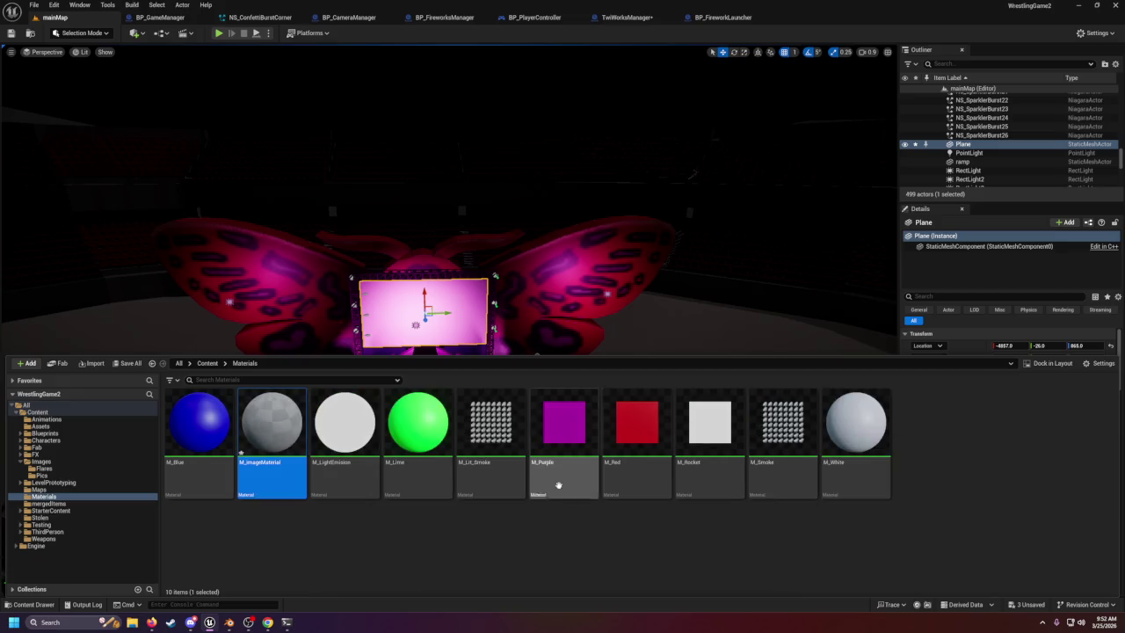
Drag M_imageMaterial onto the stage screen Plane and reopen the Content Drawer.
{"action": "mouse_move", "coordinate": [282, 456]}
{"action": "left_mouse_down"}
{"action": "mouse_move", "coordinate": [369, 413]}
{"action": "mouse_move", "coordinate": [432, 339]}
{"action": "mouse_move", "coordinate": [409, 325]}
{"action": "left_mouse_up"}
{"action": "scroll", "coordinate": [228, 464], "scroll_direction": "up", "scroll_amount": 2}
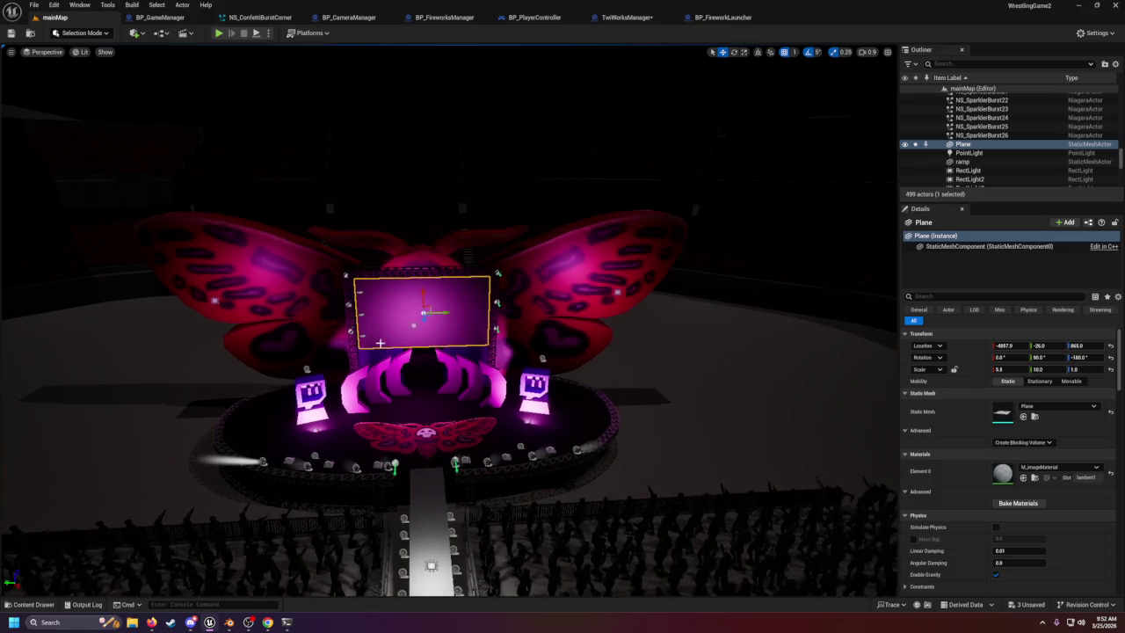
{"action": "left_click", "coordinate": [36, 604]}
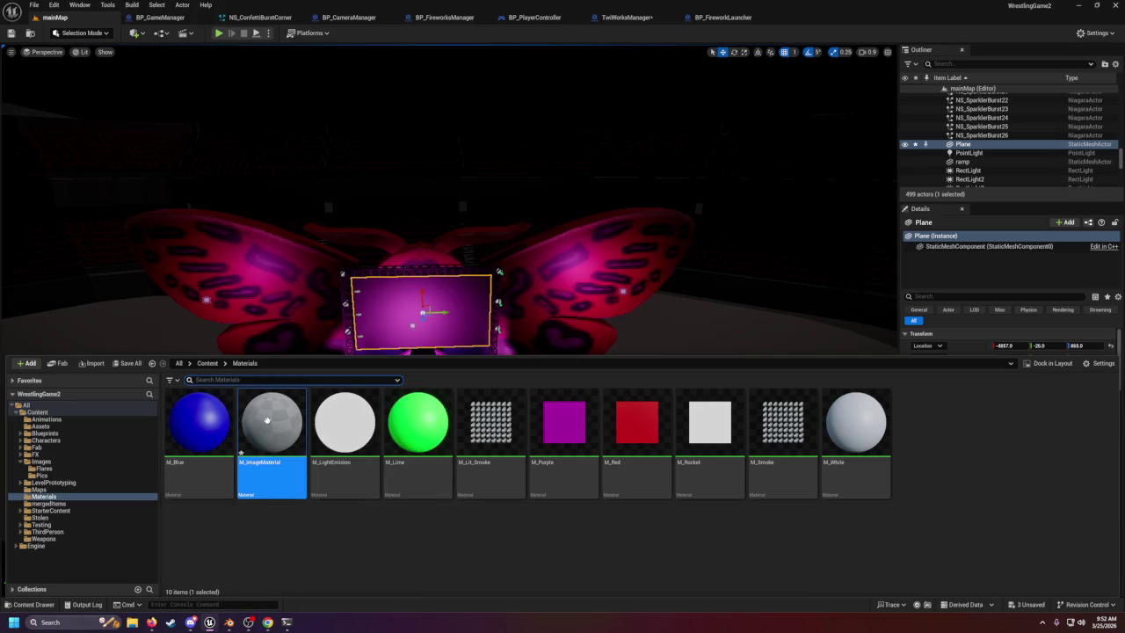
Open the M_imageMaterial editor and dock it as a tab in the main window.
{"action": "double_click", "coordinate": [273, 434]}
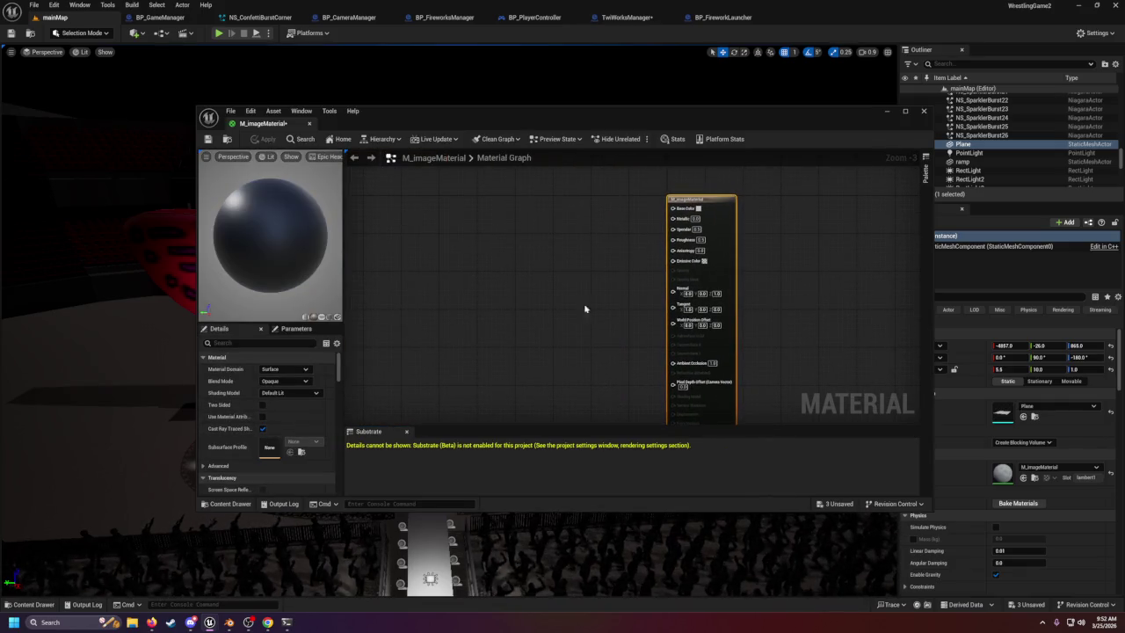
{"action": "key", "text": "ctrl+space"}
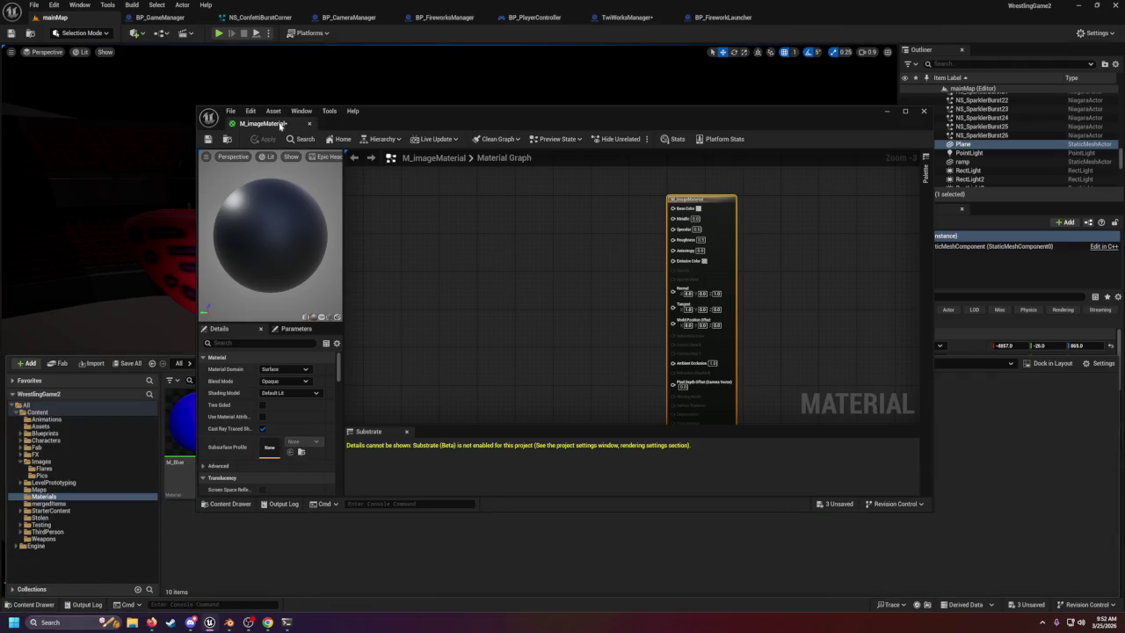
{"action": "mouse_move", "coordinate": [260, 123]}
{"action": "left_mouse_down"}
{"action": "mouse_move", "coordinate": [338, 123]}
{"action": "mouse_move", "coordinate": [345, 18]}
{"action": "left_mouse_up"}
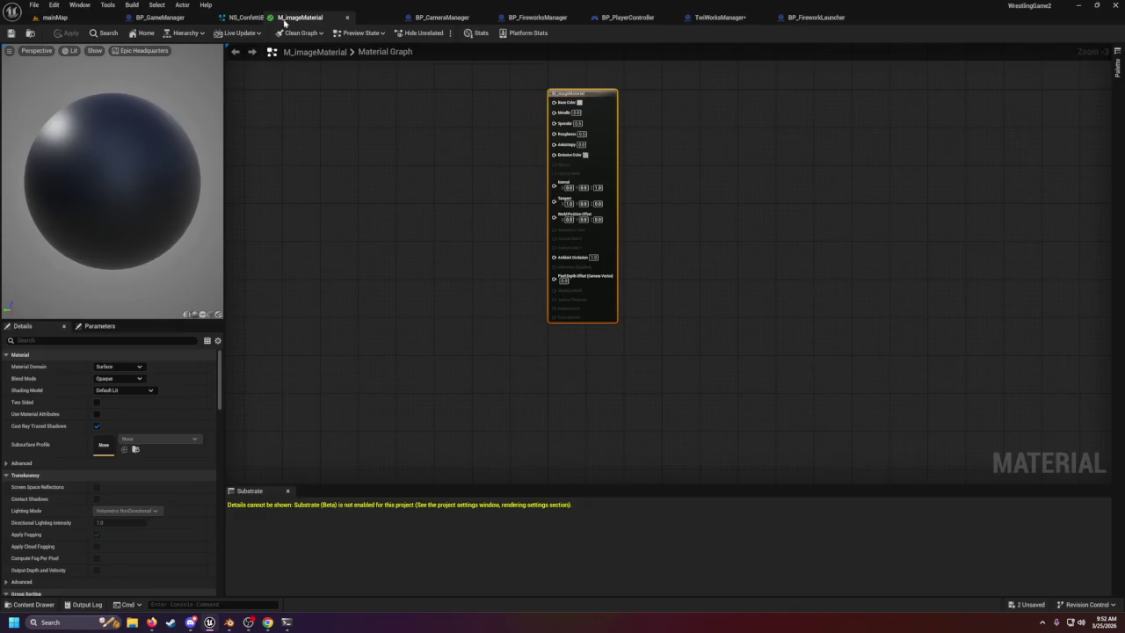
Open M_Lit_Smoke for reference, then switch back to the M_imageMaterial tab.
{"action": "left_click", "coordinate": [55, 17]}
{"action": "left_click", "coordinate": [32, 604]}
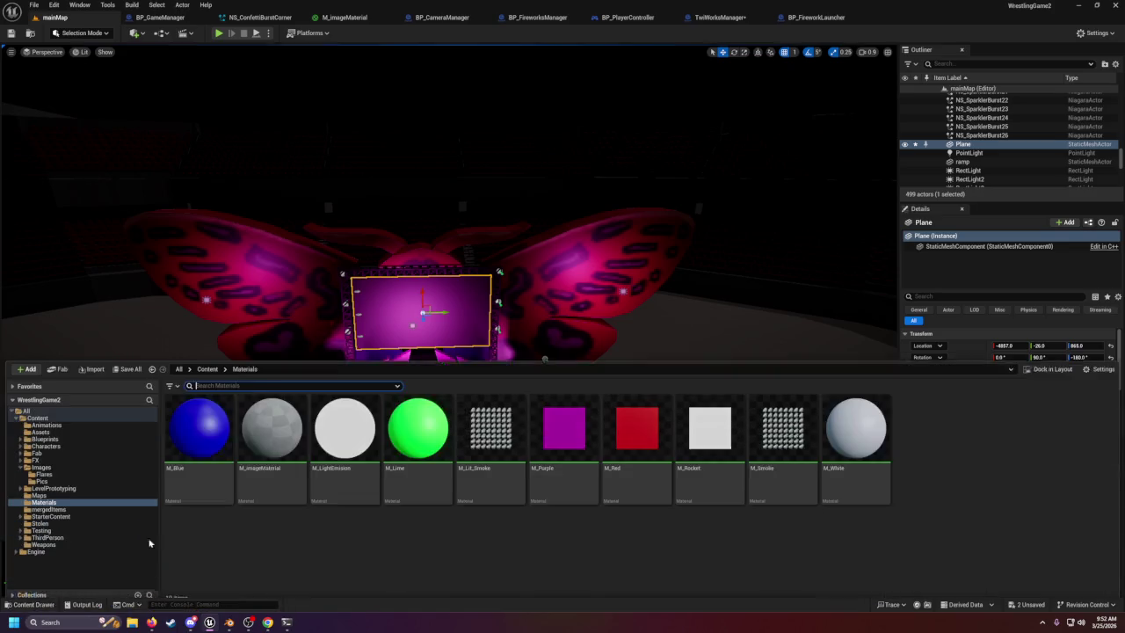
{"action": "double_click", "coordinate": [494, 466]}
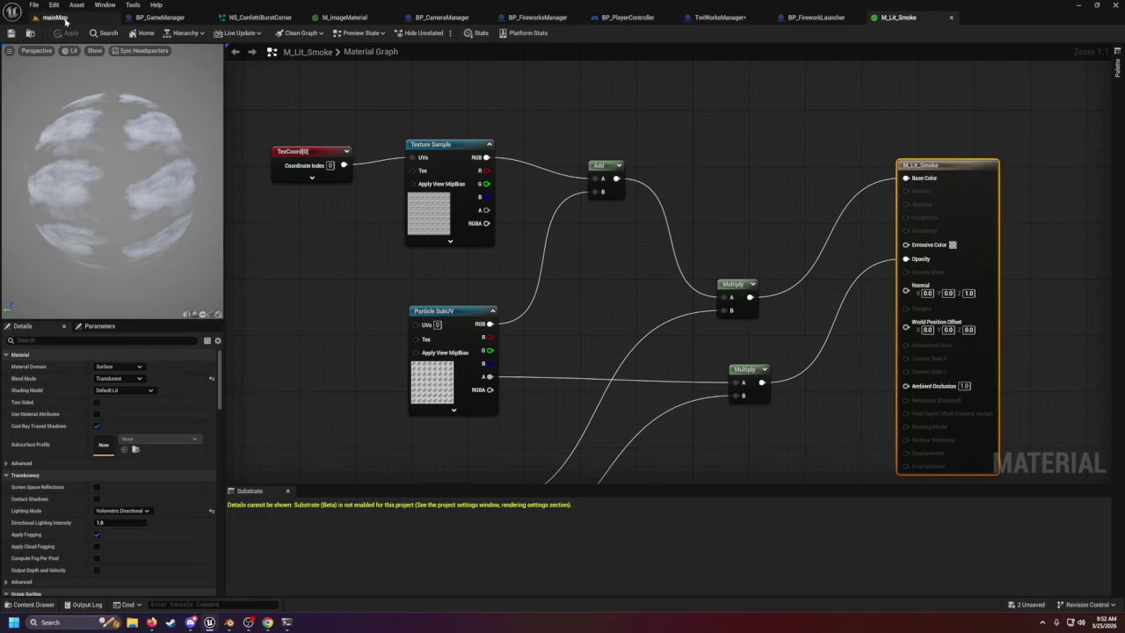
{"action": "left_click", "coordinate": [339, 16]}
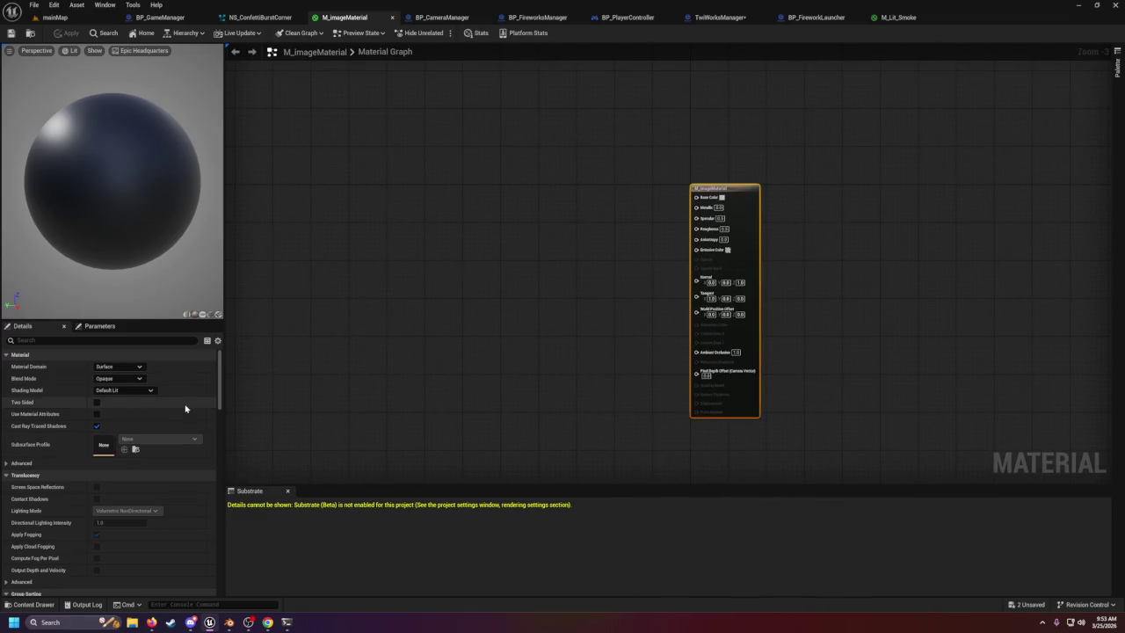
Switch M_imageMaterial's Material Domain to Deferred Decal and back to Surface.
{"action": "left_click", "coordinate": [97, 326]}
{"action": "left_click", "coordinate": [22, 326]}
{"action": "left_click", "coordinate": [100, 367]}
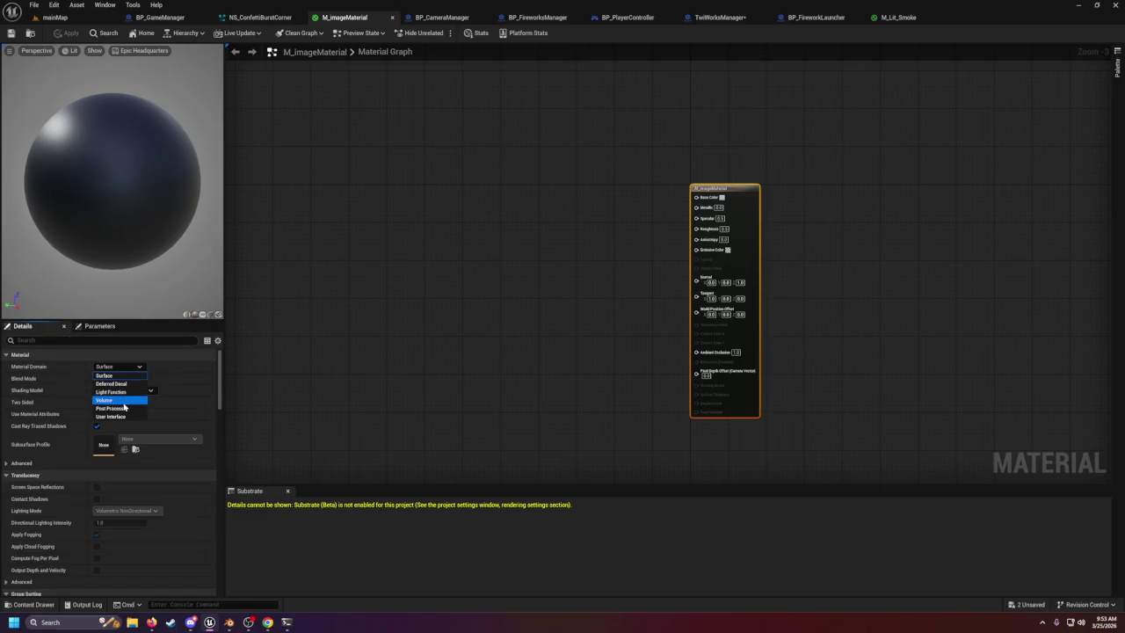
{"action": "left_click", "coordinate": [175, 369]}
{"action": "left_click", "coordinate": [131, 367]}
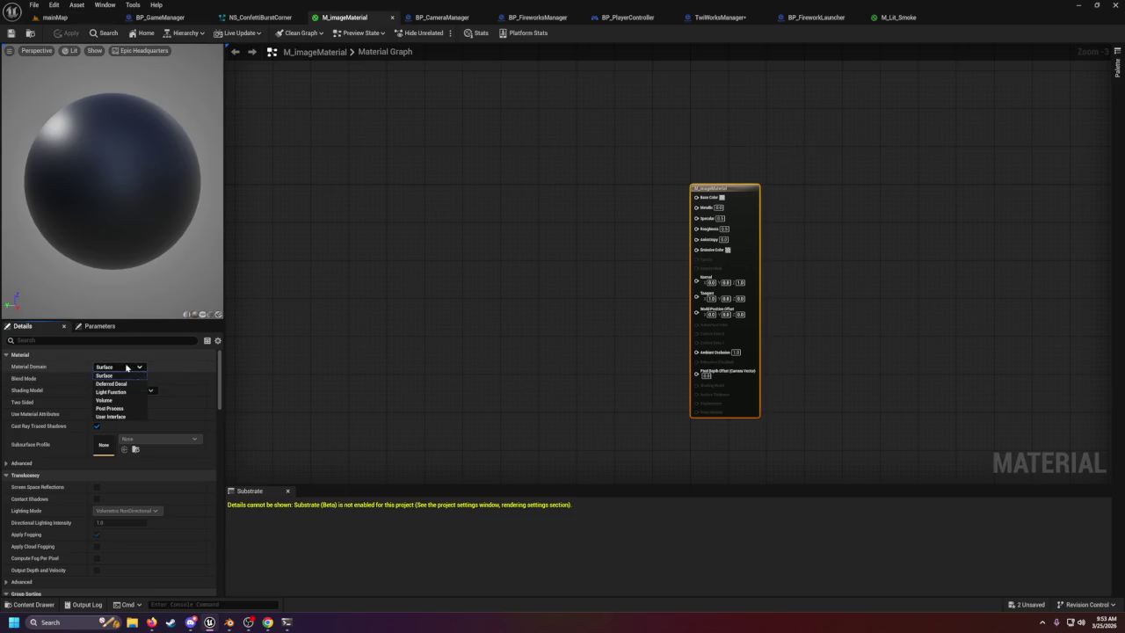
{"action": "left_click", "coordinate": [124, 384]}
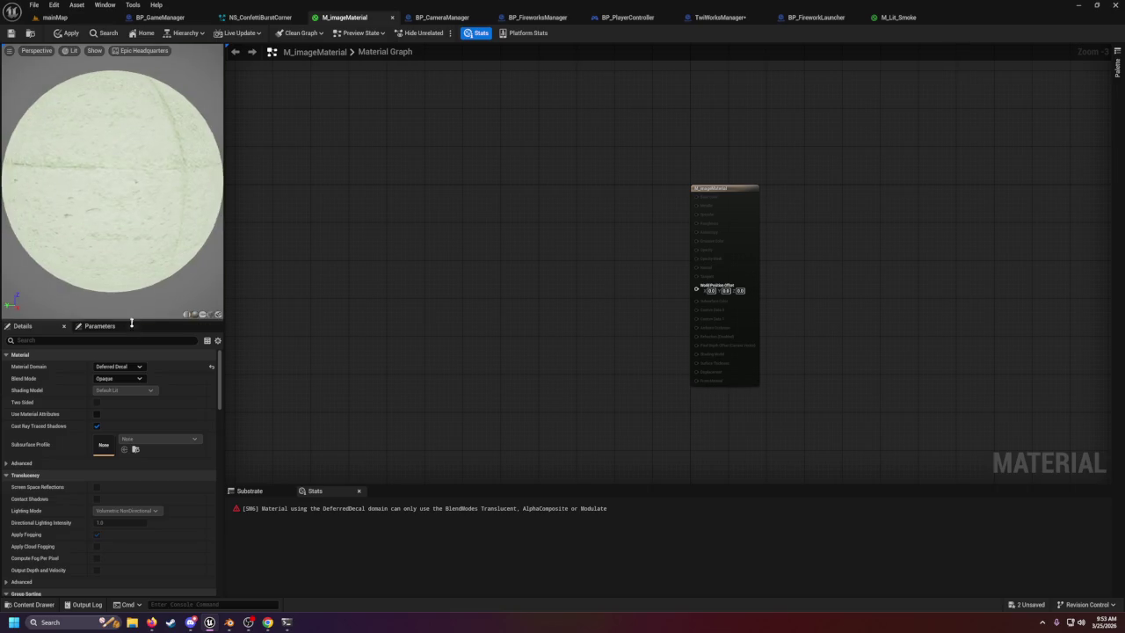
{"action": "left_click", "coordinate": [119, 366]}
{"action": "left_click", "coordinate": [130, 375]}
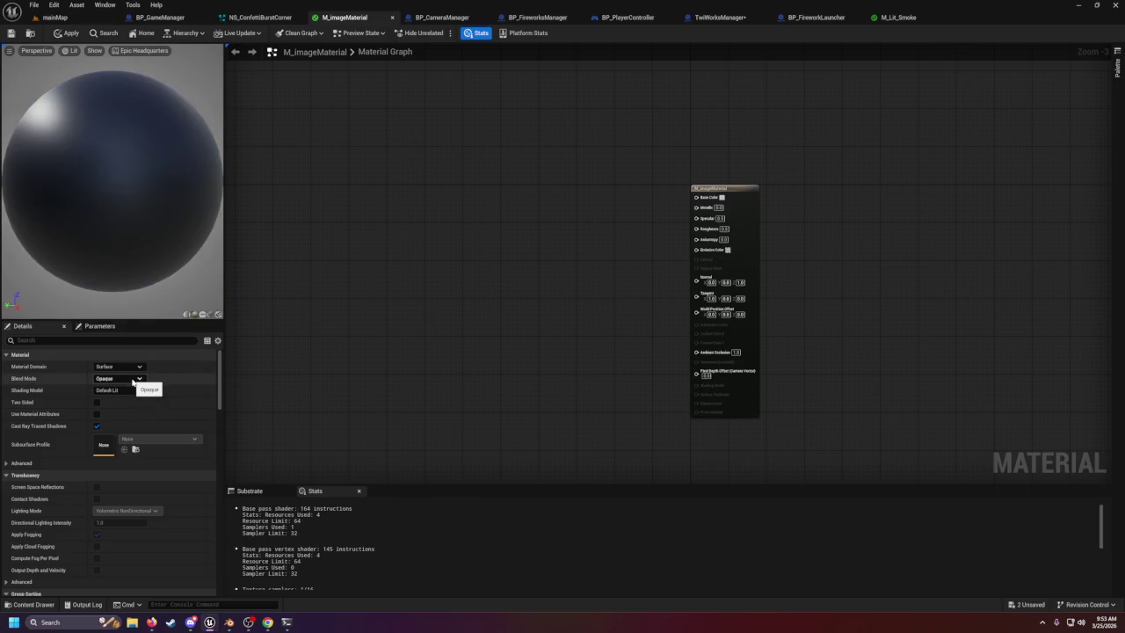
Keep Blend Mode Opaque and Shading Model Default Lit, then review the advanced settings.
{"action": "left_click", "coordinate": [133, 378]}
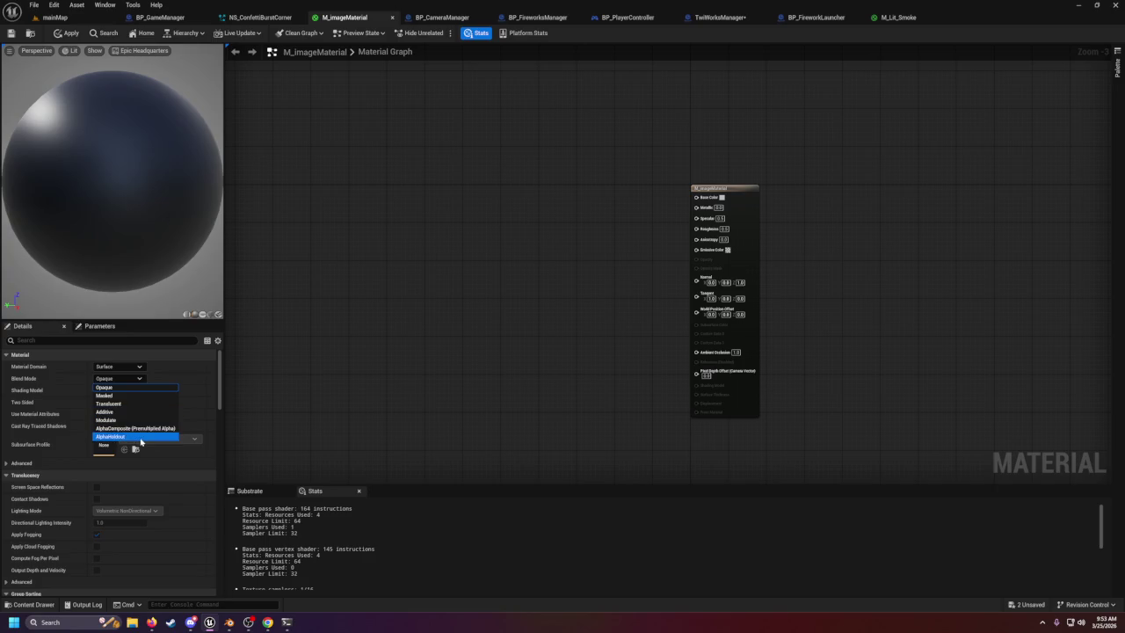
{"action": "left_click", "coordinate": [128, 387]}
{"action": "left_click", "coordinate": [124, 392]}
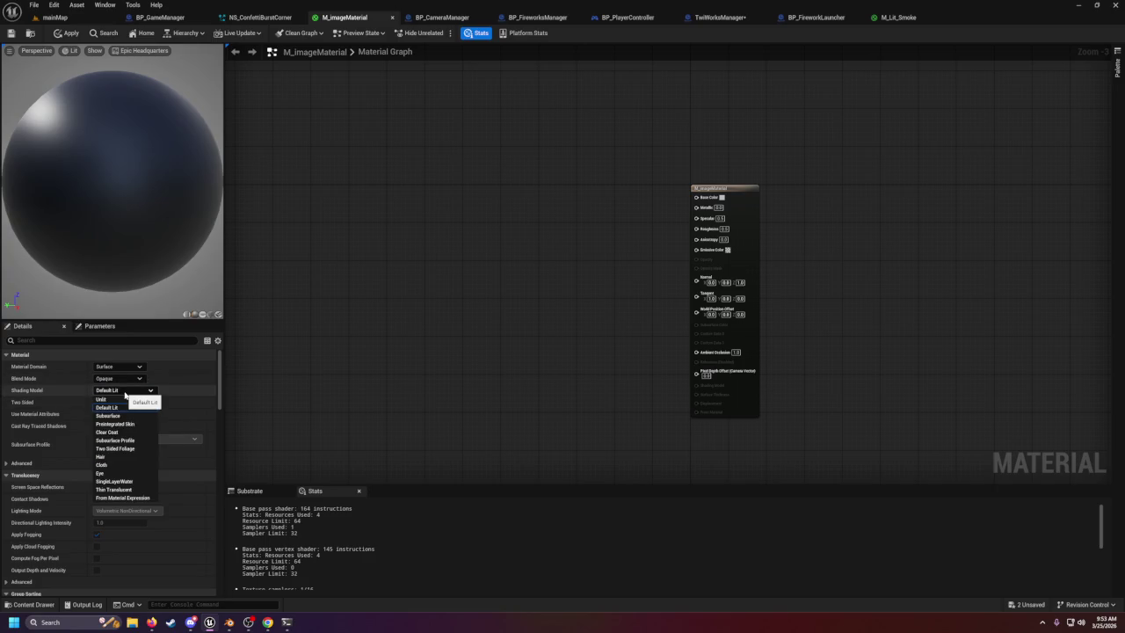
{"action": "left_click", "coordinate": [110, 407]}
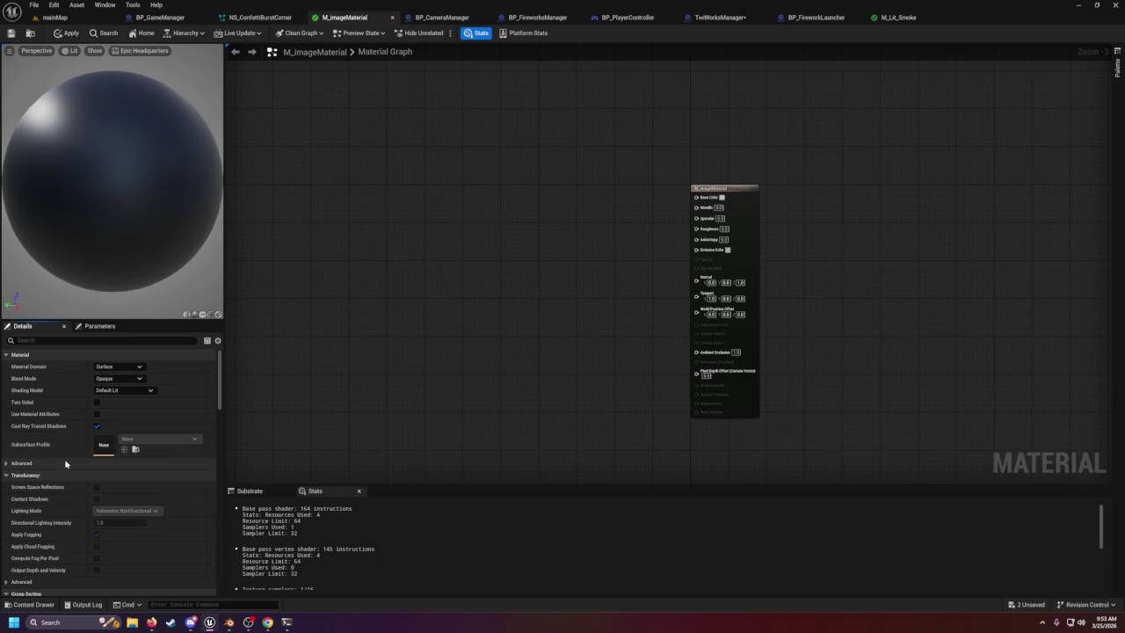
{"action": "left_click", "coordinate": [5, 464]}
{"action": "scroll", "coordinate": [96, 484], "scroll_direction": "down", "scroll_amount": 5}
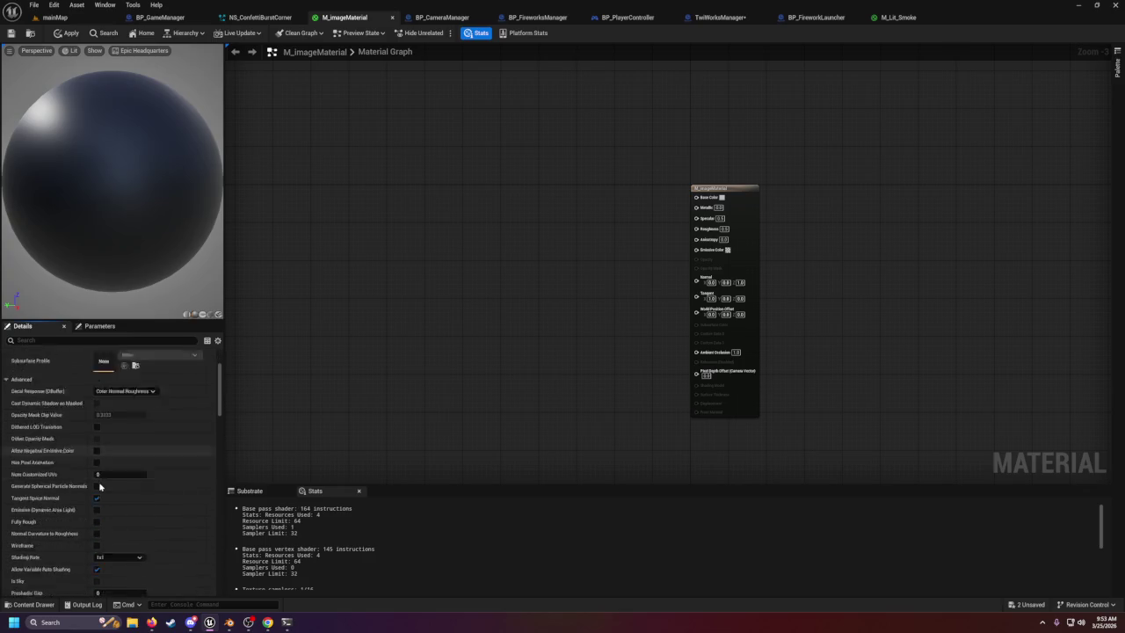
{"action": "scroll", "coordinate": [88, 486], "scroll_direction": "down", "scroll_amount": 5}
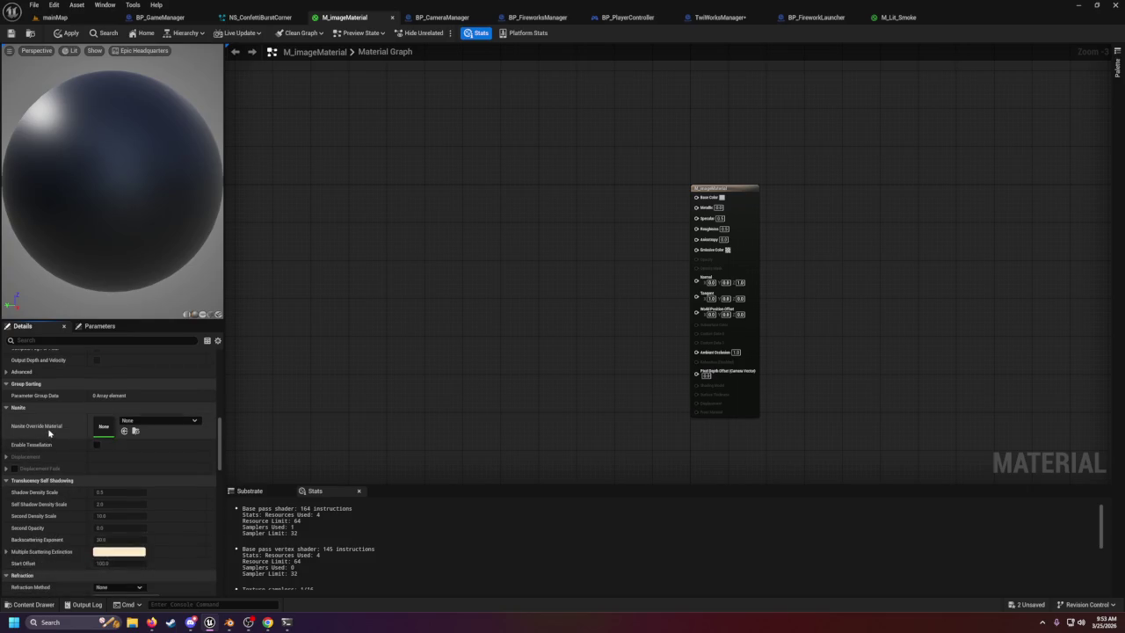
{"action": "scroll", "coordinate": [52, 447], "scroll_direction": "down", "scroll_amount": 8}
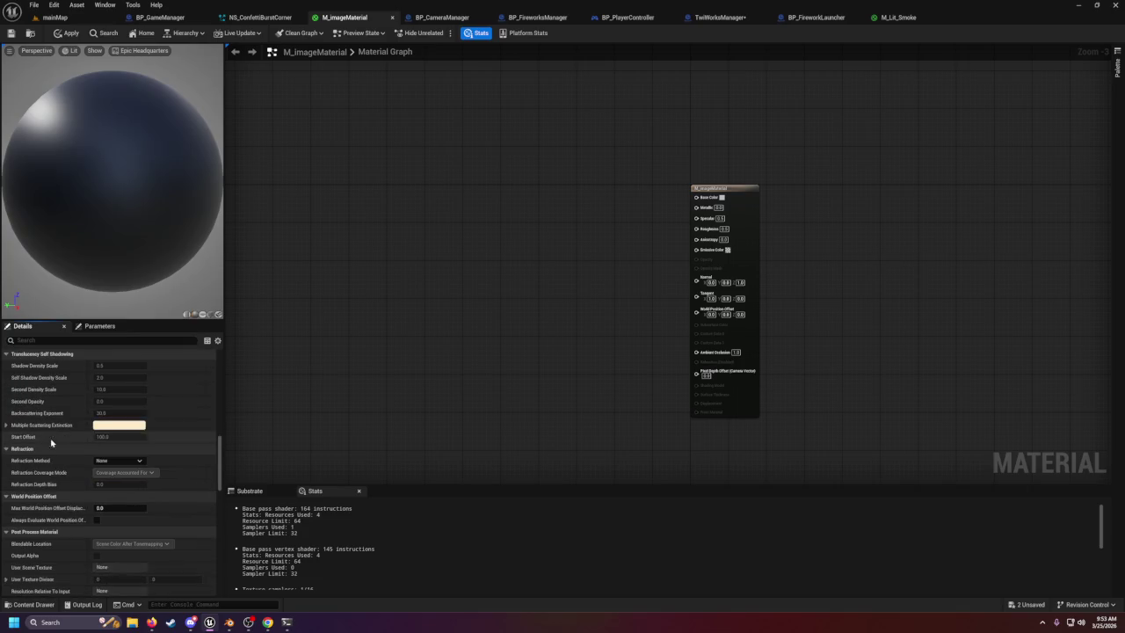
{"action": "scroll", "coordinate": [53, 450], "scroll_direction": "down", "scroll_amount": 5}
{"action": "scroll", "coordinate": [99, 458], "scroll_direction": "up", "scroll_amount": 5}
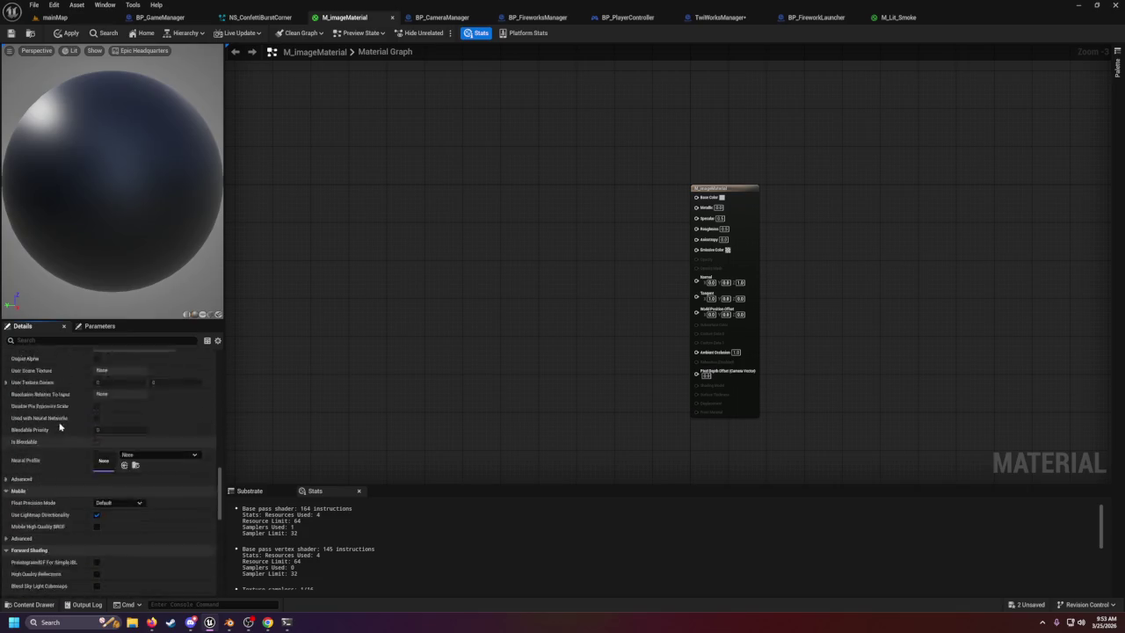
{"action": "left_click", "coordinate": [99, 326]}
{"action": "left_click", "coordinate": [22, 326]}
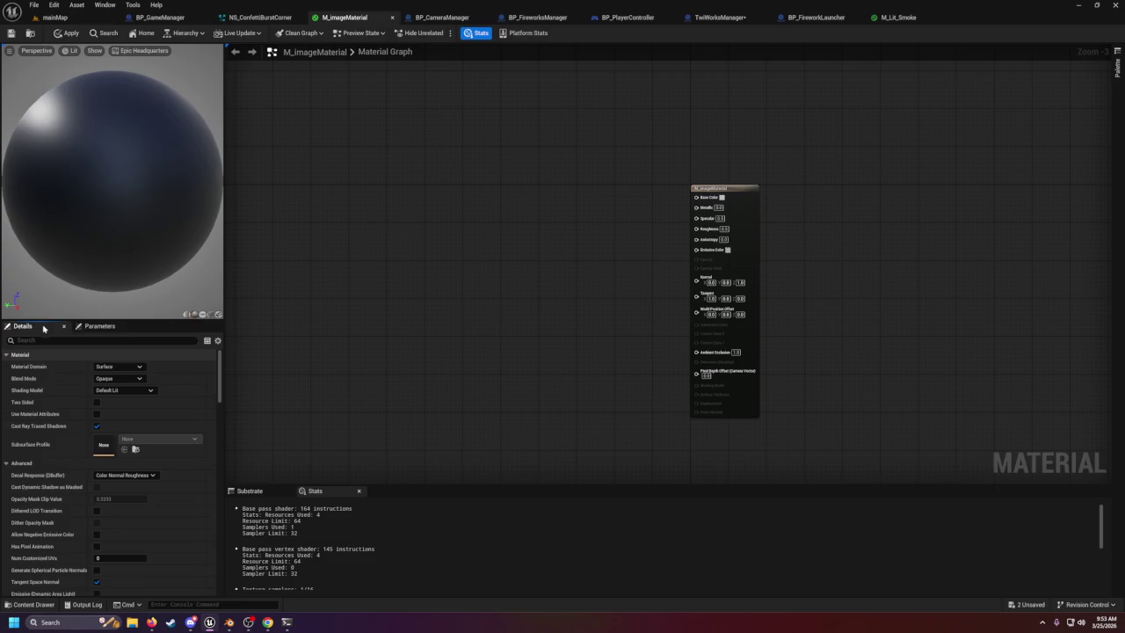
Search the graph for an 'image' node without adding one, then return to mainMap.
{"action": "mouse_move", "coordinate": [225, 256]}
{"action": "left_mouse_down"}
{"action": "mouse_move", "coordinate": [417, 264]}
{"action": "mouse_move", "coordinate": [331, 255]}
{"action": "left_mouse_up"}
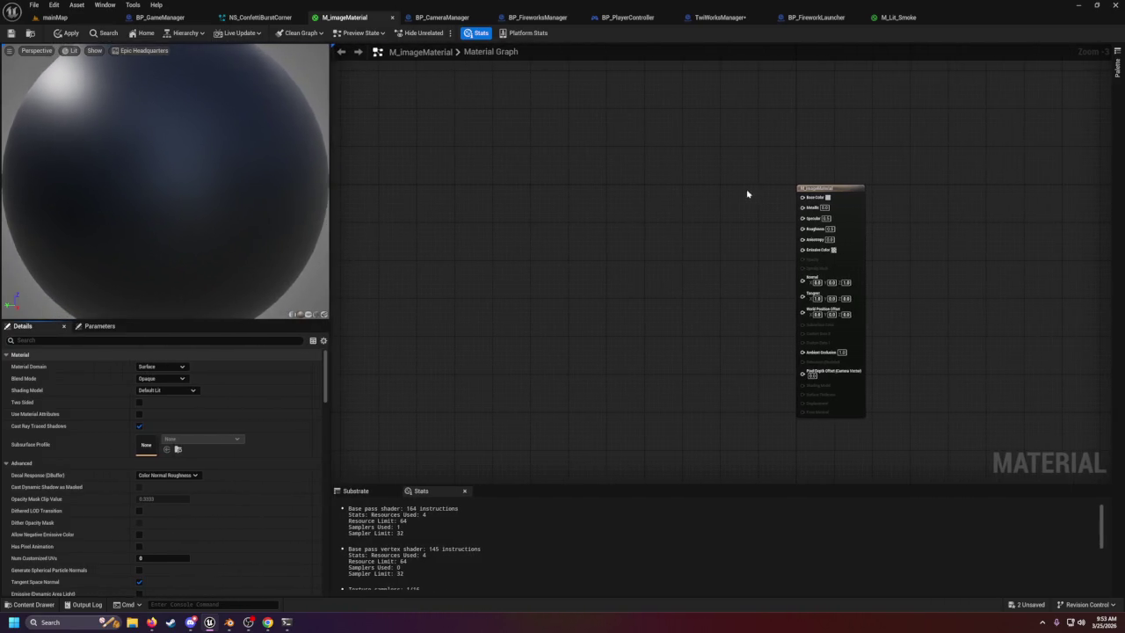
{"action": "right_click", "coordinate": [646, 216]}
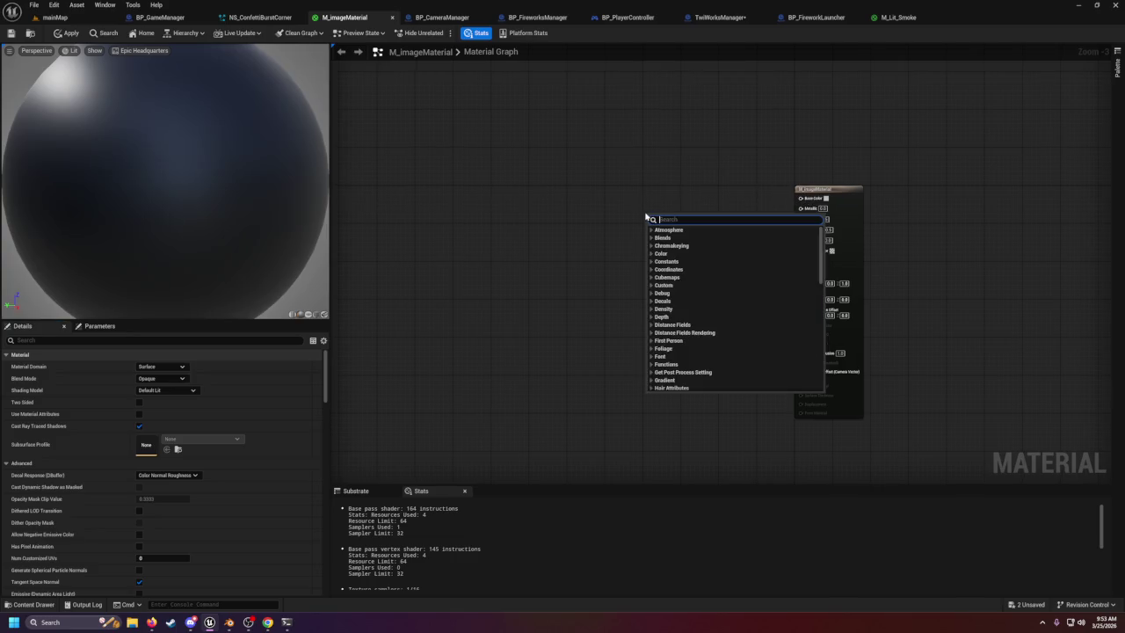
{"action": "type", "text": "image"}
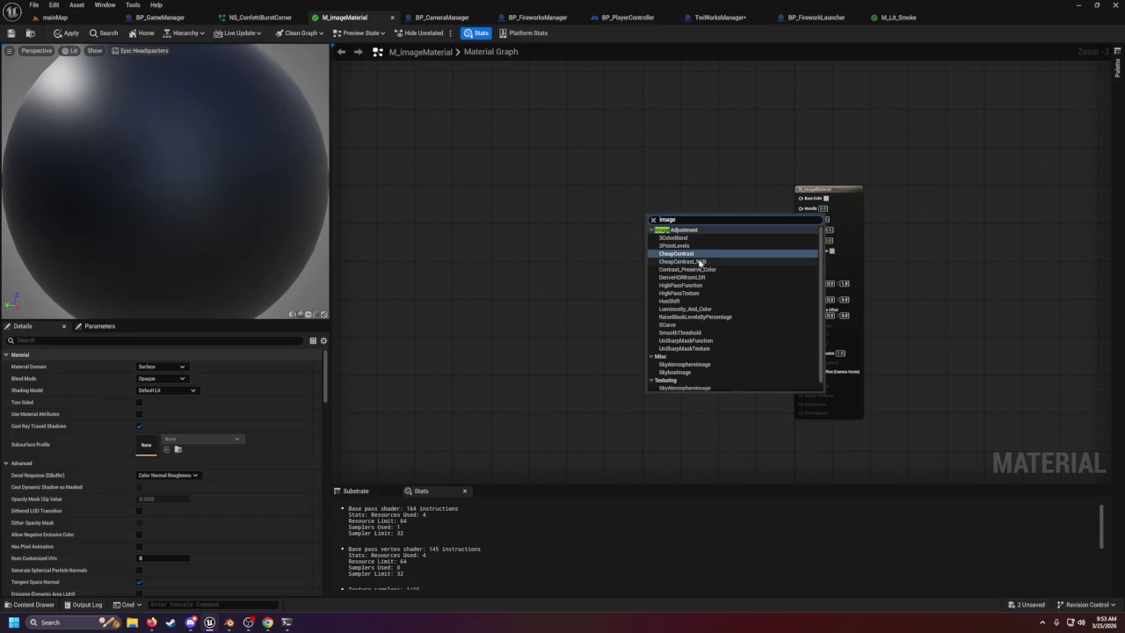
{"action": "left_click", "coordinate": [625, 319]}
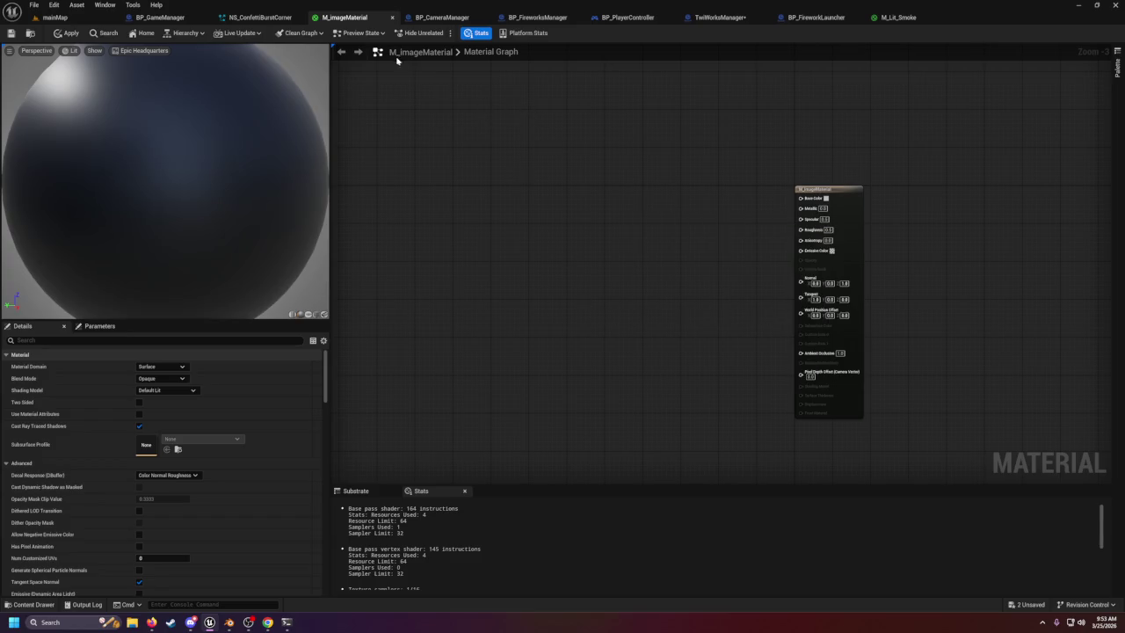
{"action": "left_click", "coordinate": [55, 16]}
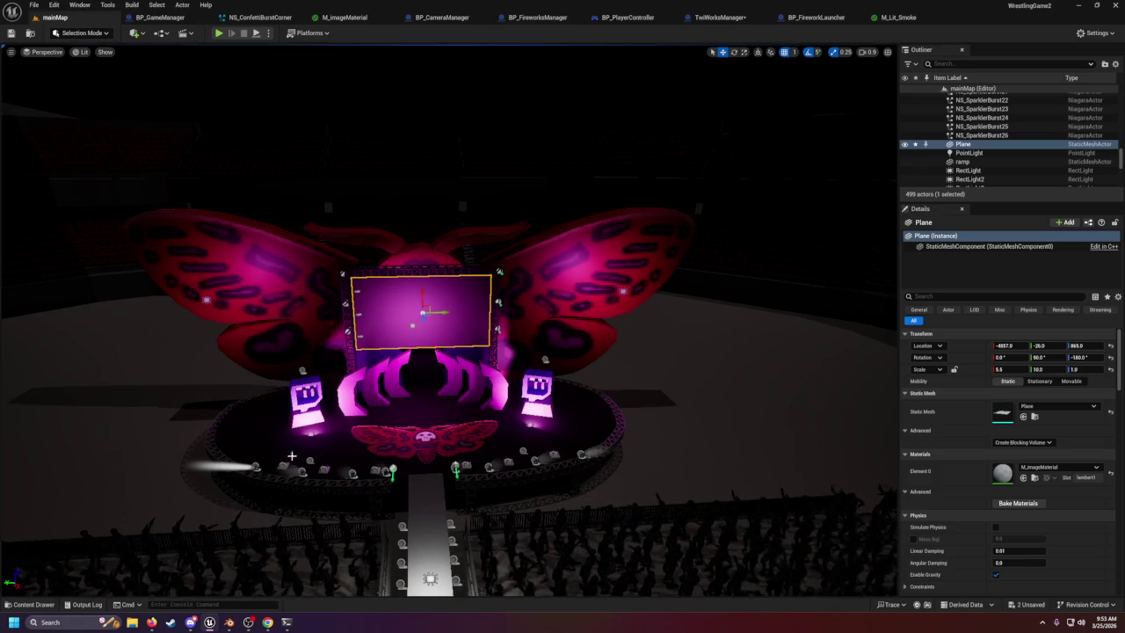
Browse Images, Flares, Maps and Materials, settle on Images/Pics, then reopen M_imageMaterial's graph.
{"action": "left_click", "coordinate": [48, 604]}
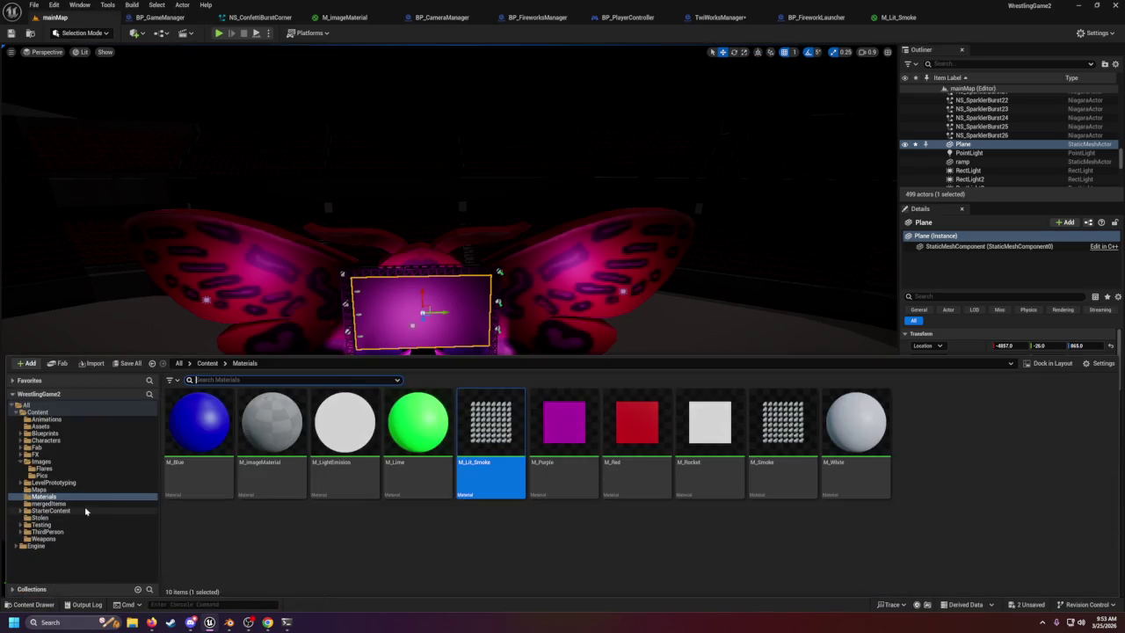
{"action": "left_click", "coordinate": [287, 529]}
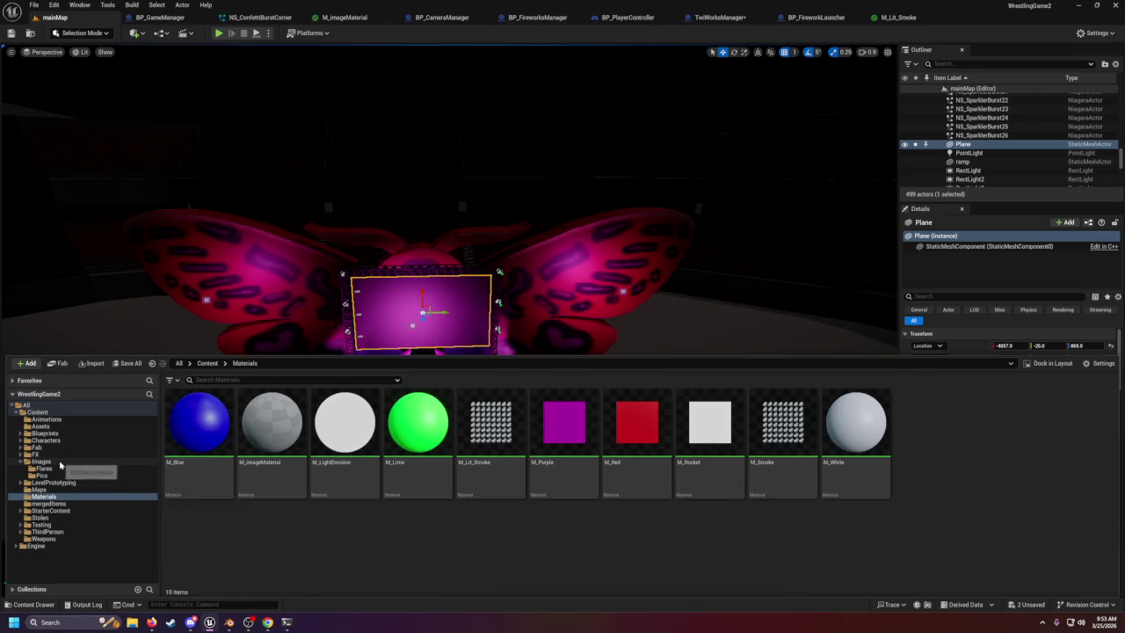
{"action": "left_click", "coordinate": [52, 463]}
{"action": "left_click", "coordinate": [54, 468]}
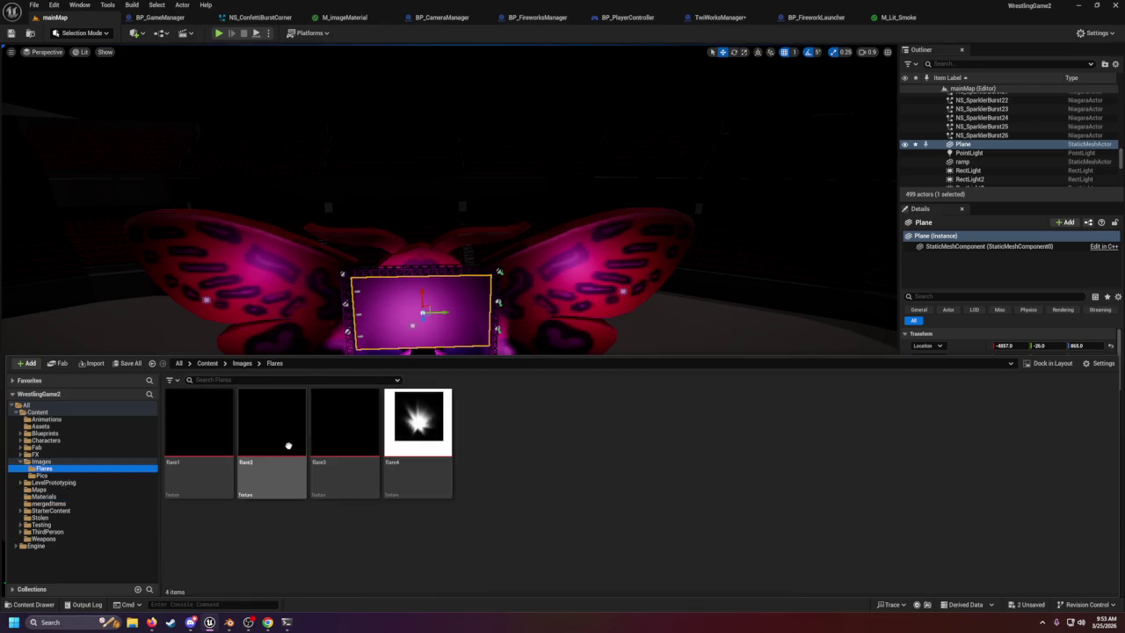
{"action": "left_click", "coordinate": [66, 475]}
{"action": "left_click", "coordinate": [41, 489]}
{"action": "left_click", "coordinate": [43, 498]}
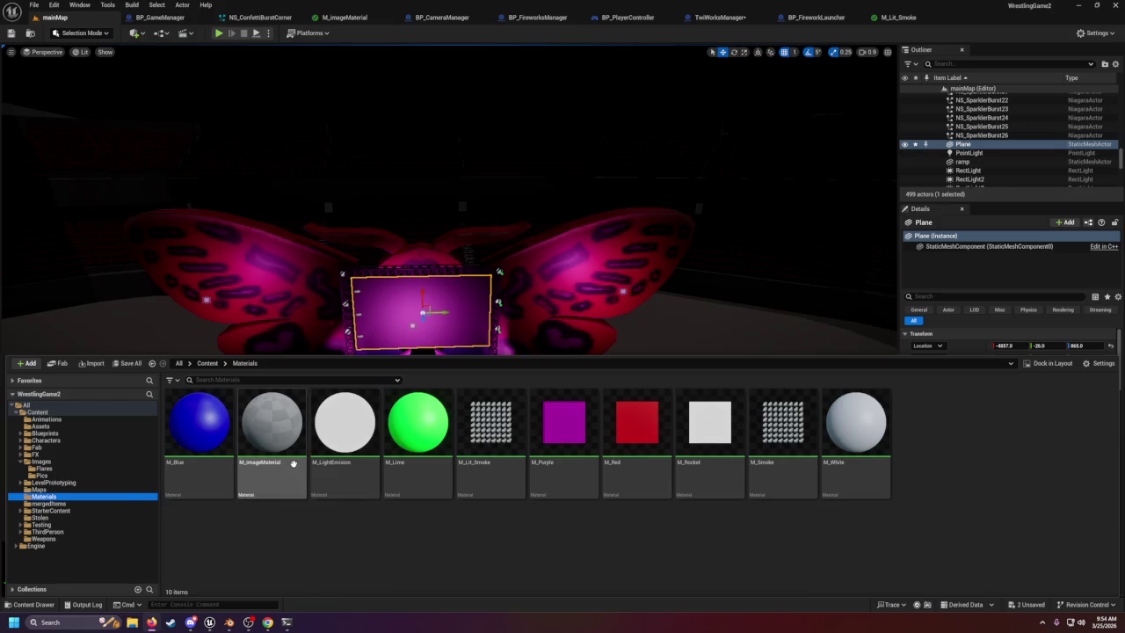
{"action": "left_click", "coordinate": [42, 476]}
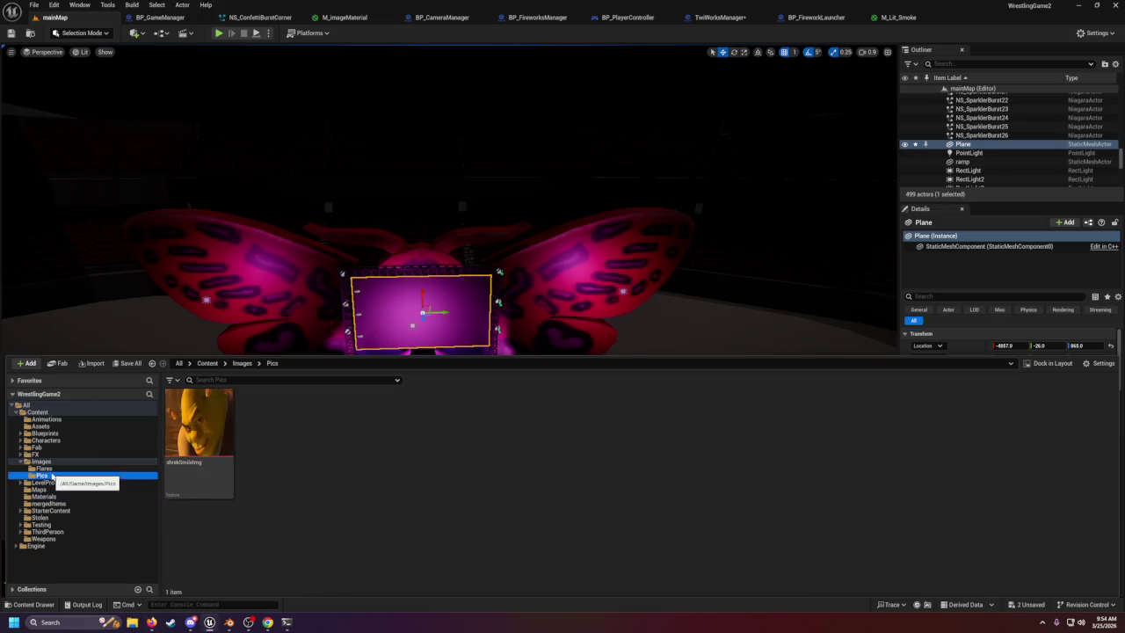
{"action": "left_click", "coordinate": [341, 17]}
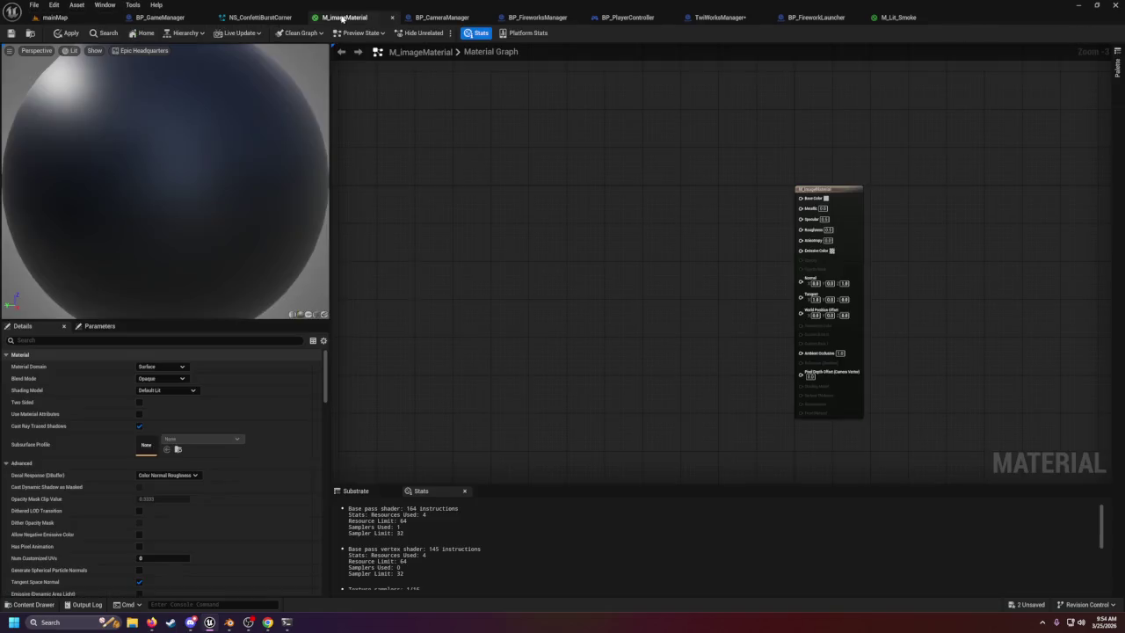
Drag the shrekSmileImg texture into M_imageMaterial as a texture sample node.
{"action": "left_click", "coordinate": [33, 604]}
{"action": "mouse_move", "coordinate": [199, 474]}
{"action": "left_mouse_down"}
{"action": "mouse_move", "coordinate": [550, 282]}
{"action": "mouse_move", "coordinate": [577, 217]}
{"action": "mouse_move", "coordinate": [626, 237]}
{"action": "mouse_move", "coordinate": [801, 198]}
{"action": "left_mouse_up"}
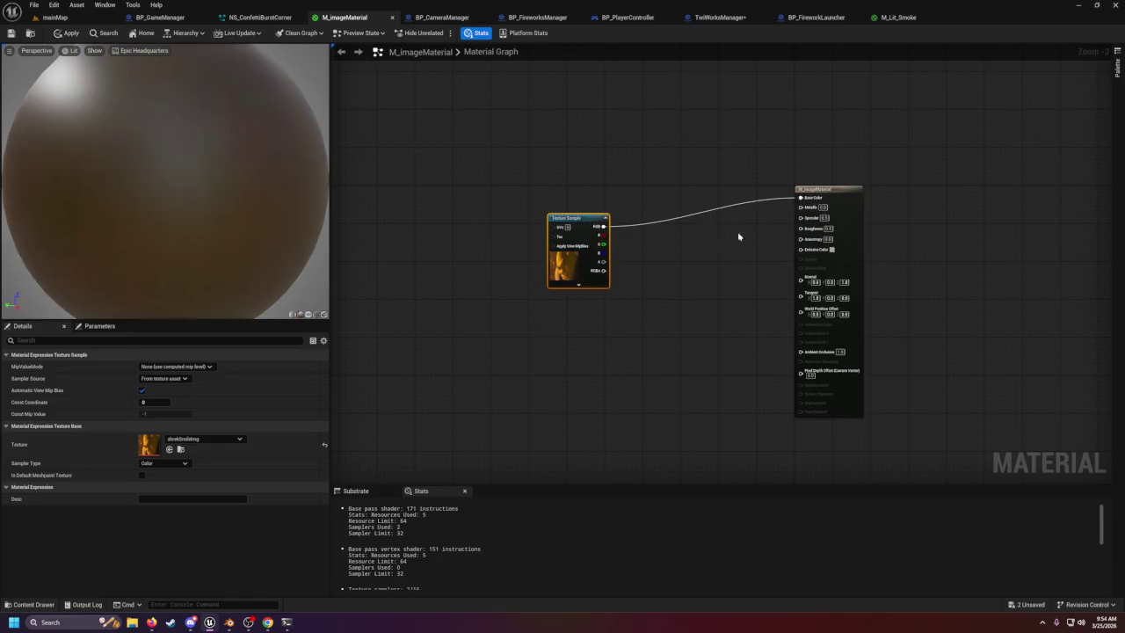
{"action": "left_click_drag", "start_coordinate": [574, 220], "coordinate": [574, 210]}
{"action": "scroll", "coordinate": [151, 259], "scroll_direction": "down", "scroll_amount": 5}
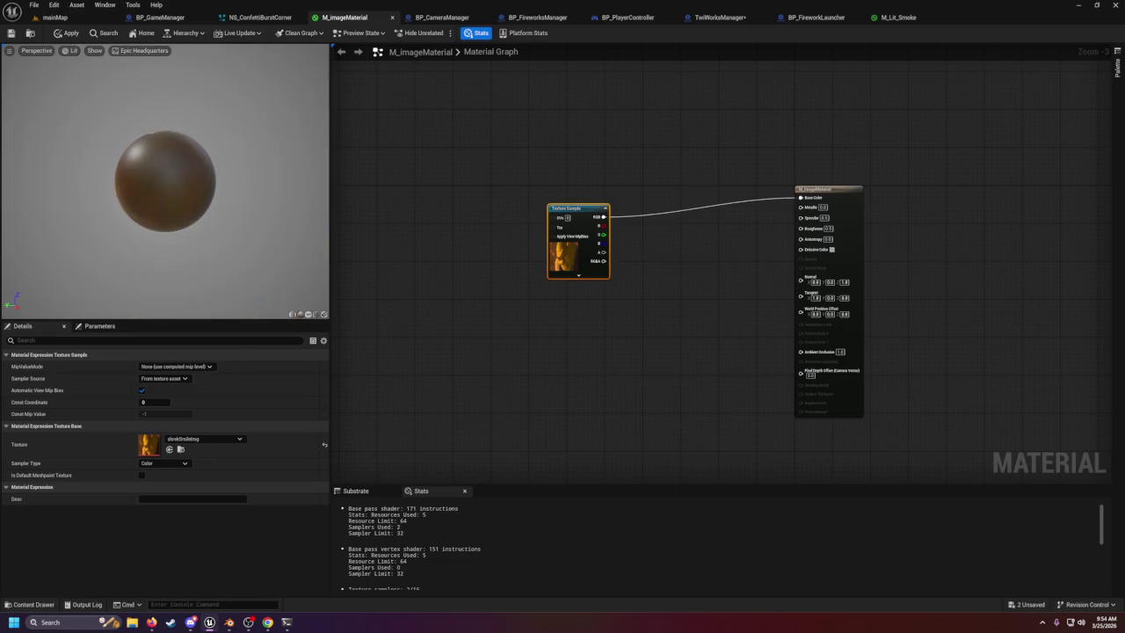
{"action": "left_click_drag", "start_coordinate": [151, 258], "coordinate": [199, 255]}
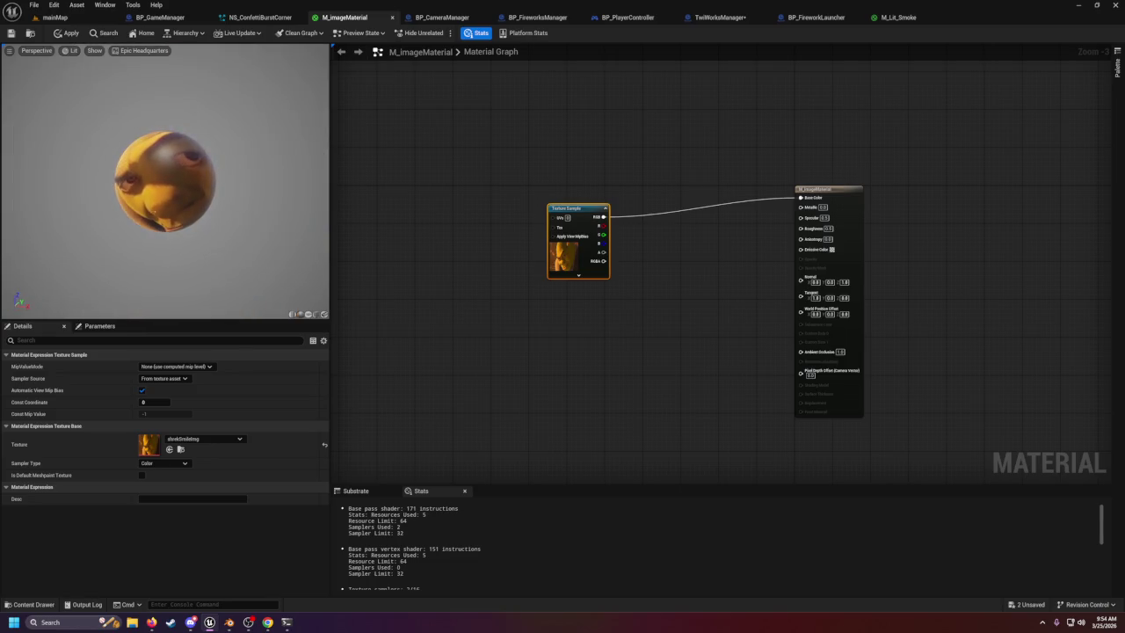
Convert the texture sample into a parameter named imageMaterial.
{"action": "right_click", "coordinate": [564, 264]}
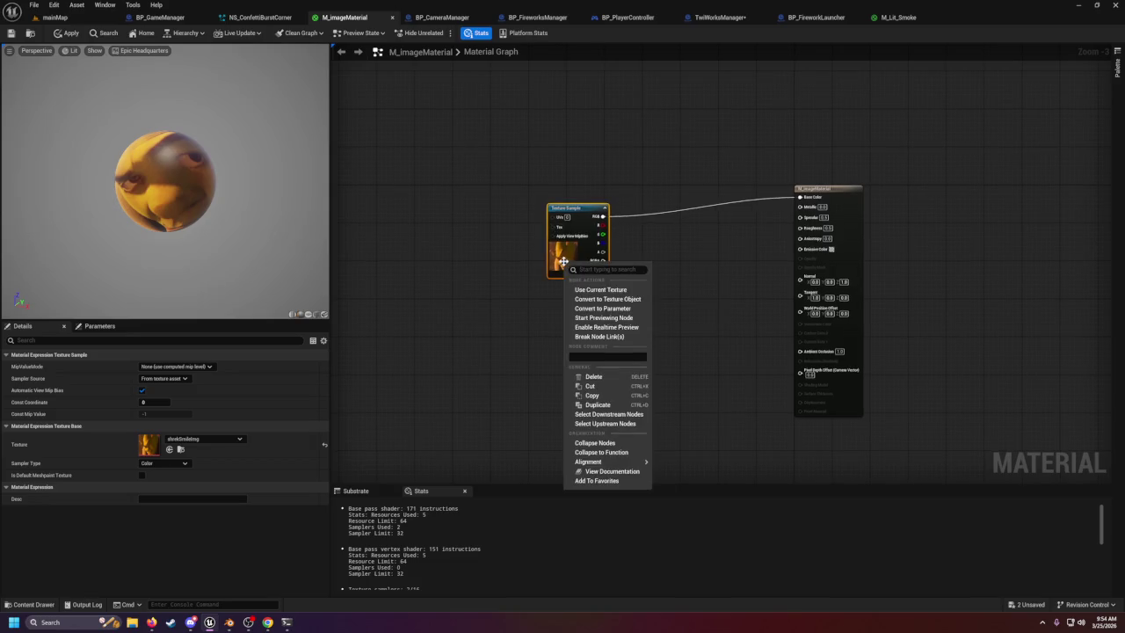
{"action": "left_click", "coordinate": [603, 310]}
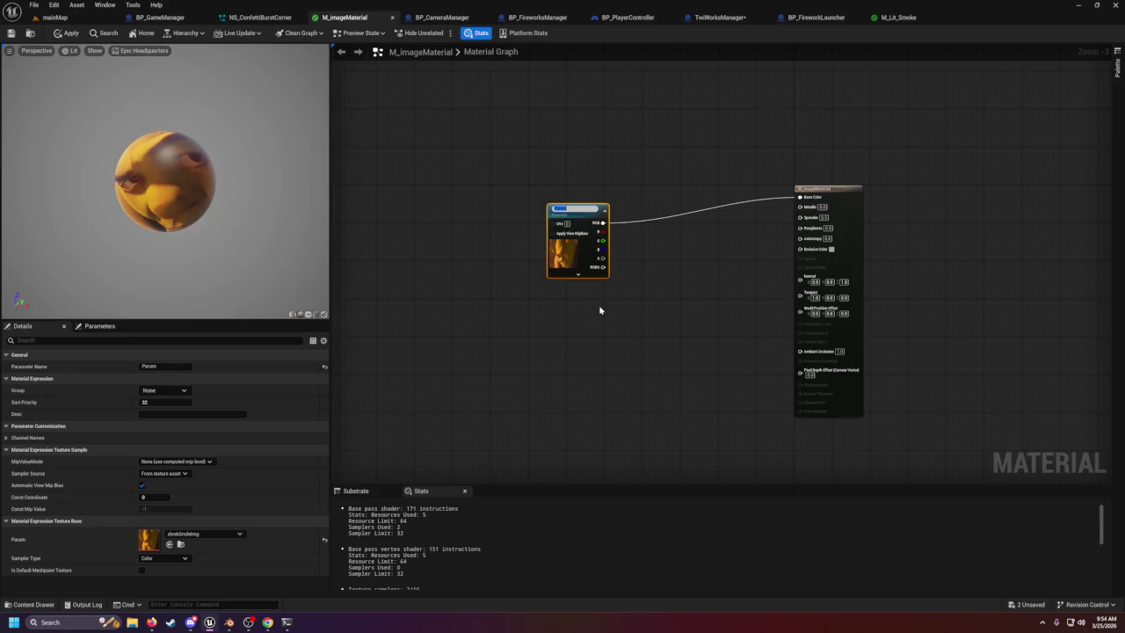
{"action": "type", "text": "im"}
{"action": "key", "text": "Return"}
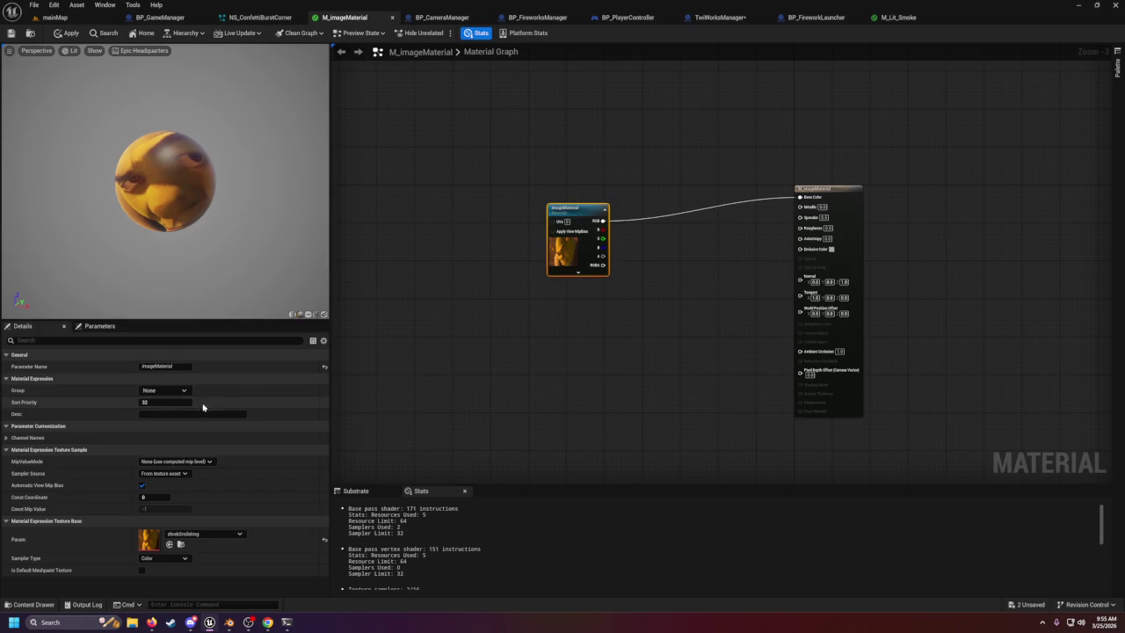
{"action": "left_click", "coordinate": [100, 326]}
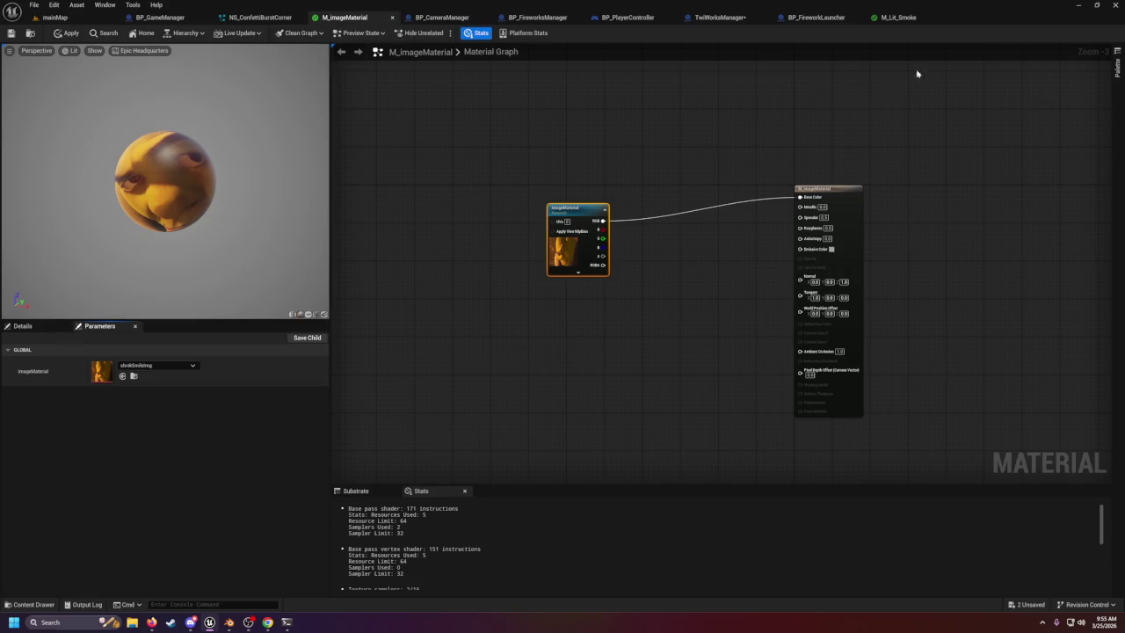
Dismiss the TwiWorksManager graph's node search without adding a node, then return to the mainMap level.
{"action": "left_click", "coordinate": [729, 18]}
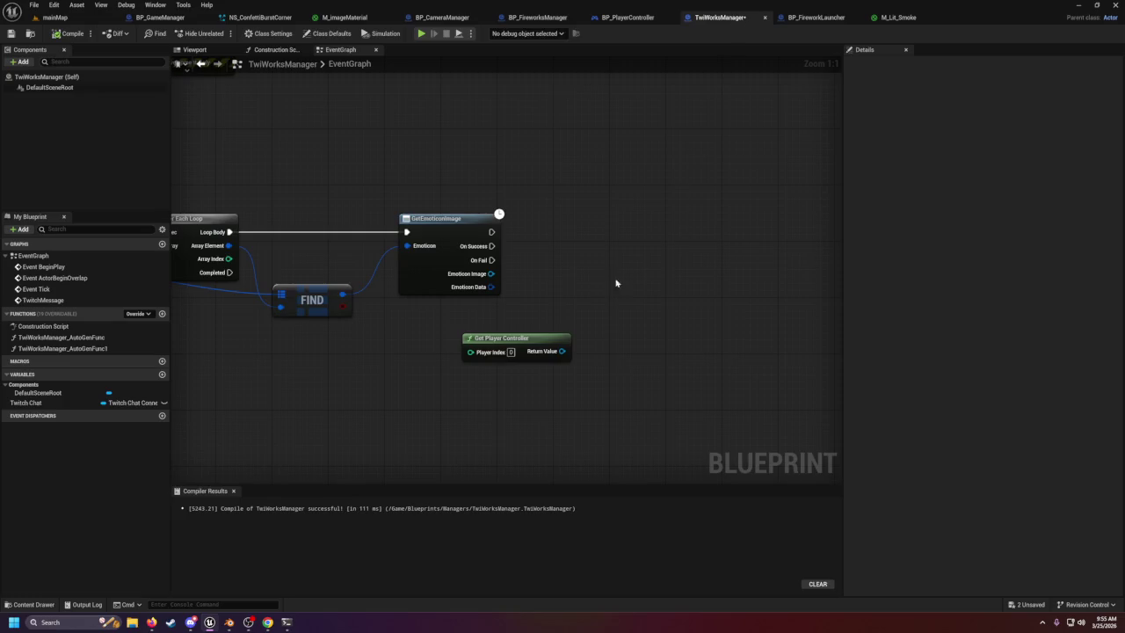
{"action": "right_click", "coordinate": [597, 370]}
{"action": "type", "text": "m"}
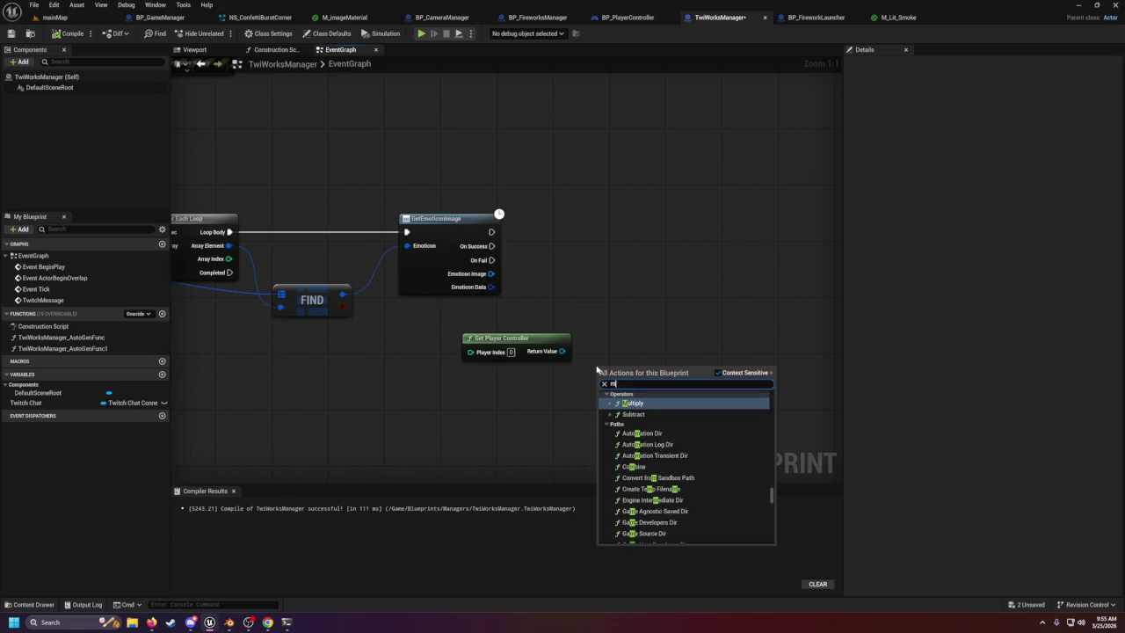
{"action": "type", "text": "_l"}
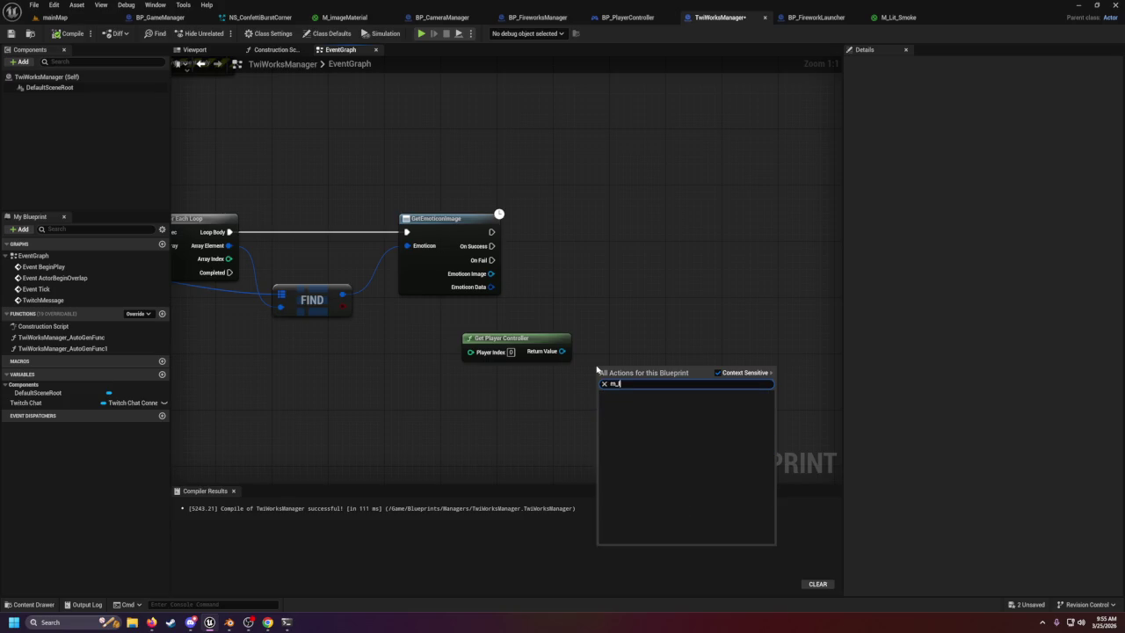
{"action": "key", "text": "BackSpace"}
{"action": "key", "text": "BackSpace"}
{"action": "key", "text": "BackSpace"}
{"action": "key", "text": "Escape"}
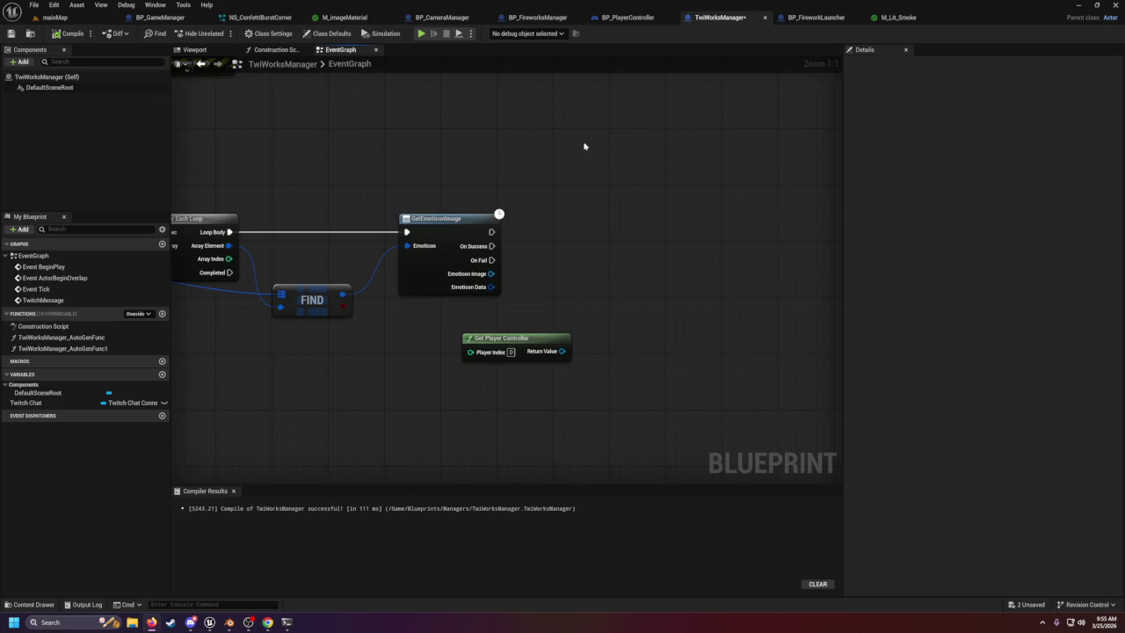
{"action": "left_click", "coordinate": [55, 17]}
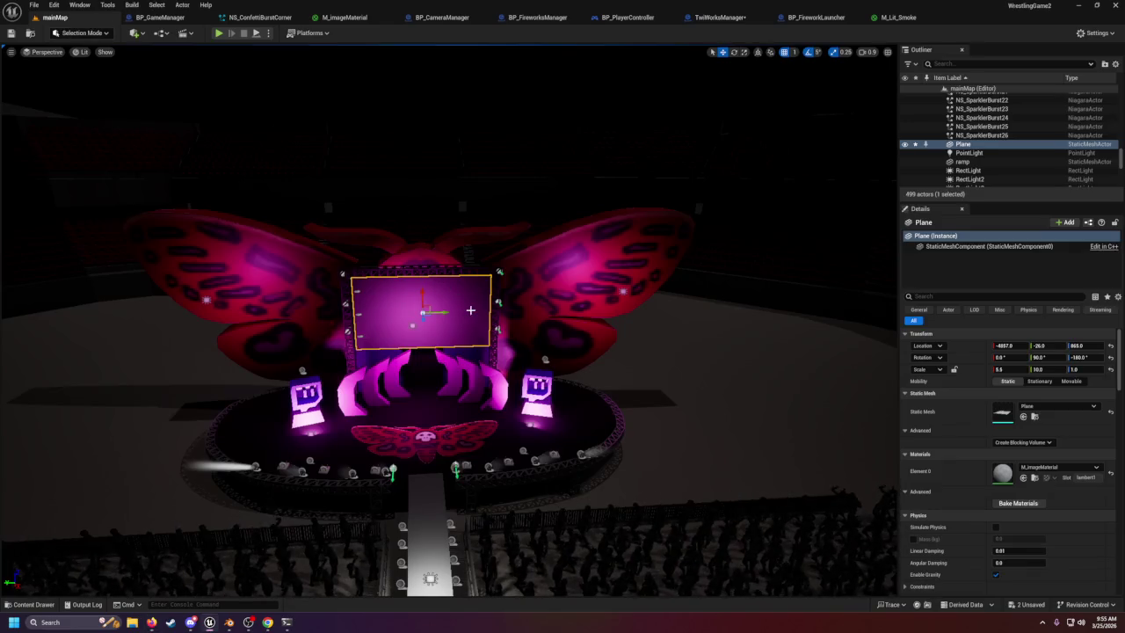
Apply the M_imageMaterial changes to the level and frame the selected screen plane in mainMap.
{"action": "left_click", "coordinate": [709, 422]}
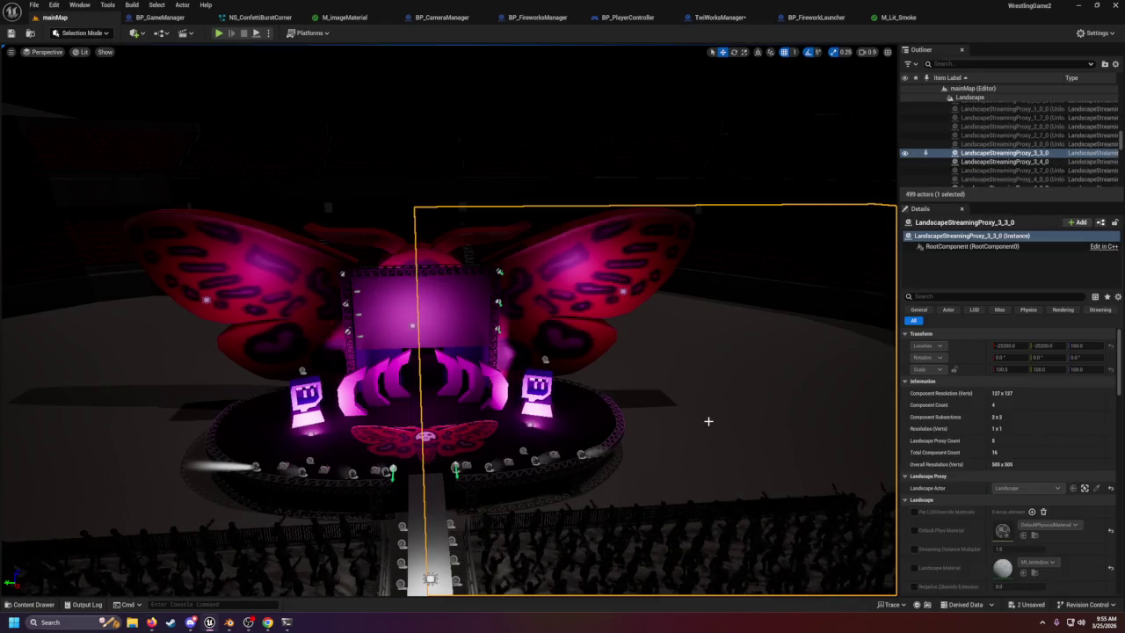
{"action": "left_click", "coordinate": [439, 309]}
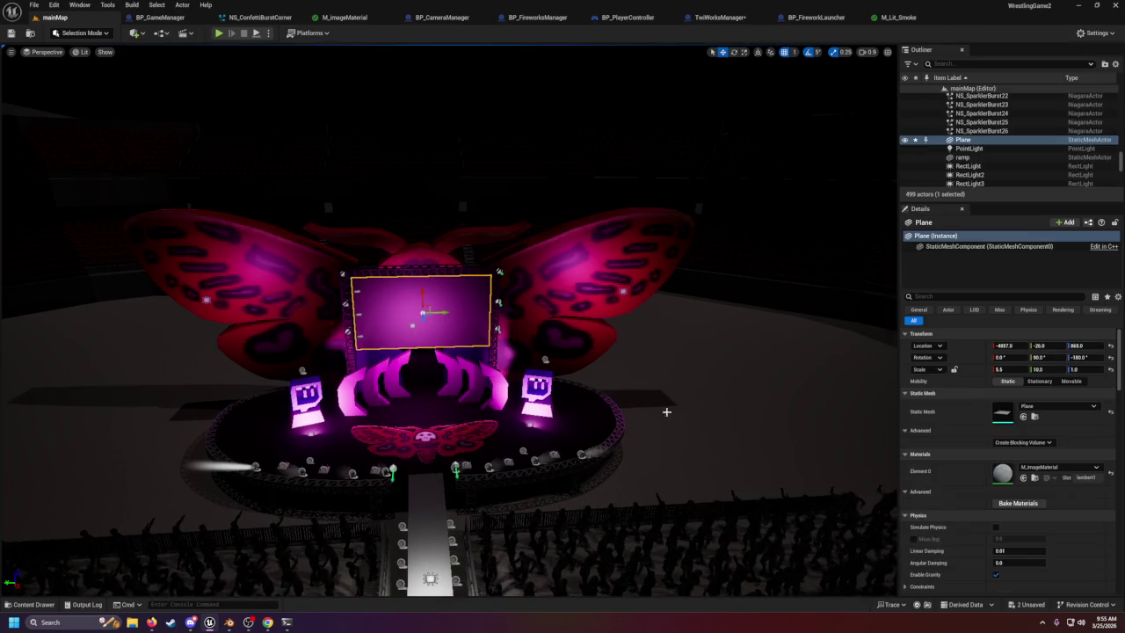
{"action": "left_click_drag", "start_coordinate": [439, 308], "coordinate": [492, 303]}
{"action": "left_click", "coordinate": [338, 18]}
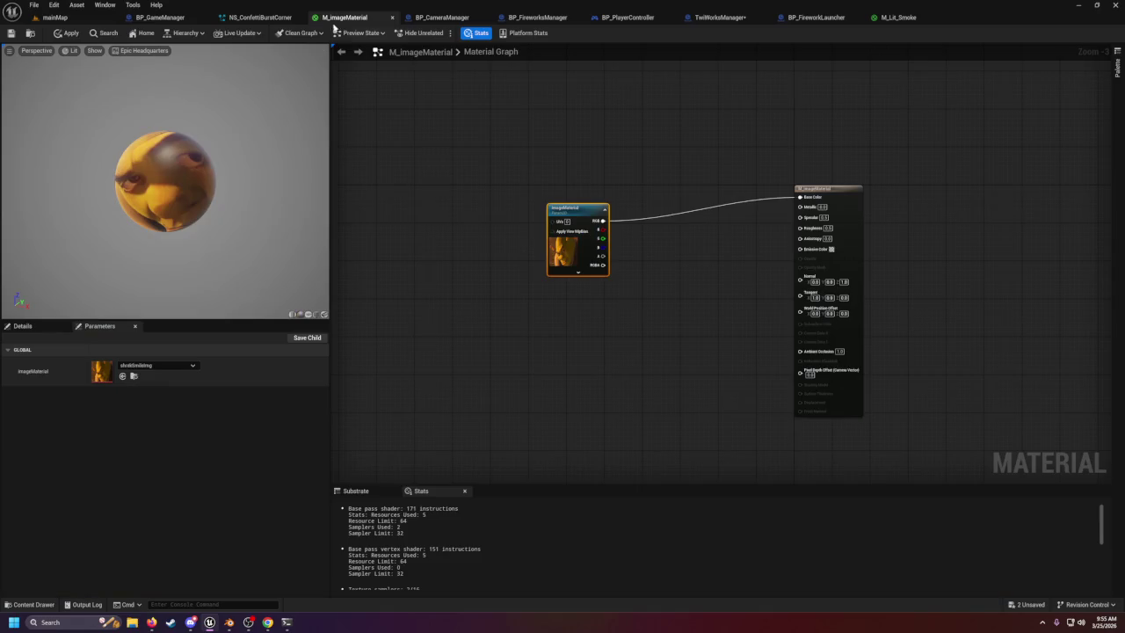
{"action": "left_click", "coordinate": [11, 32]}
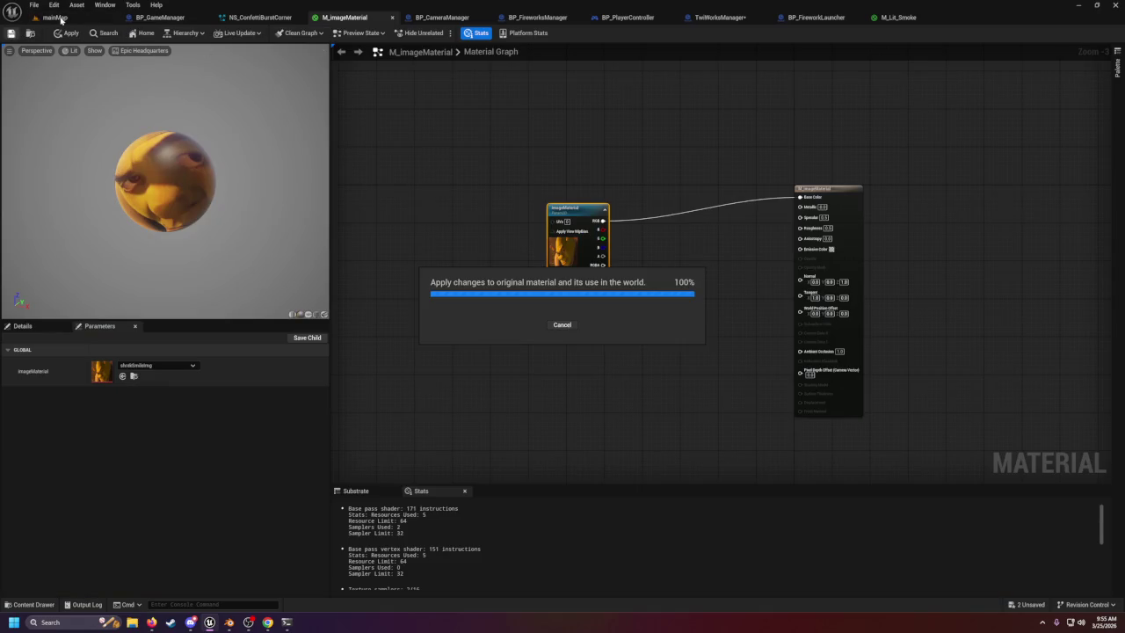
{"action": "left_click", "coordinate": [54, 17]}
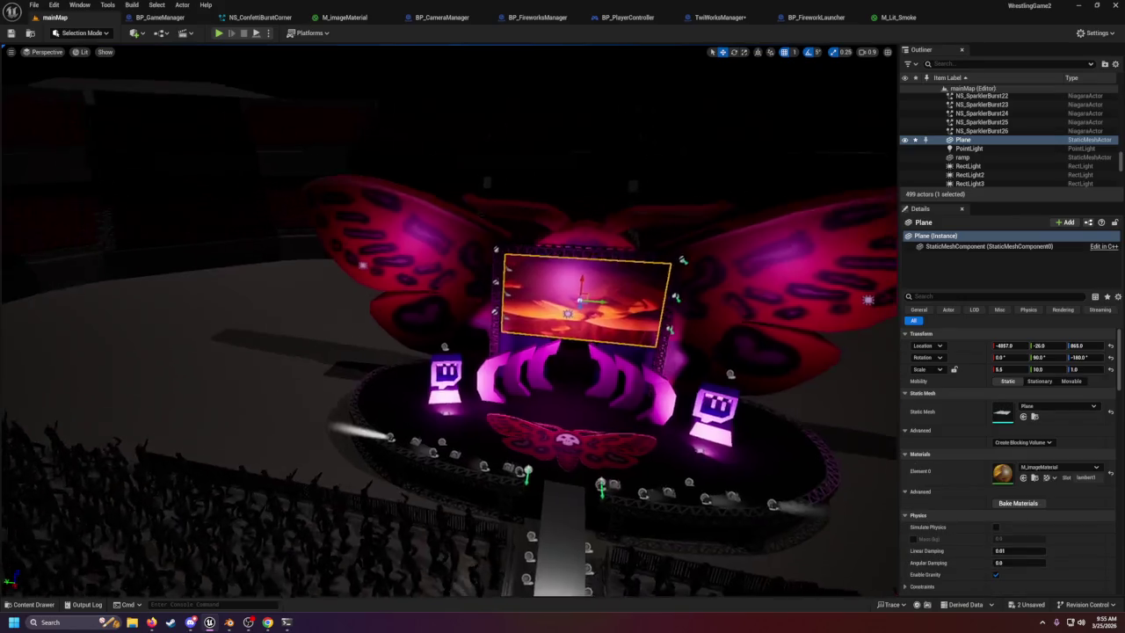
{"action": "key", "text": "f"}
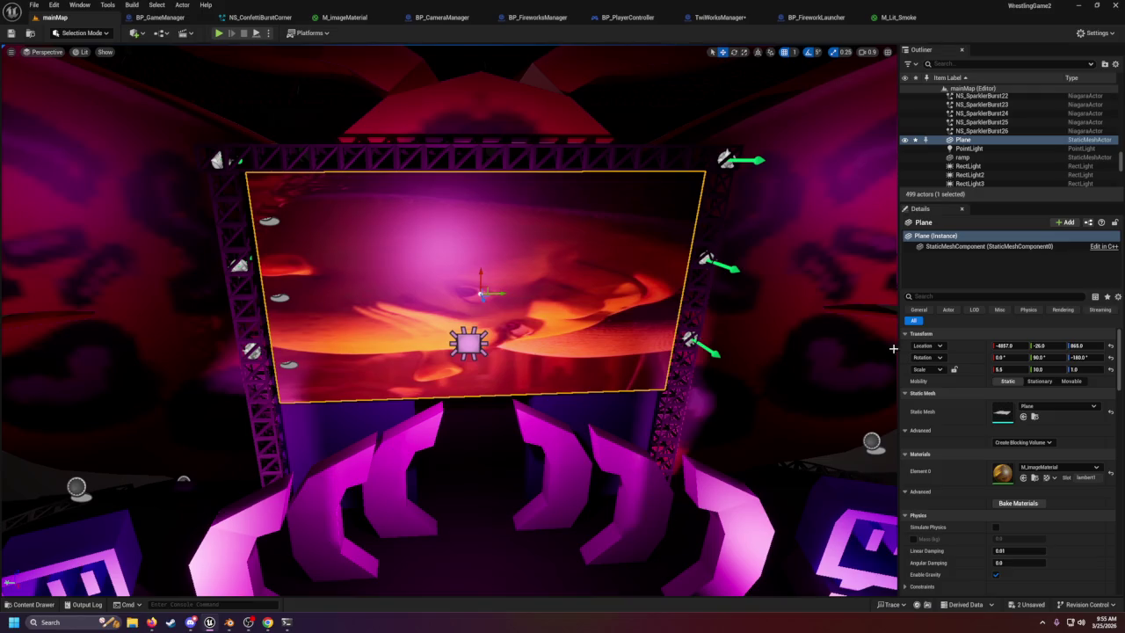
Set the plane's Z rotation to -90, undo stray changes, then set it to -180.
{"action": "left_click", "coordinate": [1099, 358]}
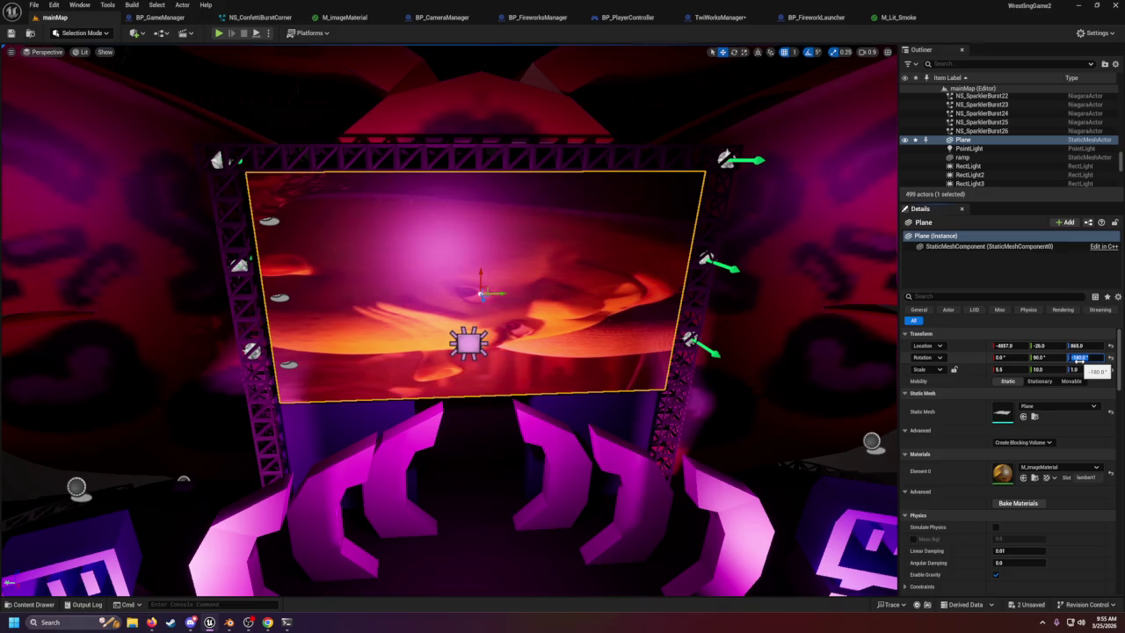
{"action": "type", "text": "-90"}
{"action": "key", "text": "Return"}
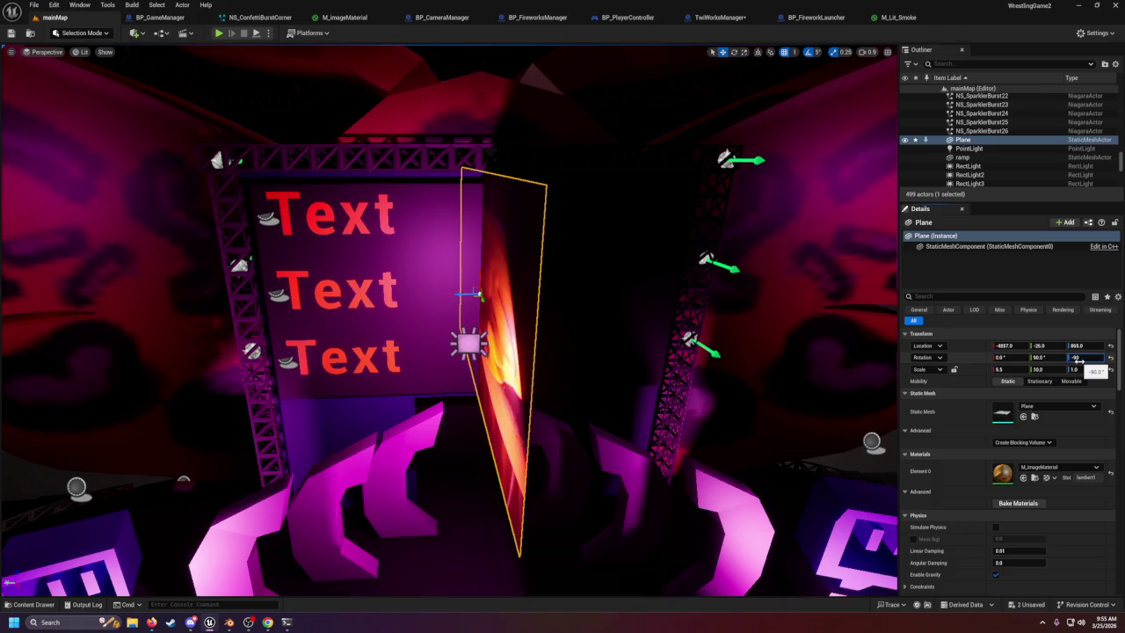
{"action": "right_click", "coordinate": [858, 388]}
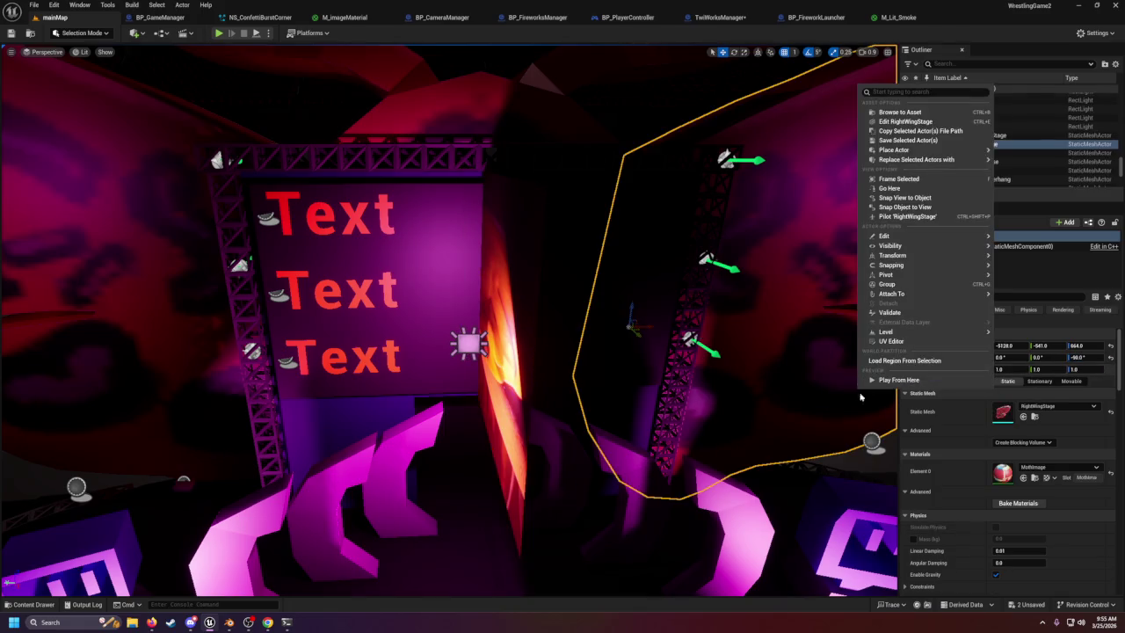
{"action": "key", "text": "ctrl+z"}
{"action": "left_click", "coordinate": [754, 475]}
{"action": "key", "text": "ctrl+z"}
{"action": "left_click", "coordinate": [1085, 358]}
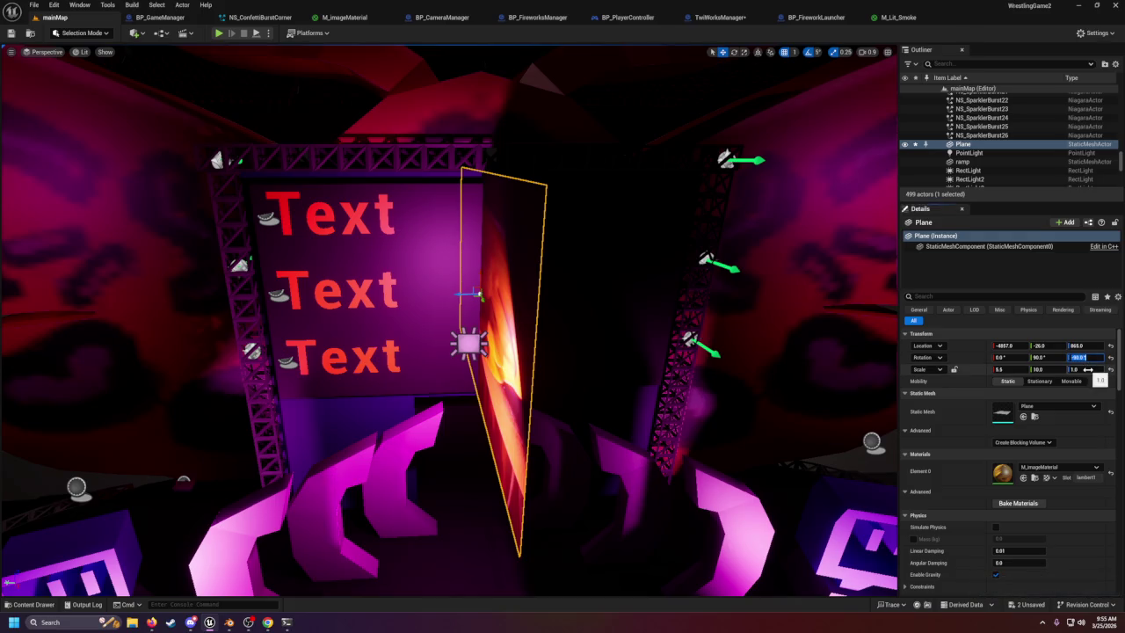
{"action": "type", "text": "-180"}
{"action": "key", "text": "Return"}
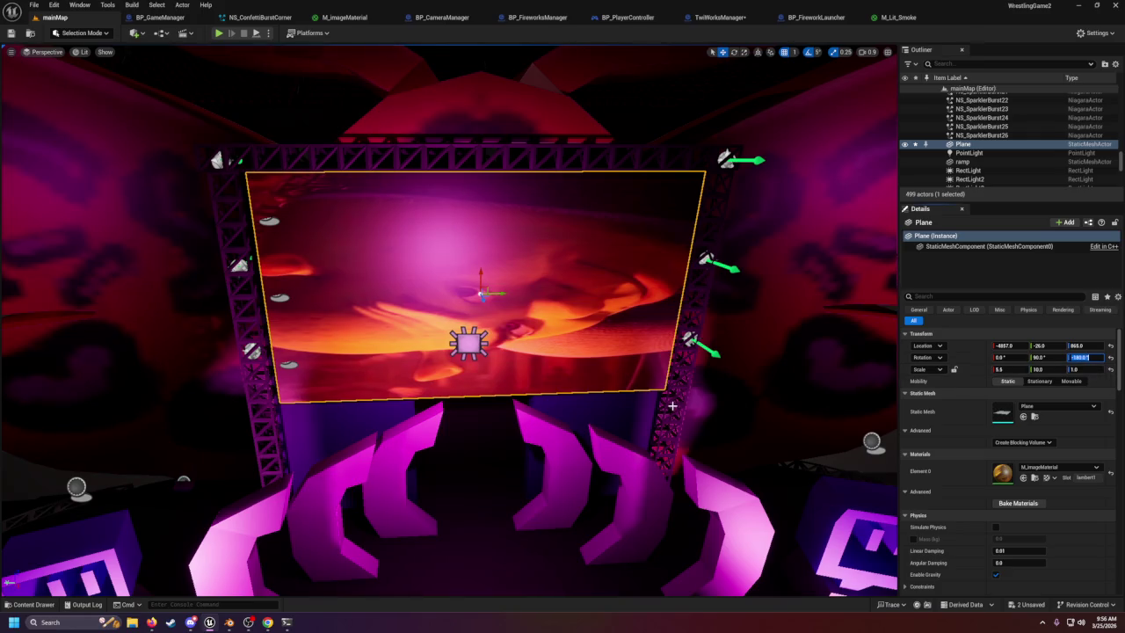
Rotate the plane upright to face the camera and scale it to 10 × 5.5.
{"action": "left_click", "coordinate": [734, 52]}
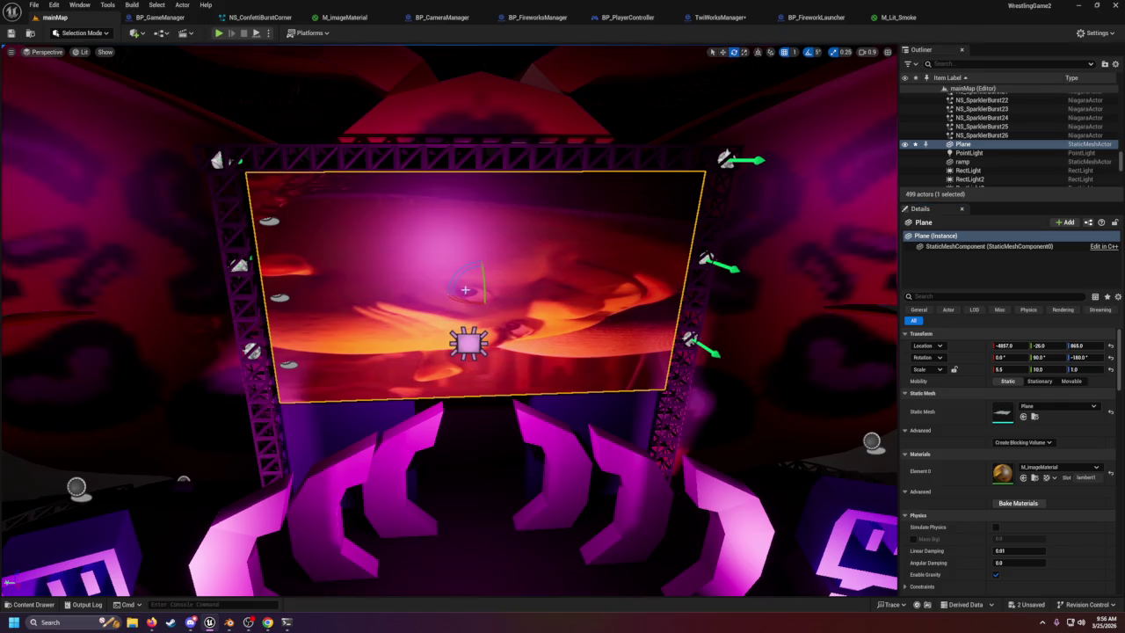
{"action": "left_click_drag", "start_coordinate": [459, 279], "coordinate": [532, 295]}
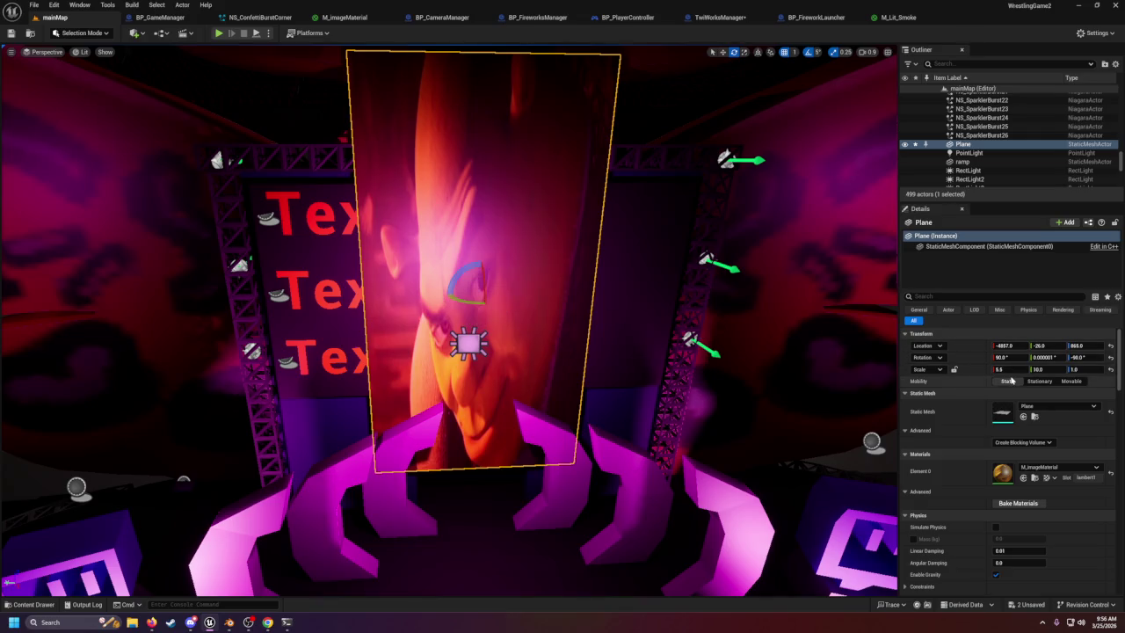
{"action": "left_click", "coordinate": [1046, 370]}
{"action": "type", "text": ".5"}
{"action": "key", "text": "Return"}
{"action": "left_click", "coordinate": [1011, 369]}
{"action": "type", "text": "10"}
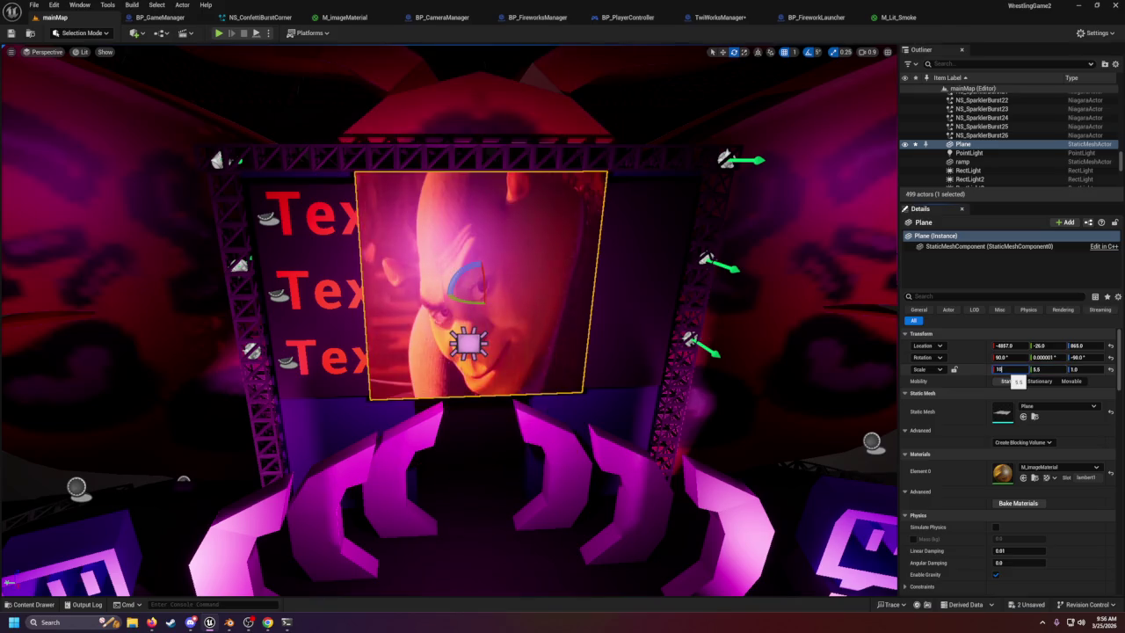
{"action": "key", "text": "Return"}
{"action": "key", "text": "f"}
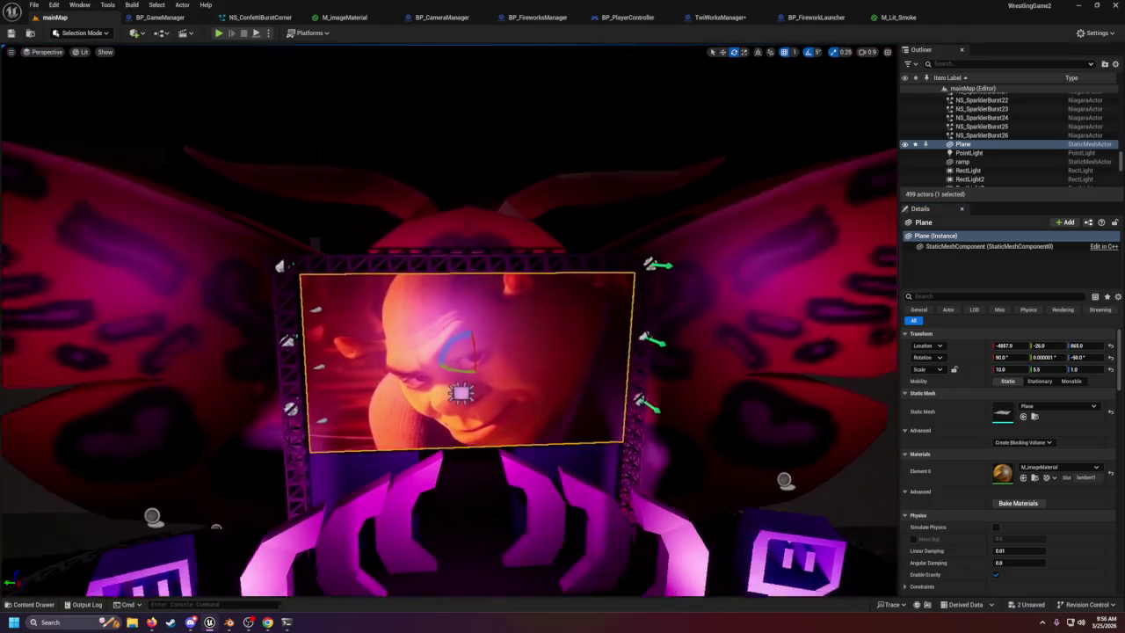
{"action": "scroll", "coordinate": [668, 228], "scroll_direction": "down", "scroll_amount": 4}
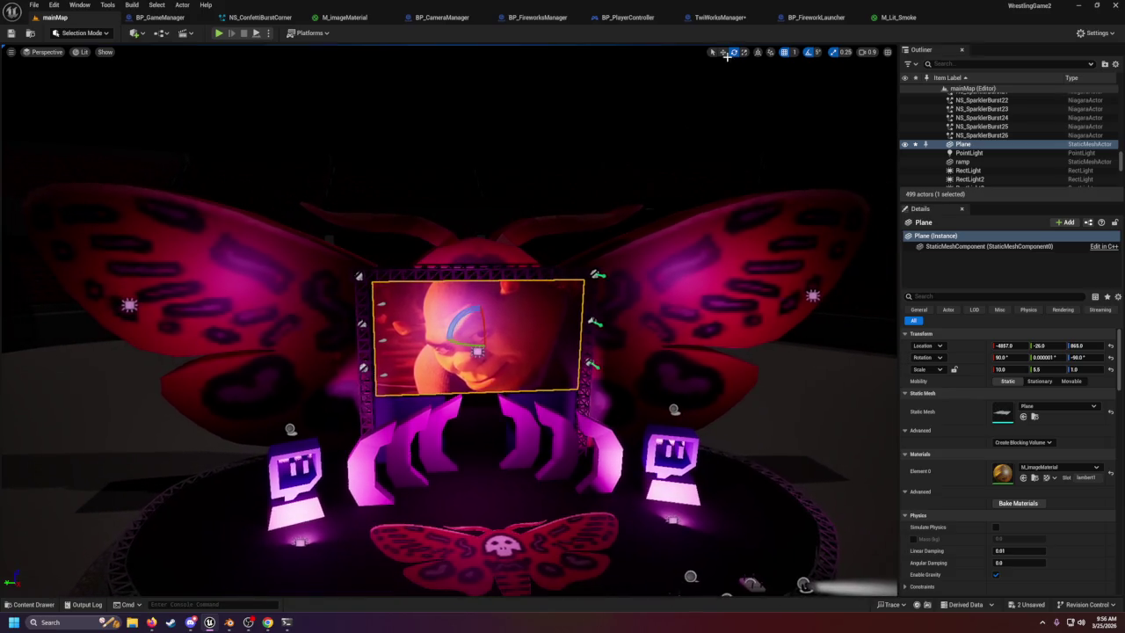
Switch to the Translate tool, zoom out, and bring up the M_imageMaterial editor.
{"action": "left_click", "coordinate": [722, 52]}
{"action": "scroll", "coordinate": [686, 121], "scroll_direction": "down", "scroll_amount": 2}
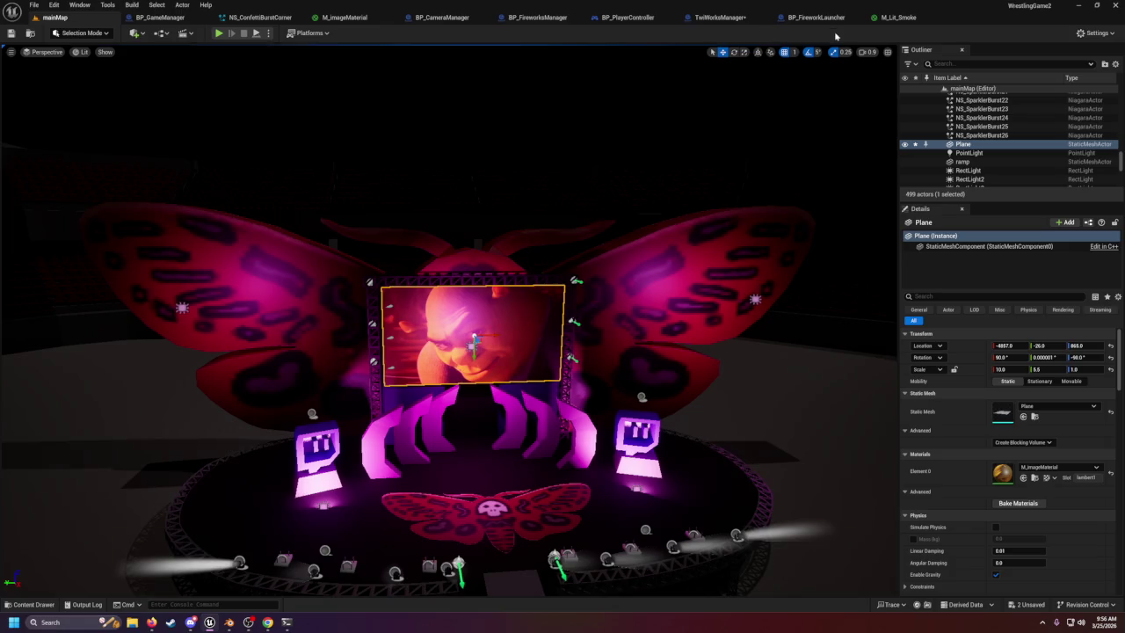
{"action": "left_click", "coordinate": [368, 17]}
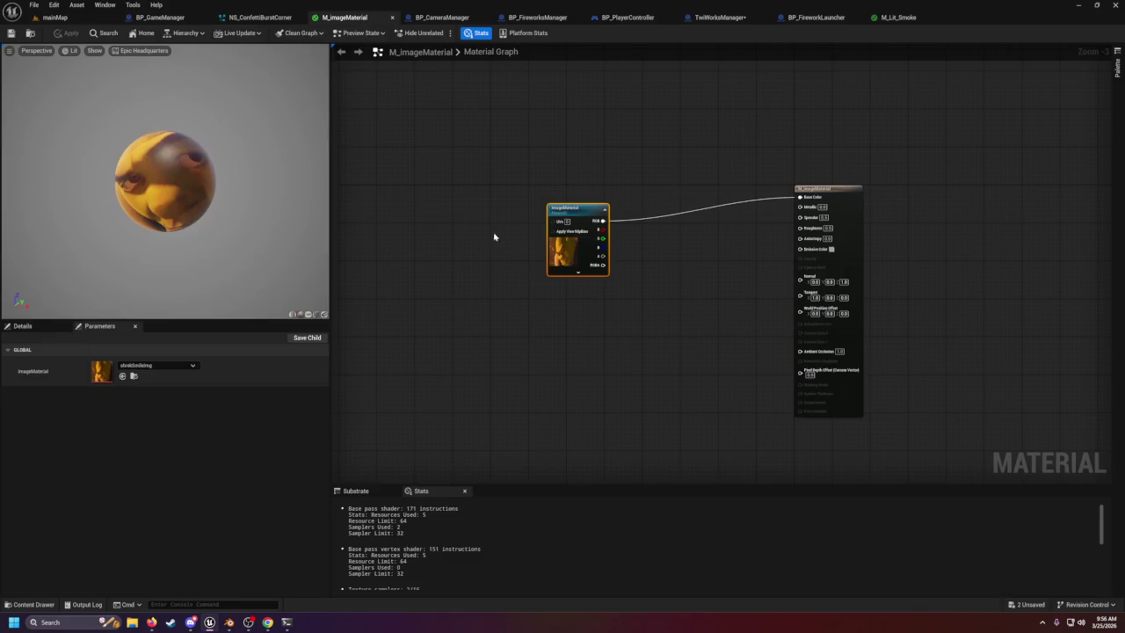
Save the TwiWorksManager Blueprint and add a new variable of Plane type.
{"action": "left_click", "coordinate": [573, 246]}
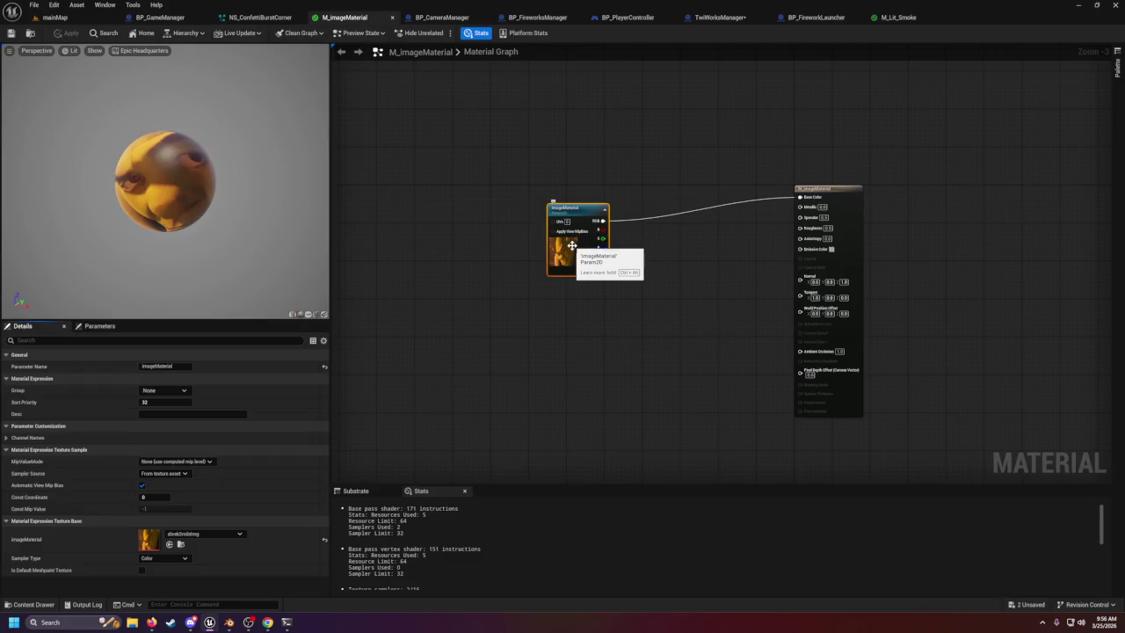
{"action": "left_click", "coordinate": [748, 17]}
{"action": "left_click", "coordinate": [11, 33]}
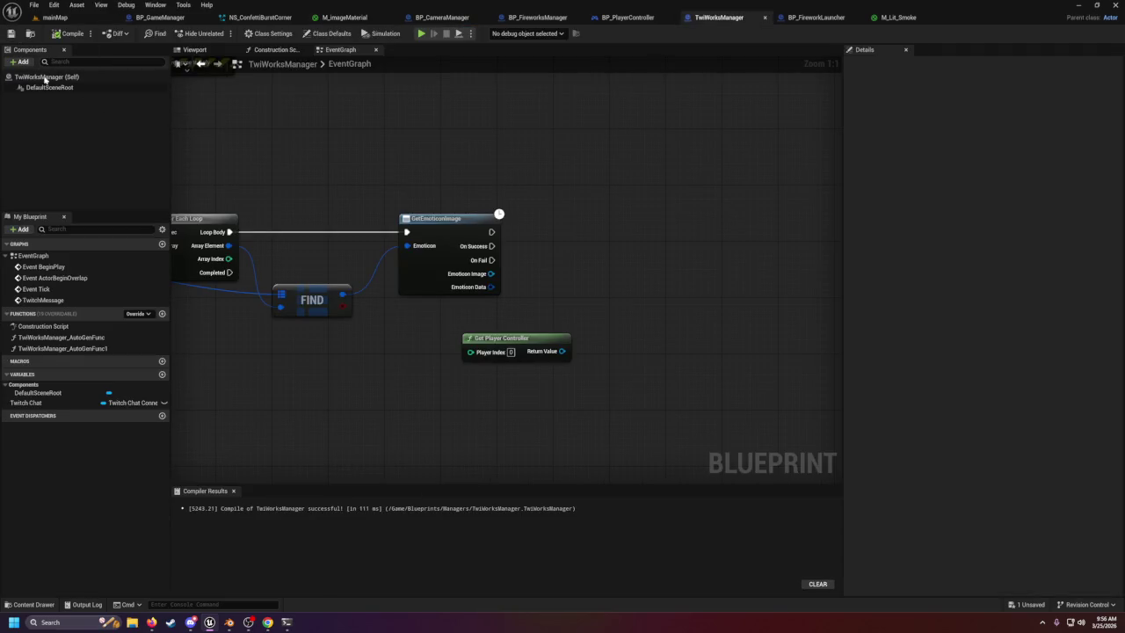
{"action": "left_click", "coordinate": [162, 375]}
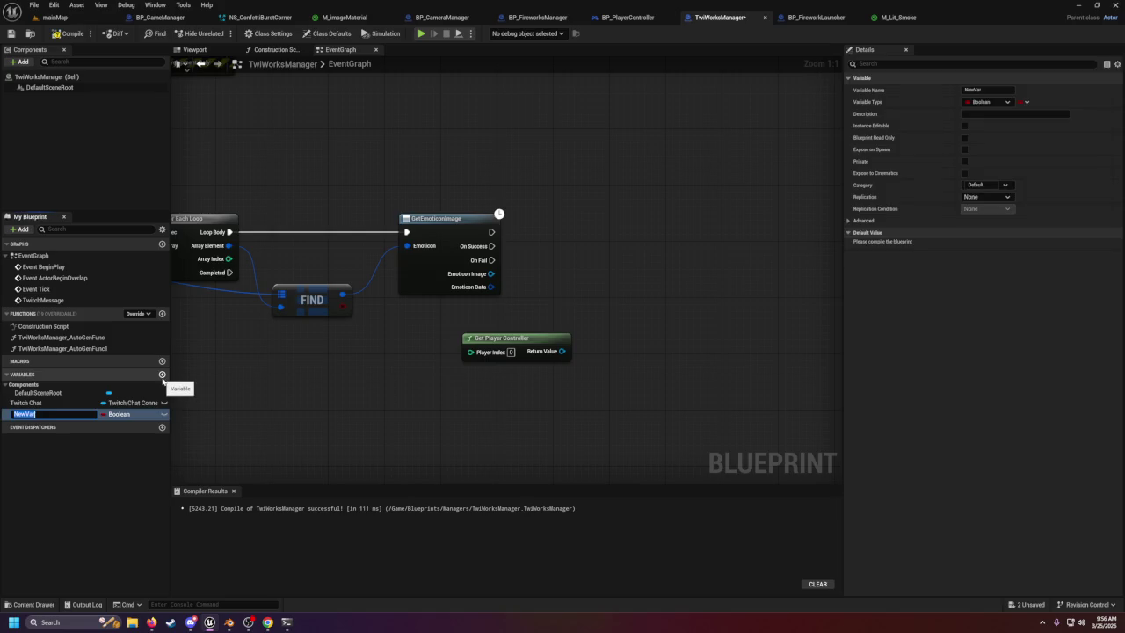
{"action": "left_click", "coordinate": [120, 414]}
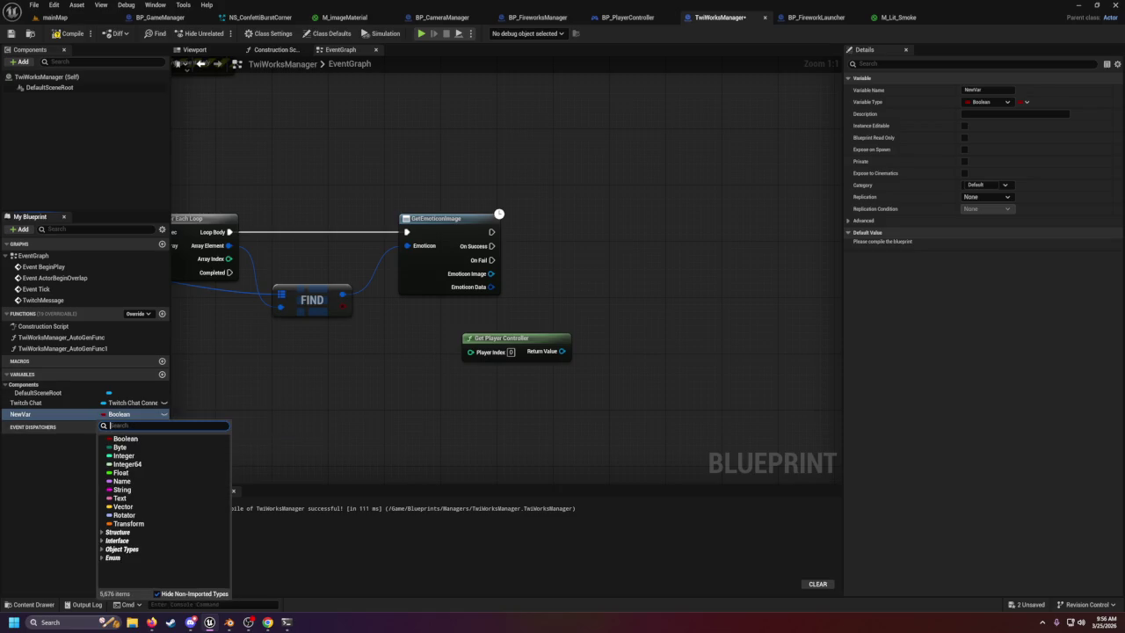
{"action": "type", "text": "actor"}
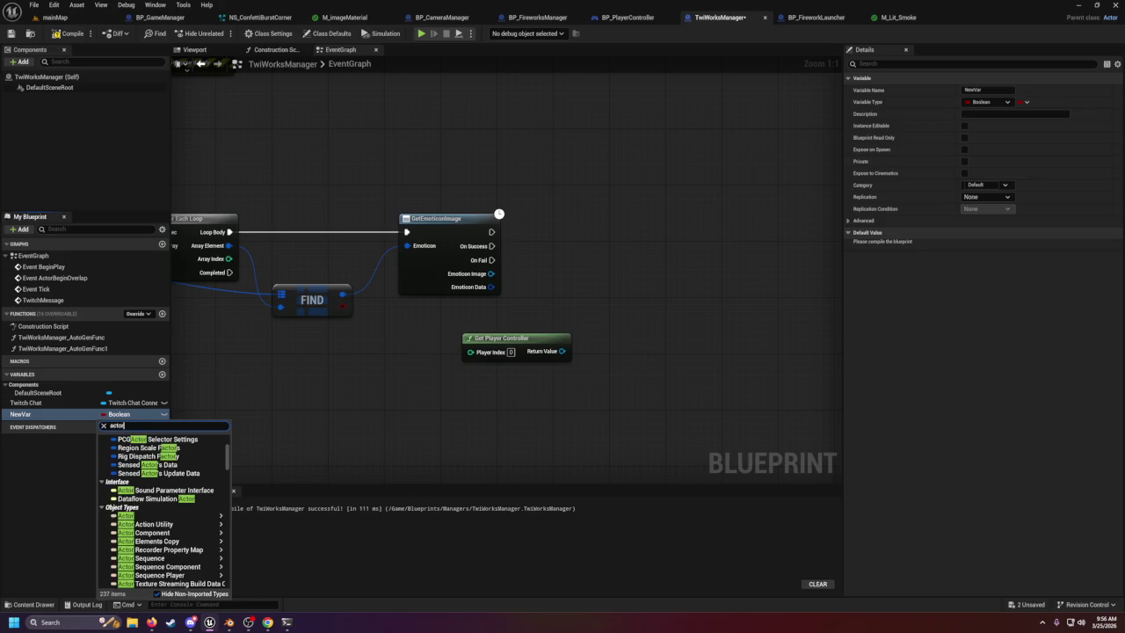
{"action": "key", "text": "ctrl+a"}
{"action": "type", "text": "pl"}
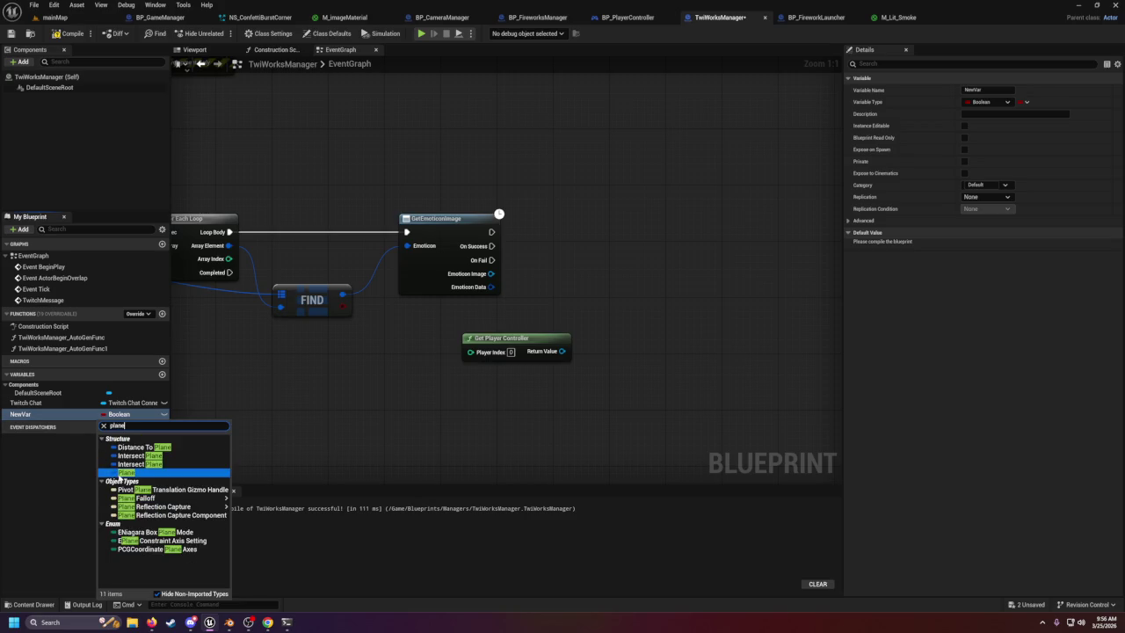
{"action": "left_click", "coordinate": [117, 471]}
Rename the variable to MainScreen and enable Instance Editable and Expose on Spawn.
{"action": "left_click", "coordinate": [58, 414]}
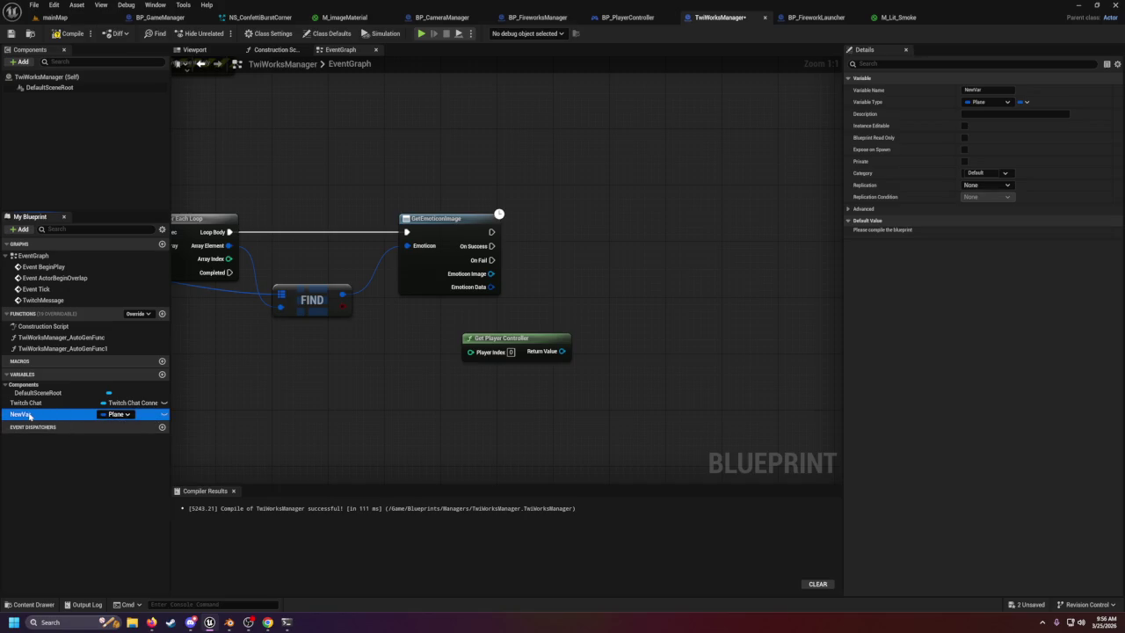
{"action": "left_click", "coordinate": [30, 417]}
{"action": "type", "text": "M"}
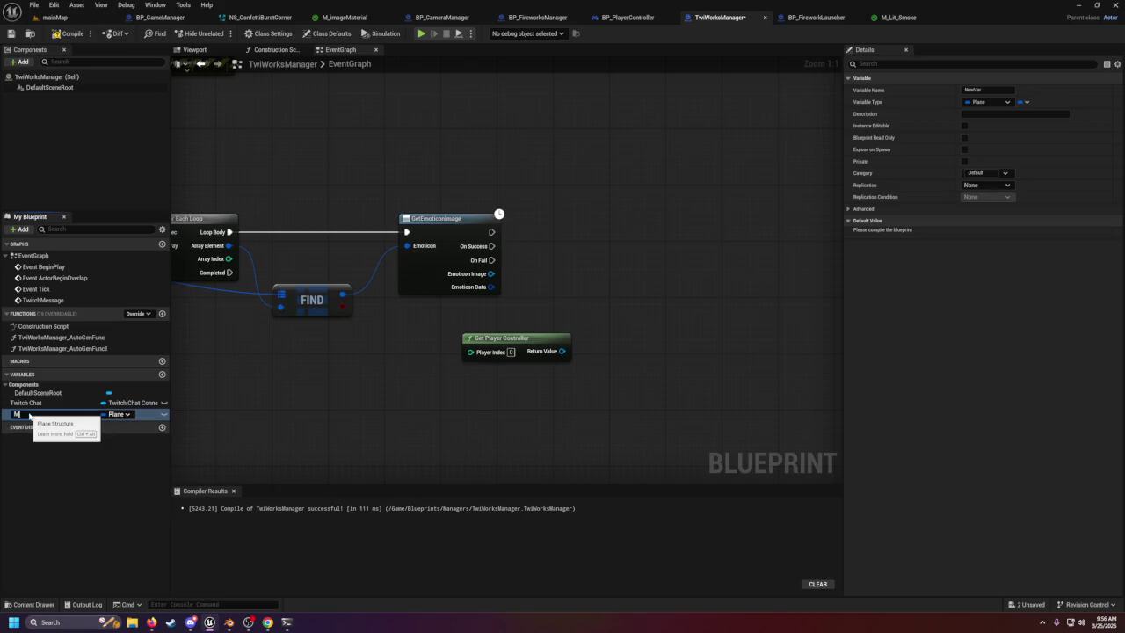
{"action": "type", "text": "ainScreen"}
{"action": "key", "text": "Return"}
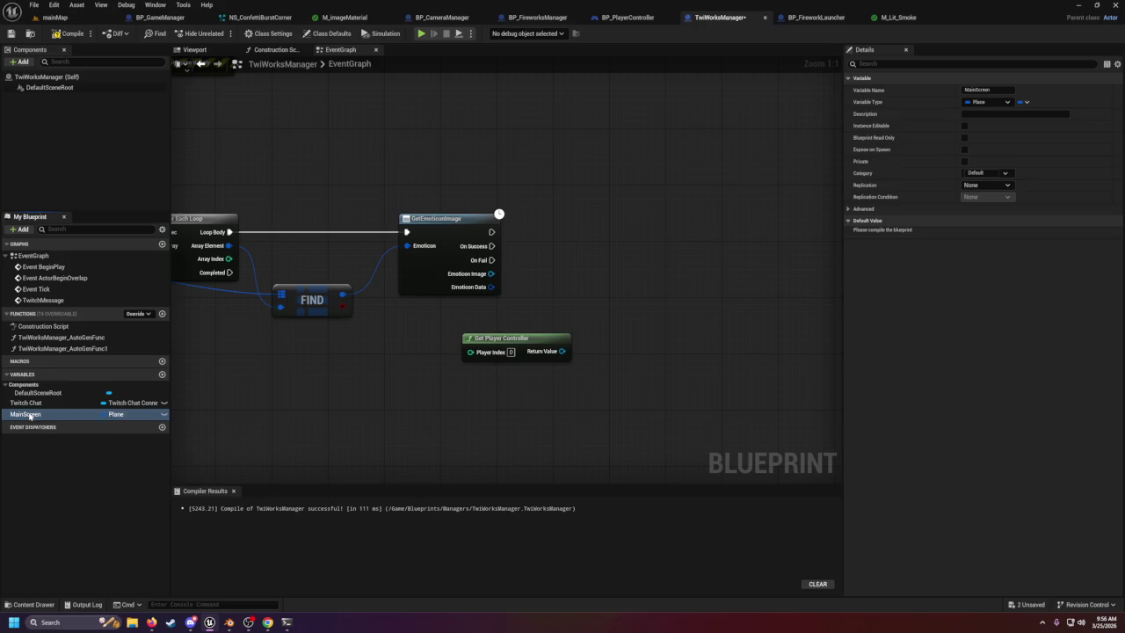
{"action": "left_click", "coordinate": [964, 126]}
{"action": "left_click", "coordinate": [965, 149]}
Compile and save the Blueprint, then find and select TwiWorksManager in the mainMap Outliner.
{"action": "left_click", "coordinate": [70, 33]}
{"action": "left_click", "coordinate": [55, 17]}
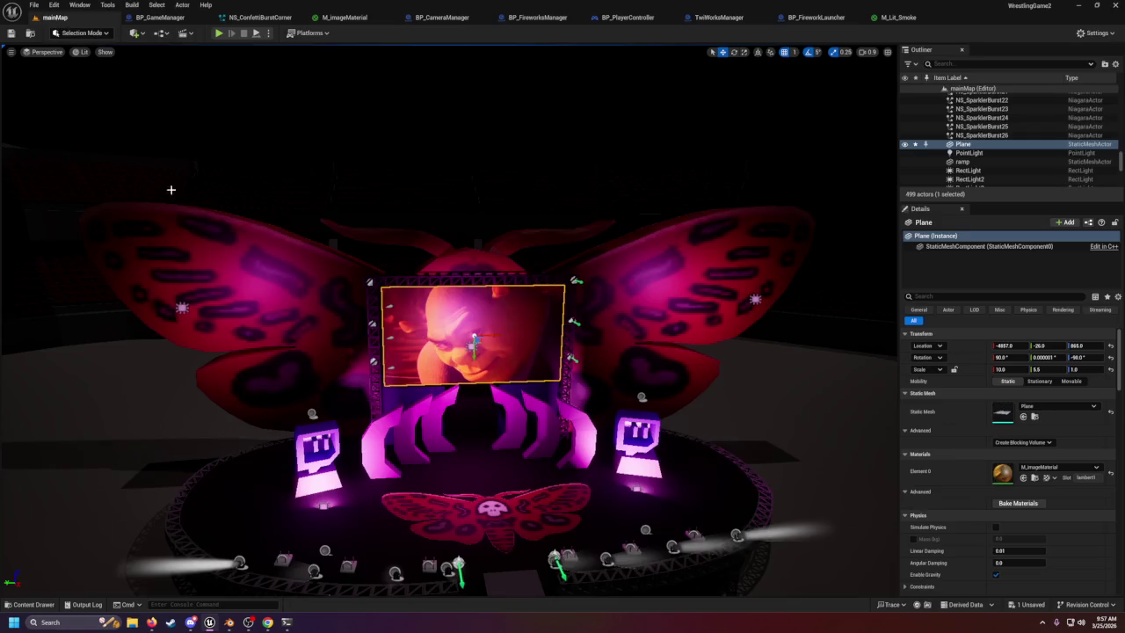
{"action": "left_click", "coordinate": [976, 65]}
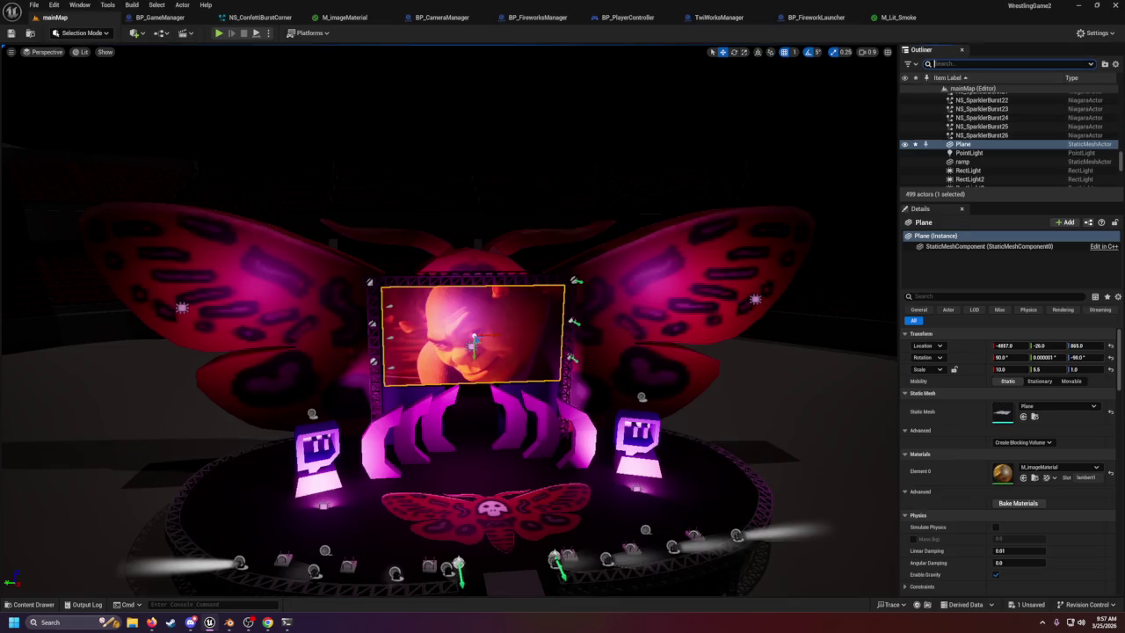
{"action": "type", "text": "twit"}
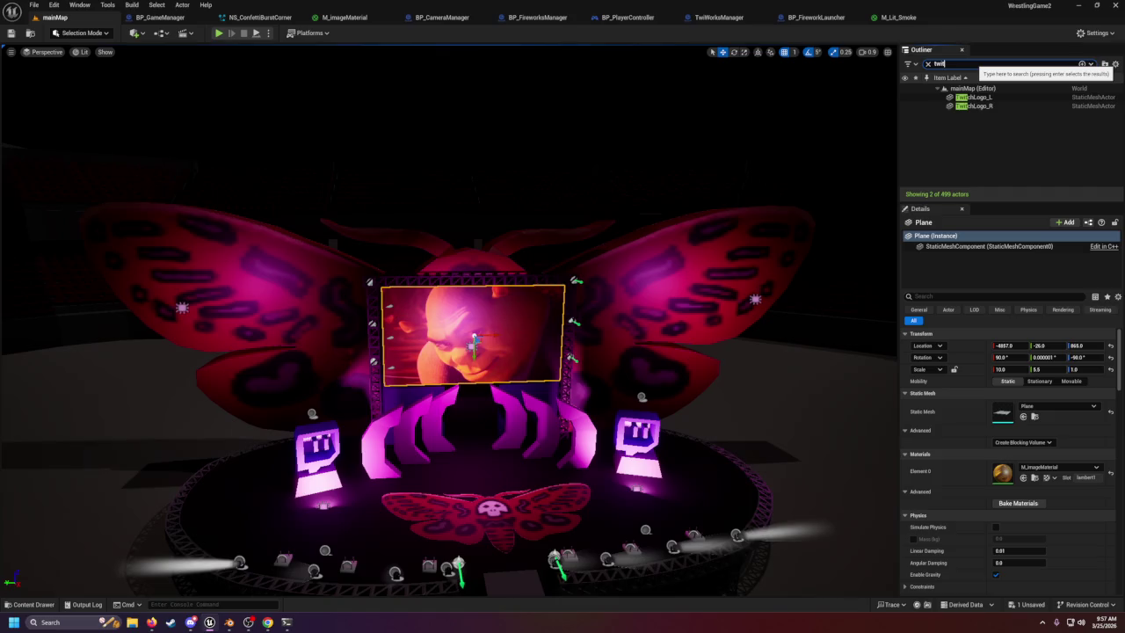
{"action": "key", "text": "BackSpace"}
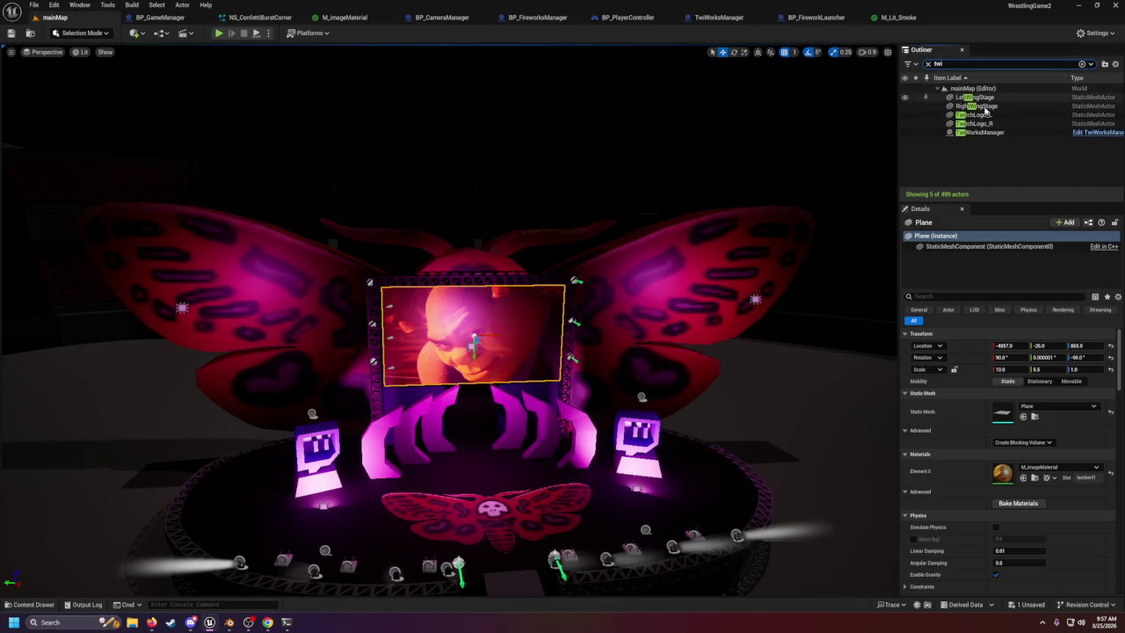
{"action": "left_click", "coordinate": [980, 132]}
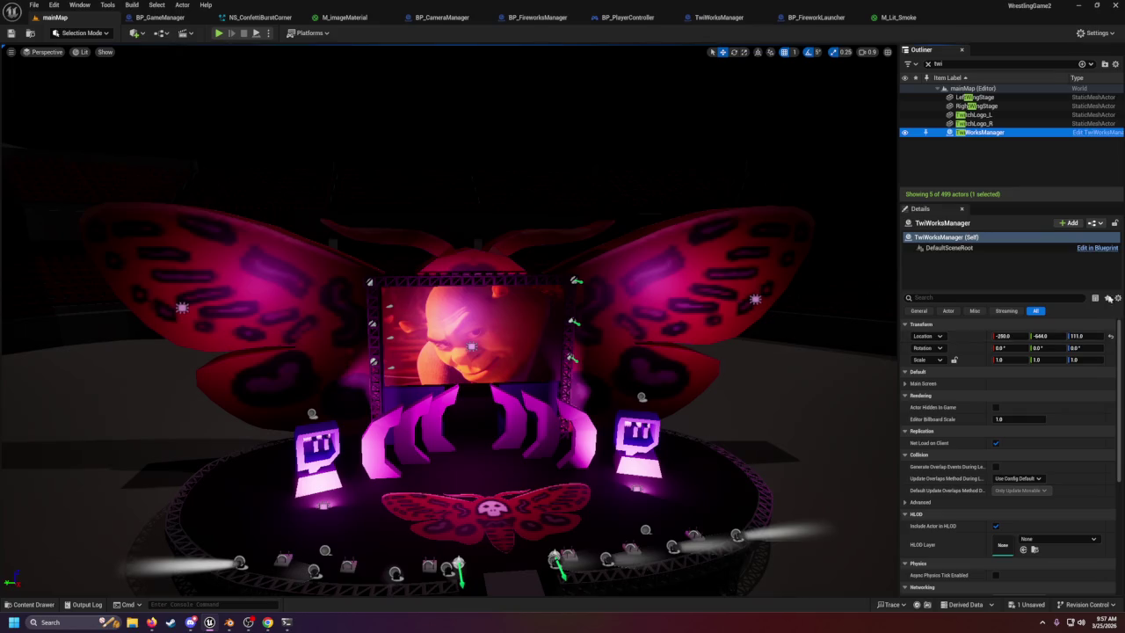
Inspect the actor's Main Screen property, save the level, and select the arena screen plane.
{"action": "left_click", "coordinate": [1114, 222]}
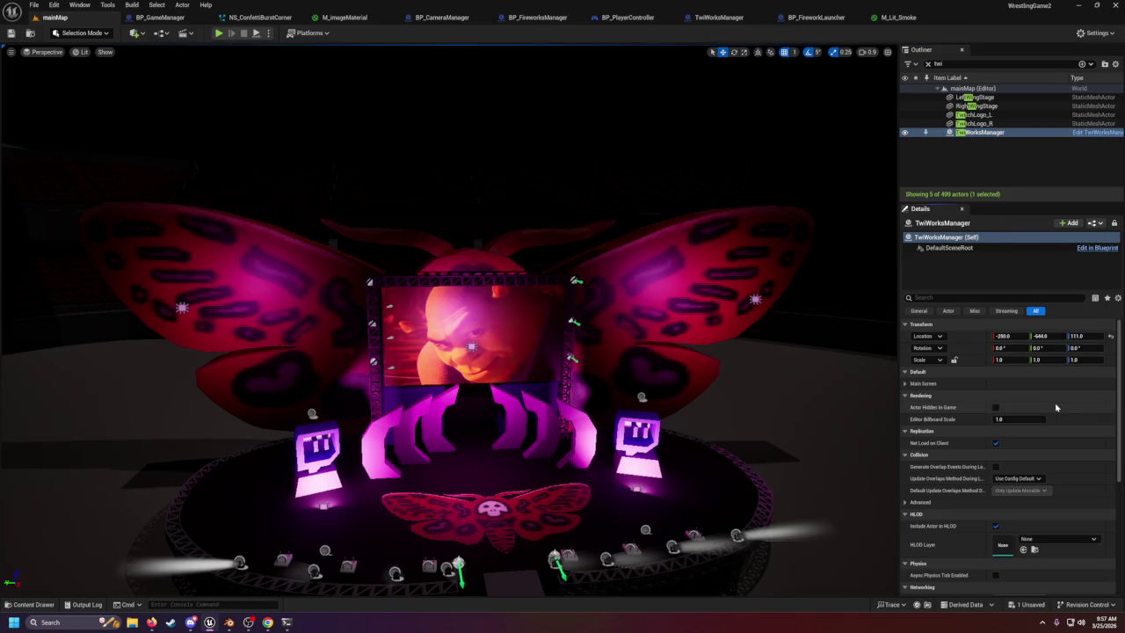
{"action": "left_click", "coordinate": [905, 384]}
{"action": "left_click", "coordinate": [904, 384]}
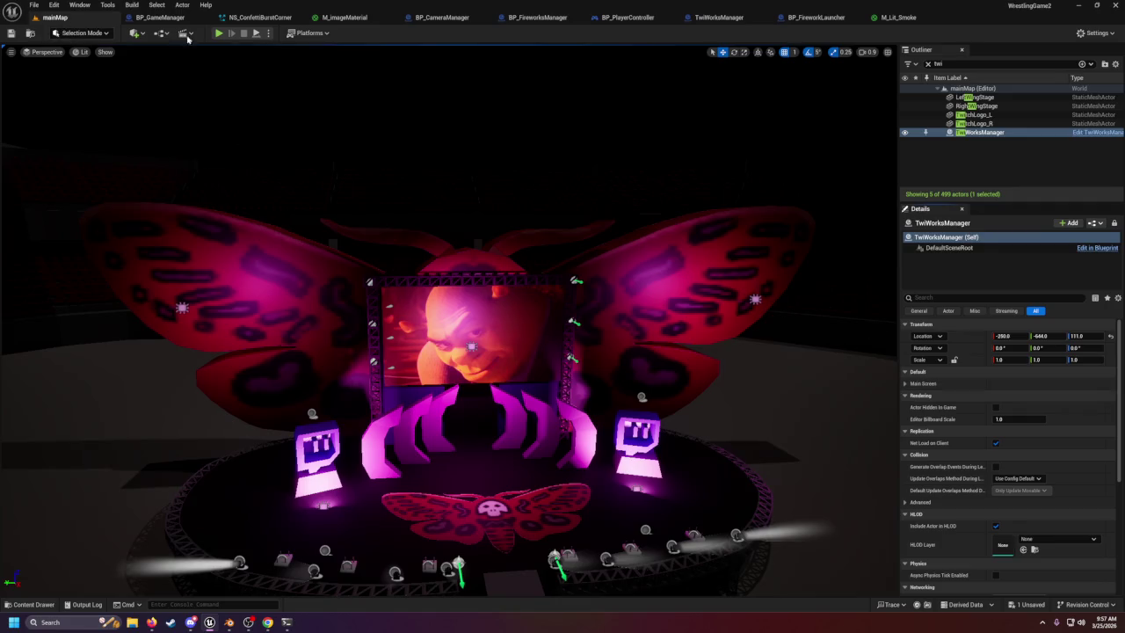
{"action": "left_click", "coordinate": [12, 33]}
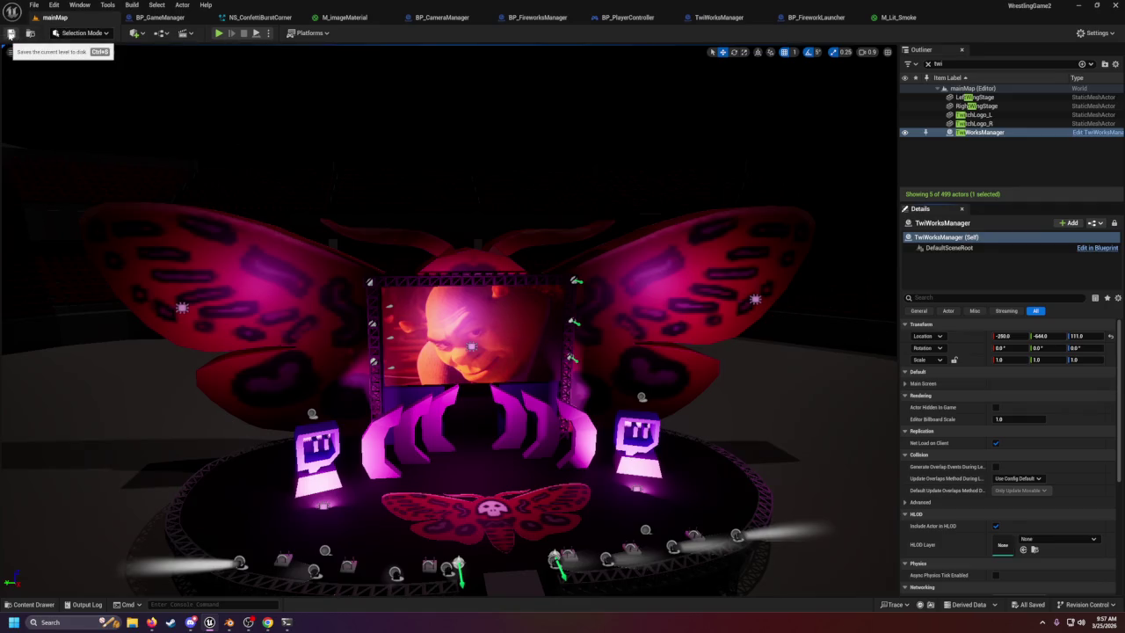
{"action": "left_click", "coordinate": [459, 300]}
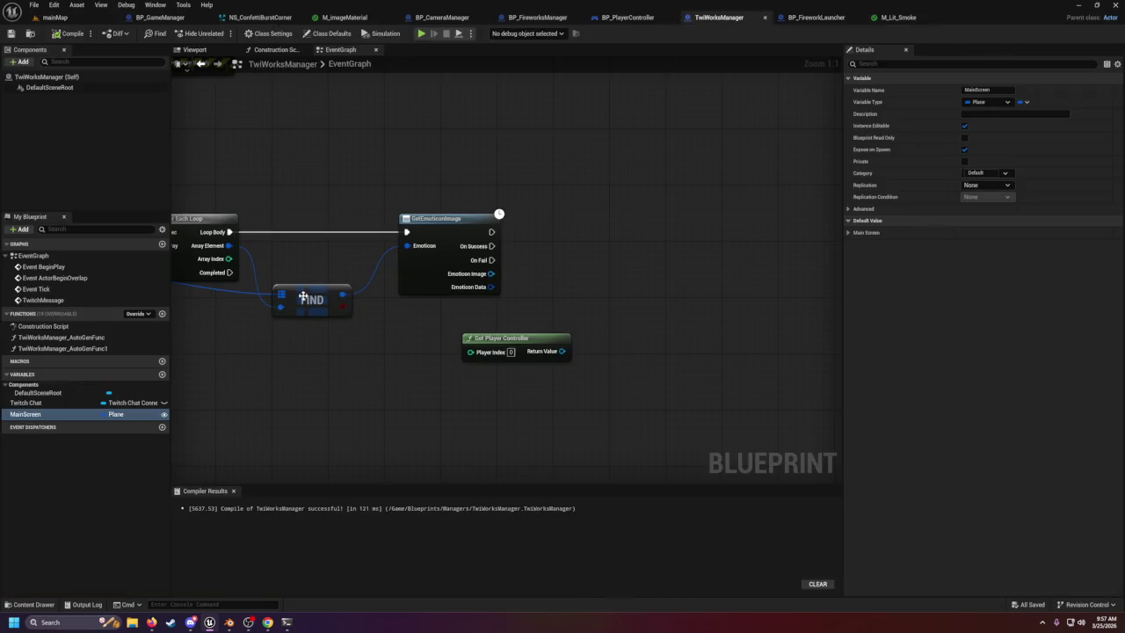
Change MainScreen's variable type to Actor, then recompile and save TwiWorksManager.
{"action": "left_click", "coordinate": [120, 415]}
{"action": "type", "text": "actor"}
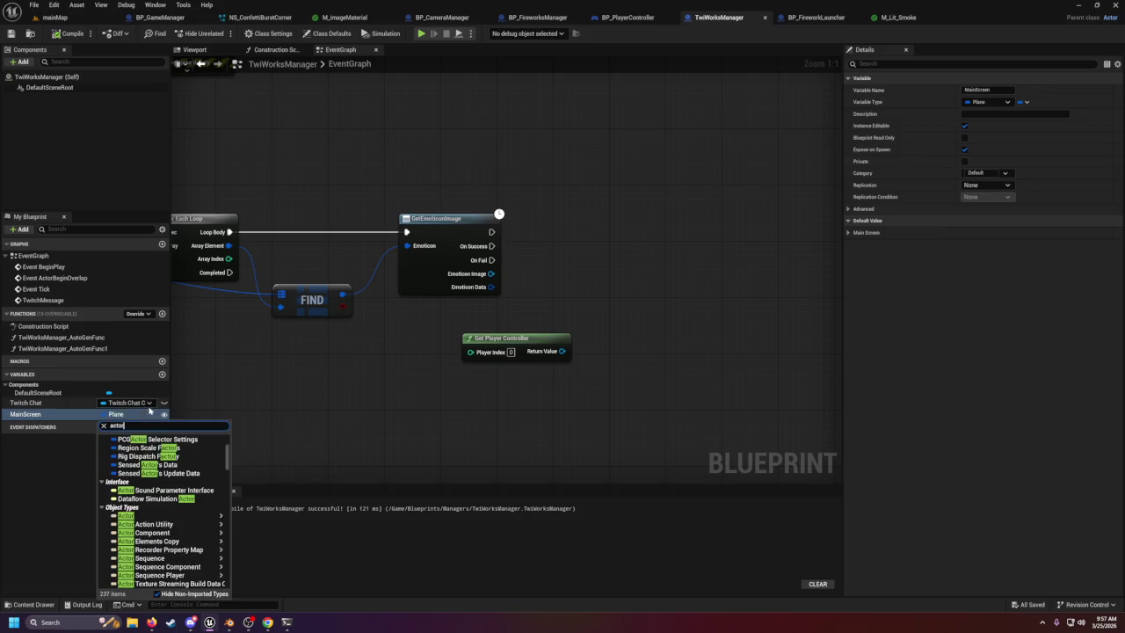
{"action": "mouse_move", "coordinate": [125, 516]}
{"action": "left_click", "coordinate": [260, 521]}
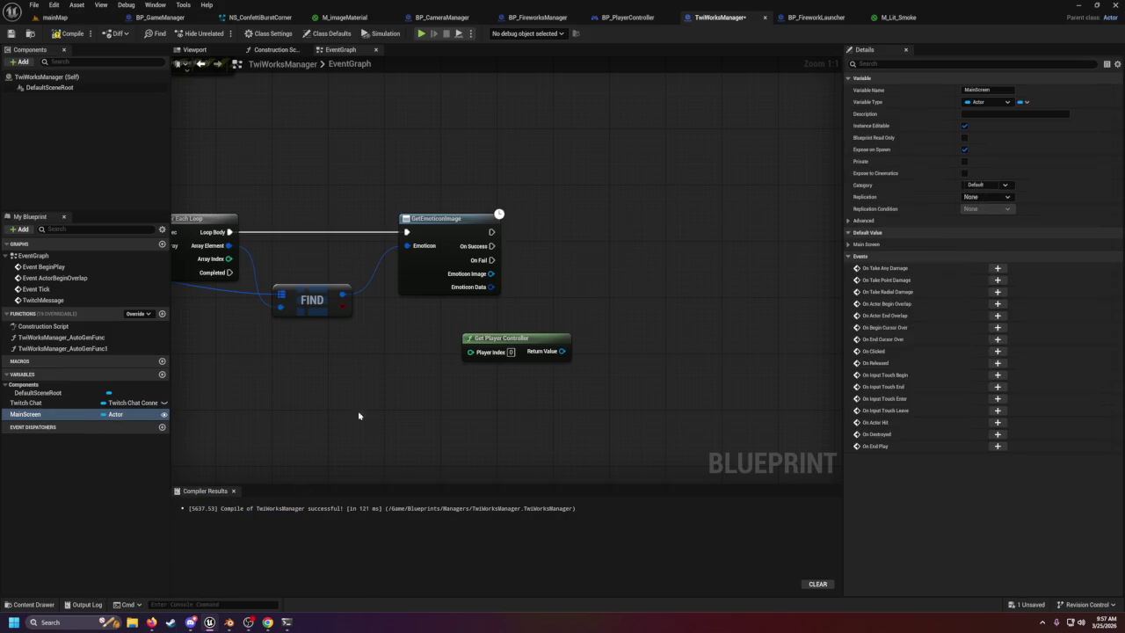
{"action": "left_click", "coordinate": [63, 35]}
{"action": "left_click", "coordinate": [10, 35]}
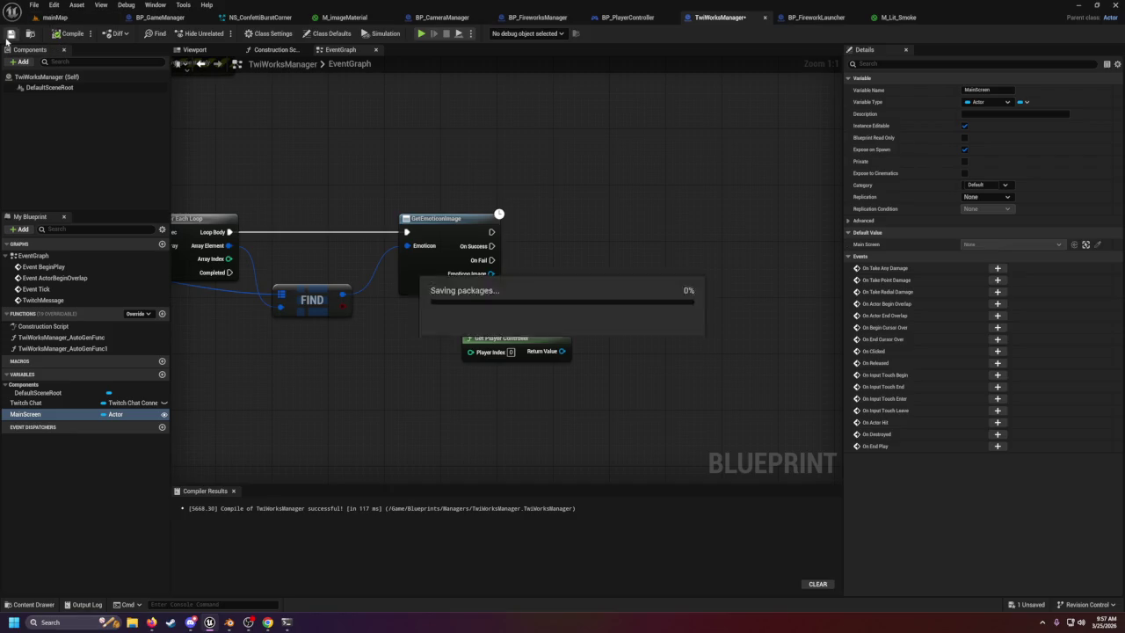
In mainMap, eyedrop the screen plane as the placed actor's Main Screen value.
{"action": "left_click", "coordinate": [54, 16]}
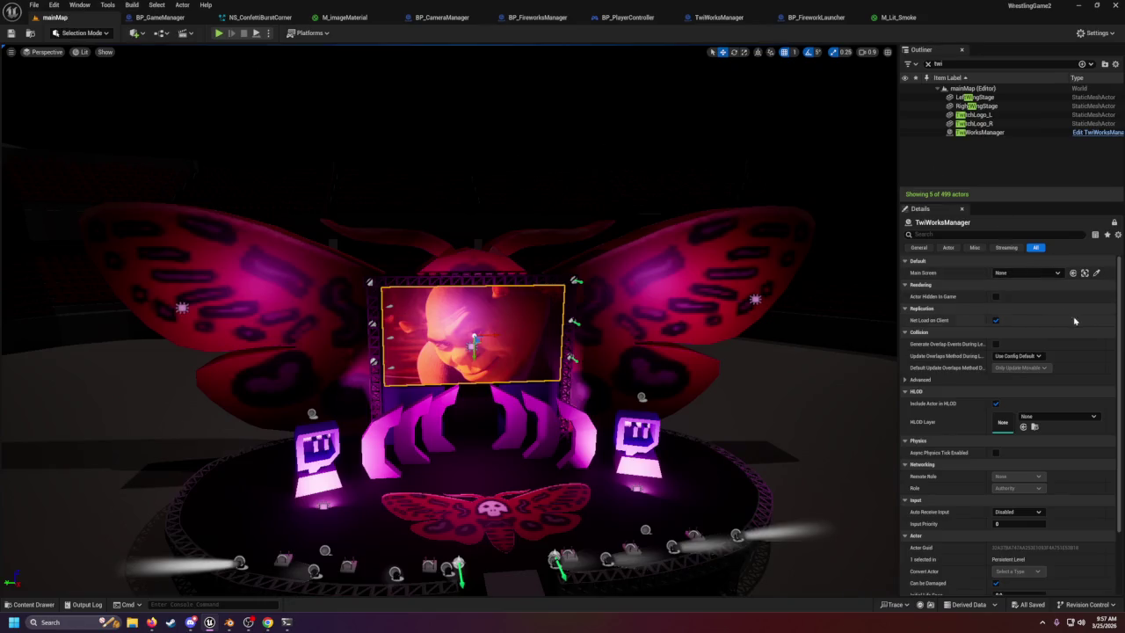
{"action": "left_click", "coordinate": [1096, 272]}
{"action": "left_click", "coordinate": [522, 317]}
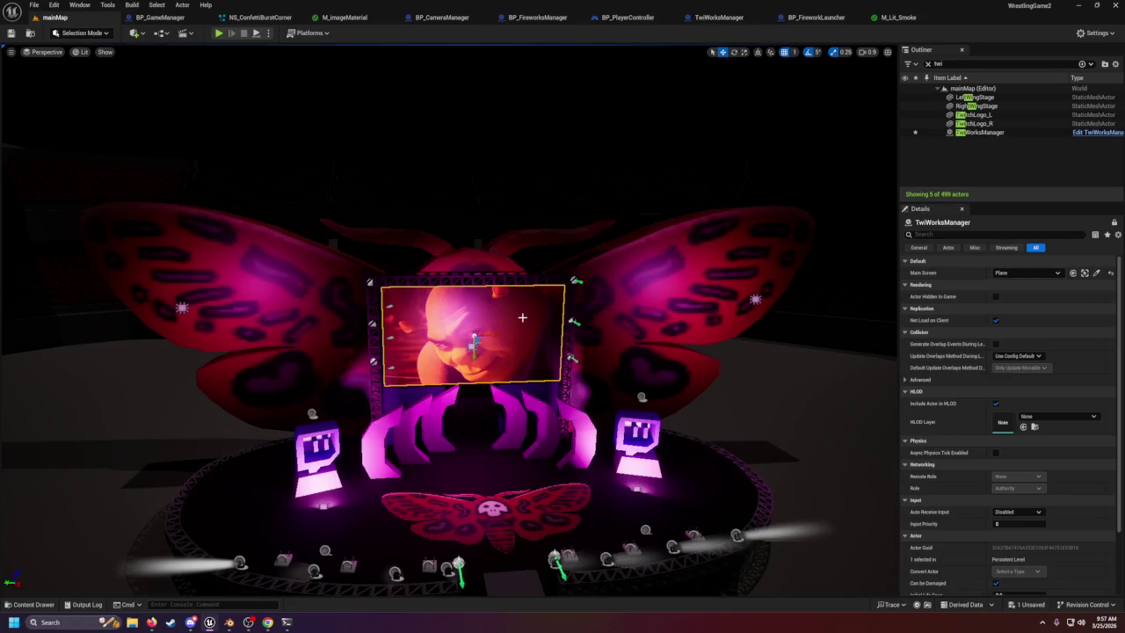
{"action": "left_click", "coordinate": [747, 18]}
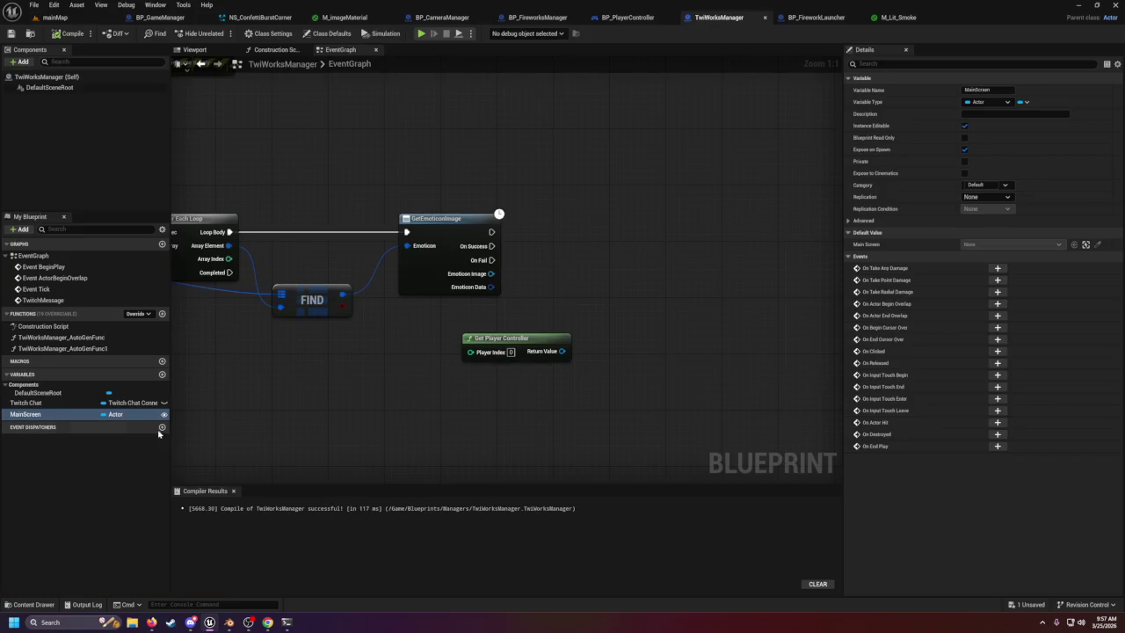
{"action": "left_click_drag", "start_coordinate": [70, 414], "coordinate": [564, 415]}
{"action": "left_click", "coordinate": [488, 428]}
{"action": "type", "text": "get materia"}
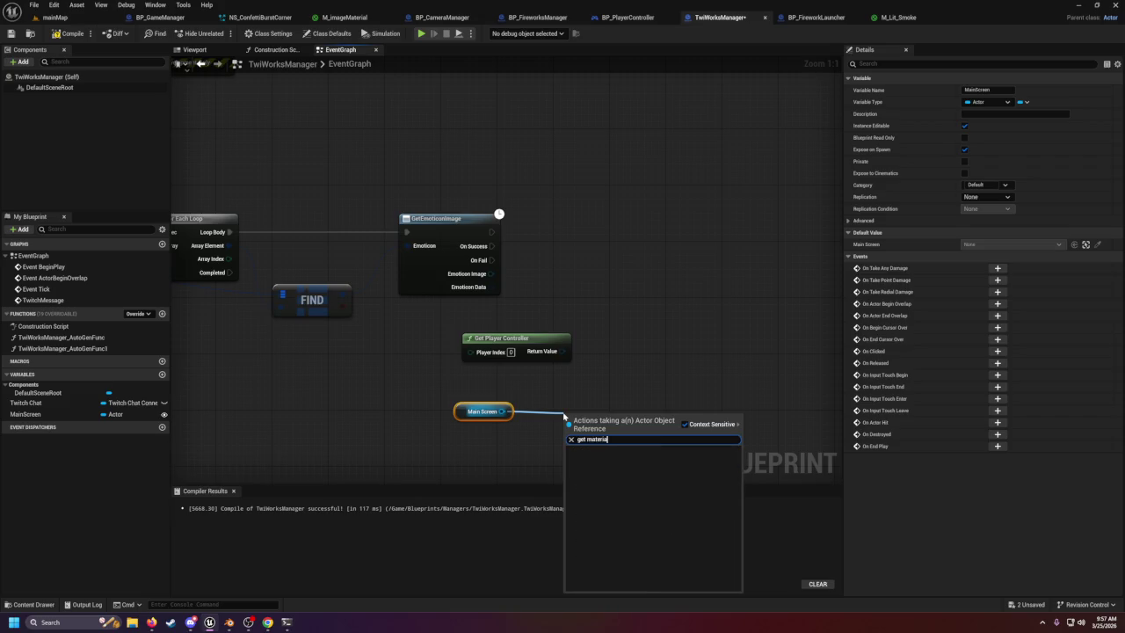
{"action": "key", "text": "BackSpace"}
{"action": "key", "text": "BackSpace"}
{"action": "key", "text": "BackSpace"}
{"action": "type", "text": "mat"}
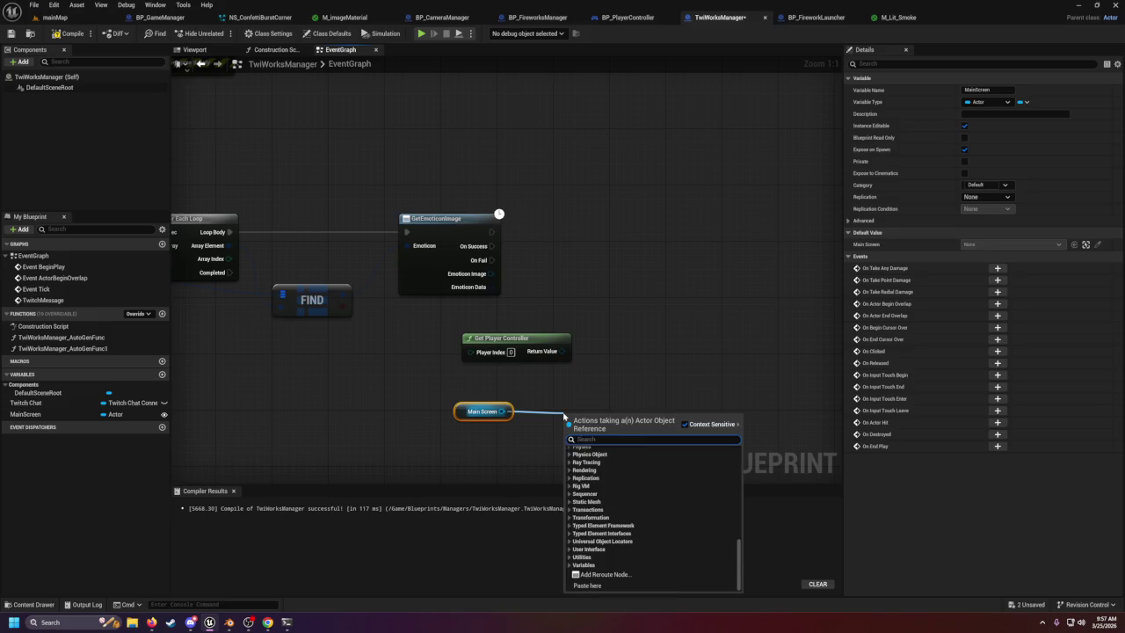
{"action": "type", "text": "eri"}
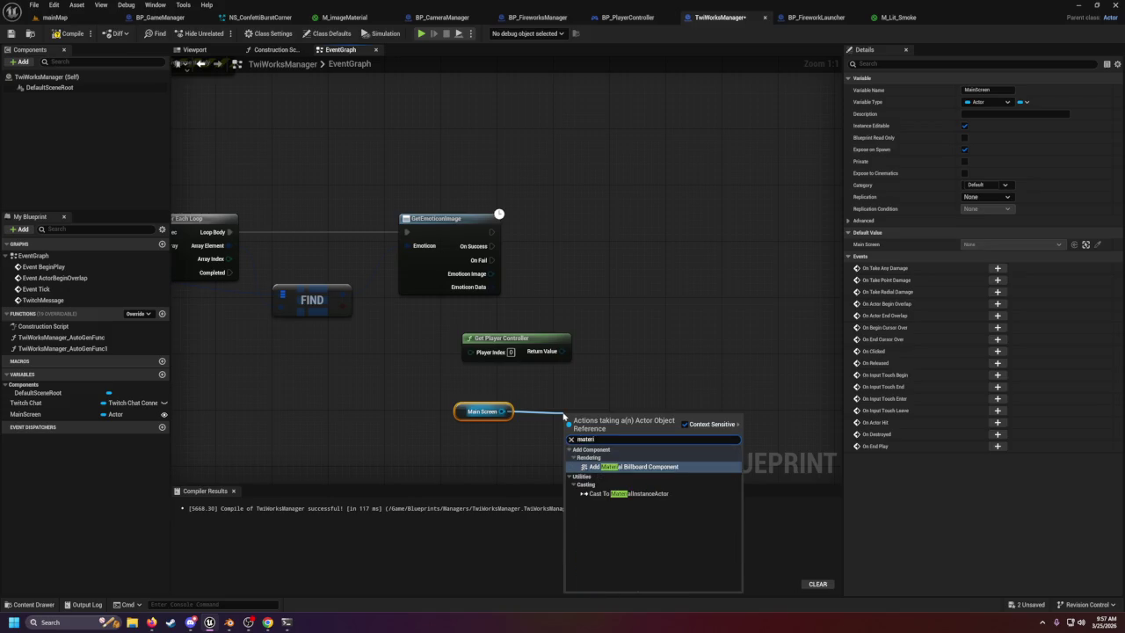
{"action": "left_click", "coordinate": [604, 467]}
{"action": "left_click_drag", "start_coordinate": [650, 415], "coordinate": [661, 387]}
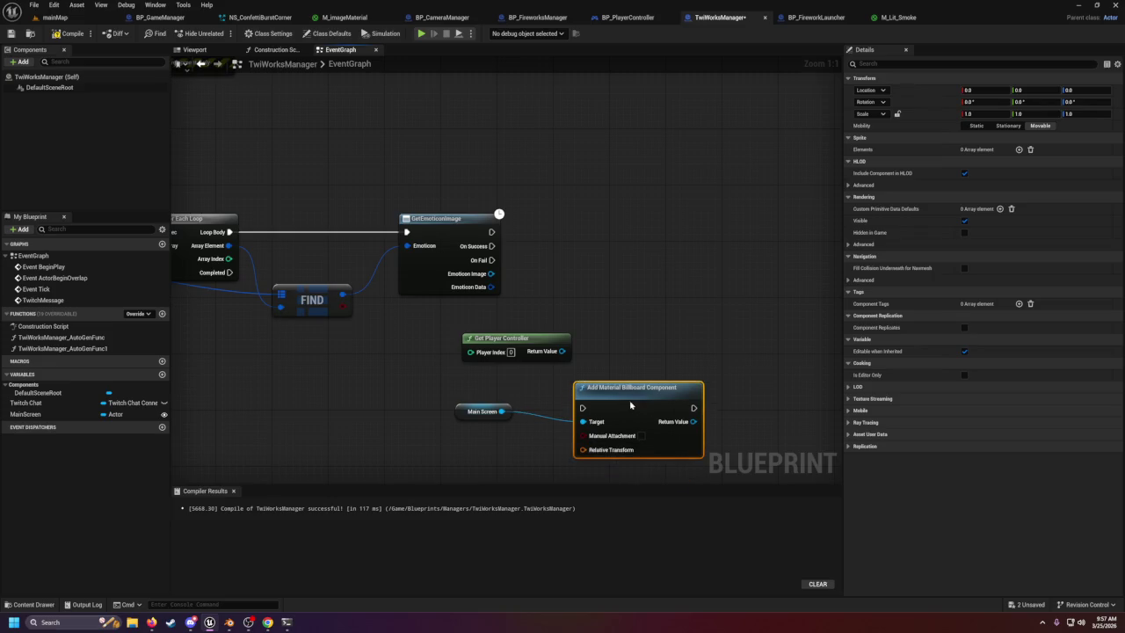
{"action": "key", "text": "Delete"}
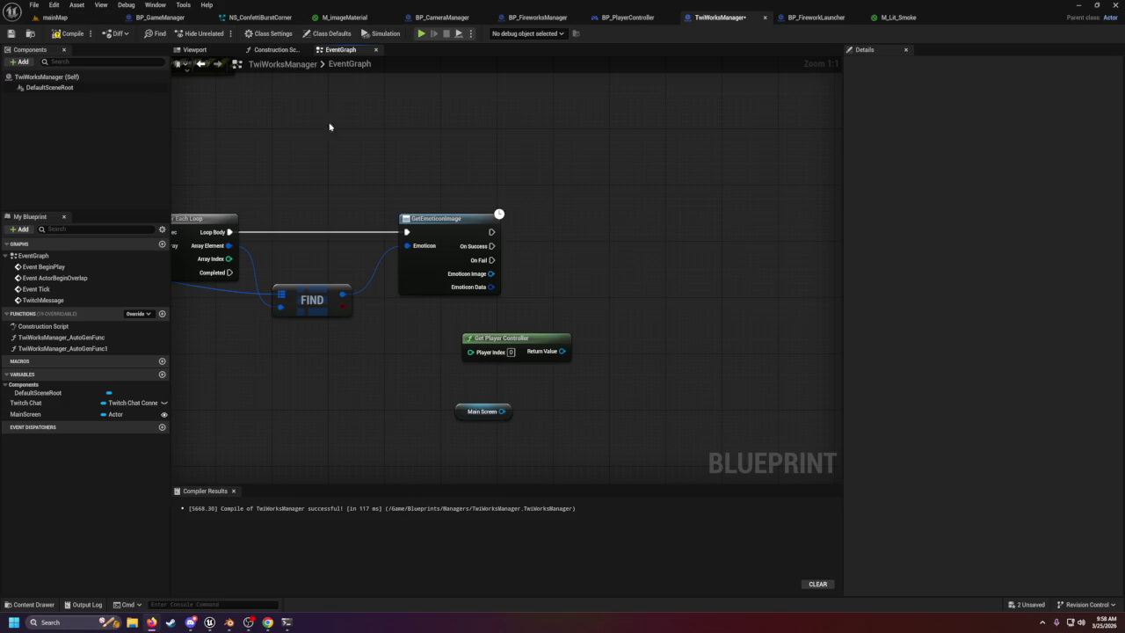
Show the Materials folder, browse its asset-creation menu without creating anything, and recompile TwiWorksManager.
{"action": "left_click", "coordinate": [33, 605]}
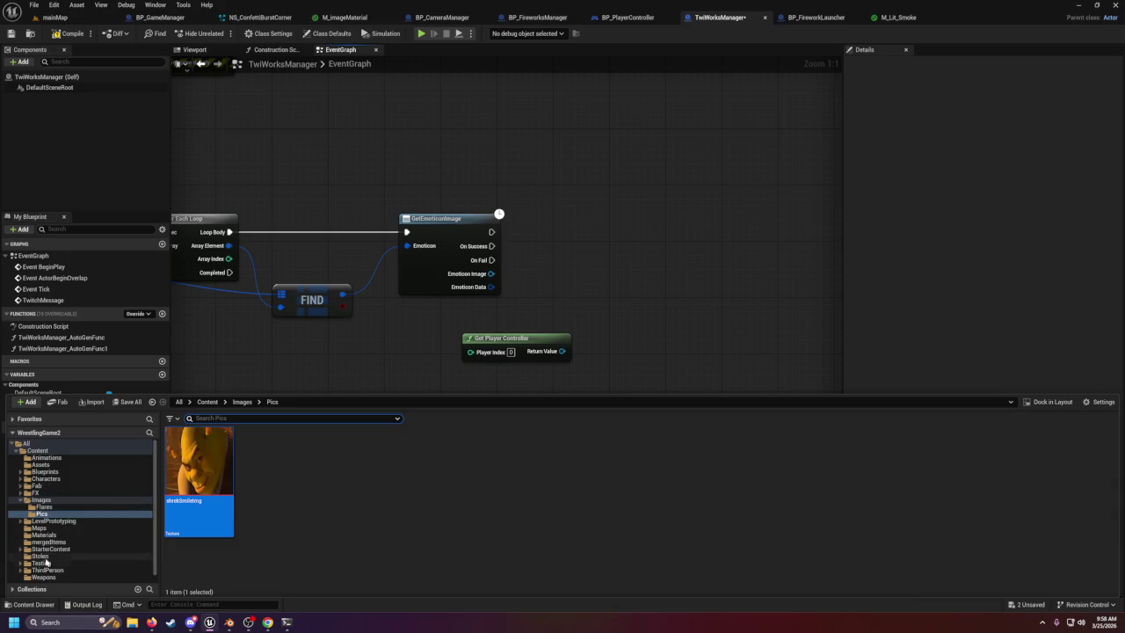
{"action": "left_click", "coordinate": [43, 534]}
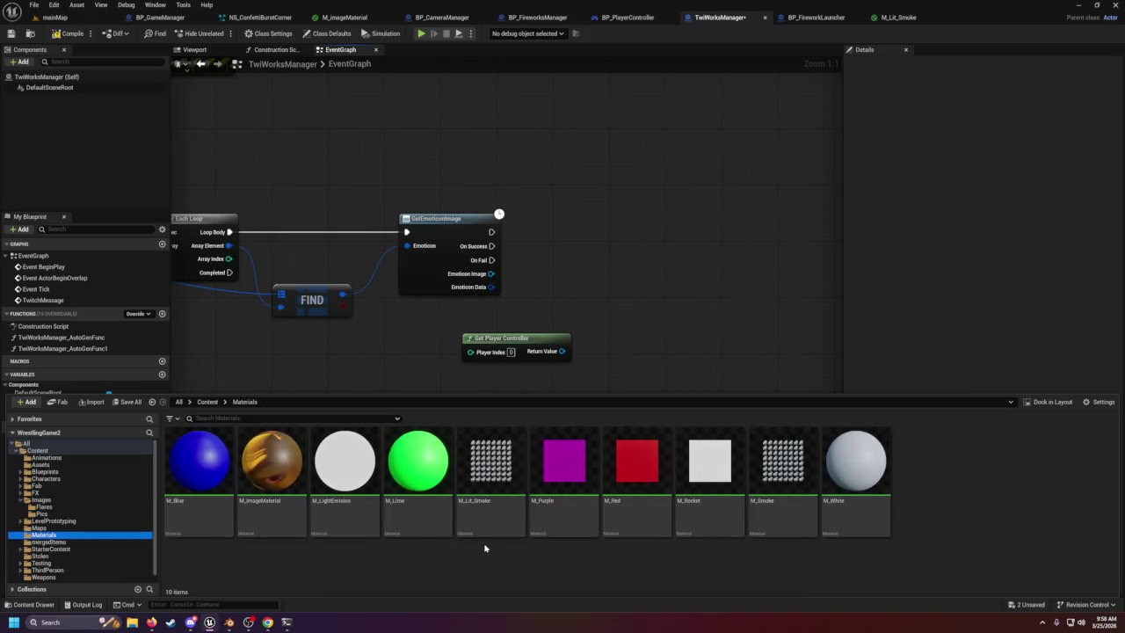
{"action": "right_click", "coordinate": [949, 480]}
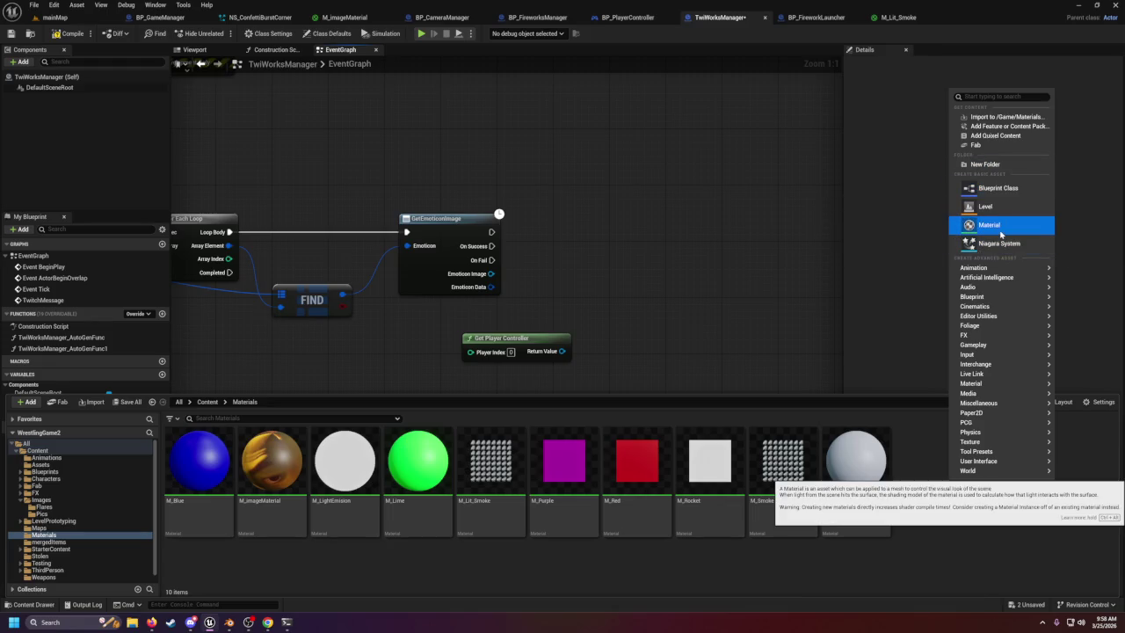
{"action": "left_click", "coordinate": [992, 96]}
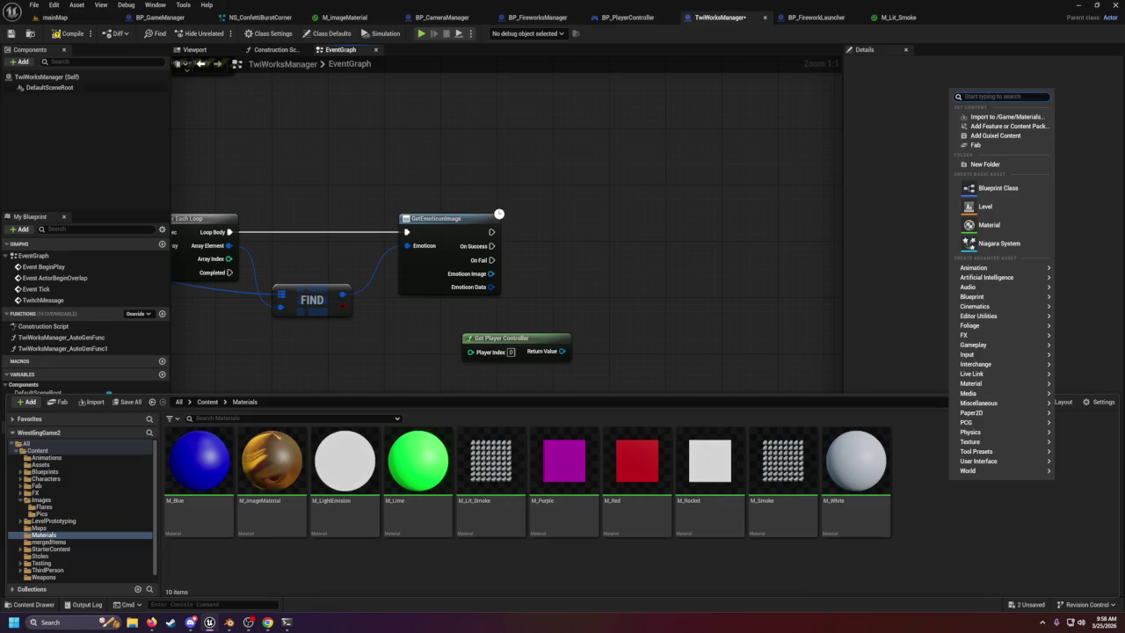
{"action": "type", "text": "dy"}
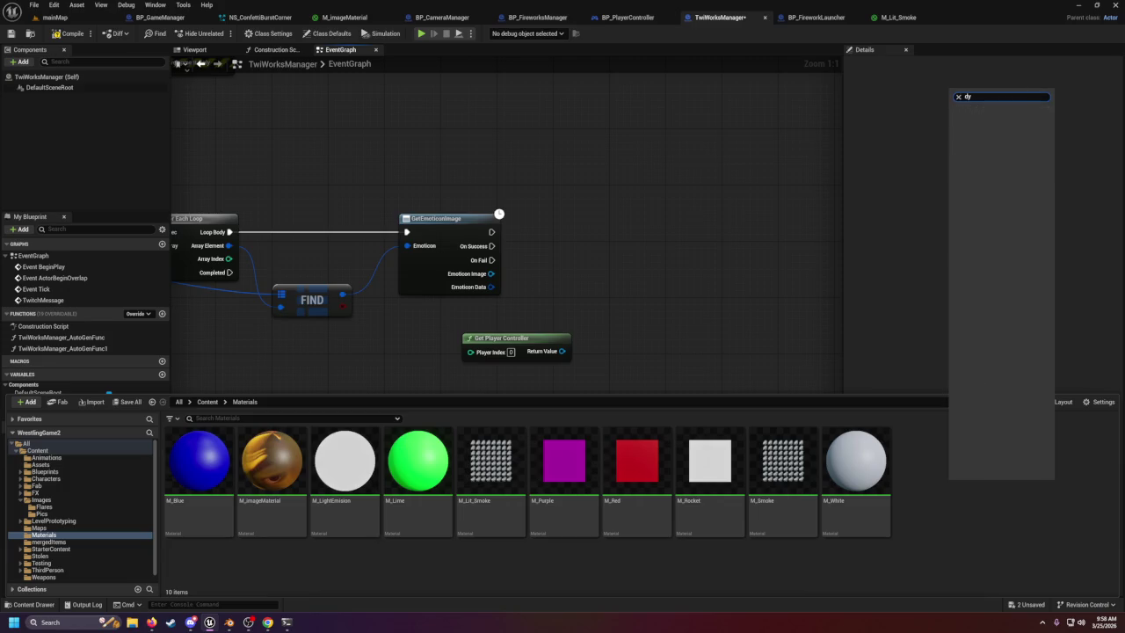
{"action": "key", "text": "BackSpace"}
{"action": "key", "text": "BackSpace"}
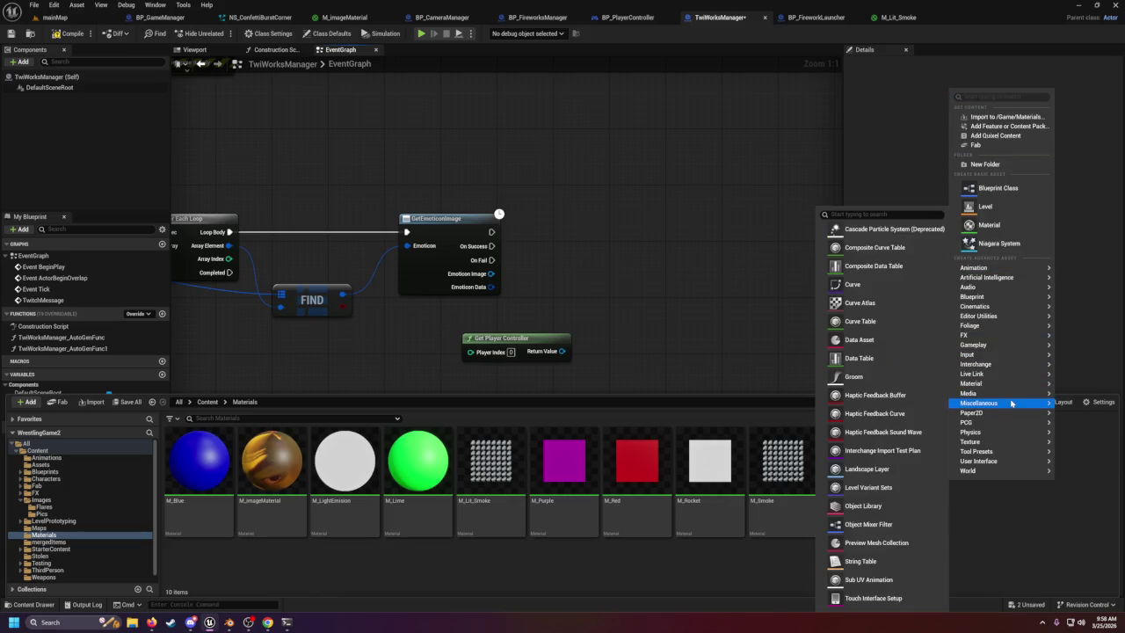
{"action": "mouse_move", "coordinate": [1011, 400]}
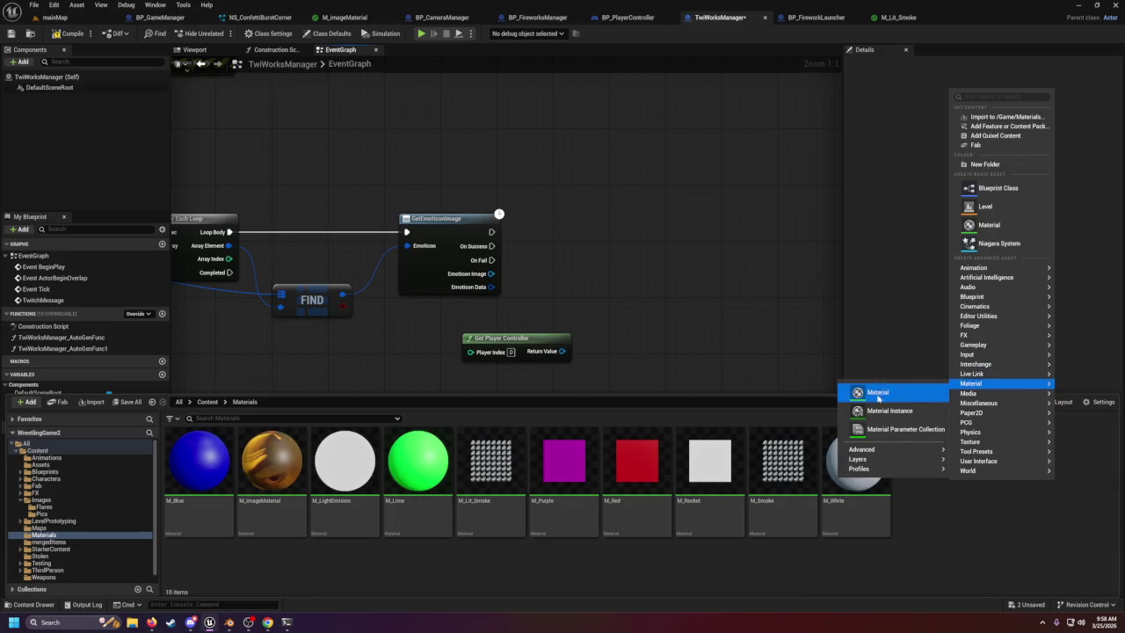
{"action": "mouse_move", "coordinate": [890, 456]}
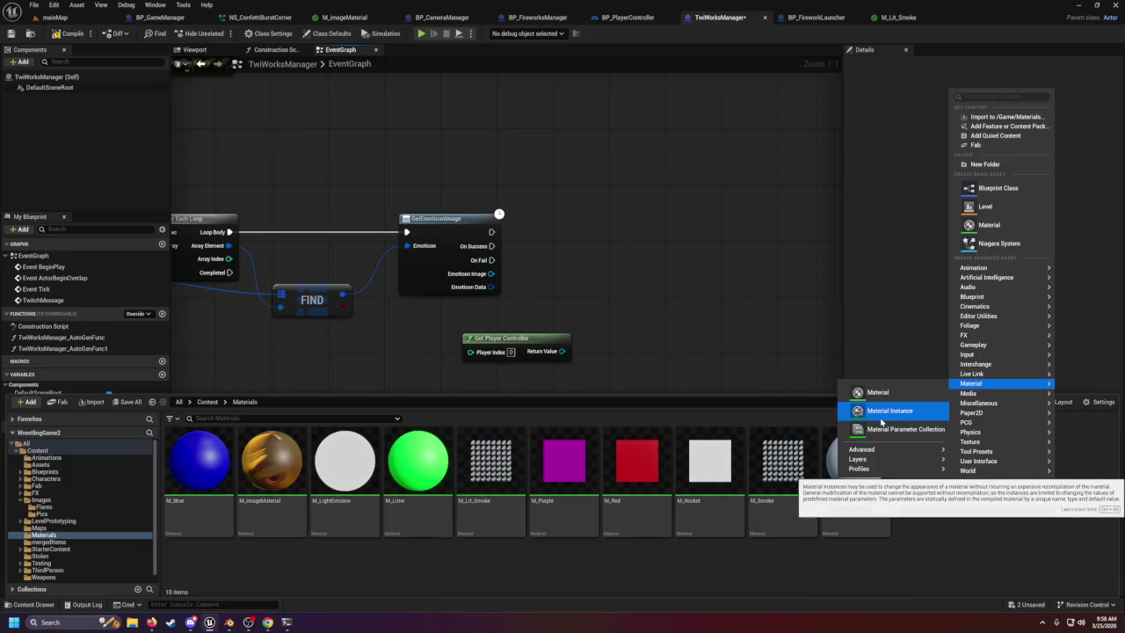
{"action": "mouse_move", "coordinate": [971, 412]}
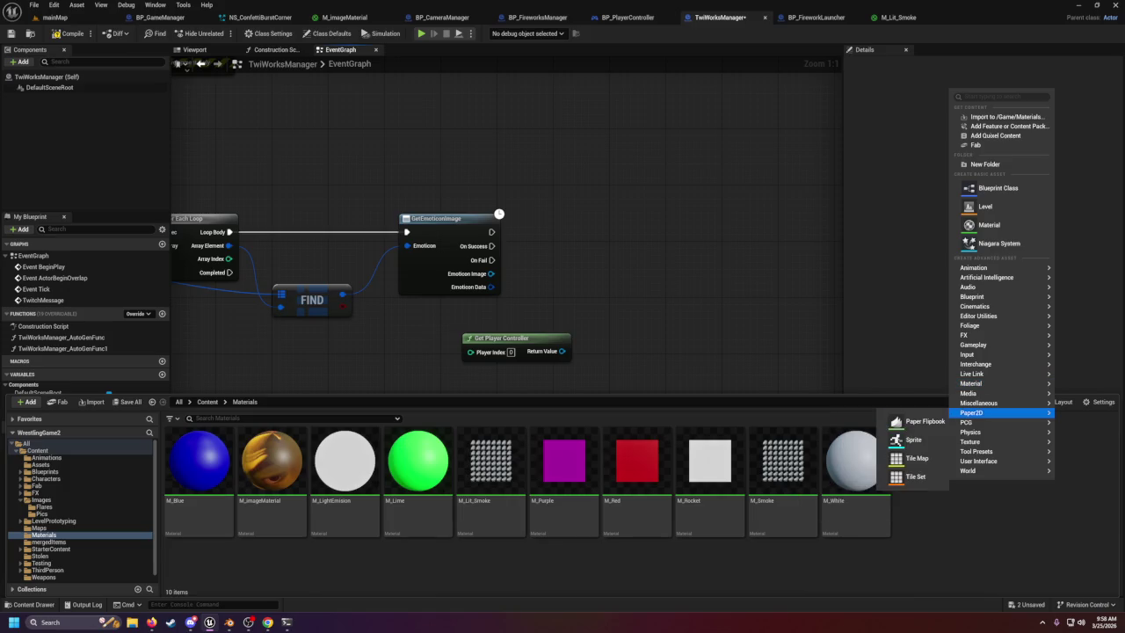
{"action": "key", "text": "Escape"}
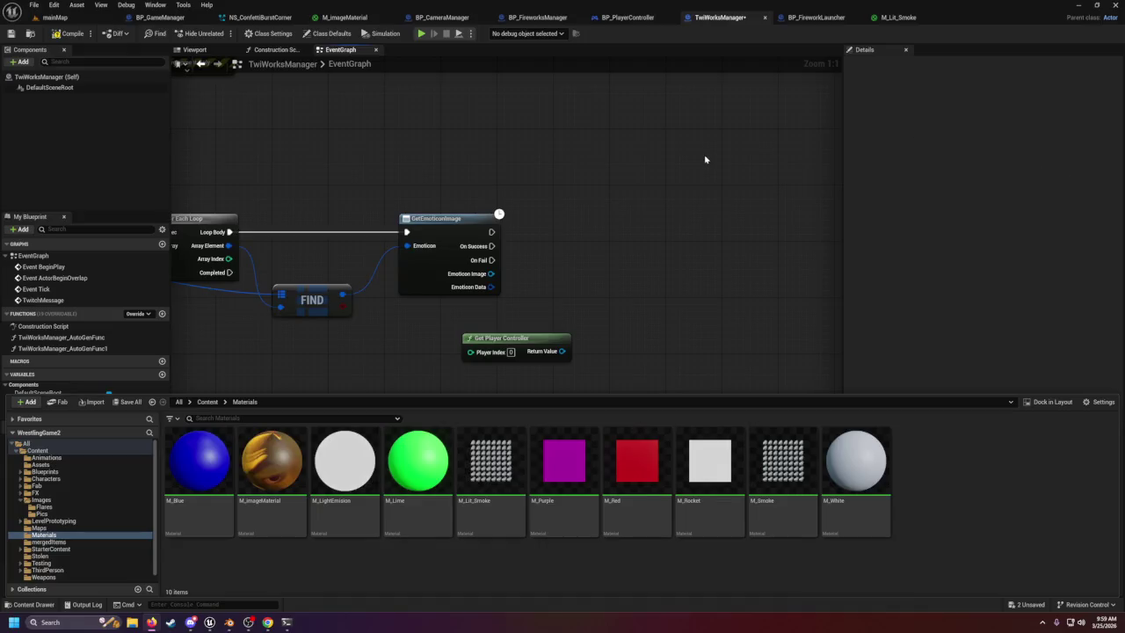
{"action": "left_click", "coordinate": [69, 35]}
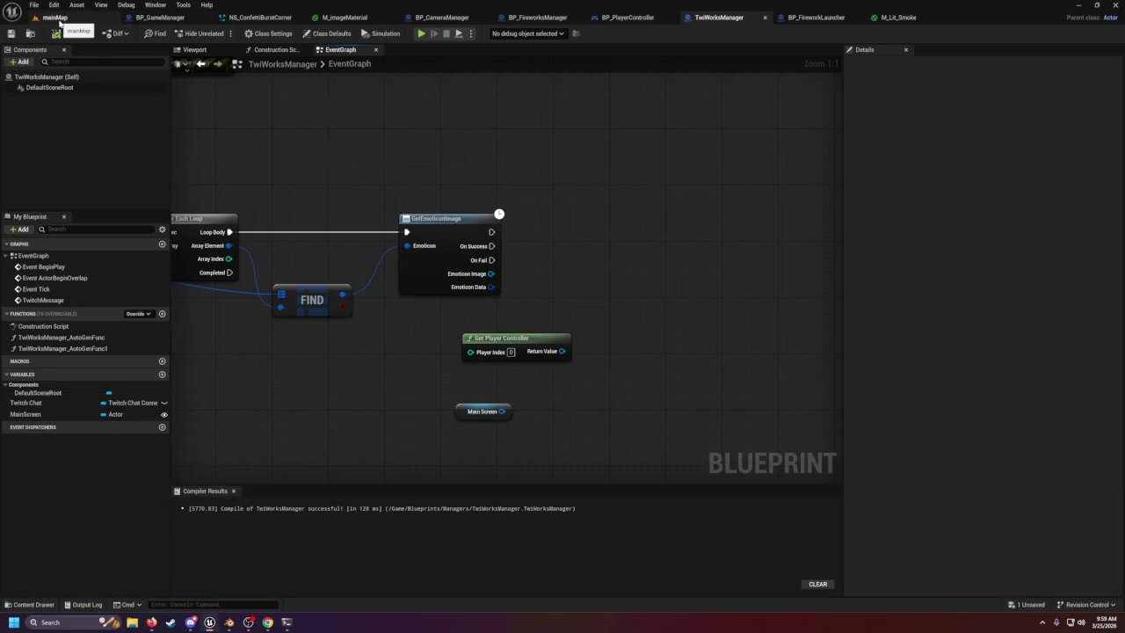
In the Blueprints folder, create an Actor-parent Blueprint class named BP_Sign and open it.
{"action": "left_click", "coordinate": [36, 605]}
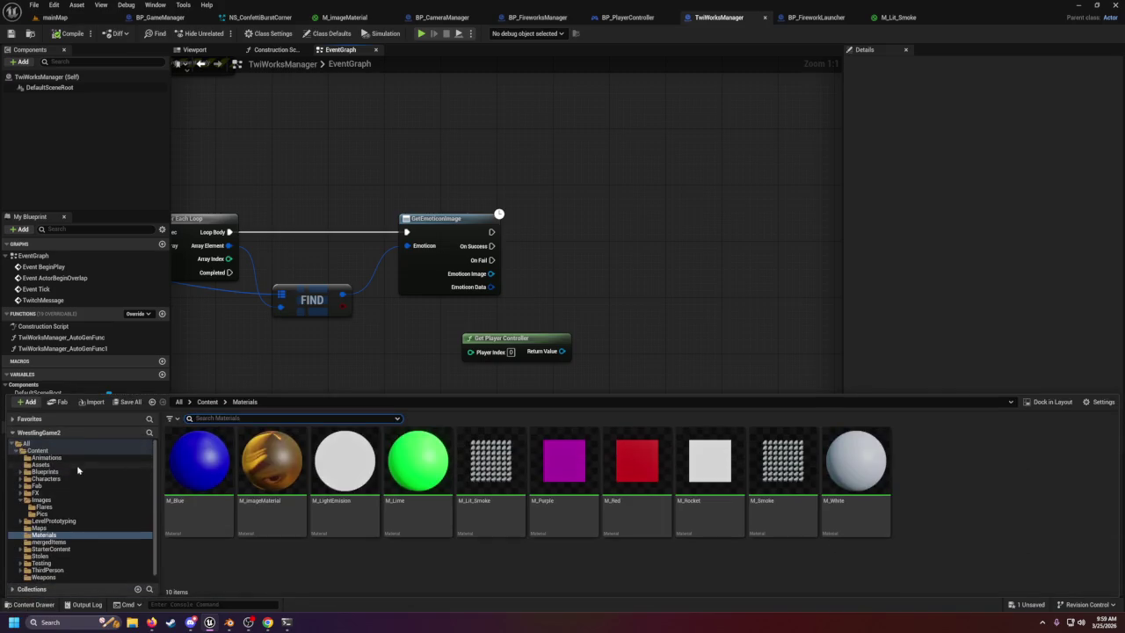
{"action": "left_click", "coordinate": [70, 472]}
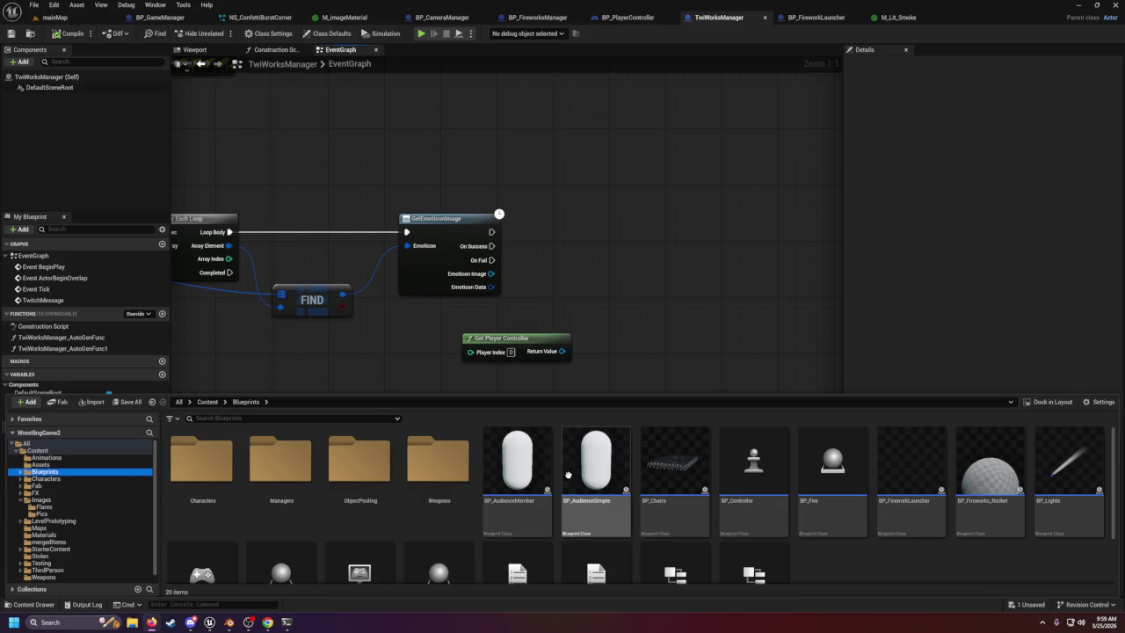
{"action": "scroll", "coordinate": [819, 533], "scroll_direction": "down", "scroll_amount": 2}
{"action": "right_click", "coordinate": [907, 528]}
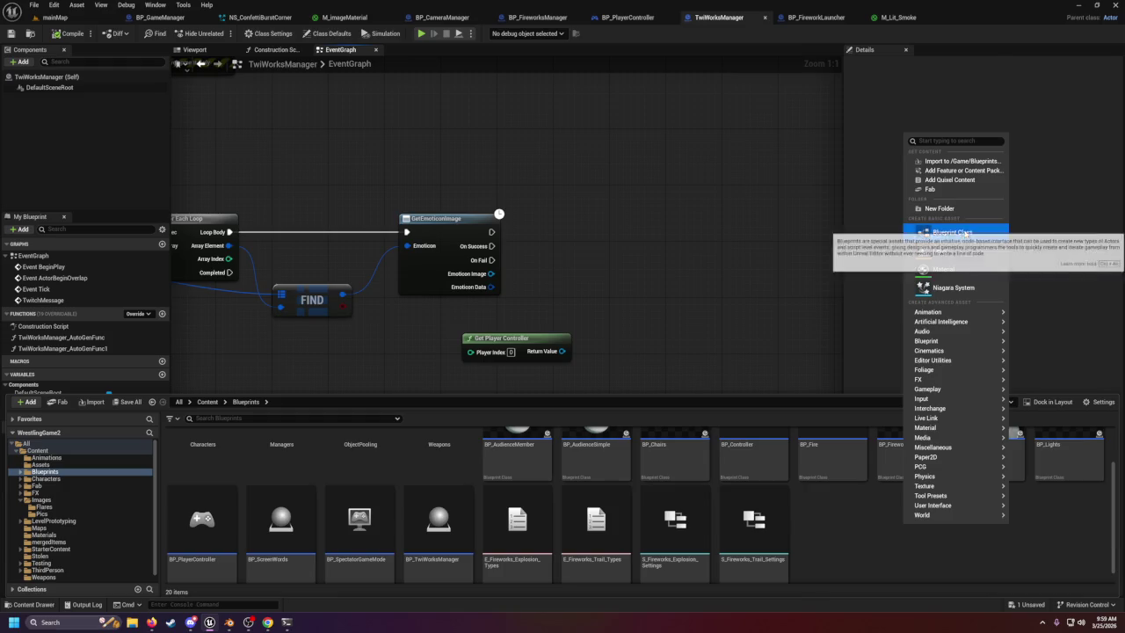
{"action": "left_click", "coordinate": [952, 232]}
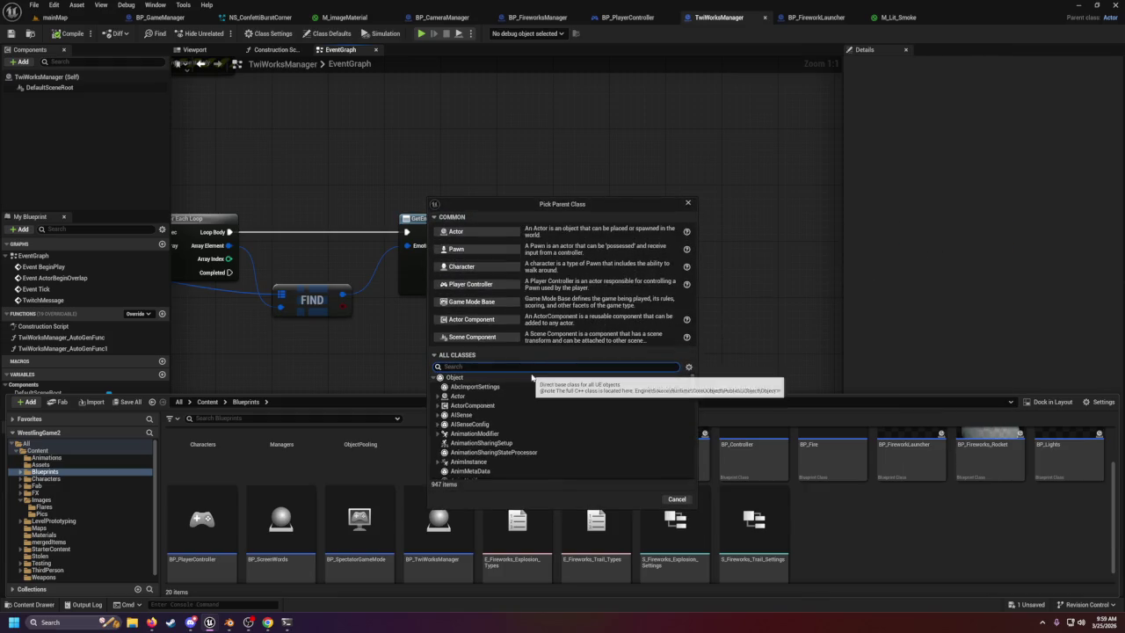
{"action": "left_click", "coordinate": [477, 240]}
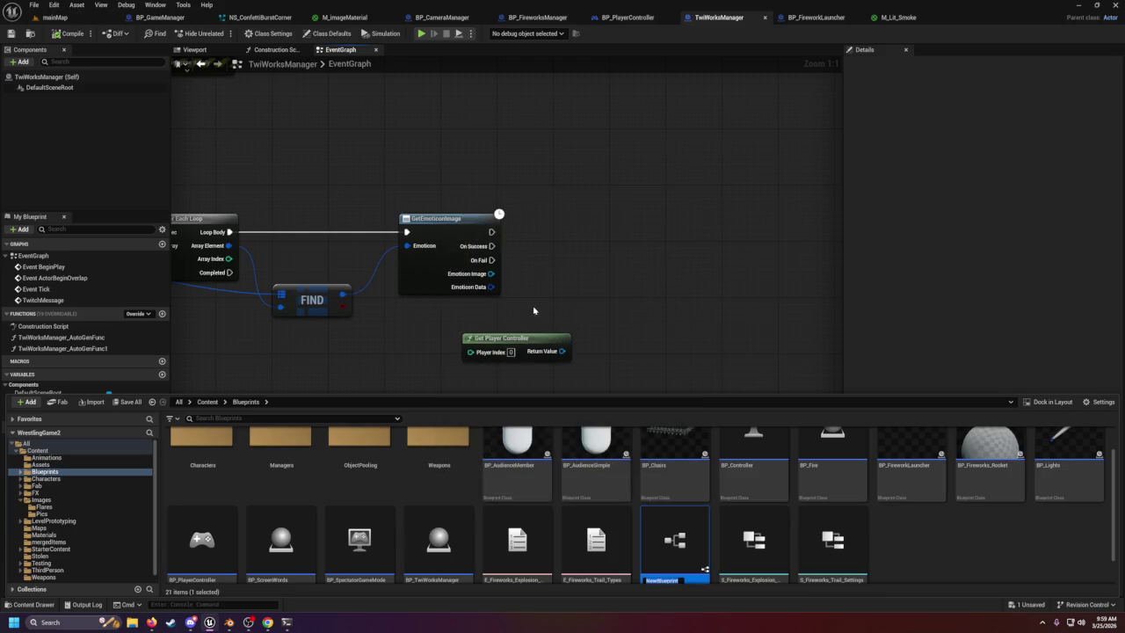
{"action": "type", "text": "BP"}
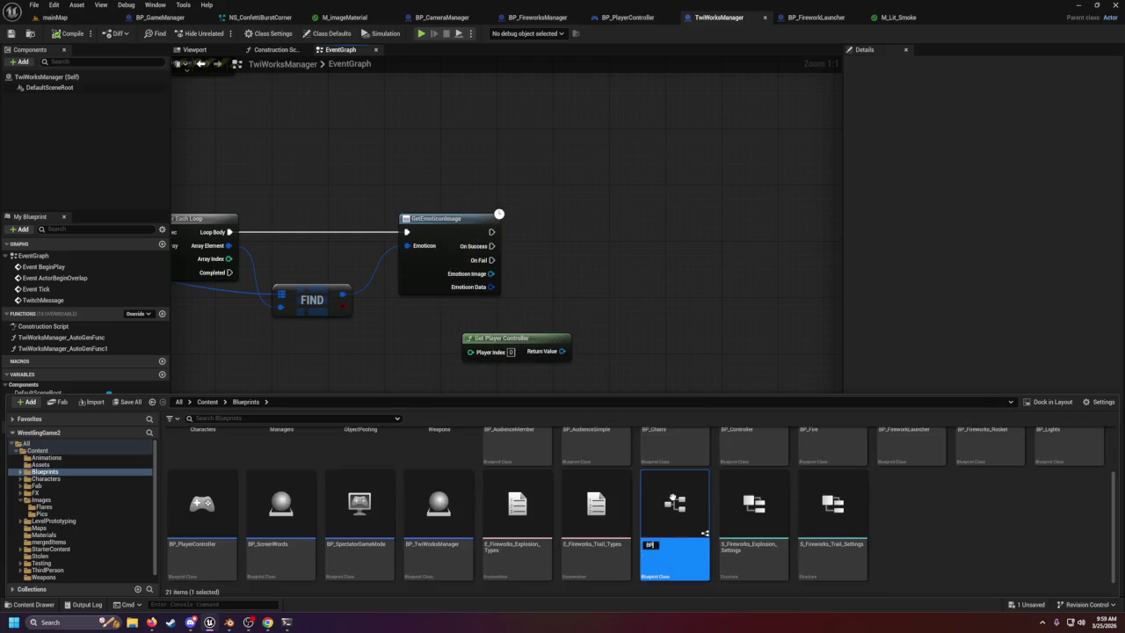
{"action": "type", "text": "_Sign"}
{"action": "key", "text": "Return"}
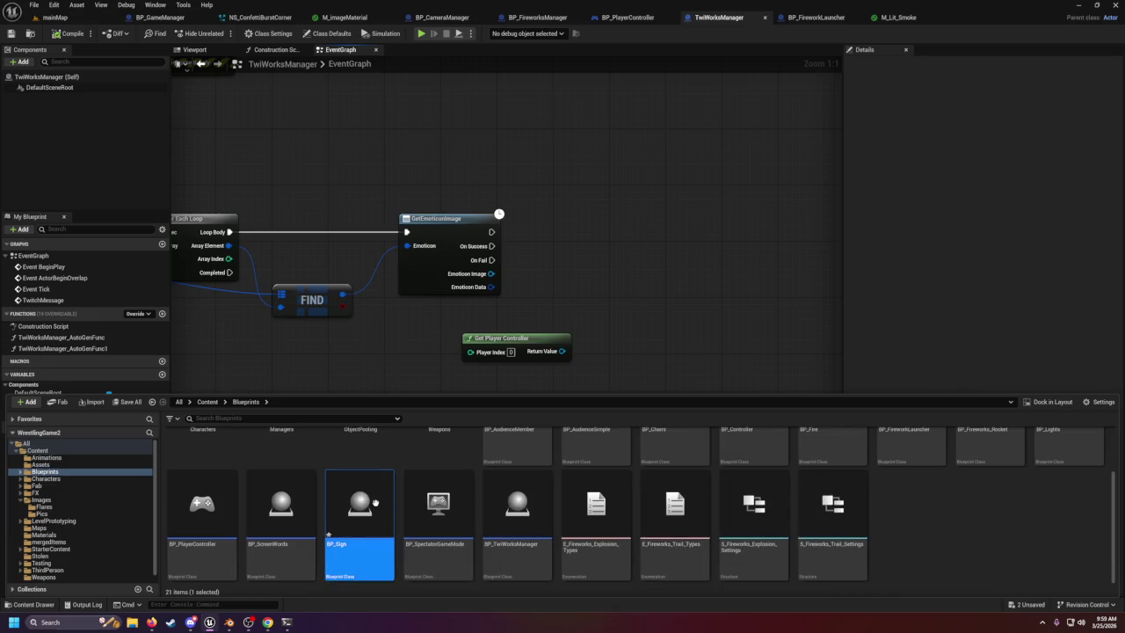
{"action": "double_click", "coordinate": [376, 503]}
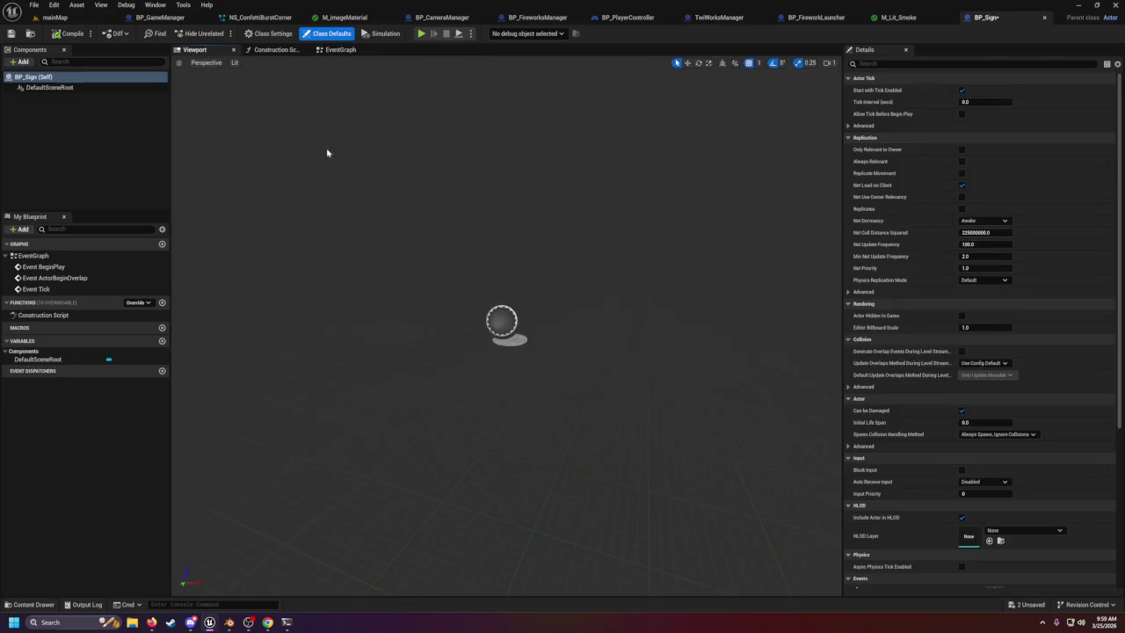
Add a Plane component to BP_Sign from the Components panel.
{"action": "left_click", "coordinate": [341, 50]}
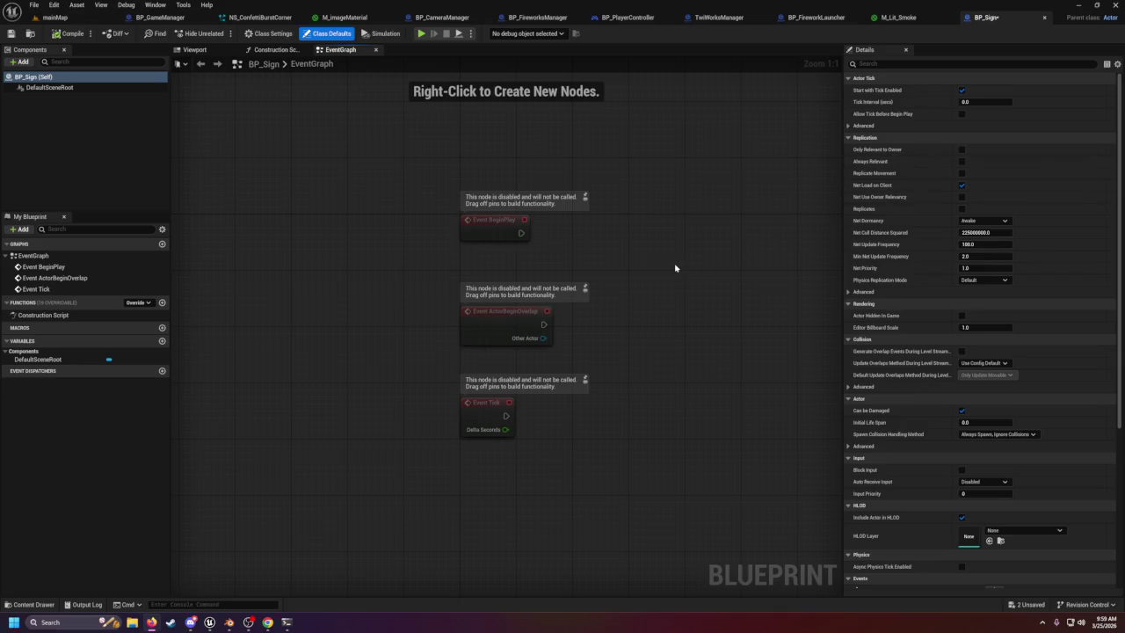
{"action": "left_click", "coordinate": [19, 62]}
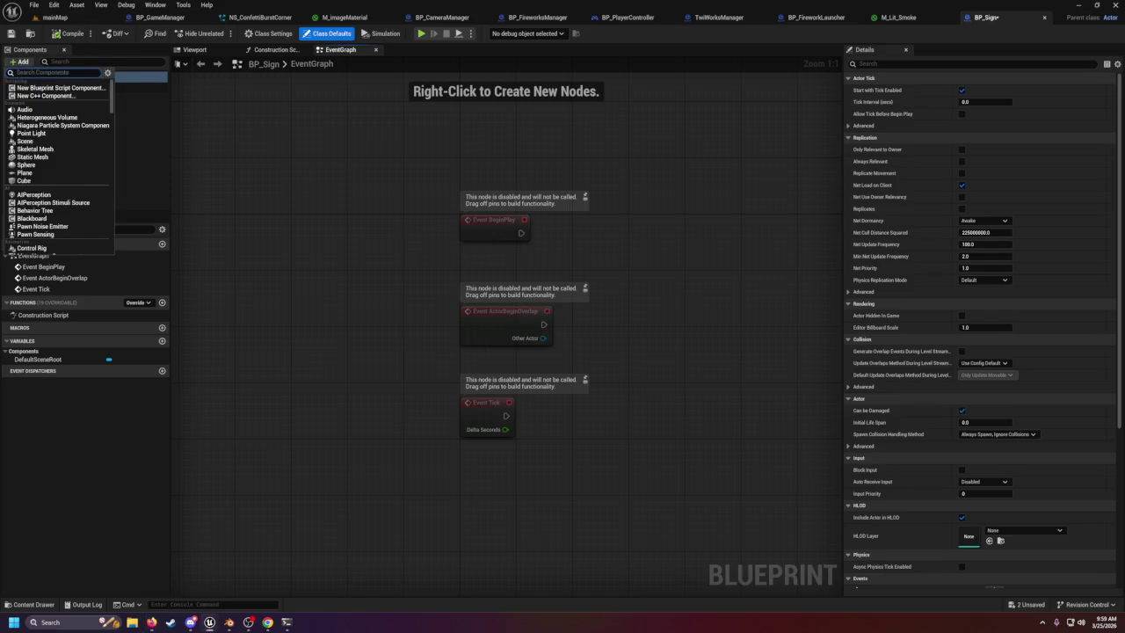
{"action": "type", "text": "plane"}
{"action": "left_click", "coordinate": [34, 90]}
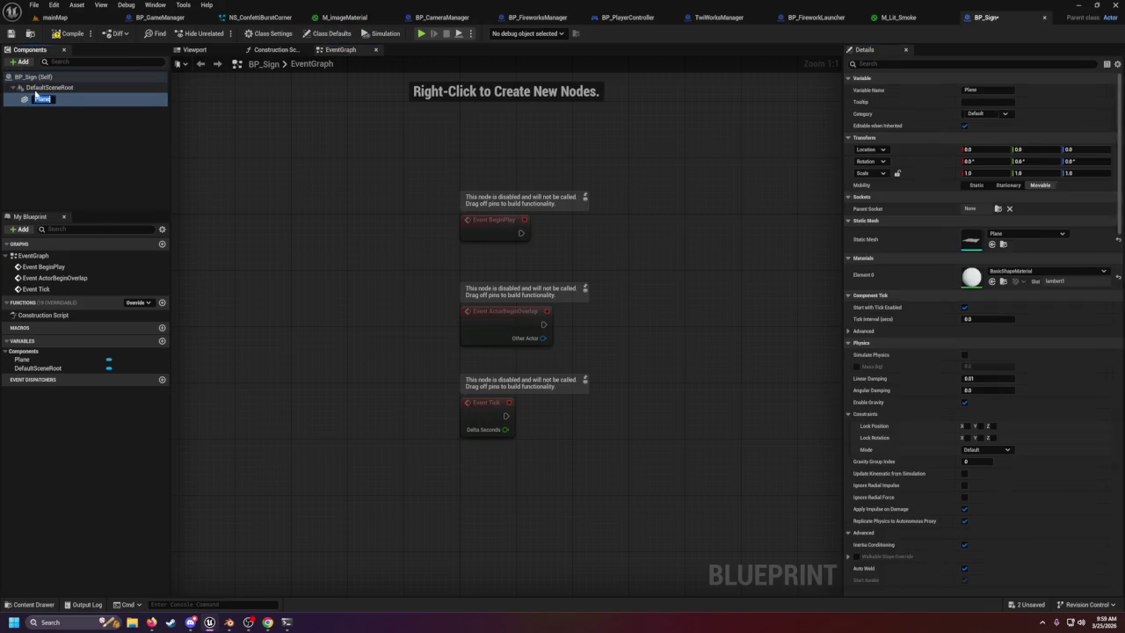
{"action": "left_click", "coordinate": [123, 127]}
{"action": "left_click", "coordinate": [35, 77]}
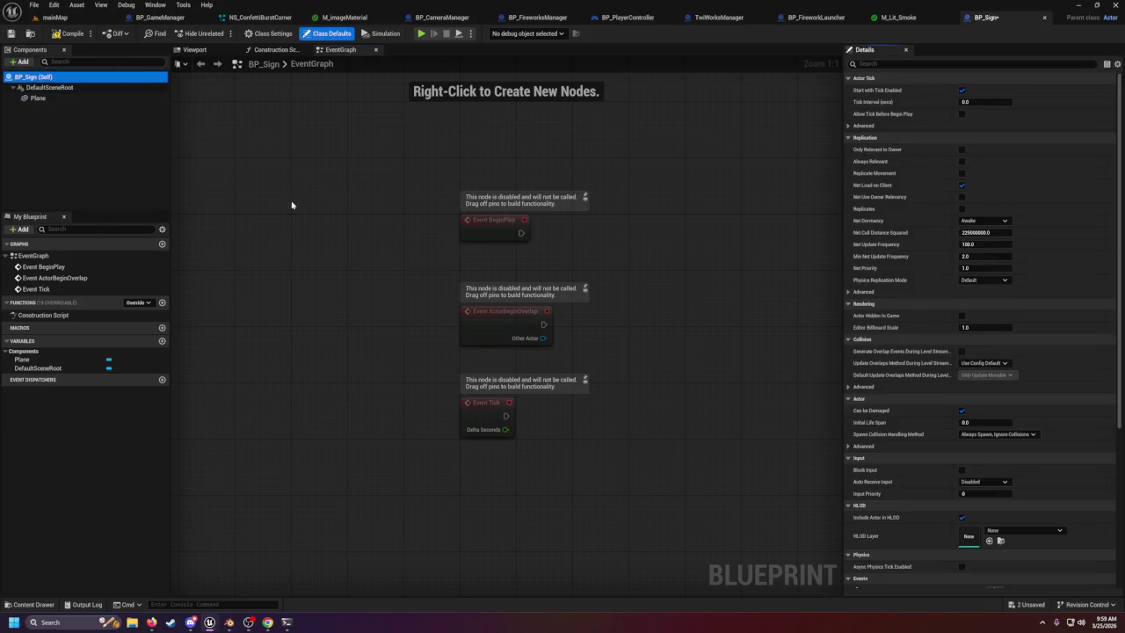
{"action": "left_click_drag", "start_coordinate": [589, 243], "coordinate": [503, 236]}
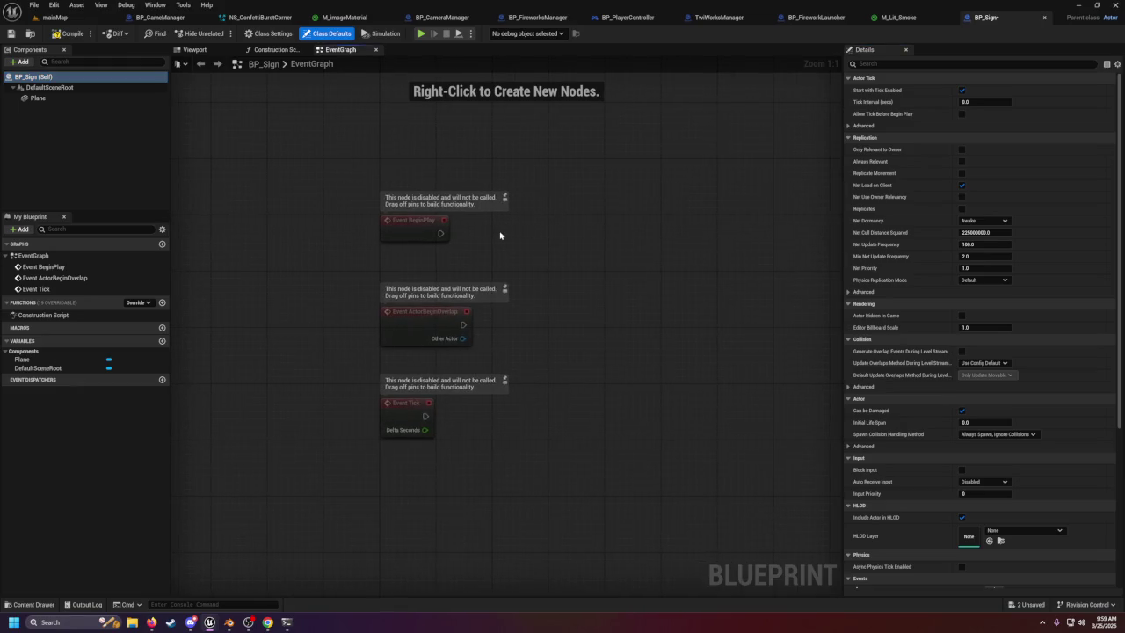
Wire Event BeginPlay to a Create Dynamic Material Instance (Plane) node, replacing a wrongly placed one.
{"action": "left_click_drag", "start_coordinate": [440, 233], "coordinate": [528, 243]}
{"action": "type", "text": "create dyna"}
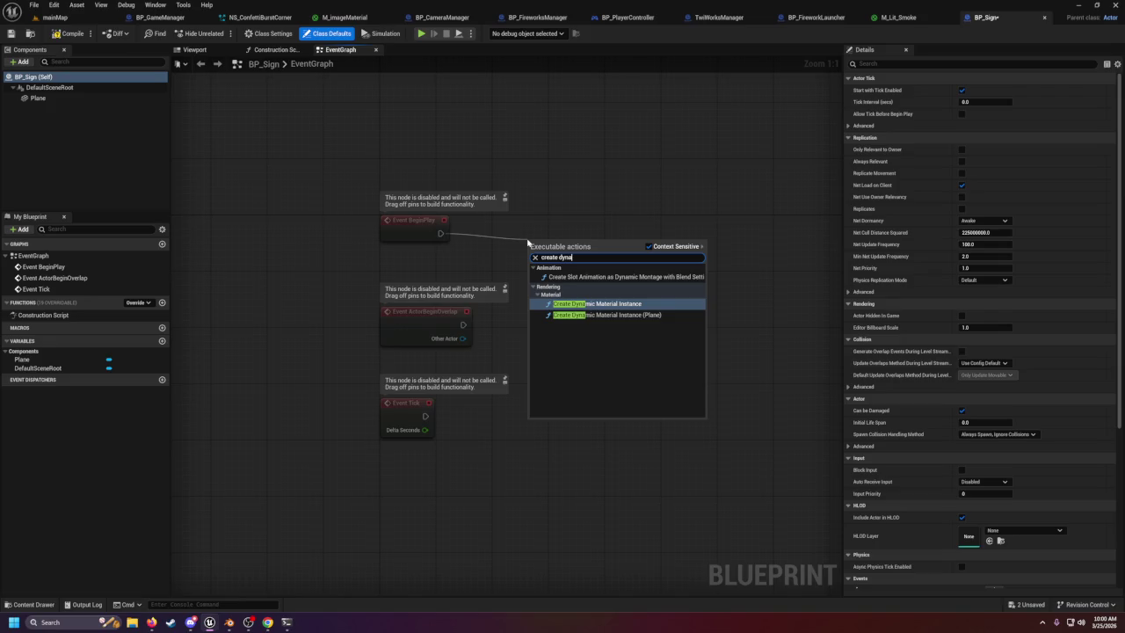
{"action": "left_click", "coordinate": [604, 304]}
{"action": "left_click_drag", "start_coordinate": [573, 212], "coordinate": [641, 313]}
{"action": "key", "text": "Delete"}
{"action": "left_click_drag", "start_coordinate": [440, 233], "coordinate": [530, 237]}
{"action": "type", "text": "create"}
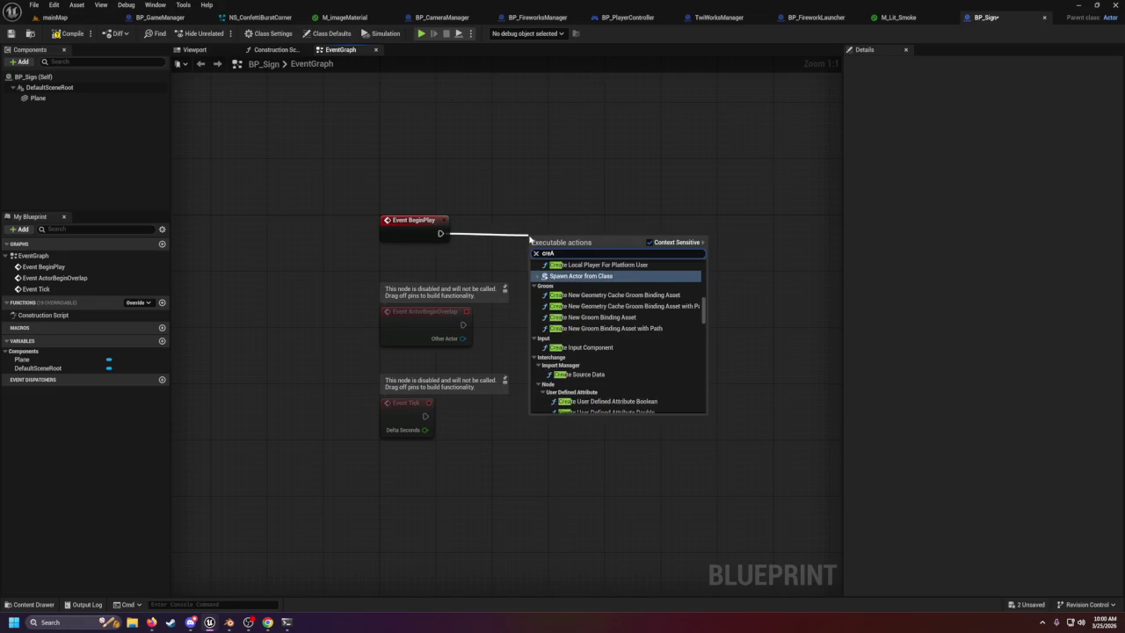
{"action": "type", "text": " dyna"}
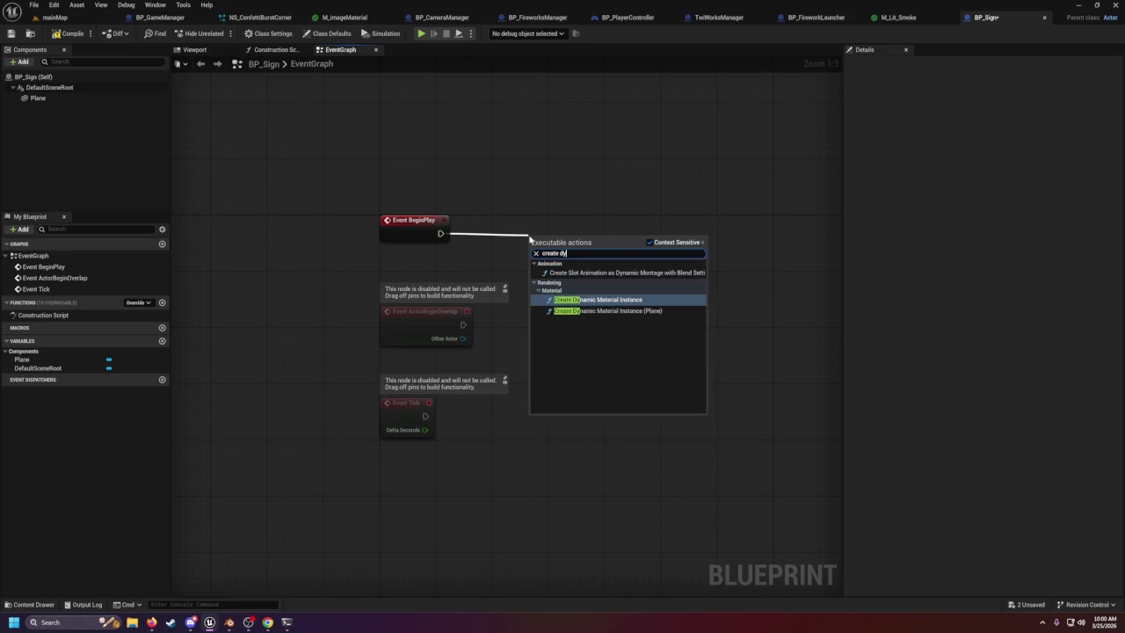
{"action": "left_click", "coordinate": [606, 310]}
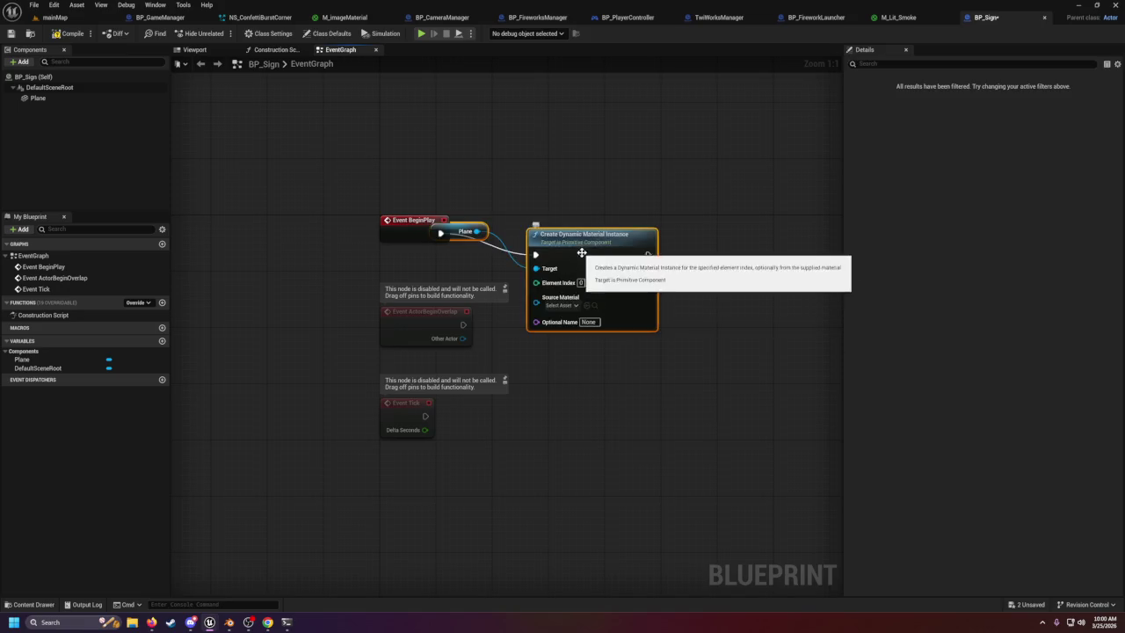
{"action": "left_click_drag", "start_coordinate": [650, 238], "coordinate": [721, 238]}
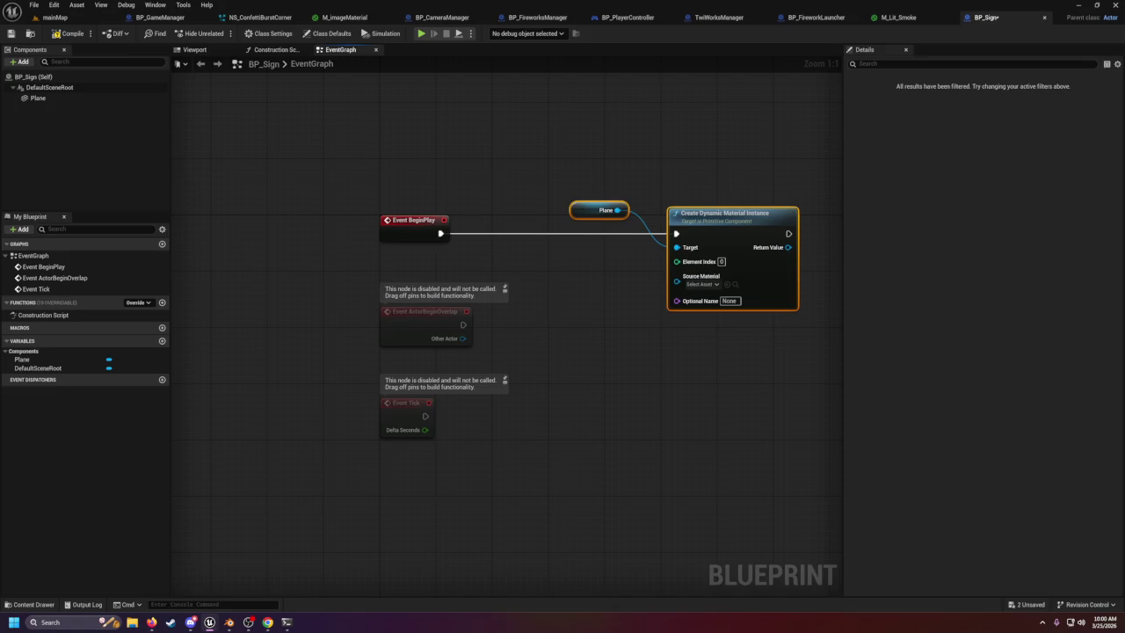
Return to mainMap, list the 10 assets in the Materials folder, and open M_imageMaterial.
{"action": "left_click", "coordinate": [58, 19]}
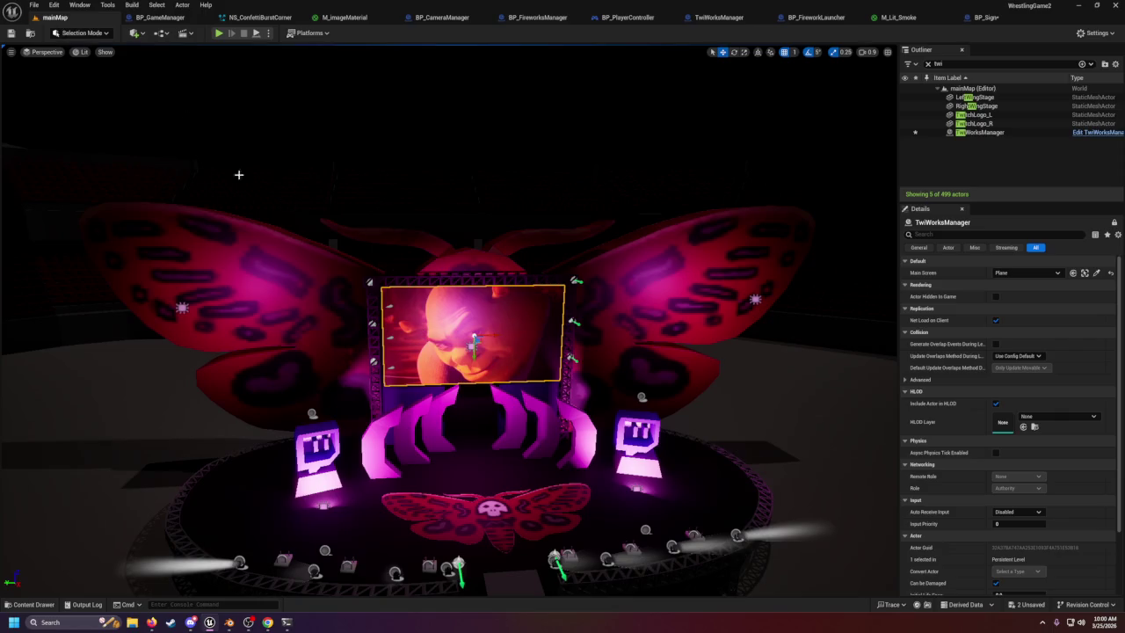
{"action": "left_click", "coordinate": [44, 607]}
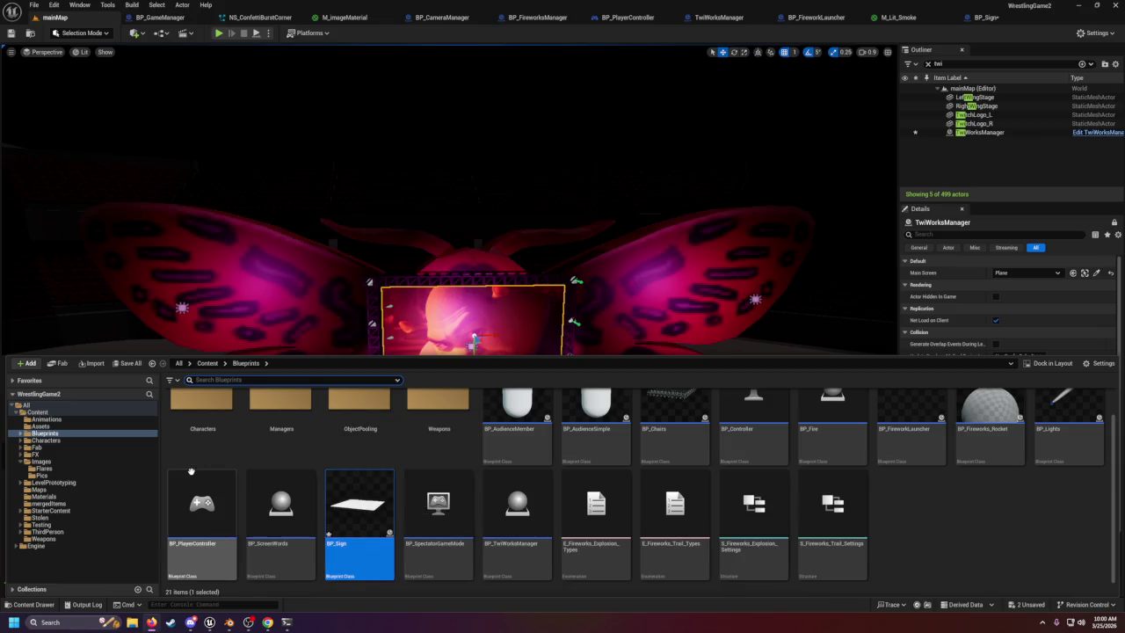
{"action": "left_click", "coordinate": [46, 497]}
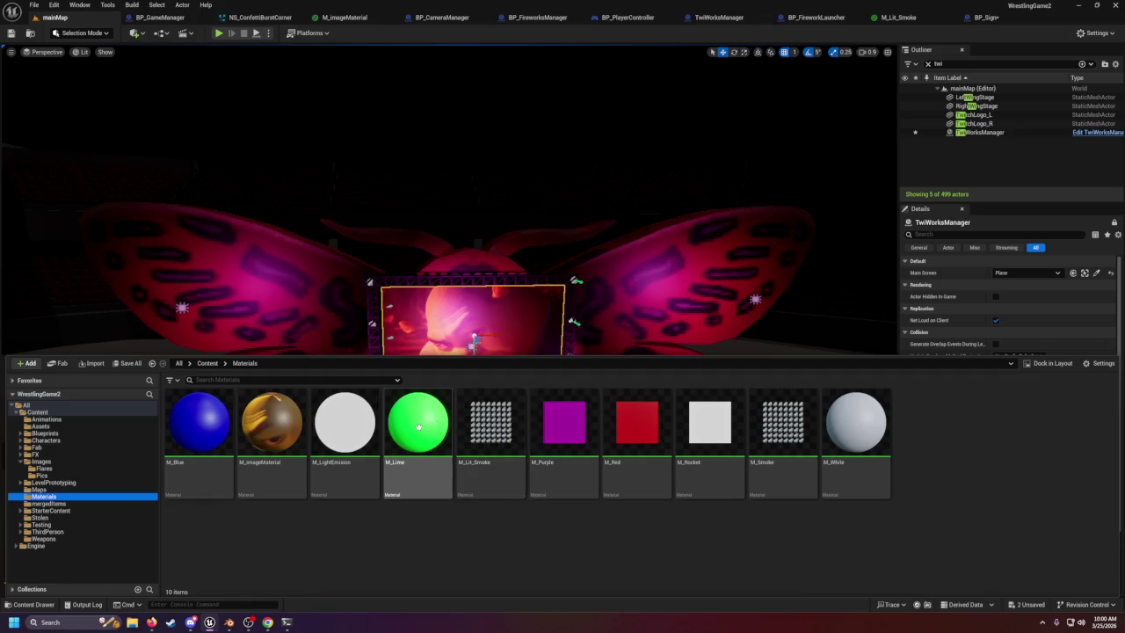
{"action": "double_click", "coordinate": [250, 435]}
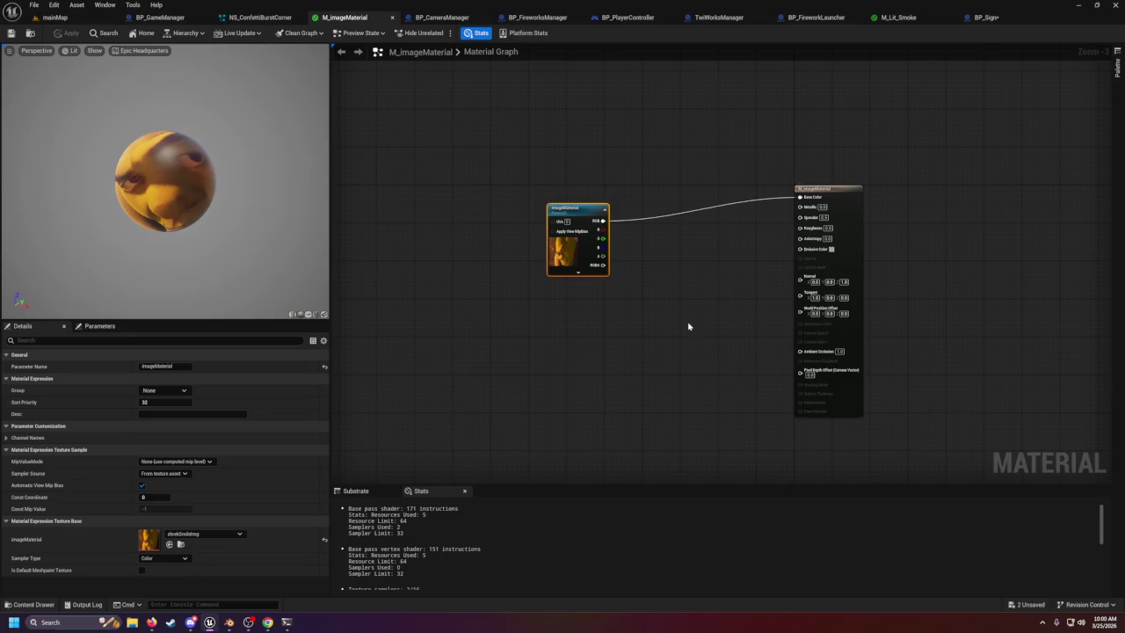
Add a Texture Sample node and a TextureSampleParameter2D node wired from its RGB output.
{"action": "right_click", "coordinate": [664, 323]}
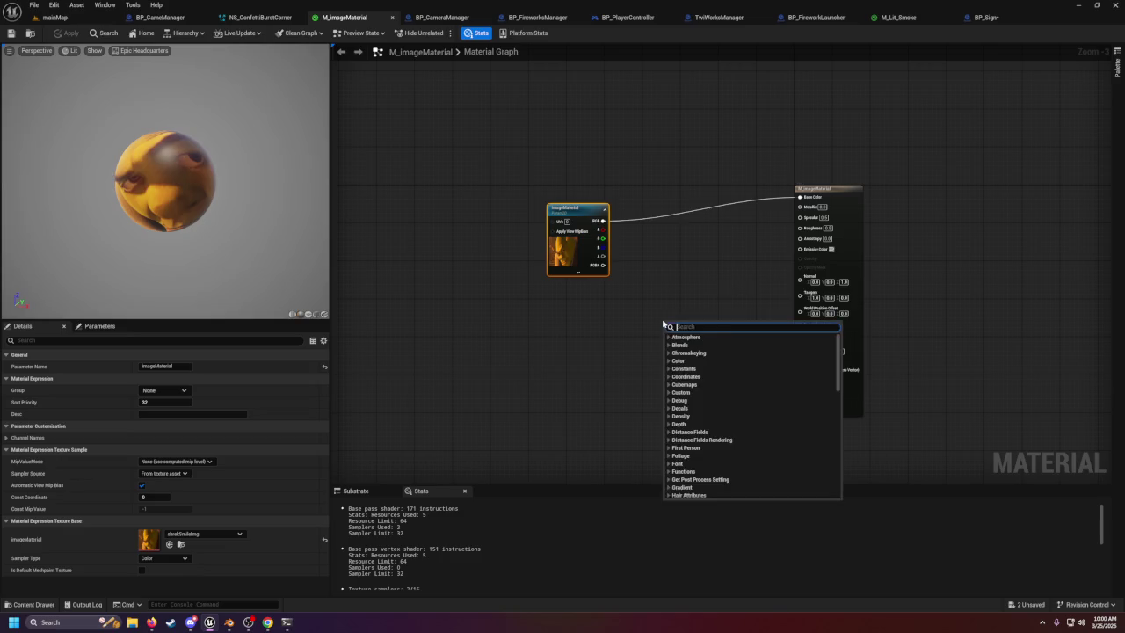
{"action": "type", "text": "texture"}
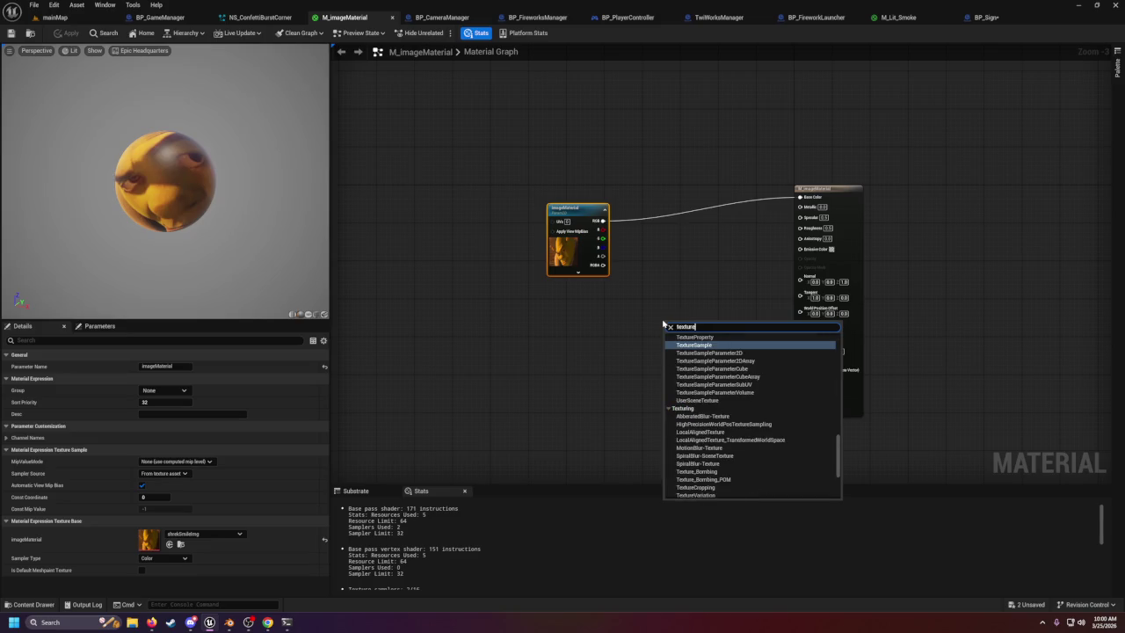
{"action": "key", "text": "Return"}
{"action": "mouse_move", "coordinate": [692, 321]}
{"action": "left_mouse_down"}
{"action": "mouse_move", "coordinate": [511, 314]}
{"action": "mouse_move", "coordinate": [584, 331]}
{"action": "left_mouse_up"}
{"action": "type", "text": "textu"}
{"action": "key", "text": "BackSpace"}
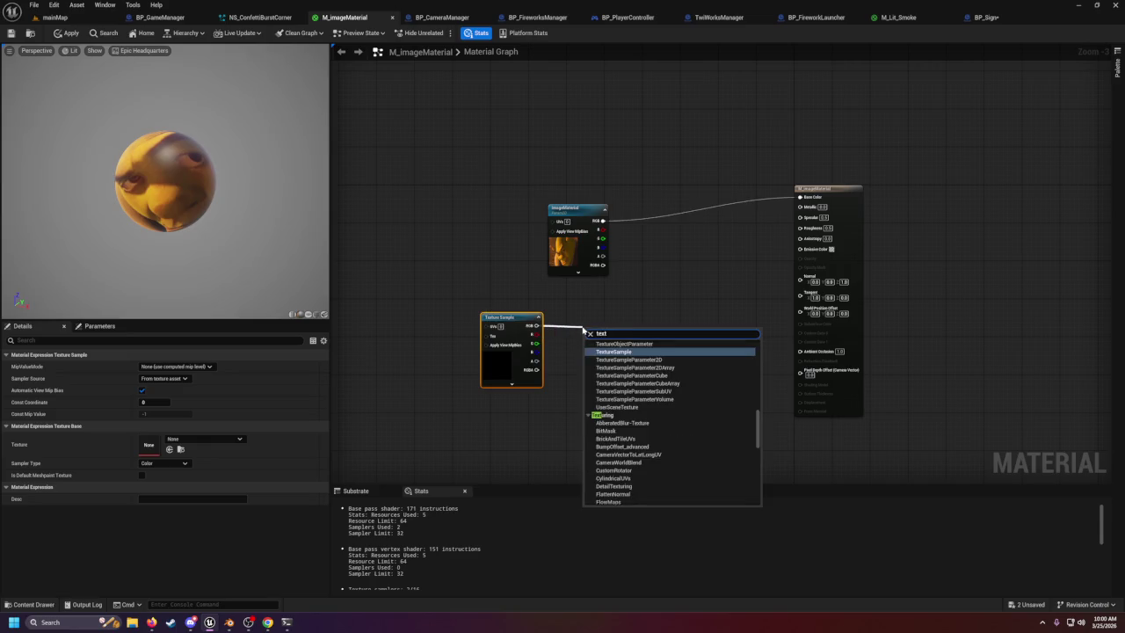
{"action": "key", "text": "Down"}
{"action": "key", "text": "Return"}
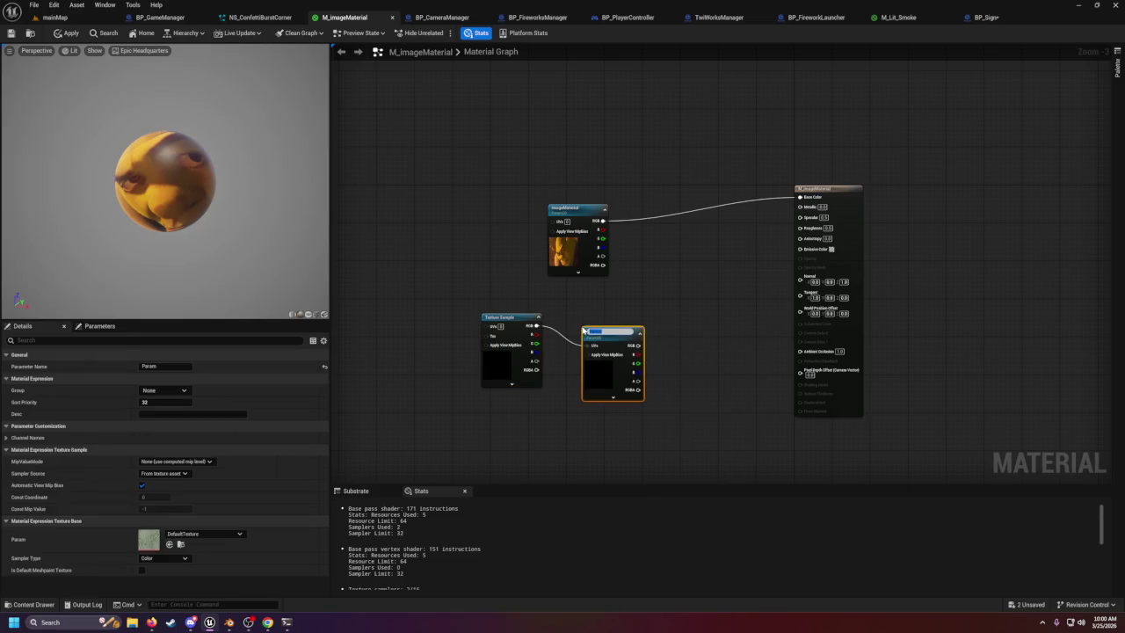
{"action": "key", "text": "Return"}
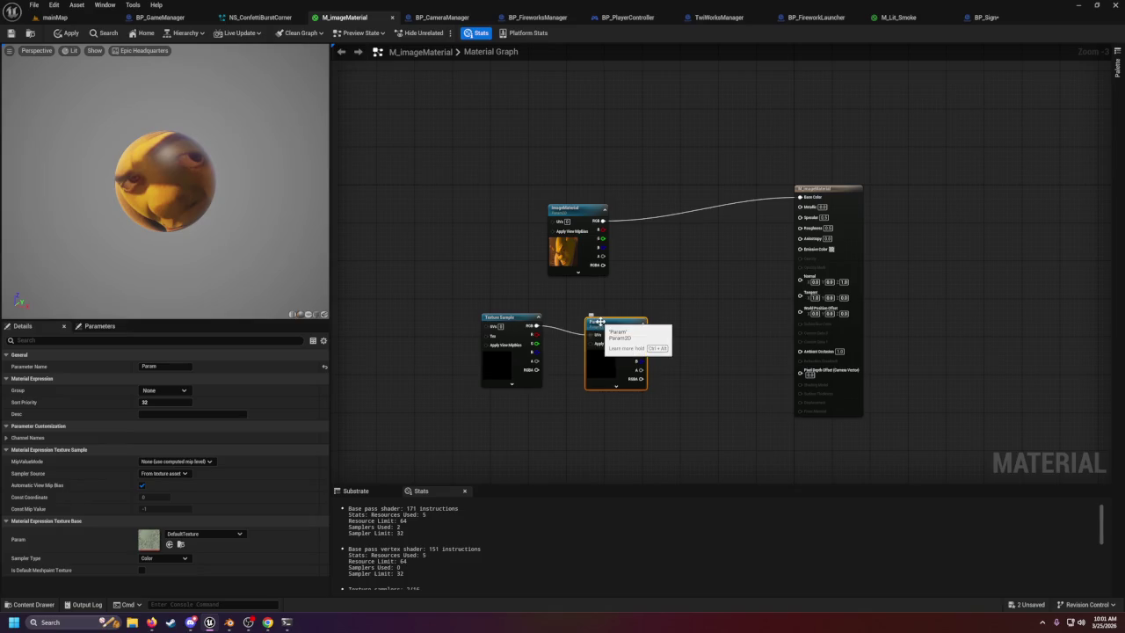
Rename the parameter TextureParameterName, connect its RGB to Base Color, and select the old imageMaterial node.
{"action": "double_click", "coordinate": [598, 322]}
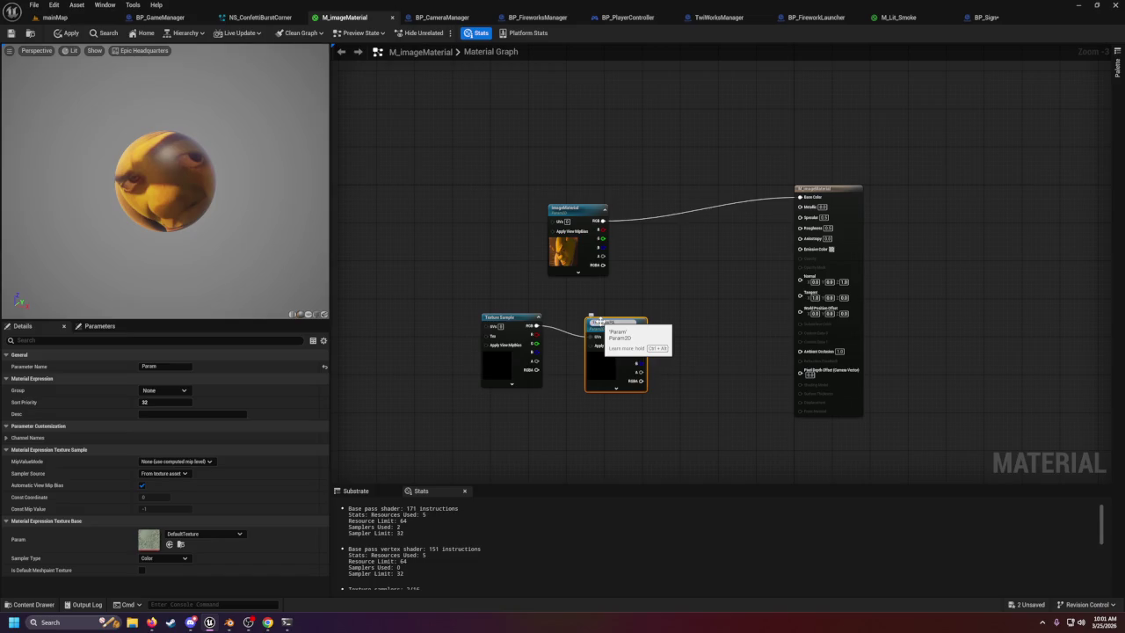
{"action": "type", "text": "re"}
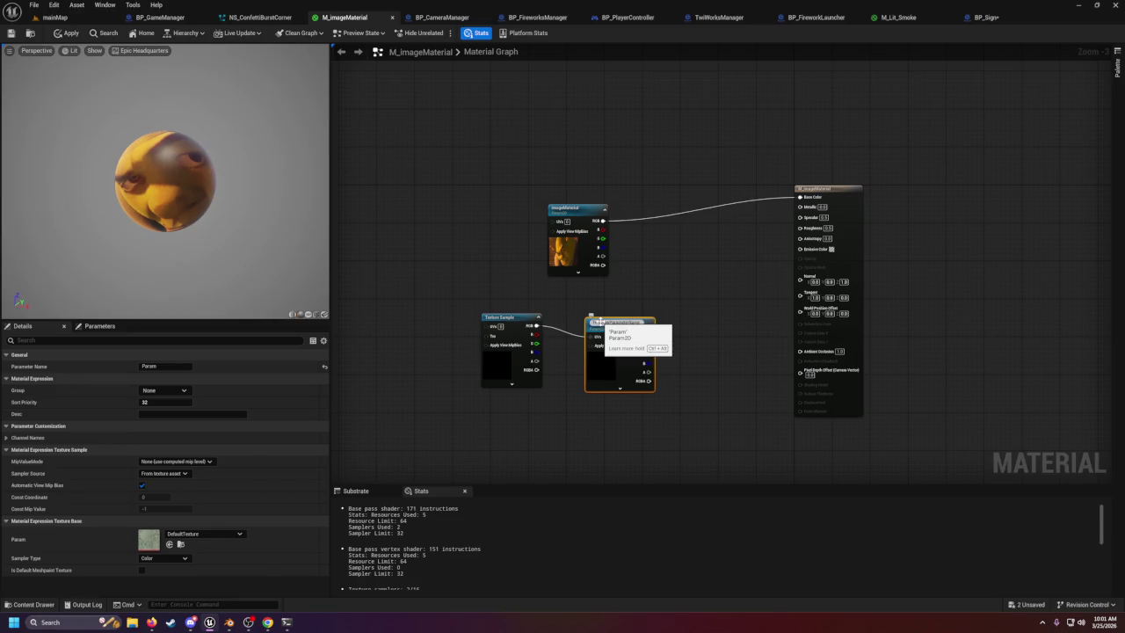
{"action": "key", "text": "Return"}
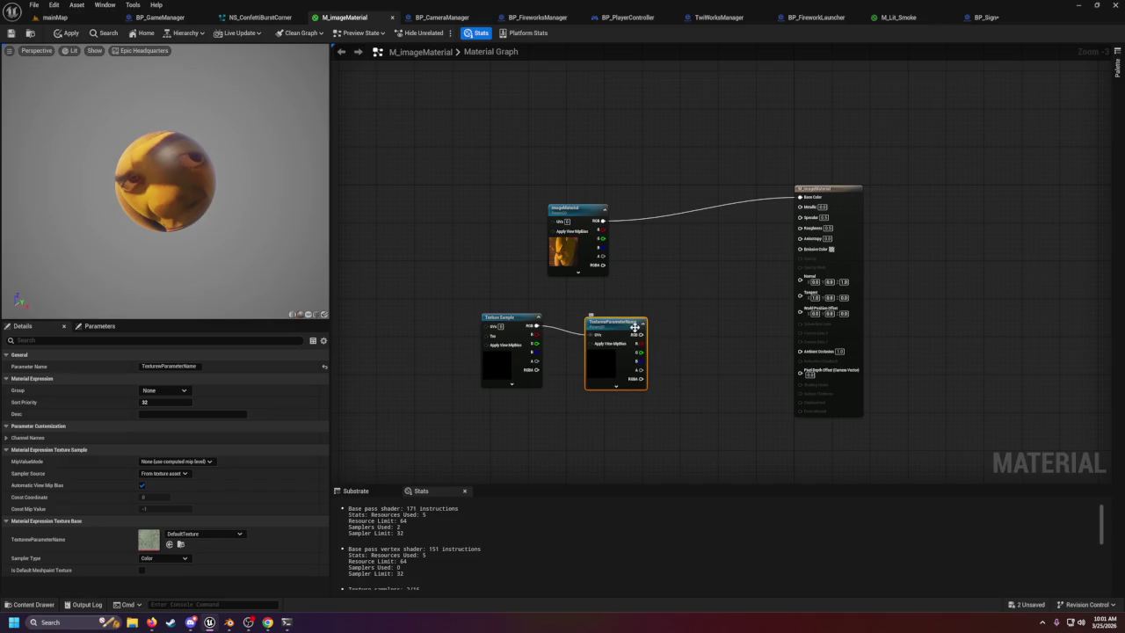
{"action": "double_click", "coordinate": [634, 322]}
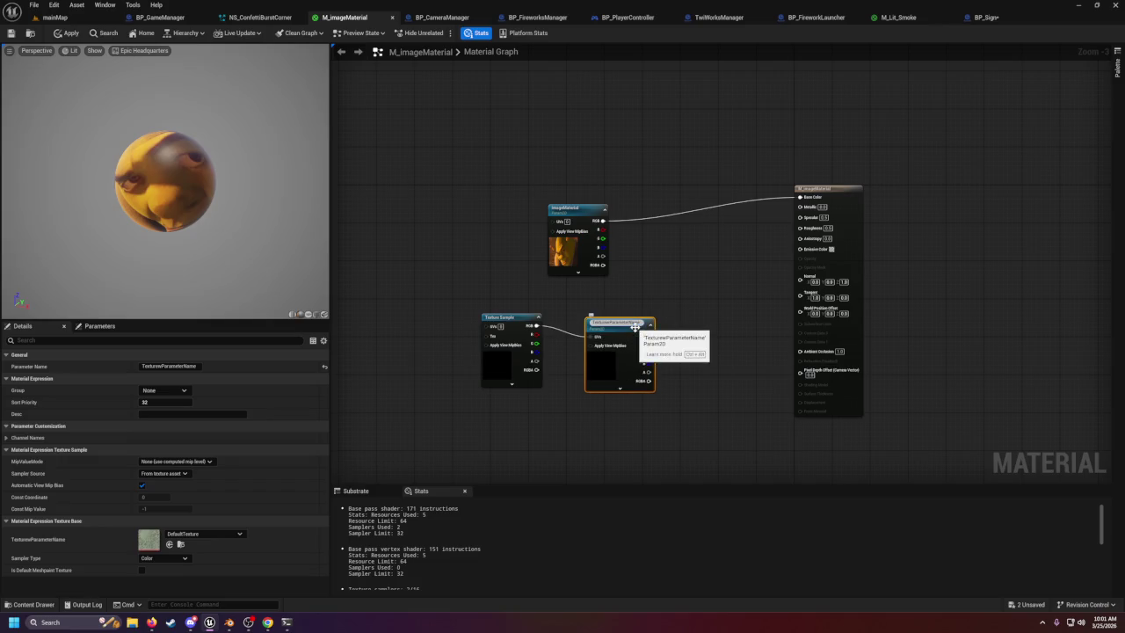
{"action": "key", "text": "Return"}
{"action": "key", "text": "BackSpace"}
{"action": "key", "text": "Return"}
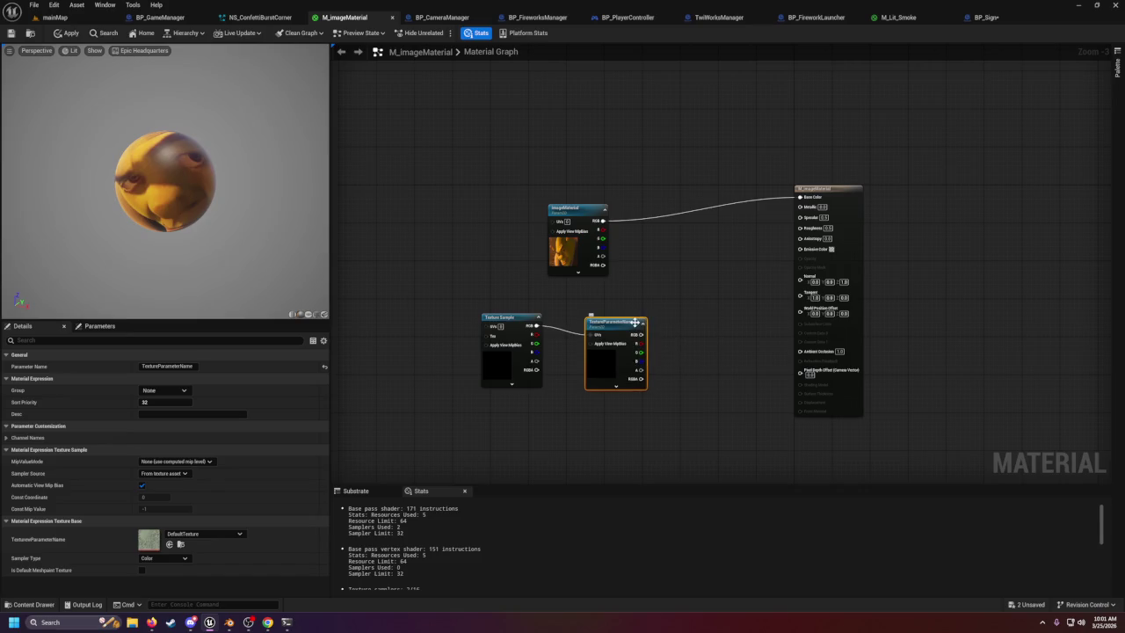
{"action": "mouse_move", "coordinate": [641, 334]}
{"action": "left_mouse_down"}
{"action": "mouse_move", "coordinate": [779, 252]}
{"action": "mouse_move", "coordinate": [800, 197]}
{"action": "left_mouse_up"}
{"action": "left_click_drag", "start_coordinate": [549, 199], "coordinate": [591, 246]}
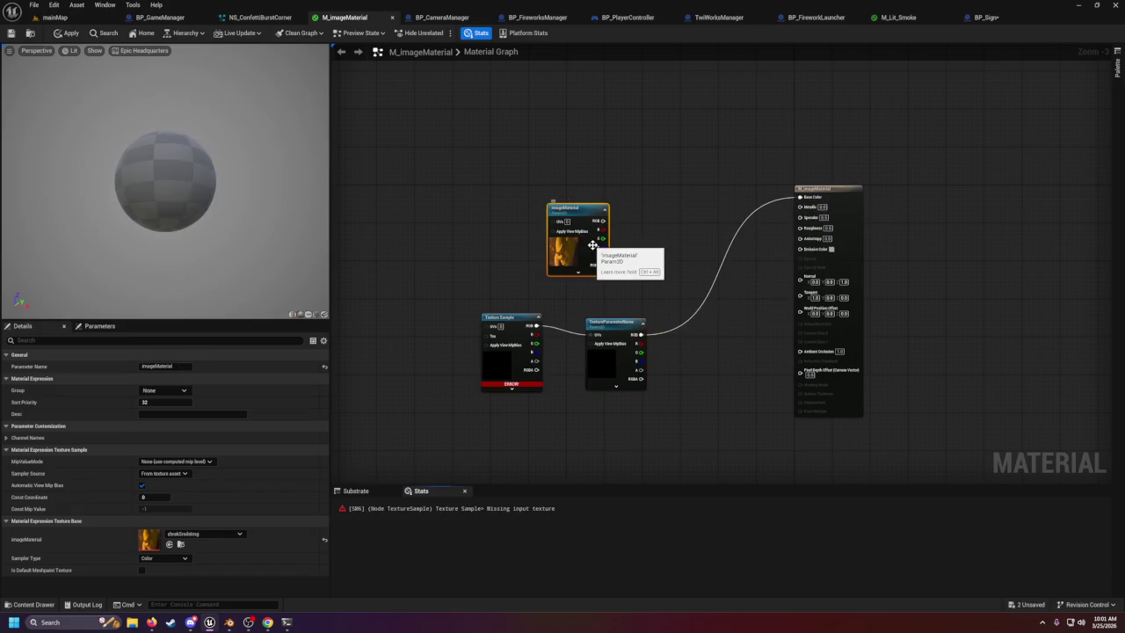
Delete the old imageMaterial node, clear its texture to None, and save despite the compile warning.
{"action": "key", "text": "Delete"}
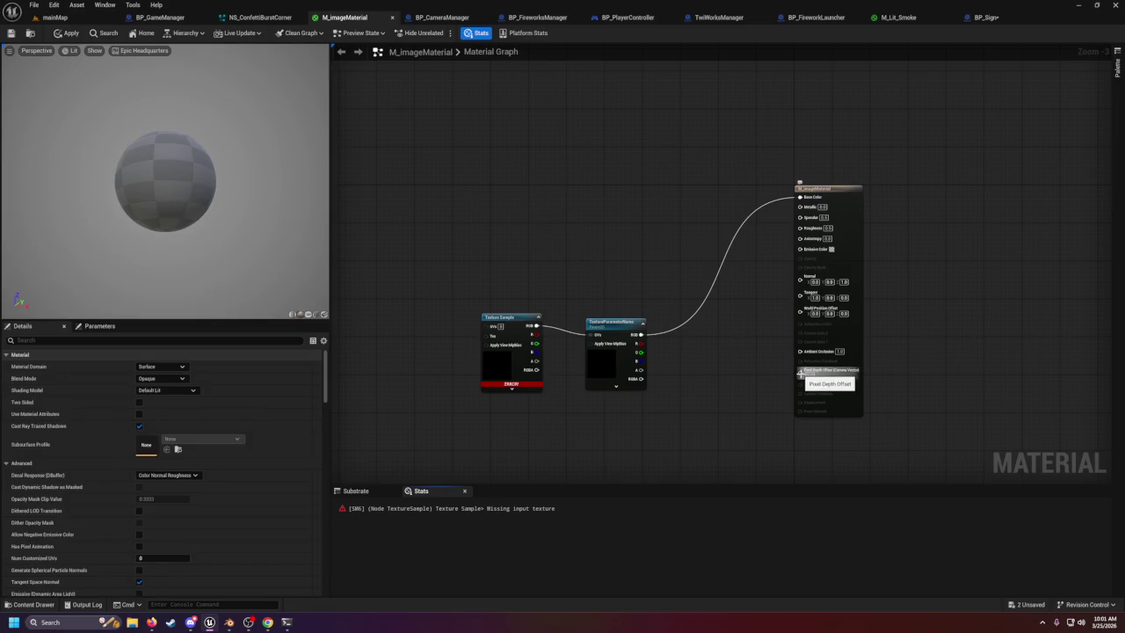
{"action": "left_click", "coordinate": [97, 327]}
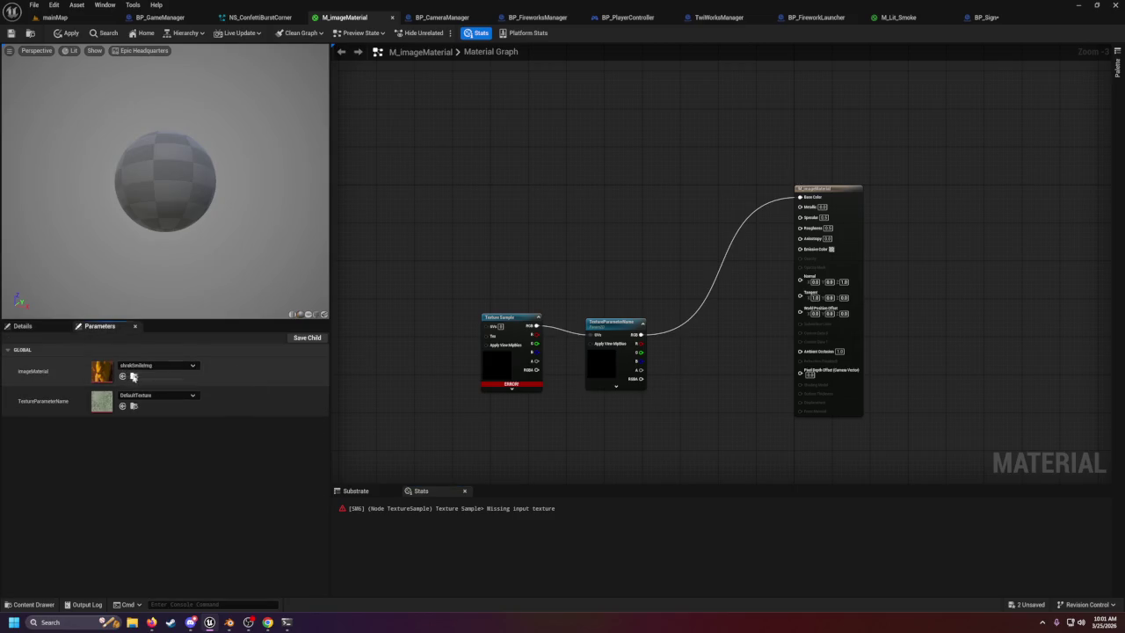
{"action": "left_click", "coordinate": [141, 364]}
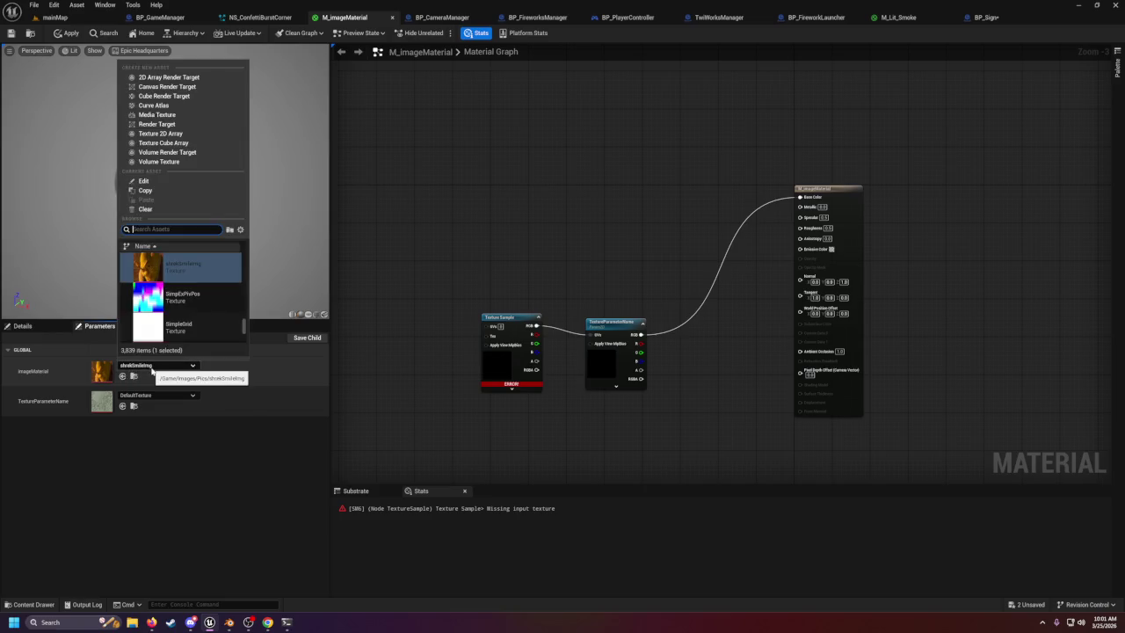
{"action": "left_click", "coordinate": [145, 209]}
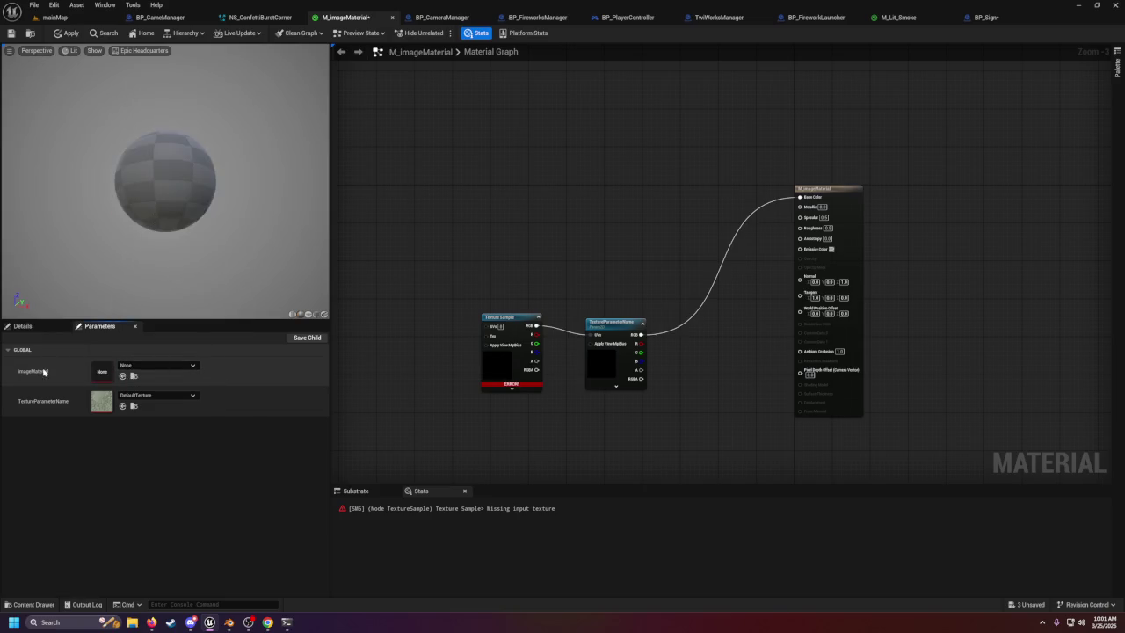
{"action": "left_click", "coordinate": [11, 32]}
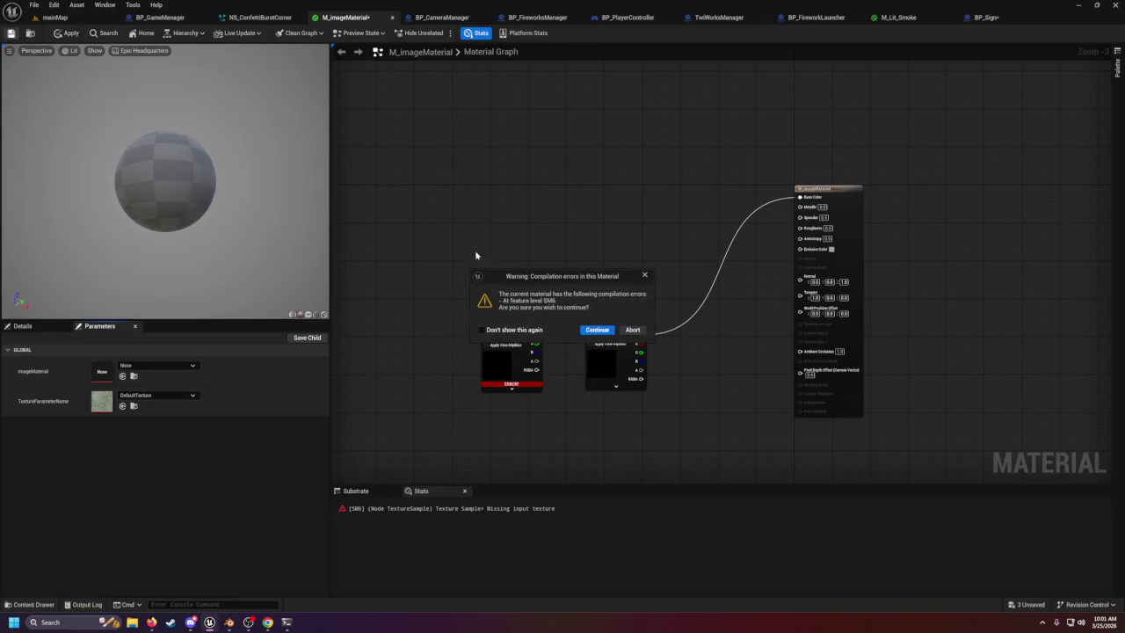
{"action": "left_click", "coordinate": [596, 331]}
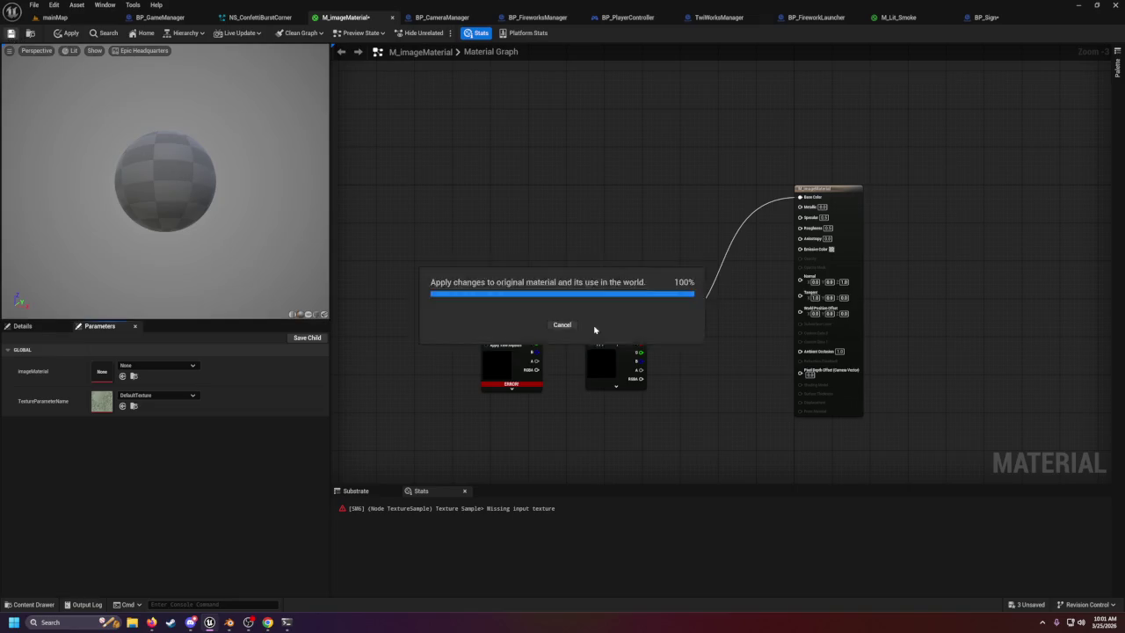
Move both texture nodes higher in the graph and locate the node with the missing-texture error.
{"action": "left_click_drag", "start_coordinate": [497, 270], "coordinate": [655, 396]}
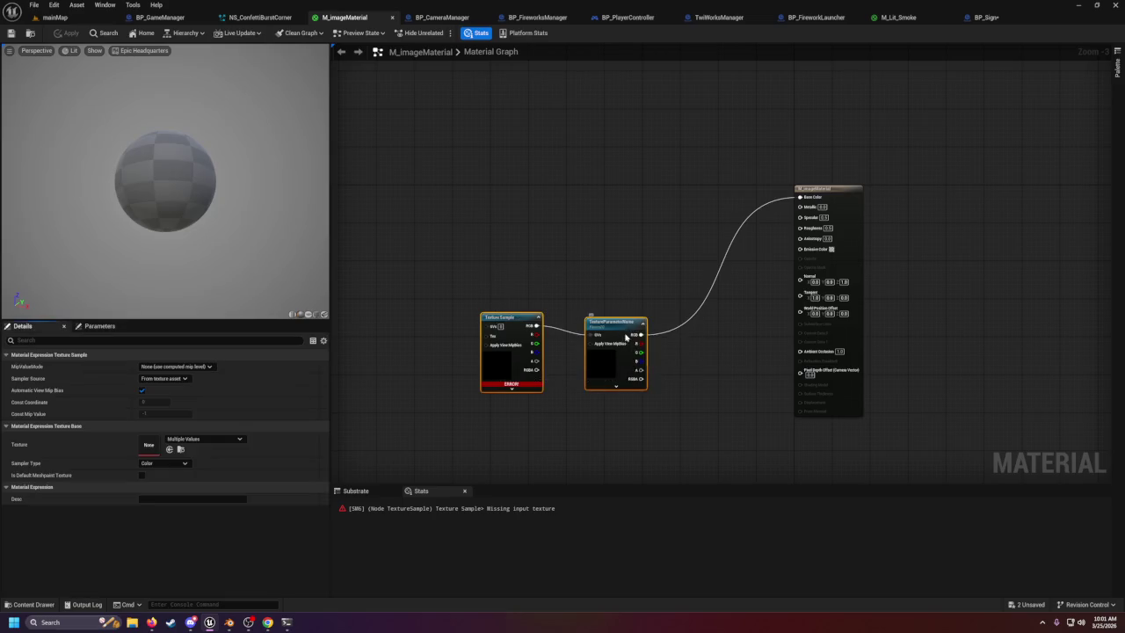
{"action": "left_click_drag", "start_coordinate": [615, 322], "coordinate": [615, 208]}
{"action": "left_click", "coordinate": [100, 326]}
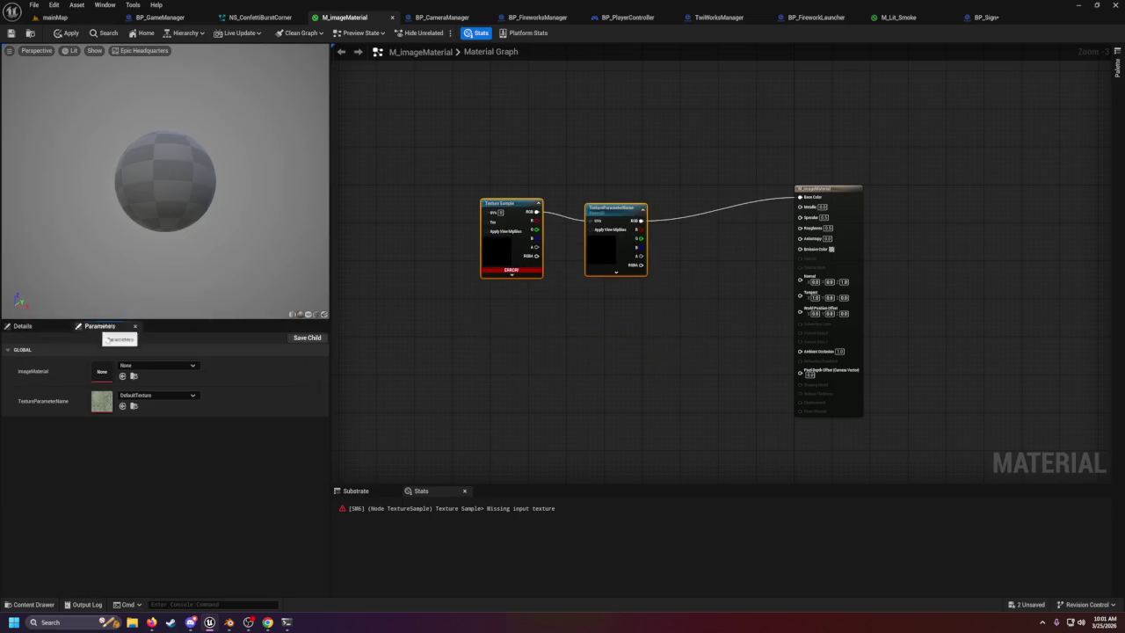
{"action": "left_click", "coordinate": [441, 512]}
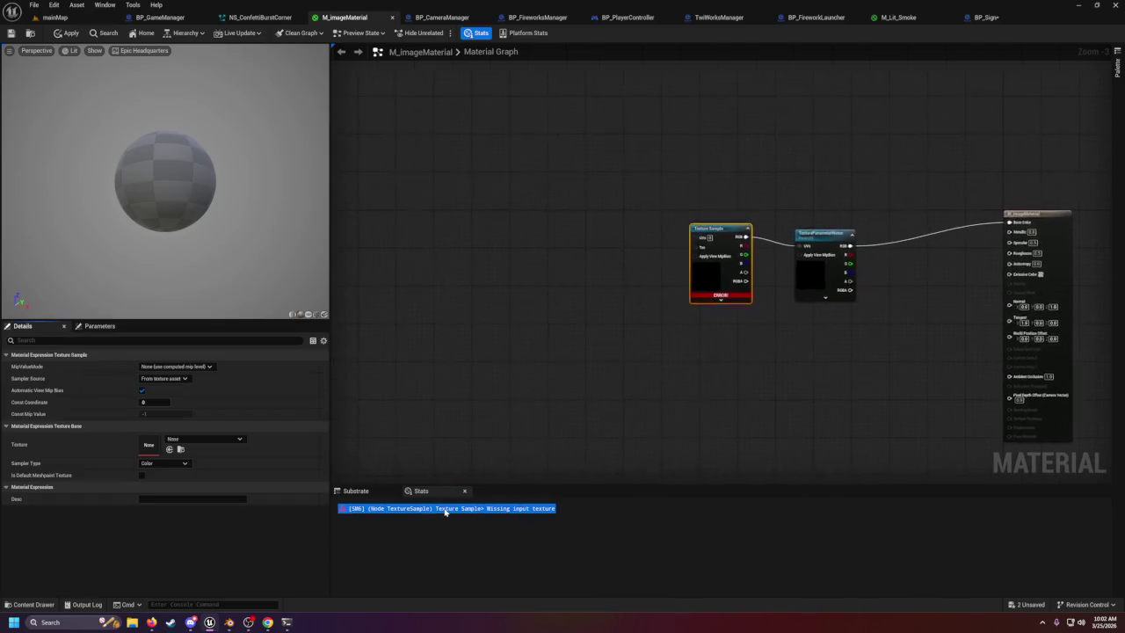
Convert the Texture Sample into a parameter named TextureParameterName and delete the duplicate Param2D node.
{"action": "left_click_drag", "start_coordinate": [710, 213], "coordinate": [751, 234]}
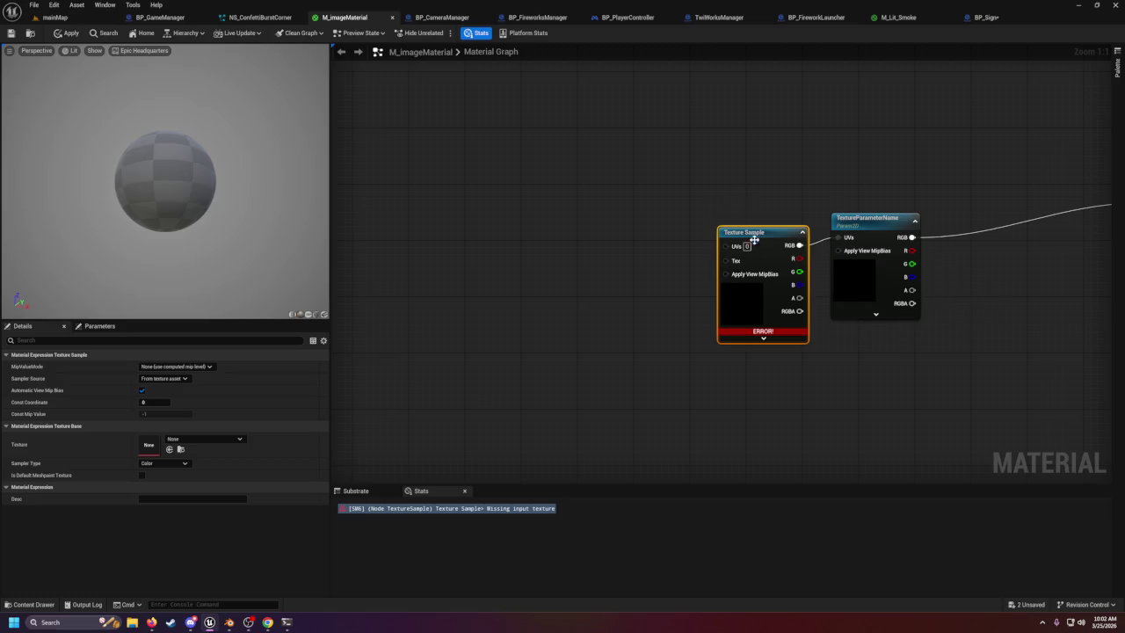
{"action": "left_click_drag", "start_coordinate": [774, 238], "coordinate": [773, 231]}
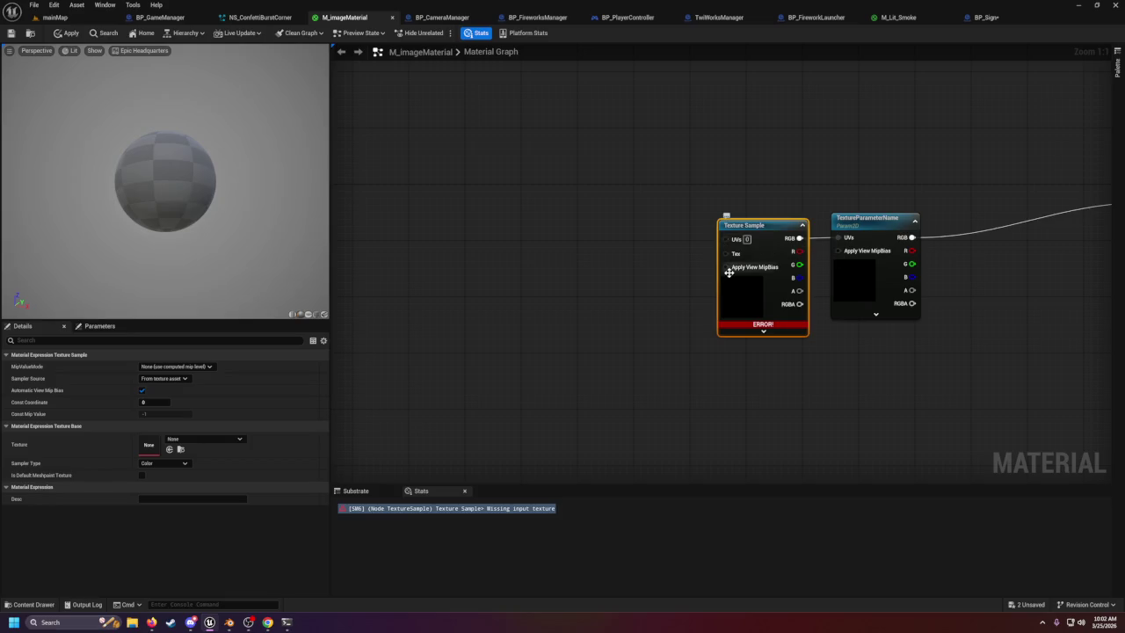
{"action": "left_click", "coordinate": [820, 290]}
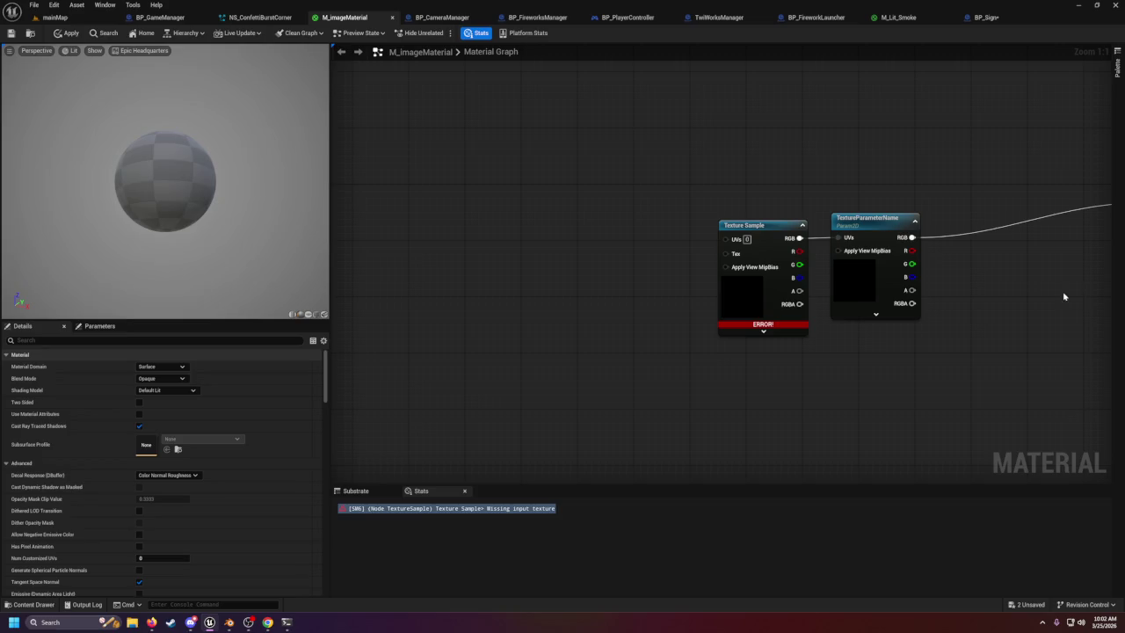
{"action": "right_click", "coordinate": [765, 247]}
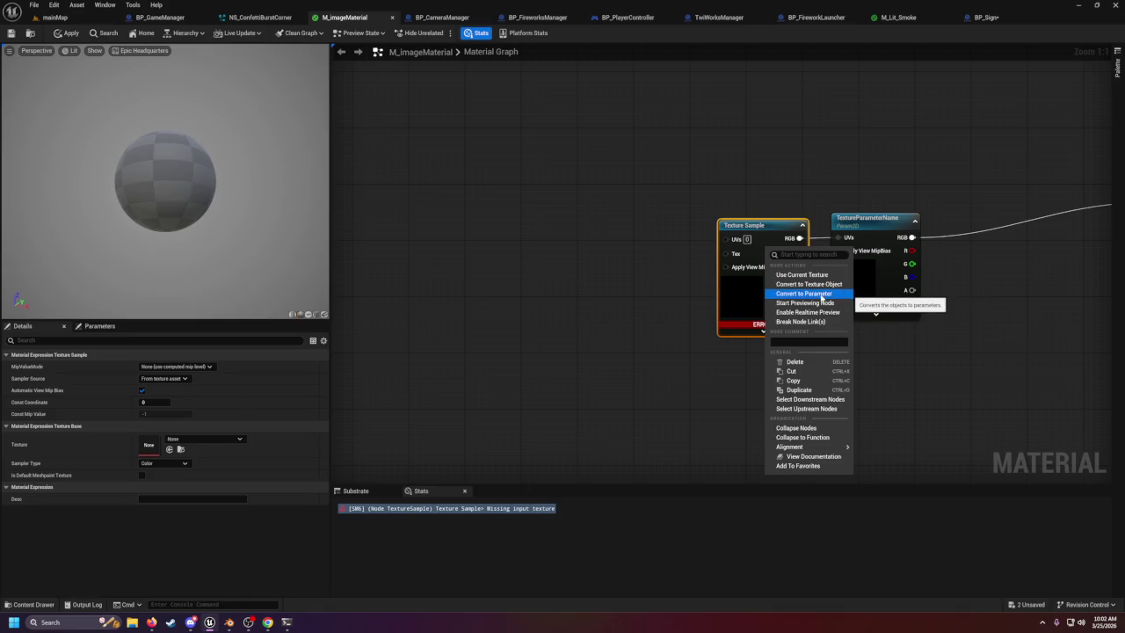
{"action": "left_click", "coordinate": [821, 293]}
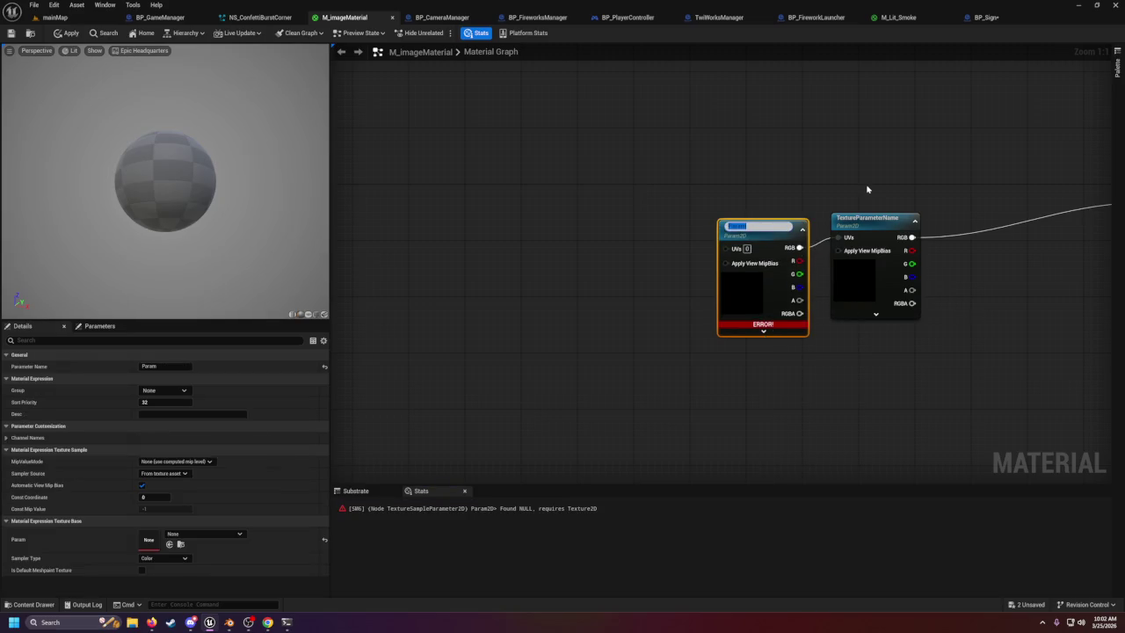
{"action": "type", "text": "TextureParameterName"}
{"action": "key", "text": "Return"}
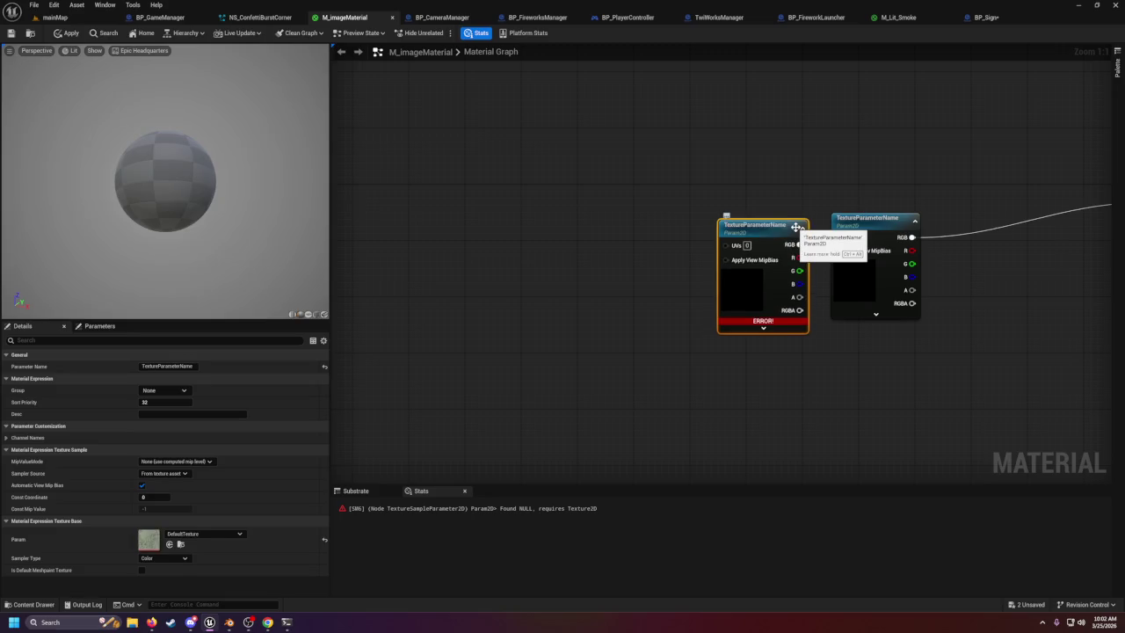
{"action": "left_click", "coordinate": [888, 276]}
{"action": "key", "text": "Delete"}
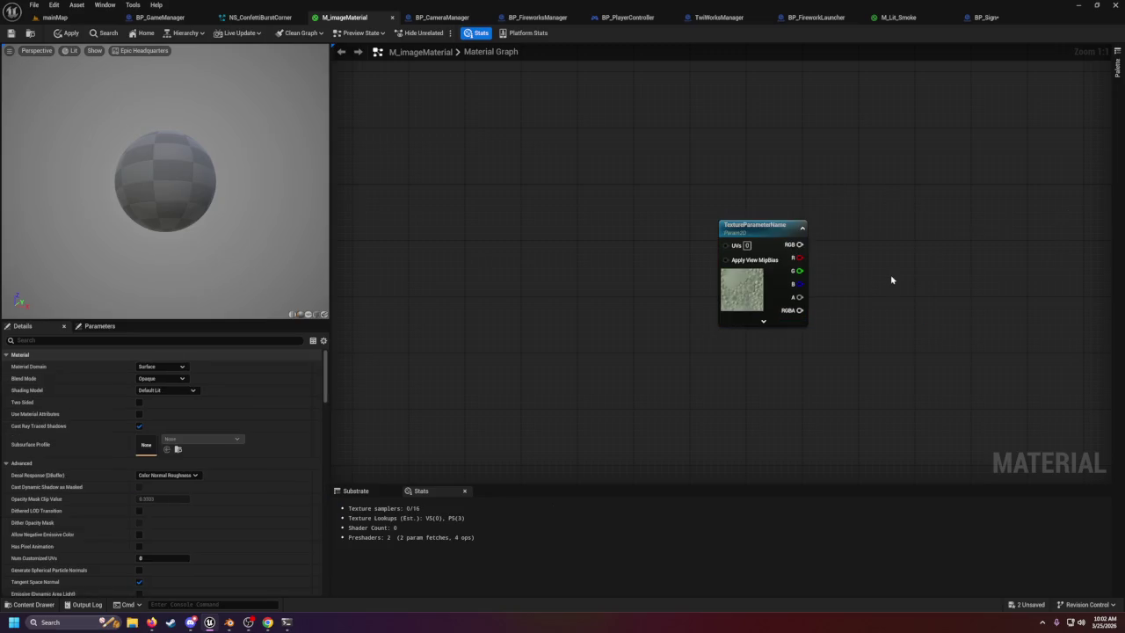
Wire the texture's RGB into Base Color and tidy the node beside the material output.
{"action": "mouse_move", "coordinate": [708, 246]}
{"action": "left_mouse_down"}
{"action": "mouse_move", "coordinate": [1023, 251]}
{"action": "mouse_move", "coordinate": [1058, 204]}
{"action": "left_mouse_up"}
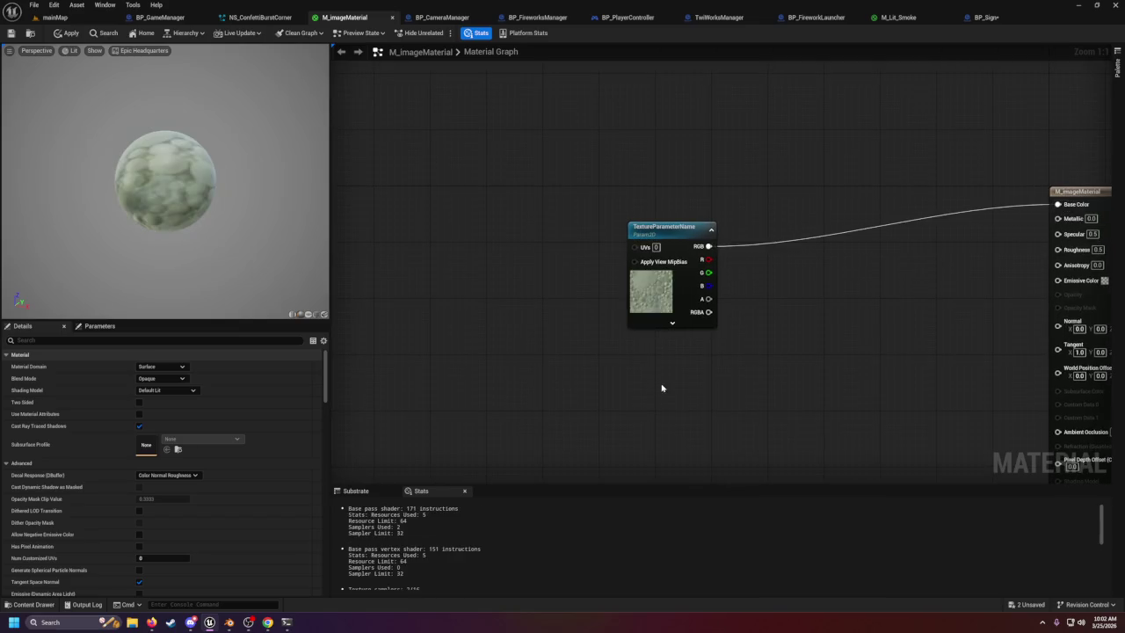
{"action": "left_click", "coordinate": [87, 326]}
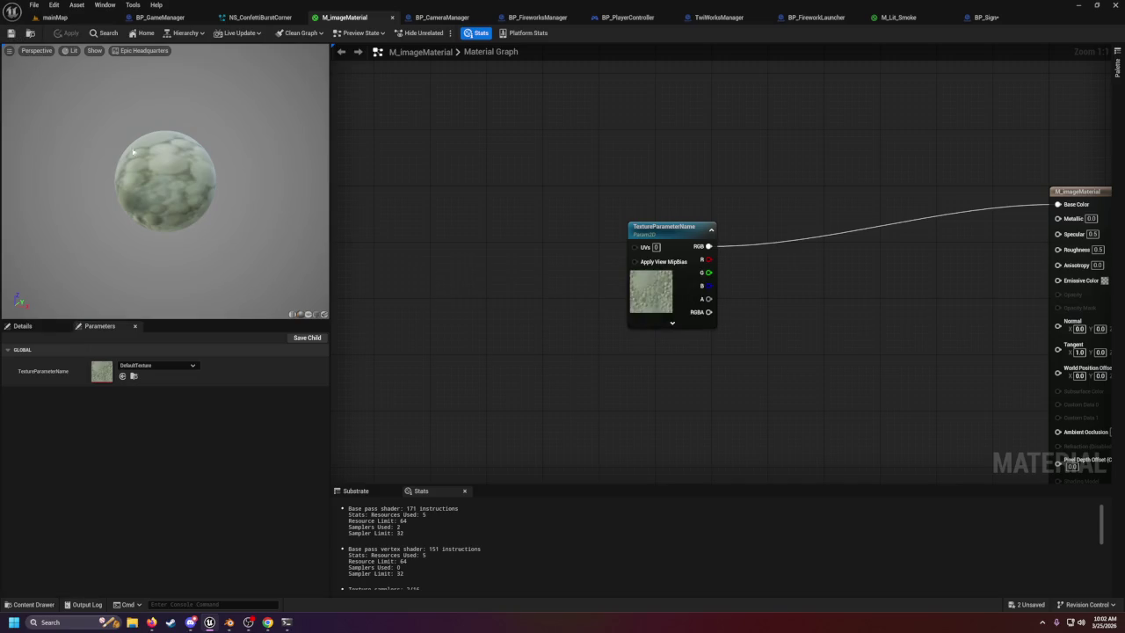
{"action": "mouse_move", "coordinate": [670, 235]}
{"action": "left_mouse_down"}
{"action": "mouse_move", "coordinate": [810, 228]}
{"action": "mouse_move", "coordinate": [838, 206]}
{"action": "left_mouse_up"}
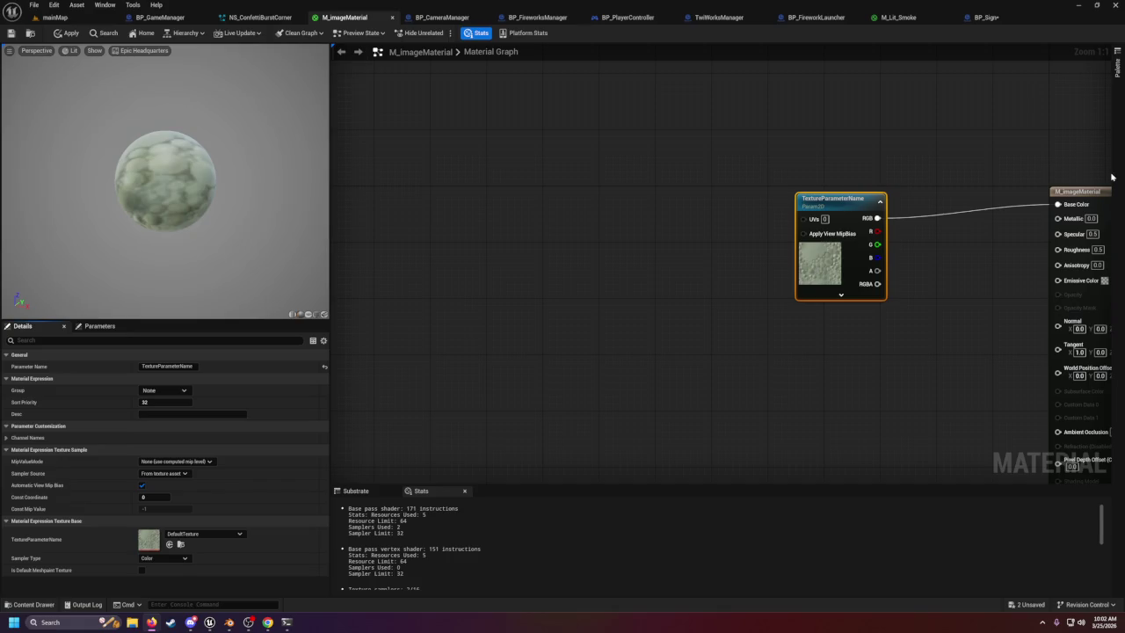
{"action": "left_click_drag", "start_coordinate": [916, 220], "coordinate": [819, 213]}
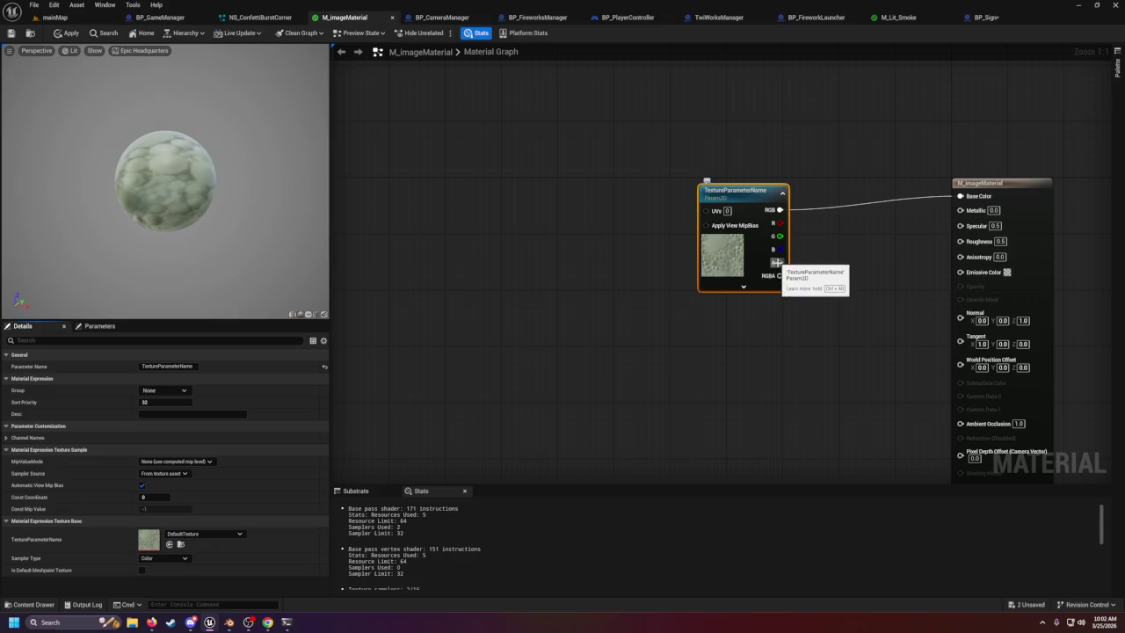
{"action": "left_click", "coordinate": [744, 286]}
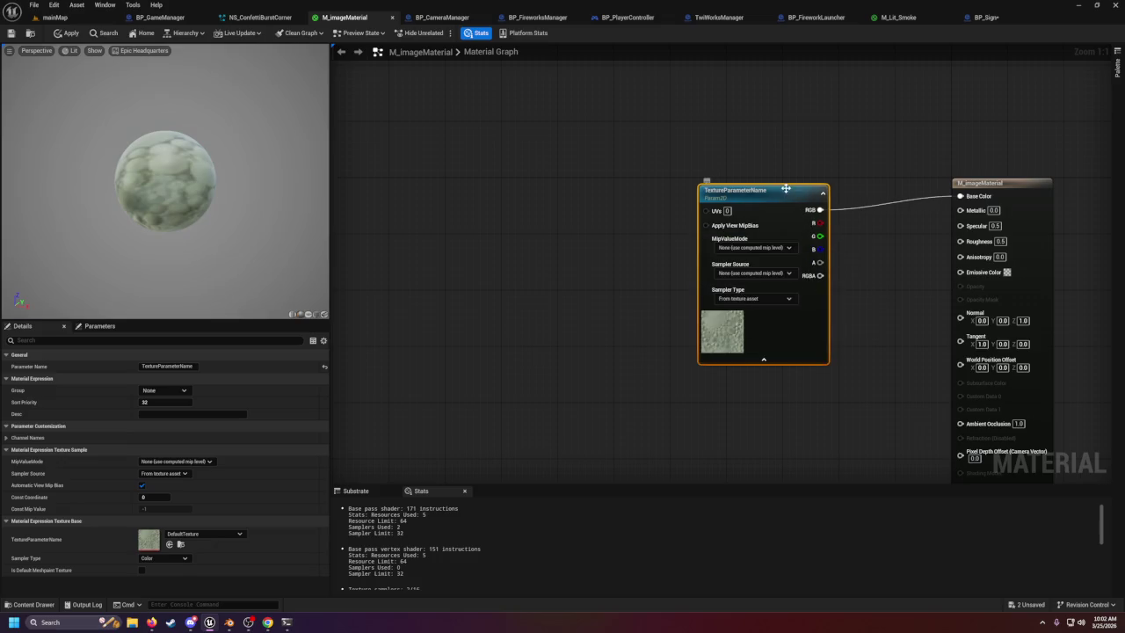
{"action": "left_click", "coordinate": [764, 360]}
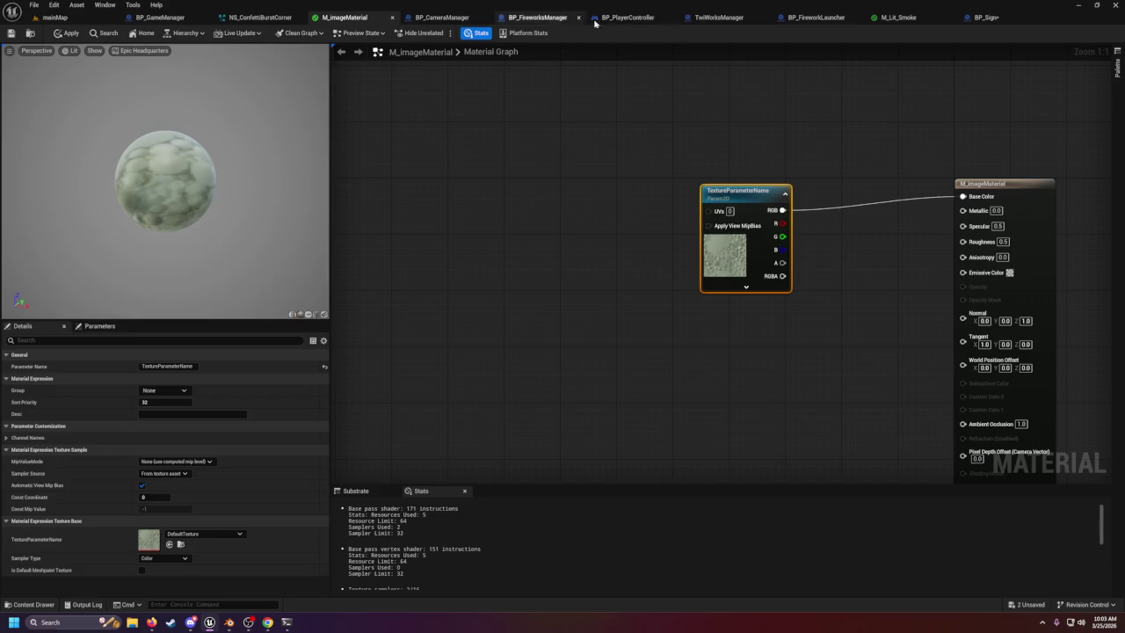
Switch to BP_Sign, save, and arrange the Plane and Create Dynamic Material nodes.
{"action": "left_click", "coordinate": [983, 17]}
{"action": "key", "text": "ctrl+s"}
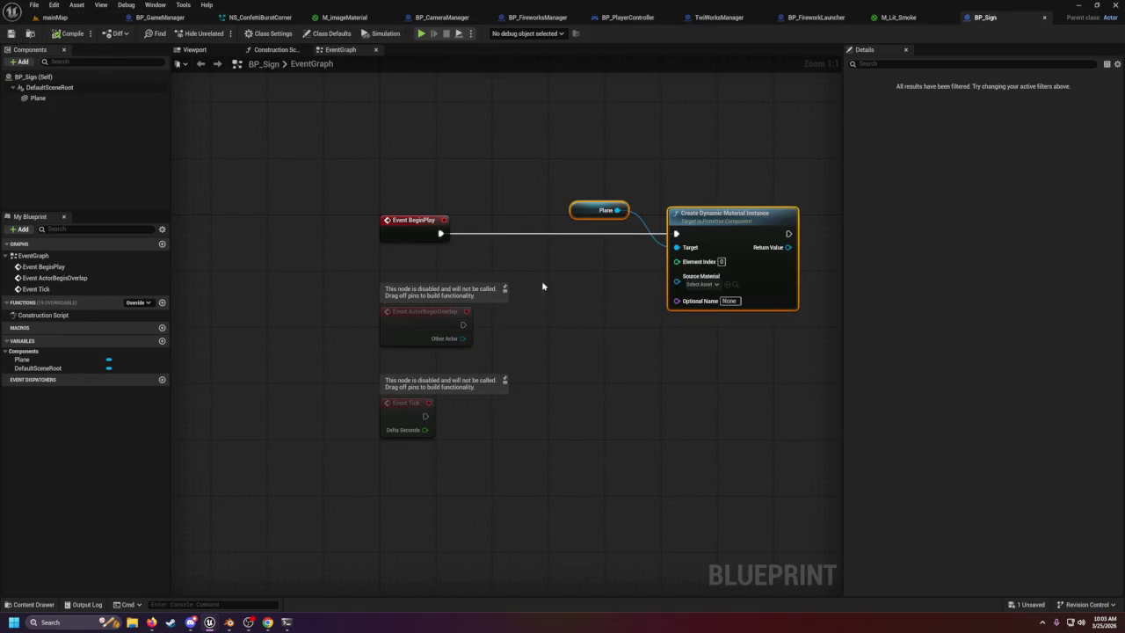
{"action": "mouse_move", "coordinate": [555, 219]}
{"action": "left_mouse_down"}
{"action": "mouse_move", "coordinate": [410, 203]}
{"action": "mouse_move", "coordinate": [440, 246]}
{"action": "mouse_move", "coordinate": [487, 231]}
{"action": "mouse_move", "coordinate": [533, 243]}
{"action": "left_mouse_up"}
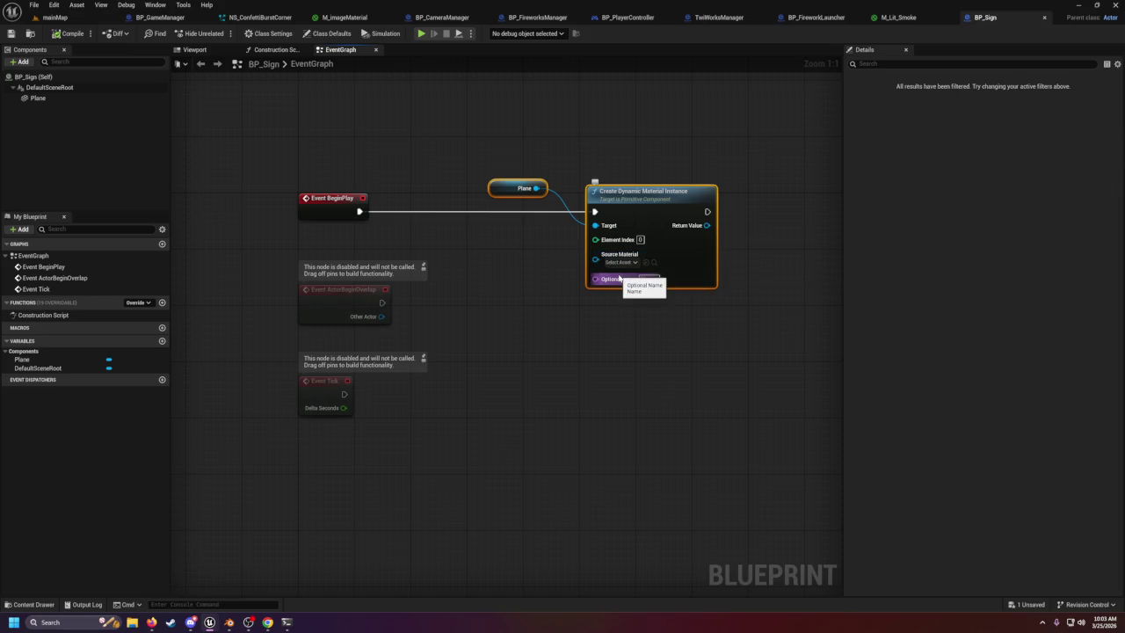
{"action": "mouse_move", "coordinate": [507, 189]}
{"action": "left_mouse_down"}
{"action": "mouse_move", "coordinate": [519, 194]}
{"action": "mouse_move", "coordinate": [506, 193]}
{"action": "mouse_move", "coordinate": [474, 234]}
{"action": "mouse_move", "coordinate": [465, 229]}
{"action": "left_mouse_up"}
{"action": "left_click", "coordinate": [506, 193]}
Set the Create Dynamic Material Instance node's Source Material to M_imageMaterial.
{"action": "left_click", "coordinate": [627, 261]}
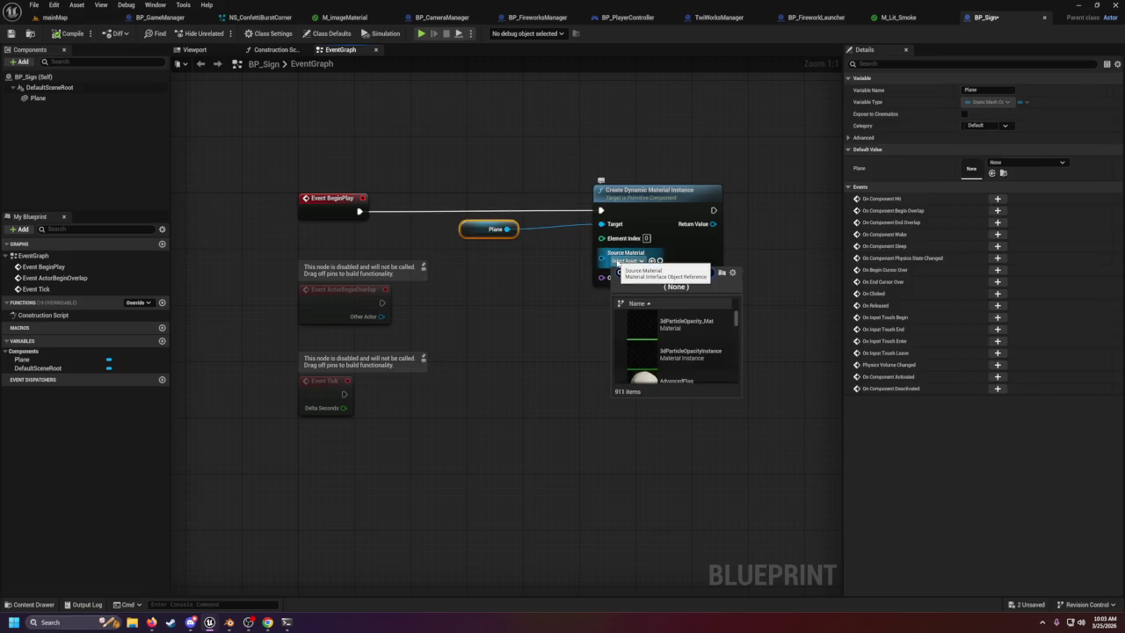
{"action": "type", "text": "TextureParameterName"}
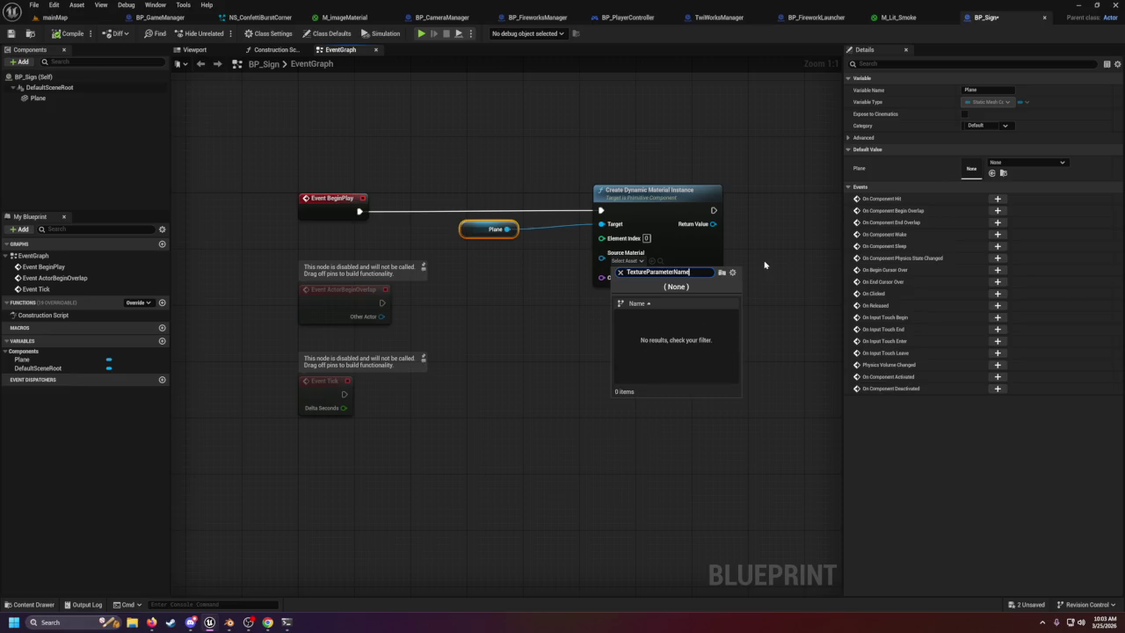
{"action": "key", "text": "ctrl+a"}
{"action": "key", "text": "BackSpace"}
{"action": "type", "text": "M_"}
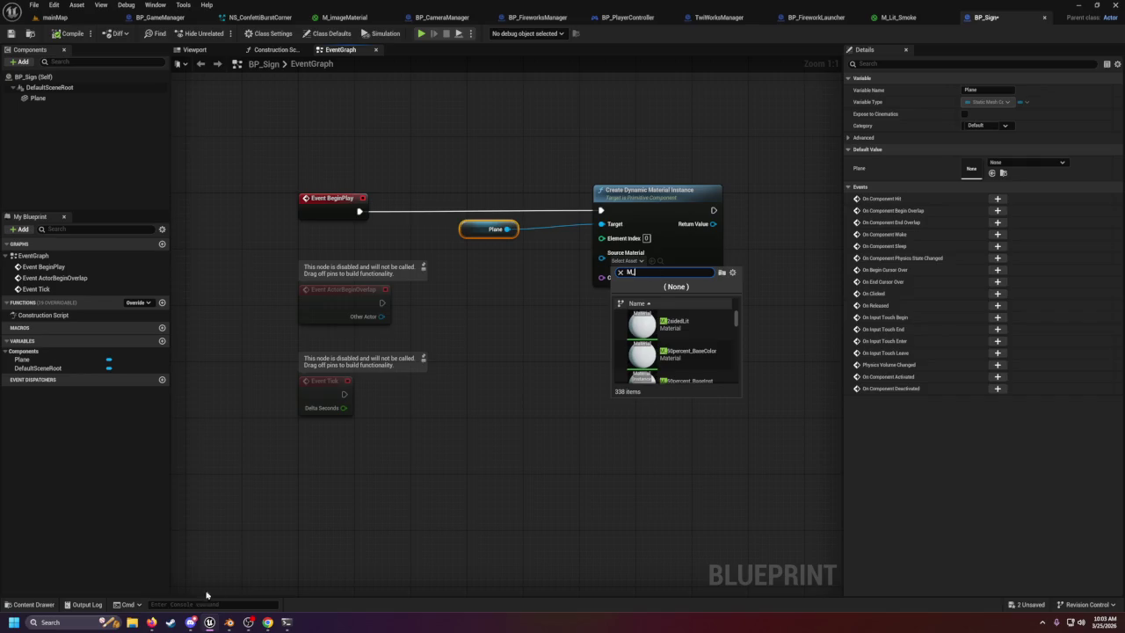
{"action": "left_click", "coordinate": [29, 605]}
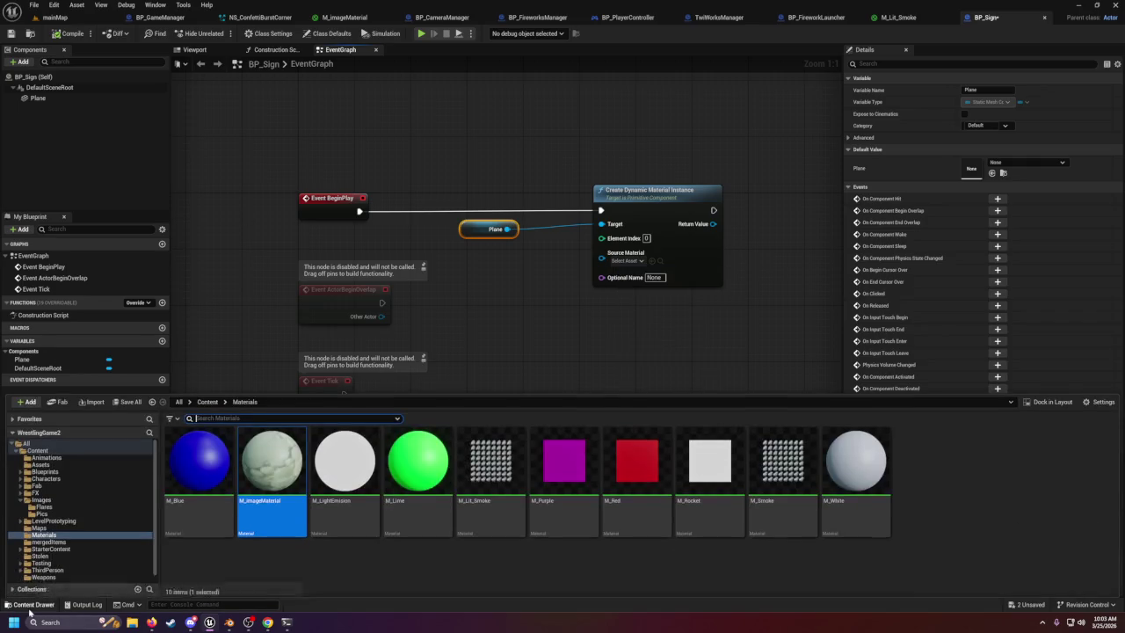
{"action": "left_click", "coordinate": [663, 296]}
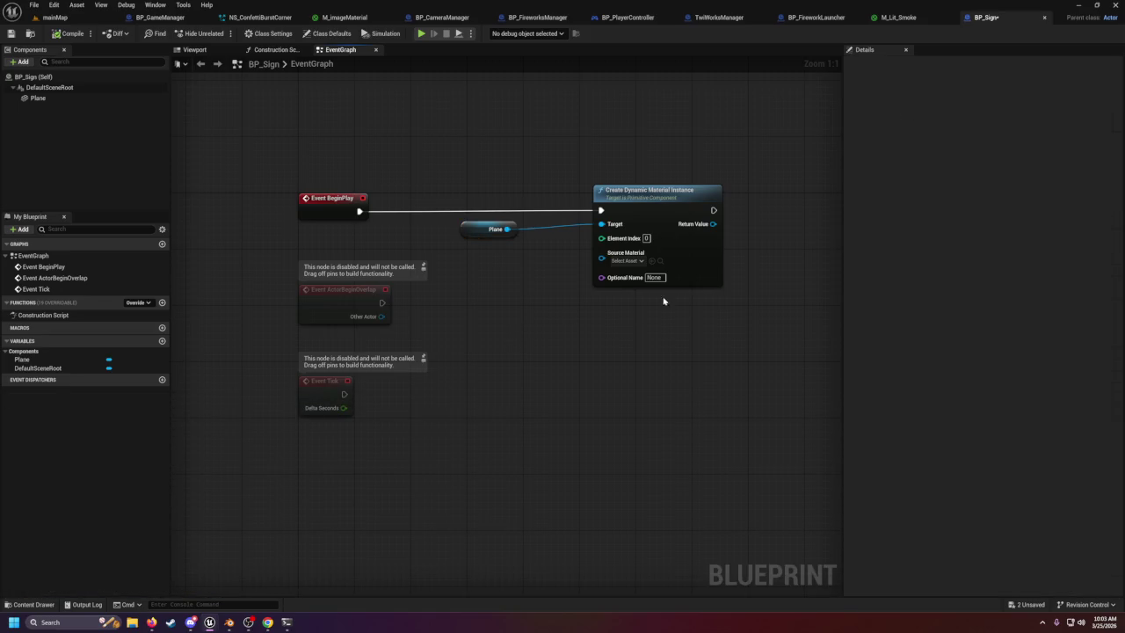
{"action": "left_click", "coordinate": [626, 261]}
{"action": "type", "text": "m_image"}
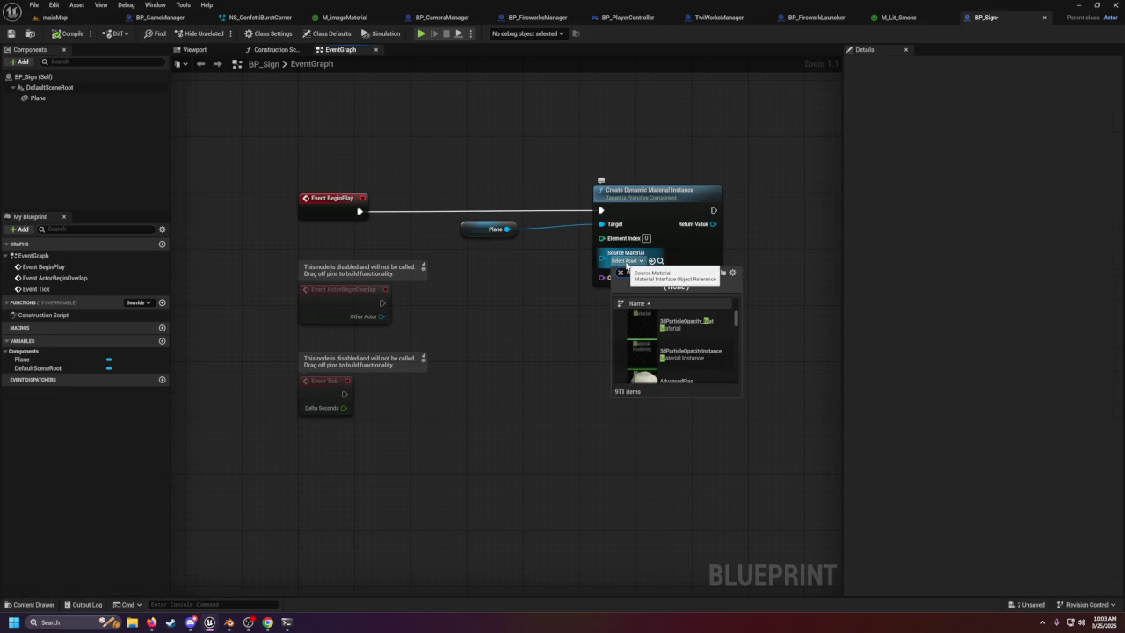
{"action": "left_click", "coordinate": [663, 322]}
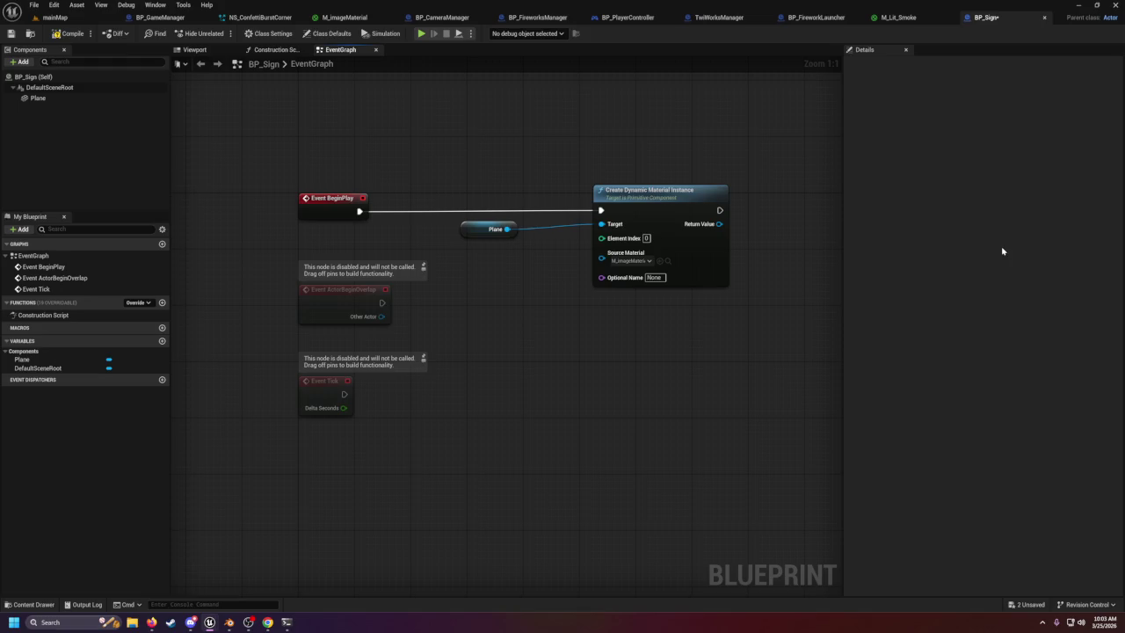
Promote the Return Value to a variable named DynamicMaterialInstanceRef.
{"action": "right_click", "coordinate": [724, 223]}
{"action": "left_click", "coordinate": [753, 255]}
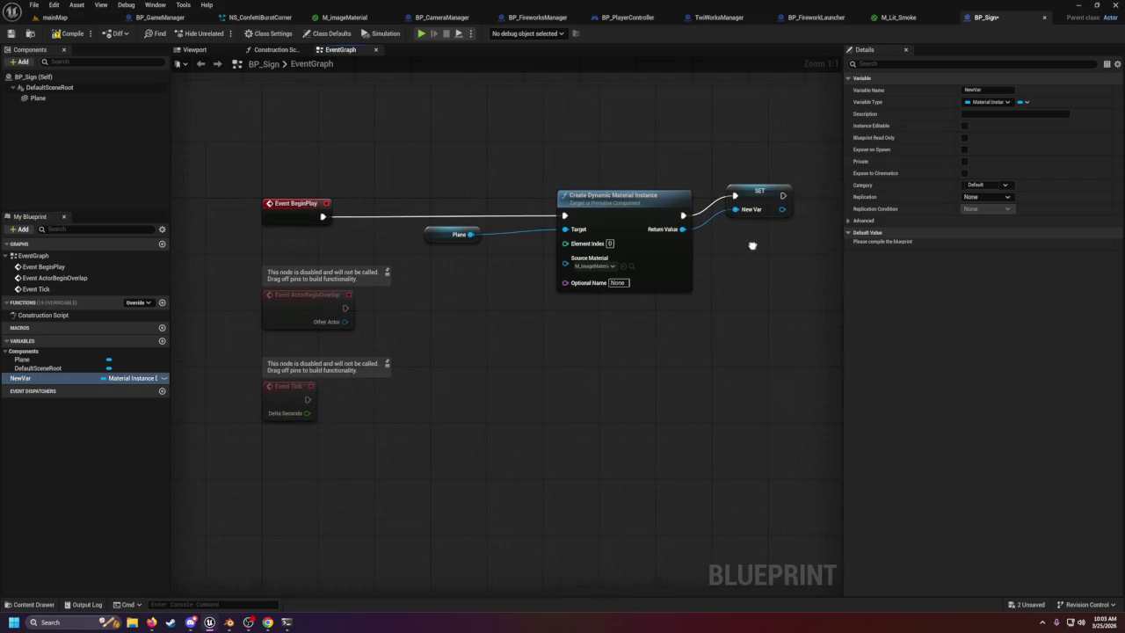
{"action": "left_click", "coordinate": [673, 220]}
{"action": "left_click", "coordinate": [985, 89]}
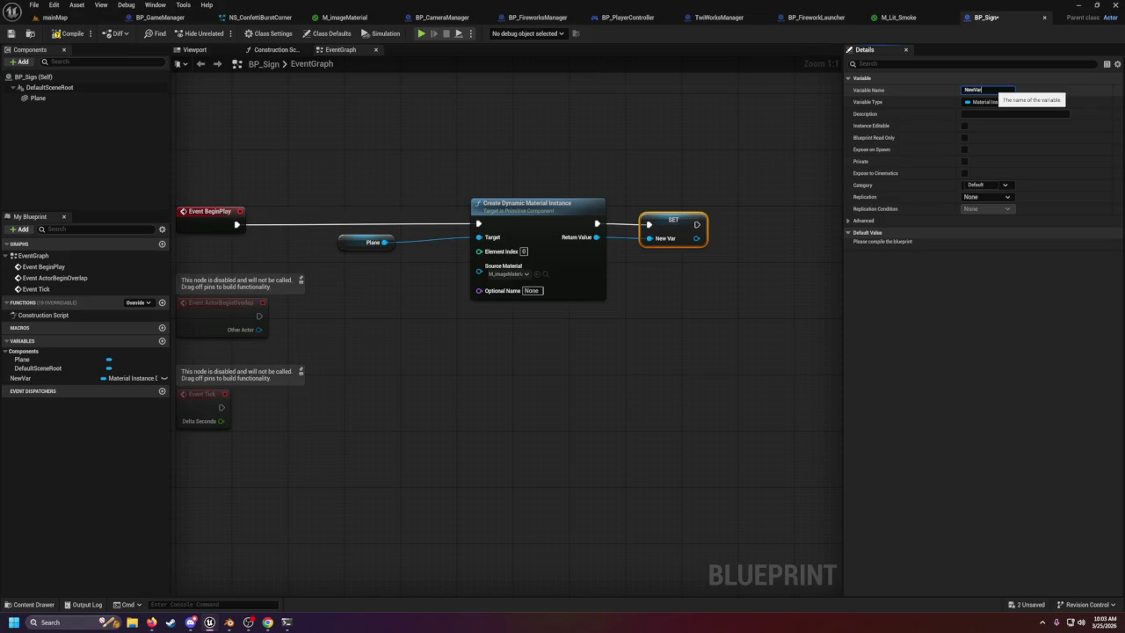
{"action": "key", "text": "BackSpace"}
{"action": "type", "text": "DynamicMaterialInstanceRef"}
{"action": "key", "text": "Return"}
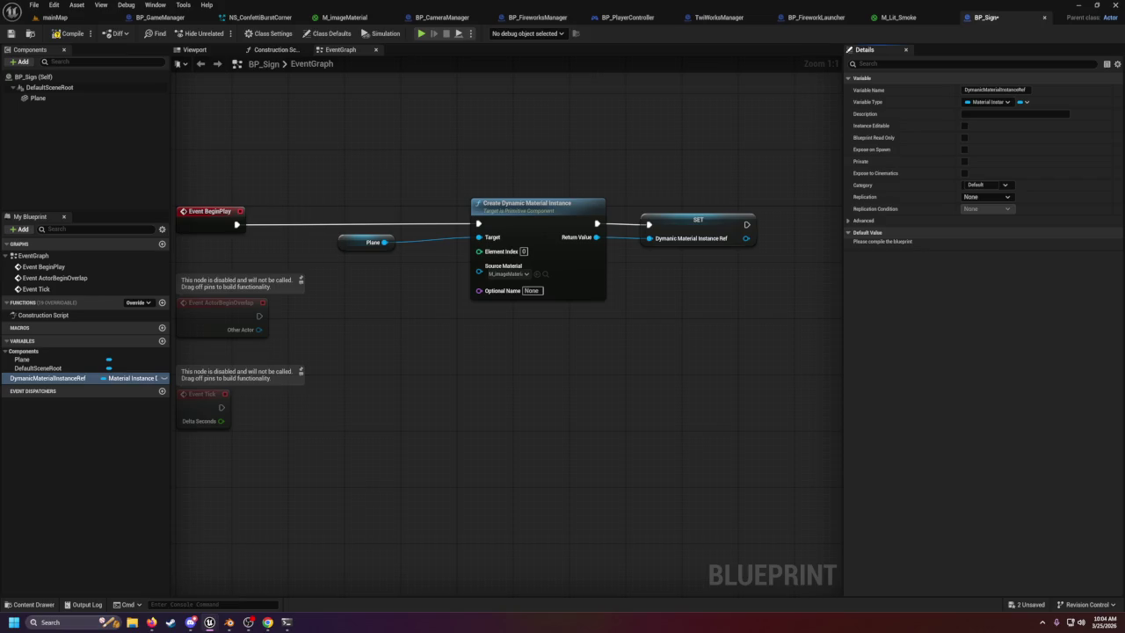
Add a Set Material (Plane) node after the SET node.
{"action": "left_click_drag", "start_coordinate": [807, 182], "coordinate": [701, 177]}
{"action": "left_click_drag", "start_coordinate": [654, 237], "coordinate": [728, 238]}
{"action": "type", "text": "set material no"}
{"action": "key", "text": "BackSpace"}
{"action": "key", "text": "BackSpace"}
{"action": "left_click", "coordinate": [770, 397]}
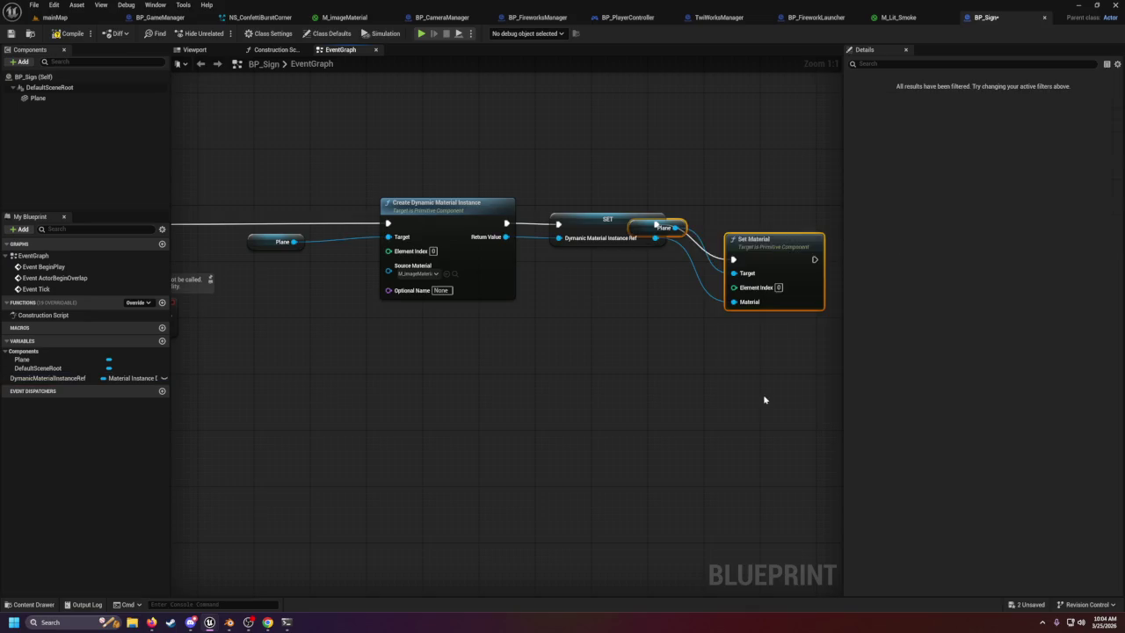
Move the Set Material node up beside SET and pan back toward Event BeginPlay.
{"action": "left_click_drag", "start_coordinate": [778, 258], "coordinate": [789, 211]}
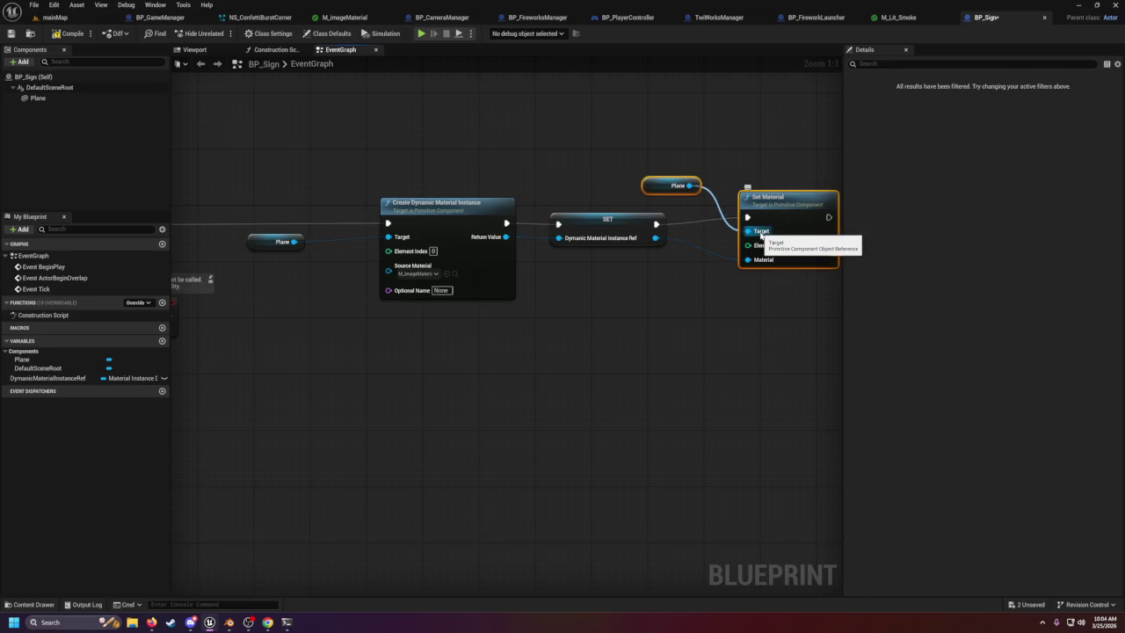
{"action": "mouse_move", "coordinate": [761, 235]}
{"action": "left_mouse_down"}
{"action": "mouse_move", "coordinate": [819, 249]}
{"action": "mouse_move", "coordinate": [587, 264]}
{"action": "left_mouse_up"}
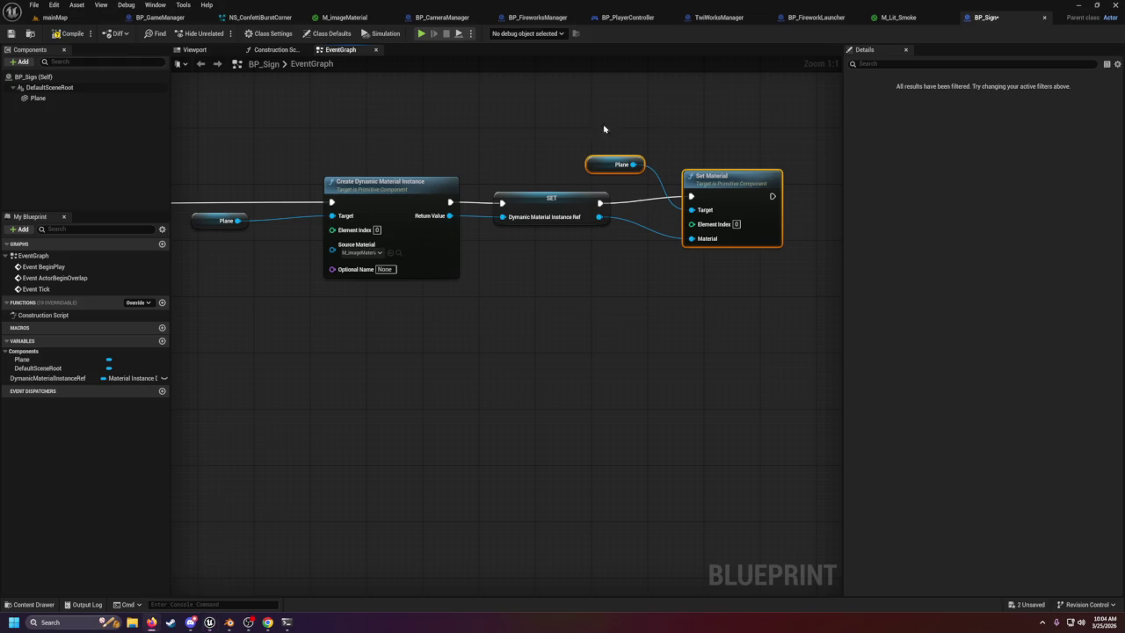
{"action": "mouse_move", "coordinate": [293, 262]}
{"action": "left_mouse_down"}
{"action": "mouse_move", "coordinate": [530, 188]}
{"action": "mouse_move", "coordinate": [531, 203]}
{"action": "left_mouse_up"}
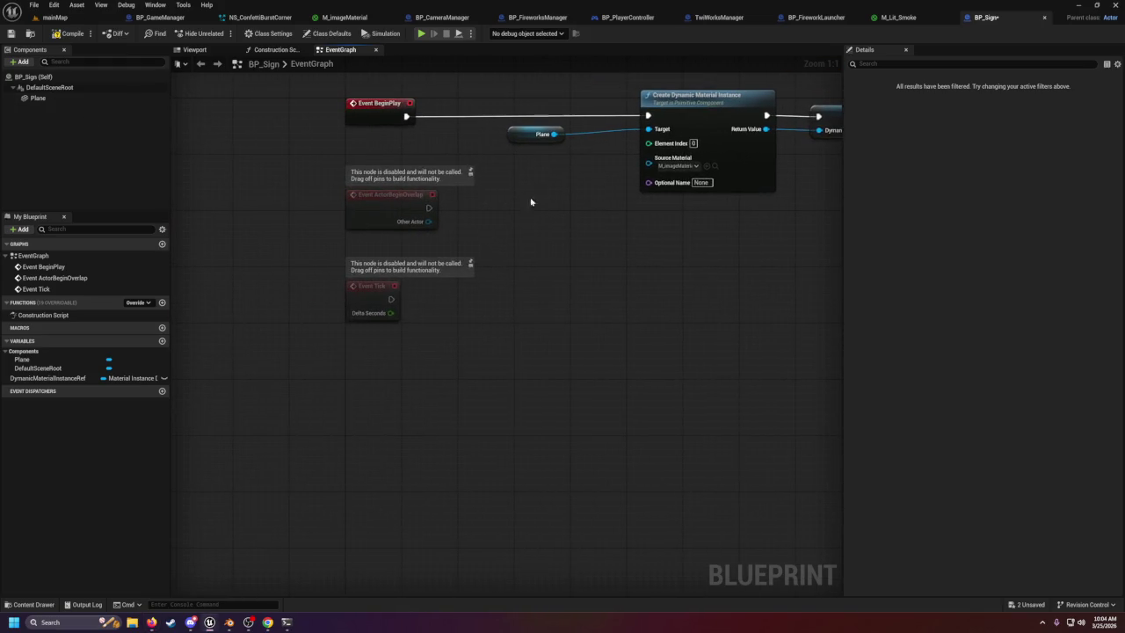
Add a custom event named SetImage to the event graph.
{"action": "right_click", "coordinate": [373, 348]}
{"action": "type", "text": "custom e"}
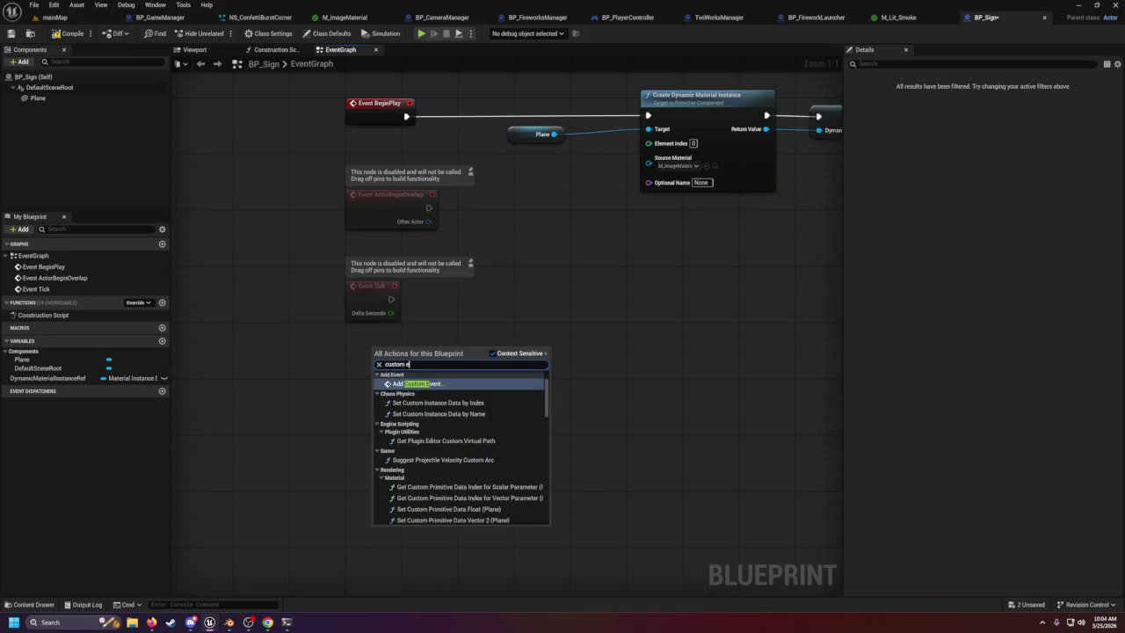
{"action": "key", "text": "Return"}
{"action": "type", "text": "SetIm"}
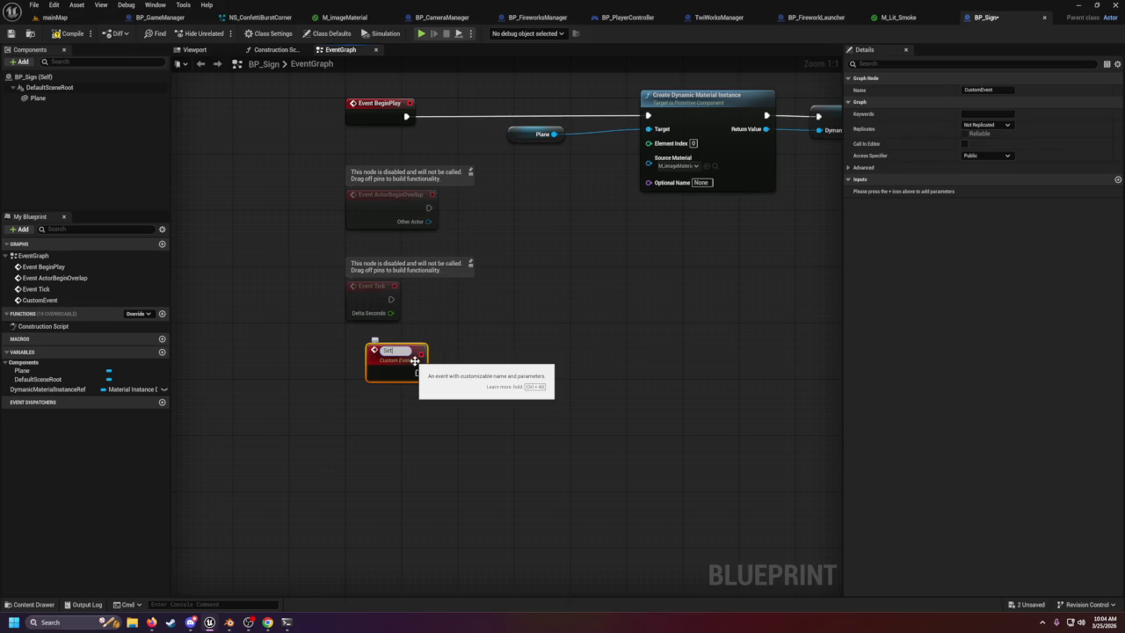
{"action": "type", "text": "age"}
{"action": "key", "text": "Return"}
{"action": "mouse_move", "coordinate": [409, 361]}
{"action": "left_mouse_down"}
{"action": "mouse_move", "coordinate": [380, 417]}
{"action": "mouse_move", "coordinate": [440, 429]}
{"action": "left_mouse_up"}
Add a DynamicMaterialInstanceRef setter and give SetImage a new input parameter.
{"action": "left_click", "coordinate": [443, 402]}
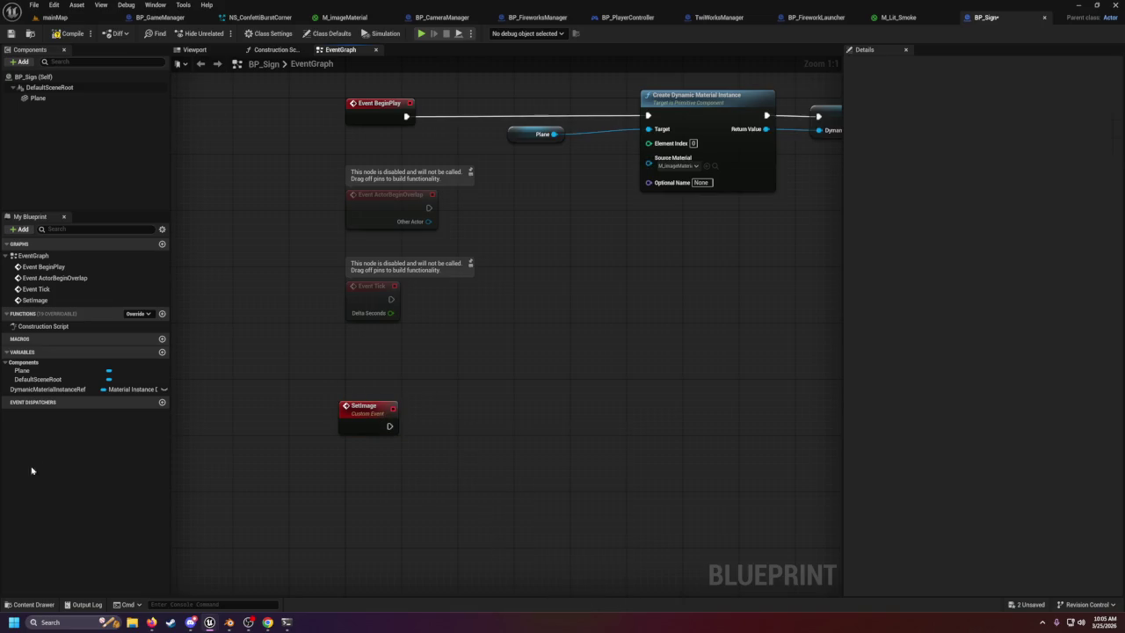
{"action": "mouse_move", "coordinate": [34, 390]}
{"action": "left_mouse_down"}
{"action": "mouse_move", "coordinate": [440, 395]}
{"action": "mouse_move", "coordinate": [501, 453]}
{"action": "mouse_move", "coordinate": [486, 439]}
{"action": "left_mouse_up"}
{"action": "left_click", "coordinate": [450, 402]}
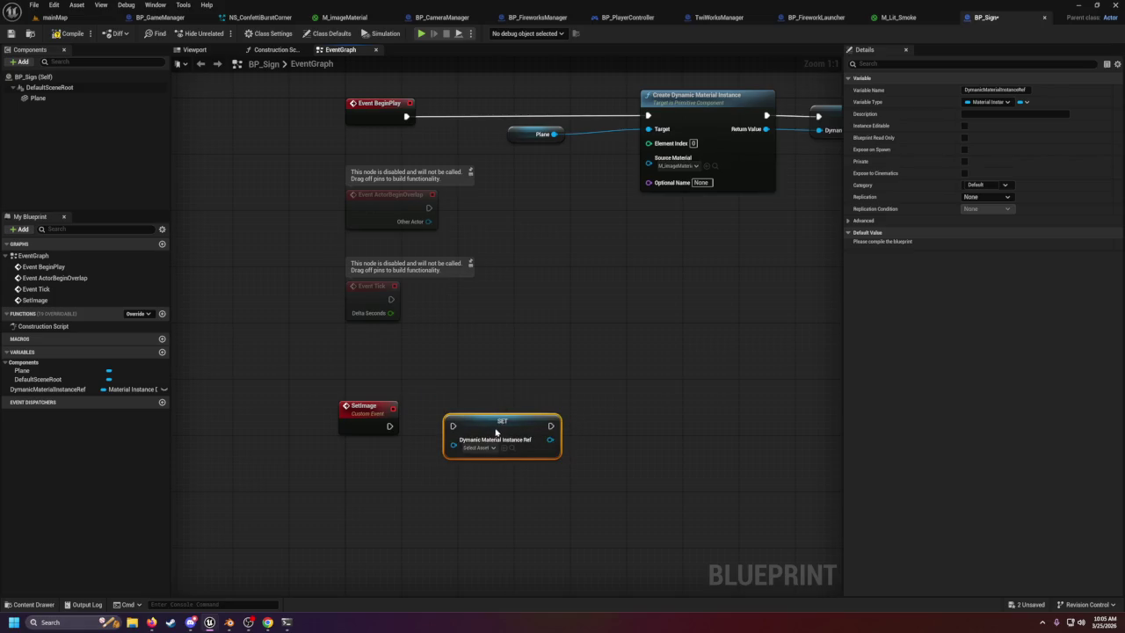
{"action": "left_click", "coordinate": [371, 418]}
{"action": "left_click", "coordinate": [1118, 179]}
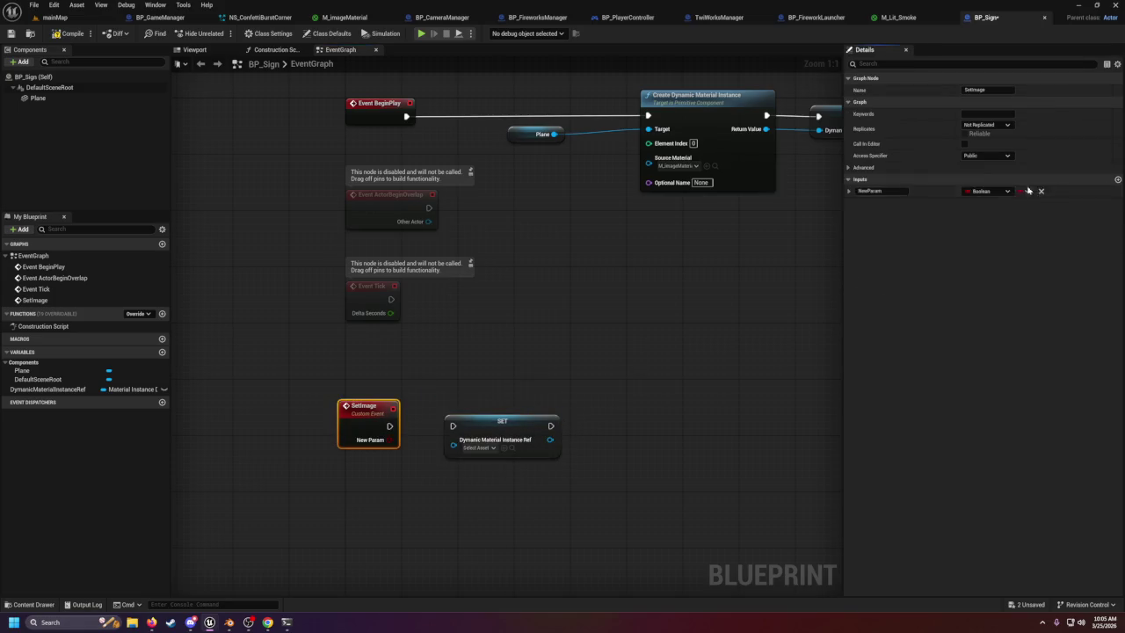
Change the NewParam input's type to Texture 2D Object Reference.
{"action": "left_click", "coordinate": [717, 18]}
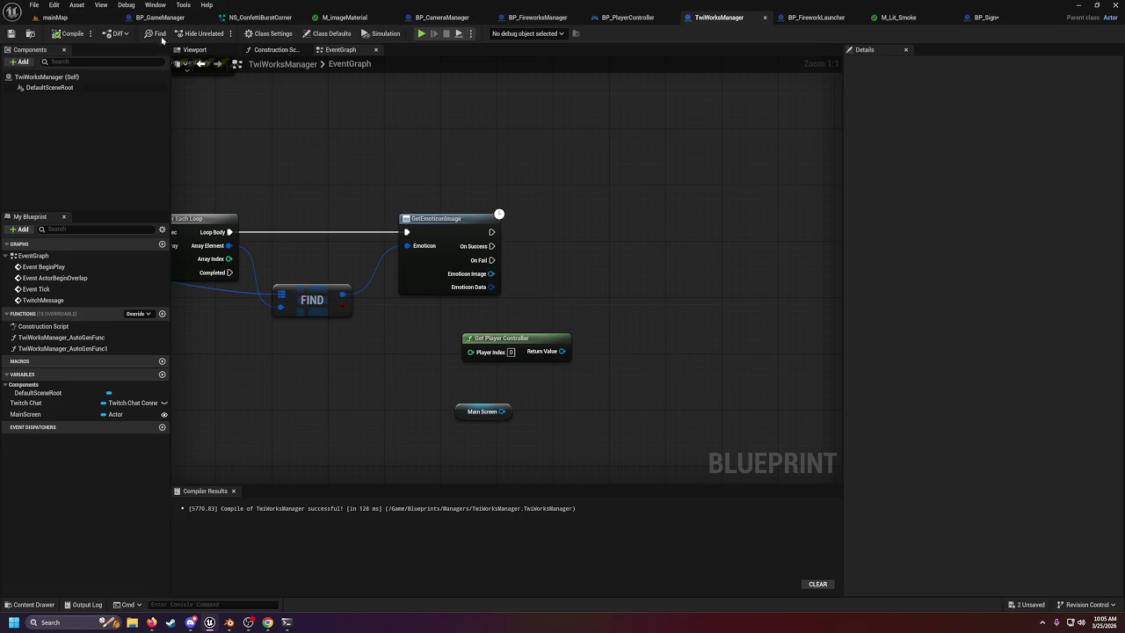
{"action": "left_click", "coordinate": [978, 16]}
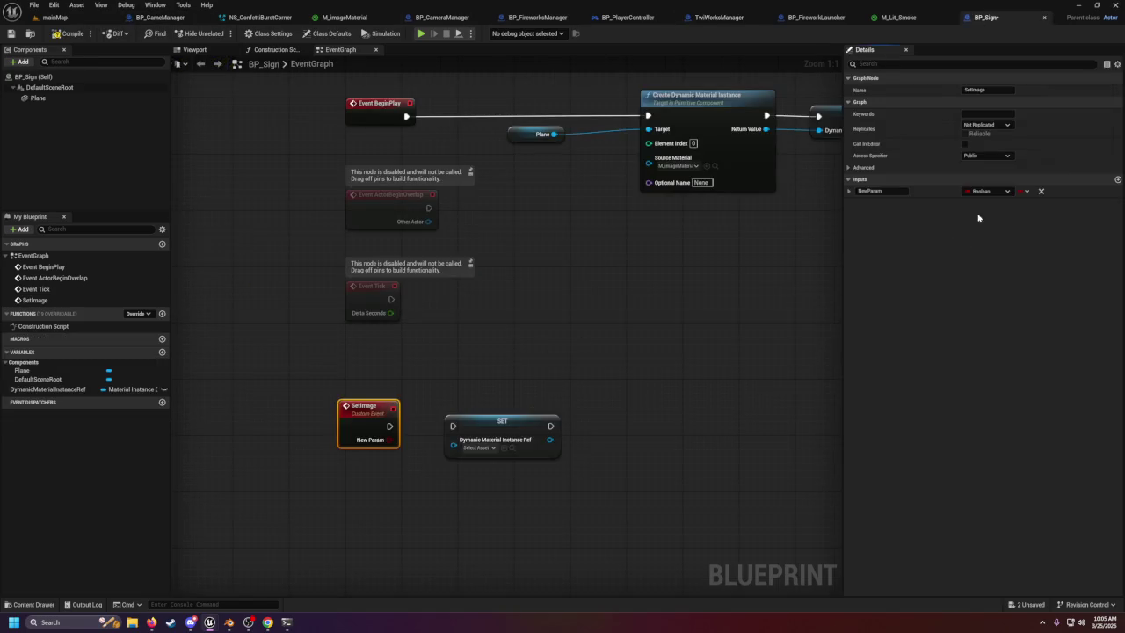
{"action": "left_click", "coordinate": [982, 191]}
{"action": "type", "text": "text"}
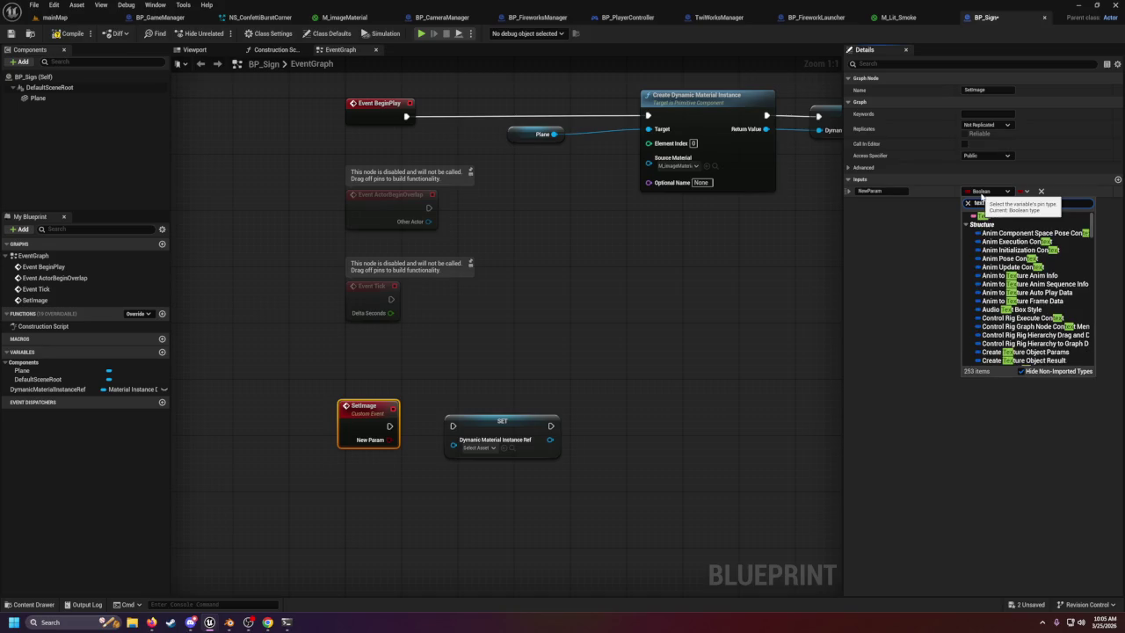
{"action": "type", "text": "ure 2s"}
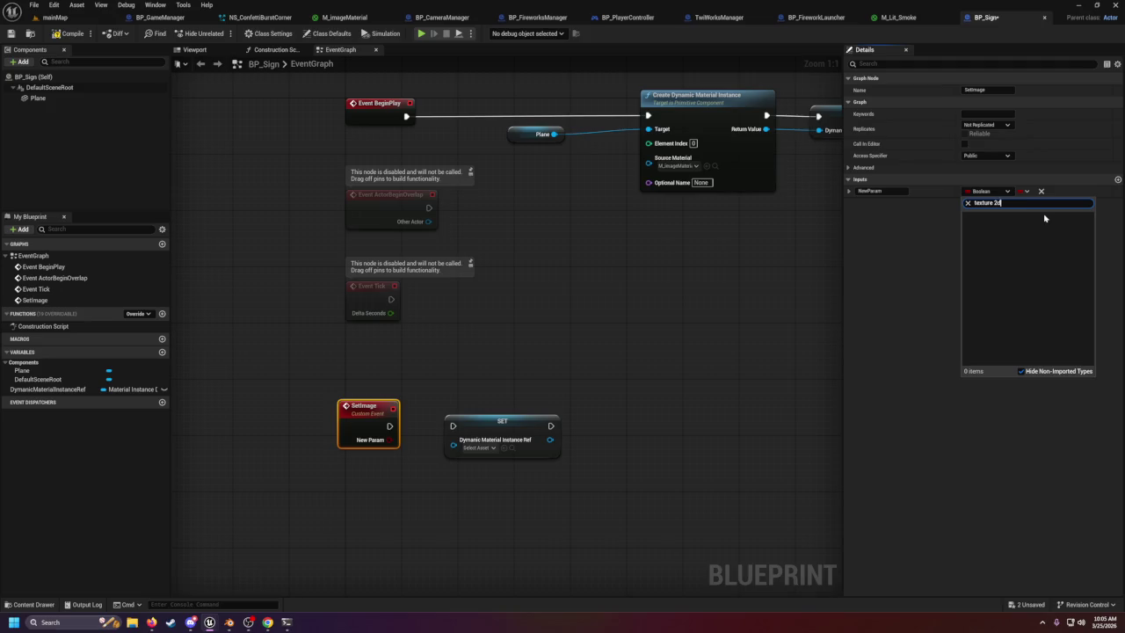
{"action": "mouse_move", "coordinate": [1035, 310]}
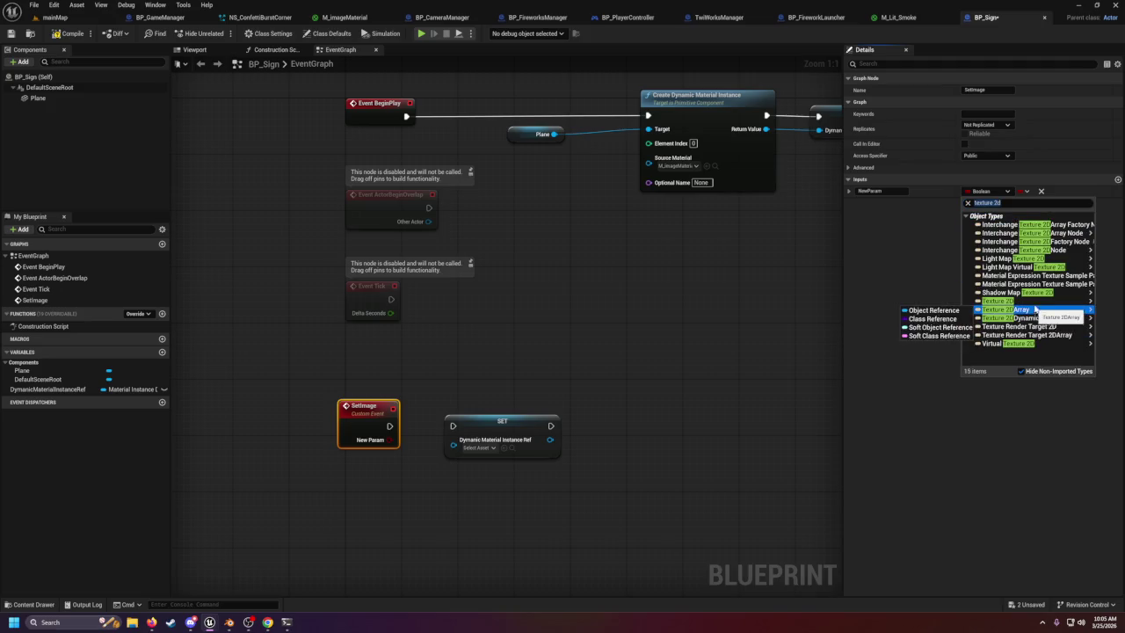
{"action": "left_click", "coordinate": [919, 304]}
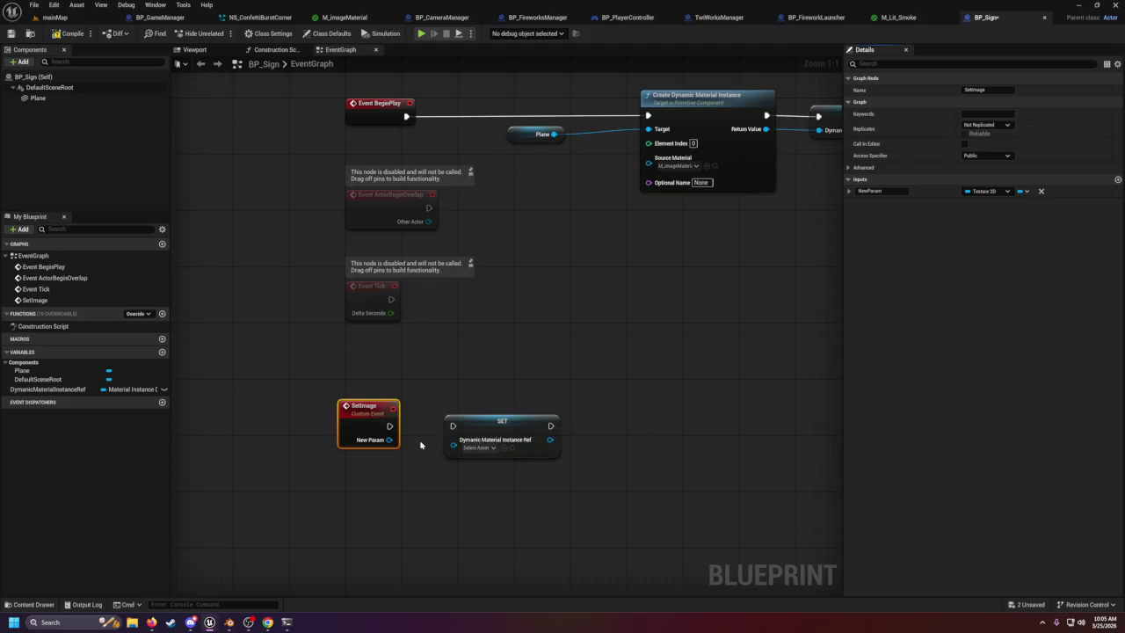
Reposition the SET node beside SetImage and return to the mainMap level.
{"action": "mouse_move", "coordinate": [390, 440]}
{"action": "left_mouse_down"}
{"action": "mouse_move", "coordinate": [452, 444]}
{"action": "mouse_move", "coordinate": [452, 465]}
{"action": "left_mouse_up"}
{"action": "key", "text": "Escape"}
{"action": "mouse_move", "coordinate": [484, 428]}
{"action": "left_mouse_down"}
{"action": "mouse_move", "coordinate": [553, 405]}
{"action": "mouse_move", "coordinate": [583, 411]}
{"action": "left_mouse_up"}
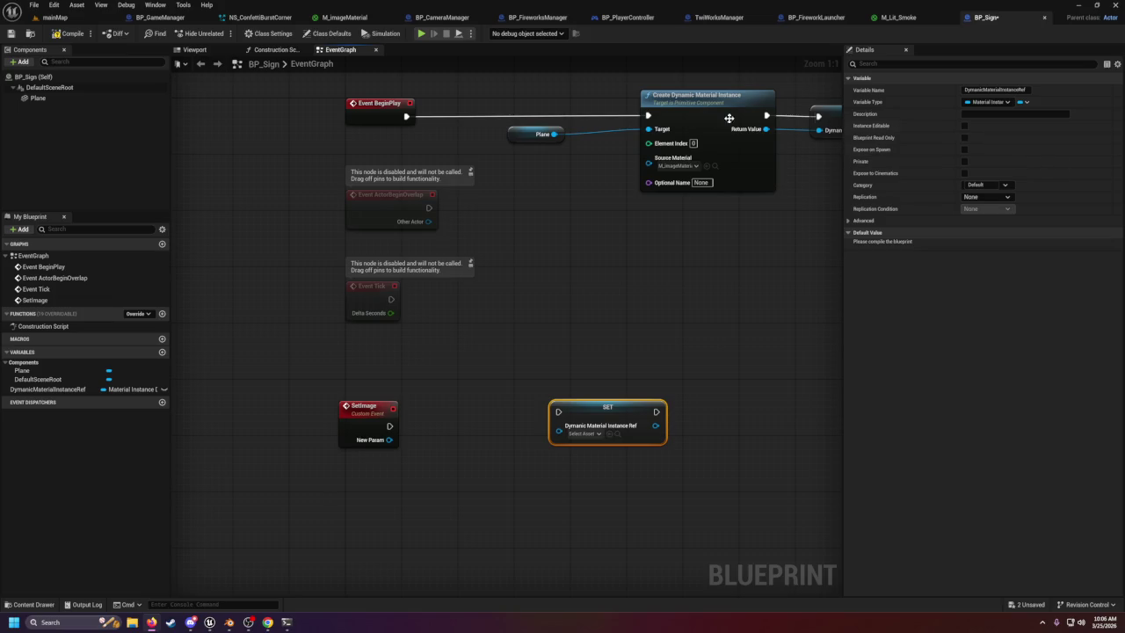
{"action": "left_click", "coordinate": [61, 17]}
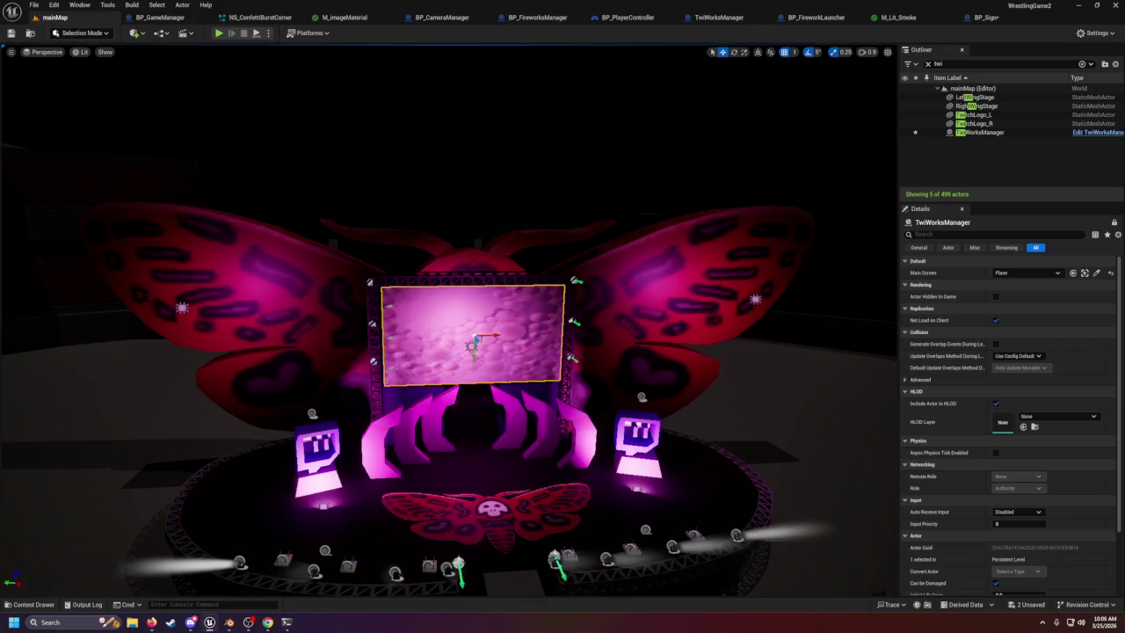
Frame the TwiWorksManager stage and fly around the stage and crowd stands.
{"action": "key", "text": "f"}
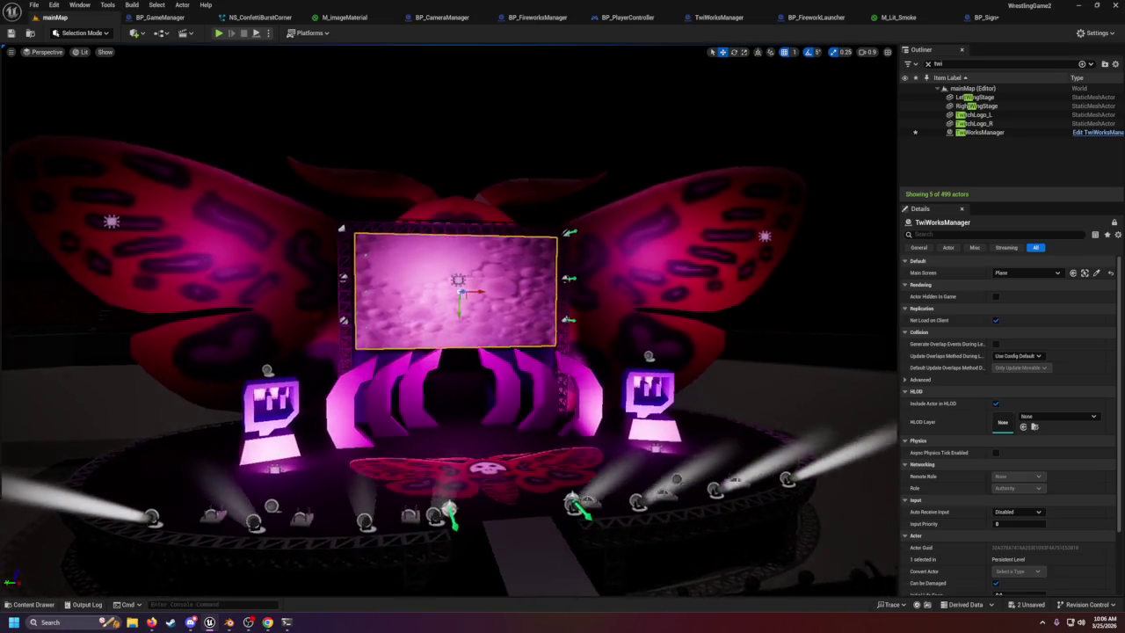
{"action": "left_click_drag", "start_coordinate": [378, 237], "coordinate": [336, 237]}
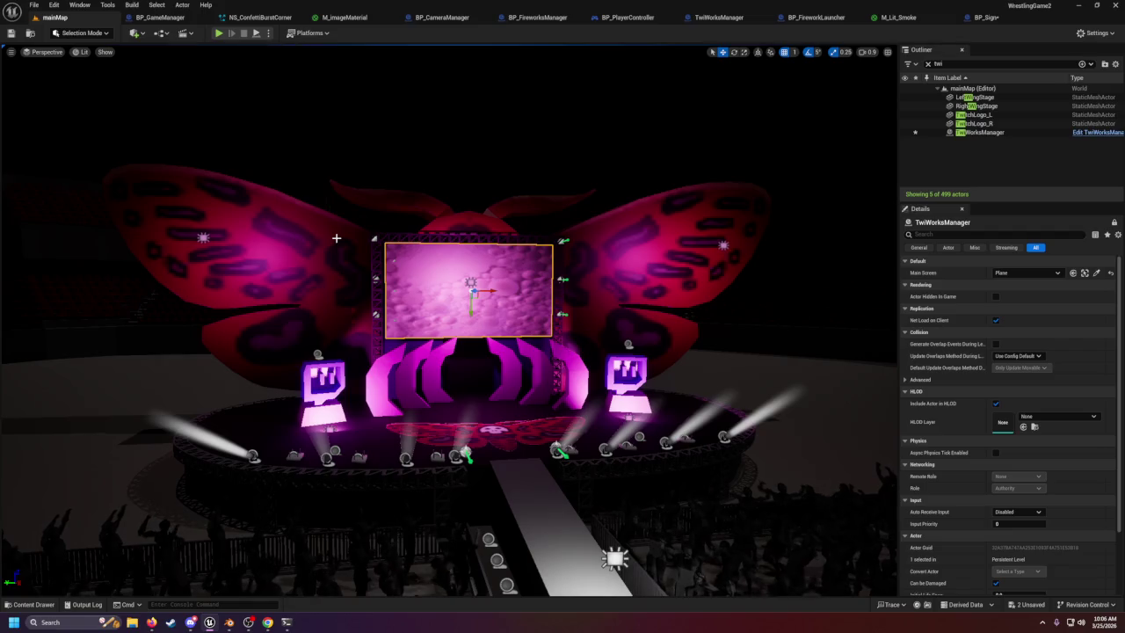
{"action": "mouse_move", "coordinate": [334, 240]}
{"action": "left_mouse_down"}
{"action": "mouse_move", "coordinate": [334, 282]}
{"action": "mouse_move", "coordinate": [435, 273]}
{"action": "mouse_move", "coordinate": [374, 290]}
{"action": "mouse_move", "coordinate": [334, 286]}
{"action": "mouse_move", "coordinate": [396, 285]}
{"action": "mouse_move", "coordinate": [356, 285]}
{"action": "left_mouse_up"}
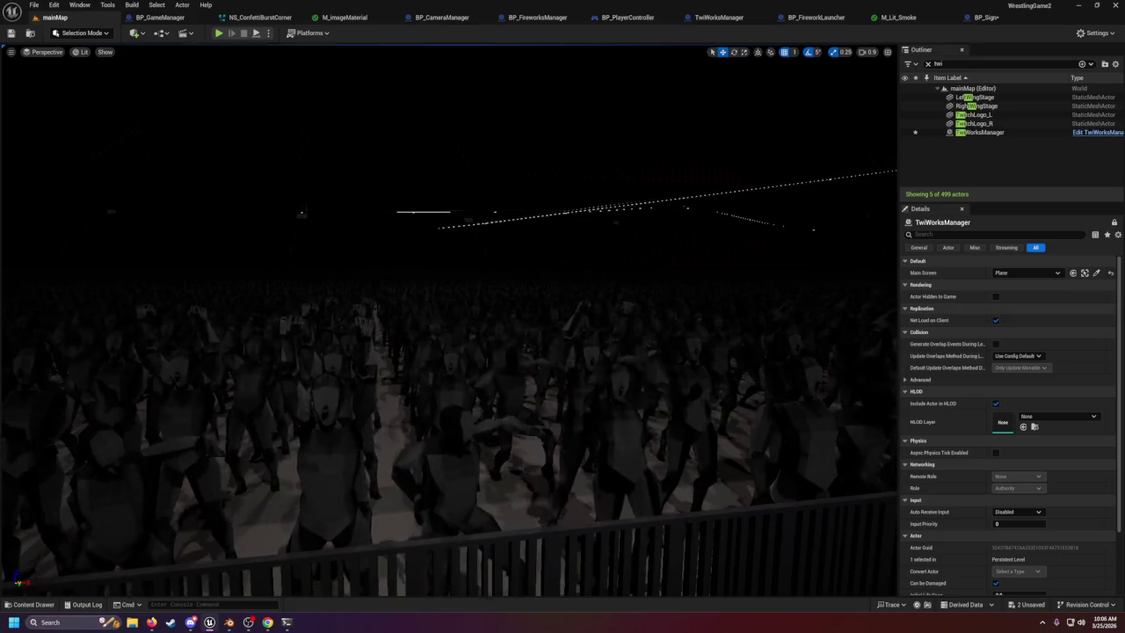
{"action": "mouse_move", "coordinate": [719, 194]}
{"action": "left_mouse_down"}
{"action": "mouse_move", "coordinate": [719, 264]}
{"action": "mouse_move", "coordinate": [719, 202]}
{"action": "left_mouse_up"}
{"action": "mouse_move", "coordinate": [562, 352]}
{"action": "left_mouse_down"}
{"action": "mouse_move", "coordinate": [545, 308]}
{"action": "mouse_move", "coordinate": [510, 274]}
{"action": "mouse_move", "coordinate": [457, 290]}
{"action": "mouse_move", "coordinate": [493, 299]}
{"action": "mouse_move", "coordinate": [496, 281]}
{"action": "mouse_move", "coordinate": [475, 290]}
{"action": "mouse_move", "coordinate": [719, 192]}
{"action": "left_mouse_up"}
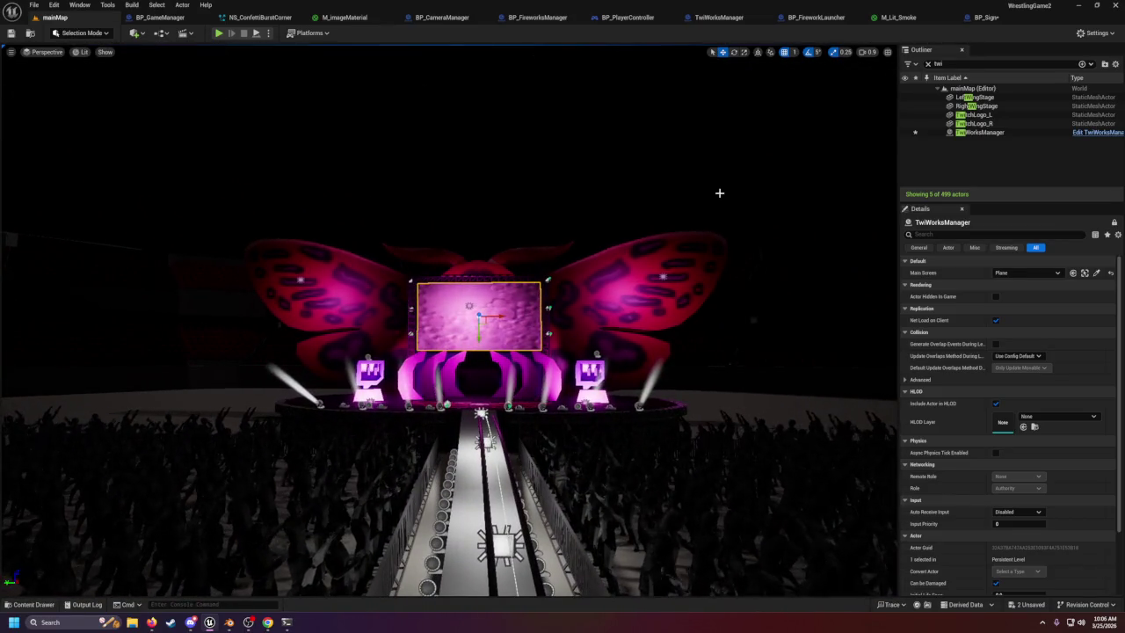
{"action": "mouse_move", "coordinate": [561, 246]}
{"action": "left_mouse_down"}
{"action": "mouse_move", "coordinate": [477, 250]}
{"action": "mouse_move", "coordinate": [667, 320]}
{"action": "left_mouse_up"}
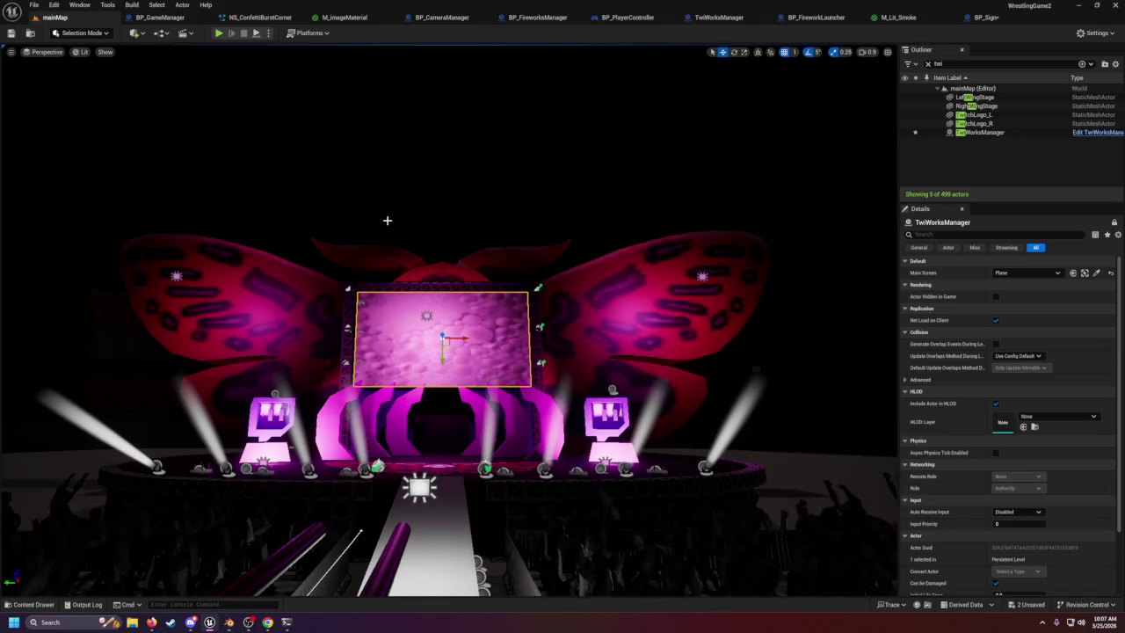
Overlook the ring facing the butterfly stage, then play the level full-screen.
{"action": "left_click_drag", "start_coordinate": [387, 221], "coordinate": [510, 241]}
{"action": "left_click_drag", "start_coordinate": [279, 138], "coordinate": [284, 139]}
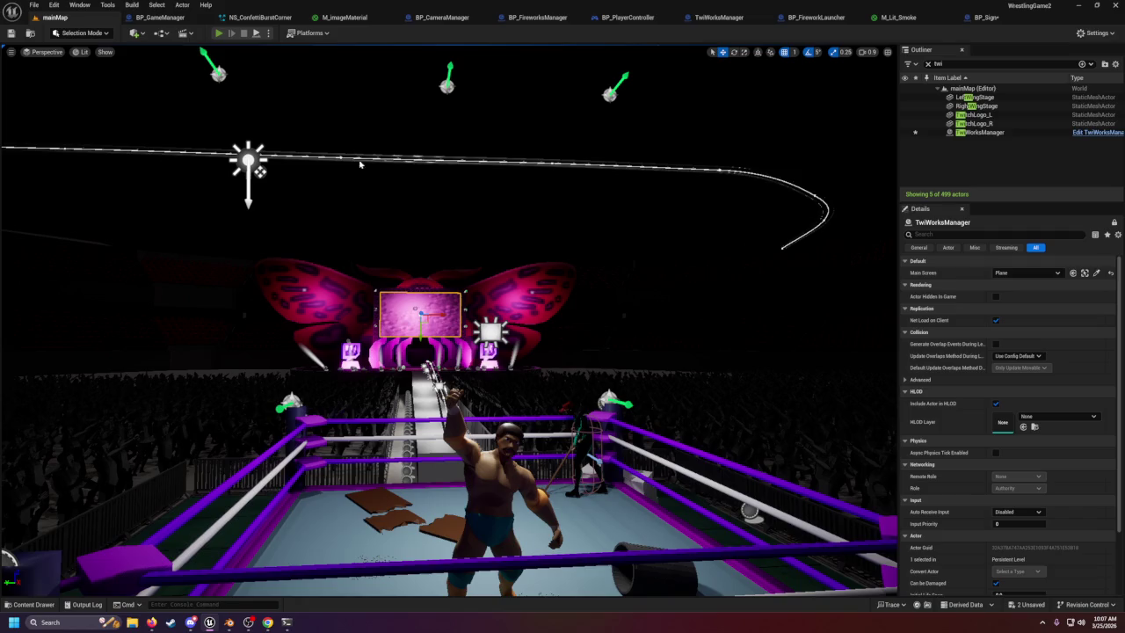
{"action": "key", "text": "alt+p"}
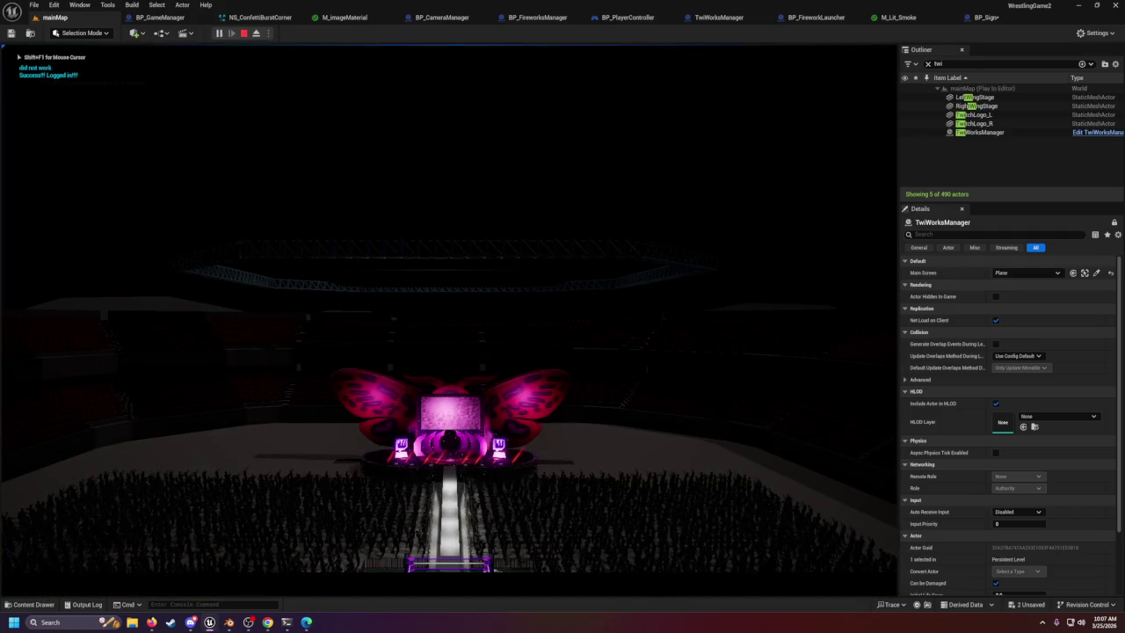
{"action": "key", "text": "F11"}
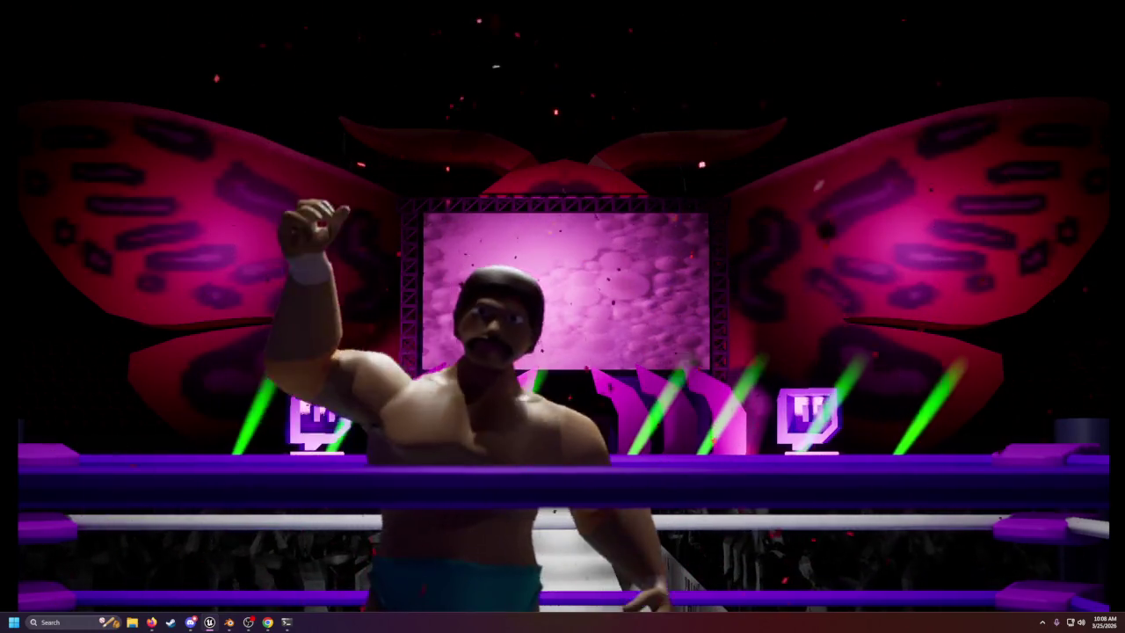
Stop the running play session to return to the mainMap editor.
{"action": "key", "text": "Escape"}
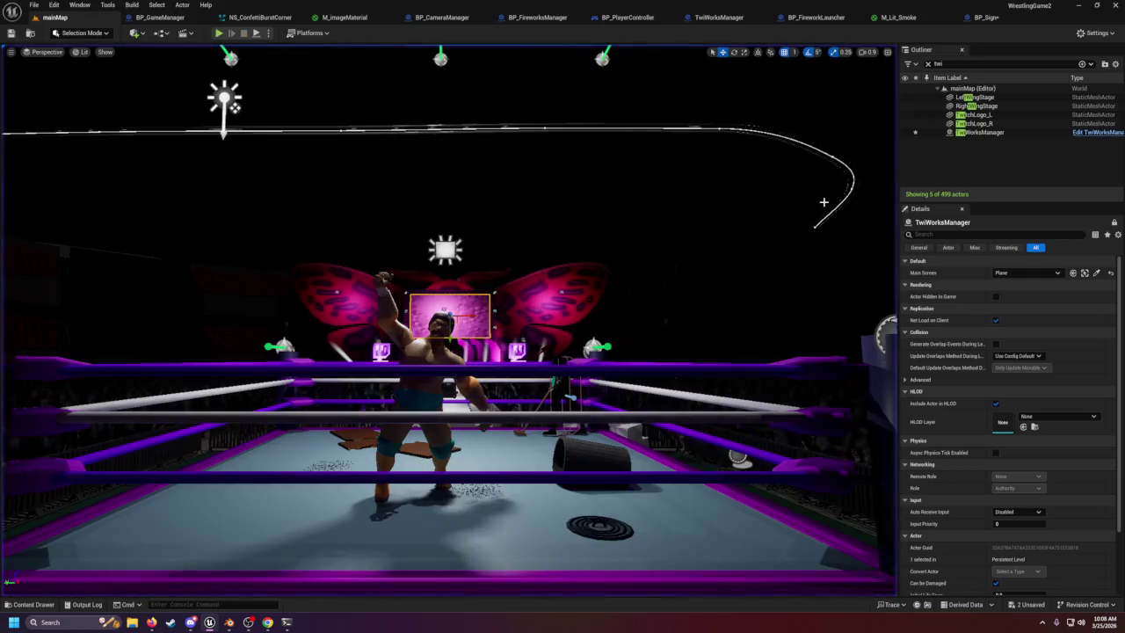
Fly around the ring, framing the ring-corner actor and the entrance stage.
{"action": "left_click_drag", "start_coordinate": [823, 202], "coordinate": [570, 270]}
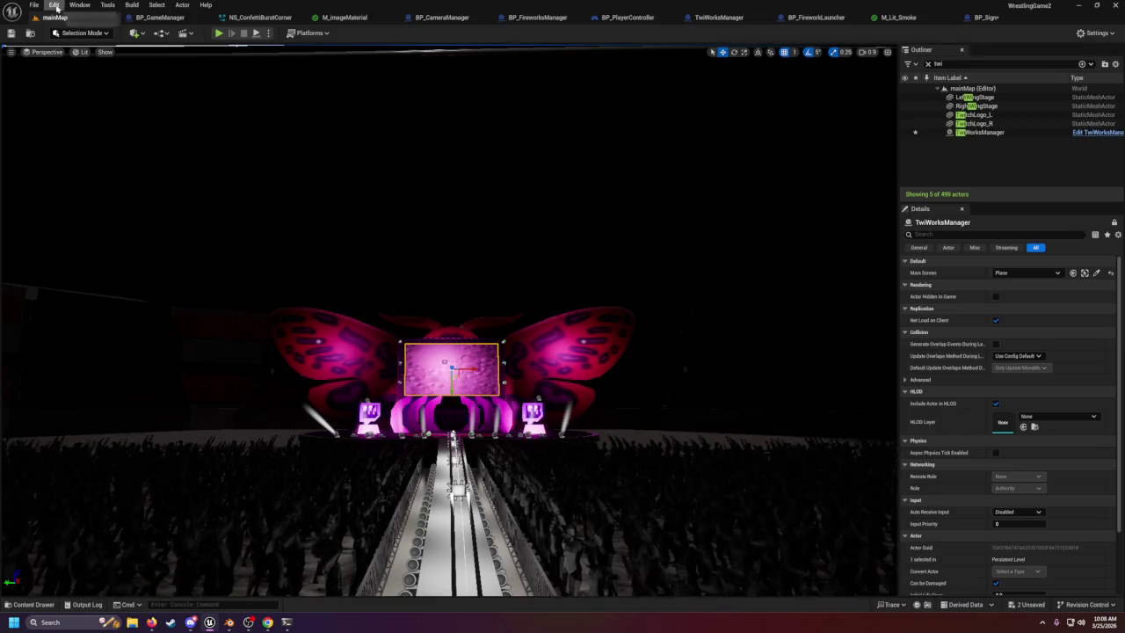
{"action": "mouse_move", "coordinate": [570, 270]}
{"action": "left_mouse_down"}
{"action": "mouse_move", "coordinate": [756, 237]}
{"action": "mouse_move", "coordinate": [615, 251]}
{"action": "mouse_move", "coordinate": [589, 273]}
{"action": "mouse_move", "coordinate": [184, 224]}
{"action": "left_mouse_up"}
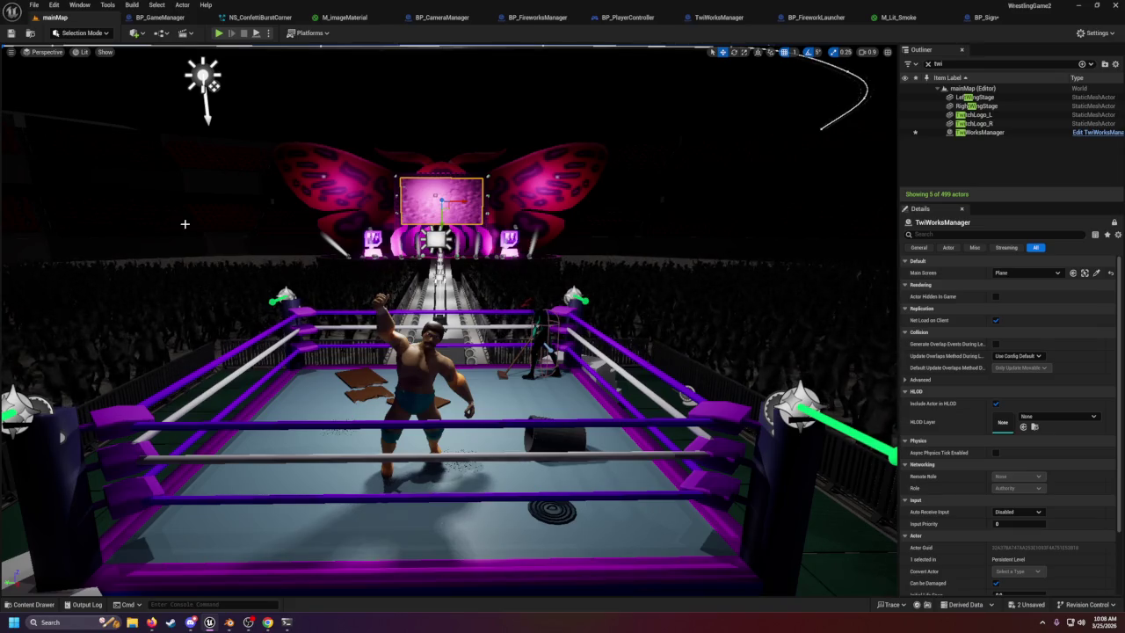
{"action": "mouse_move", "coordinate": [510, 286]}
{"action": "left_mouse_down"}
{"action": "mouse_move", "coordinate": [515, 263]}
{"action": "mouse_move", "coordinate": [511, 285]}
{"action": "mouse_move", "coordinate": [562, 307]}
{"action": "mouse_move", "coordinate": [545, 290]}
{"action": "mouse_move", "coordinate": [588, 299]}
{"action": "left_mouse_up"}
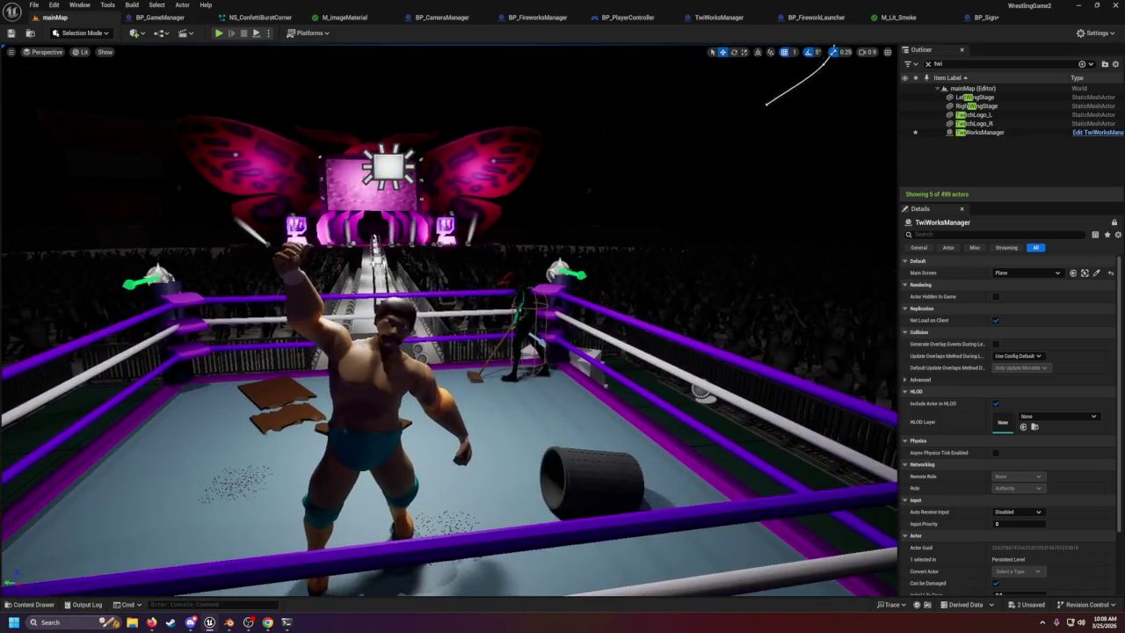
{"action": "key", "text": "f"}
{"action": "mouse_move", "coordinate": [440, 350]}
{"action": "left_mouse_down"}
{"action": "mouse_move", "coordinate": [436, 379]}
{"action": "mouse_move", "coordinate": [220, 374]}
{"action": "mouse_move", "coordinate": [387, 369]}
{"action": "mouse_move", "coordinate": [396, 291]}
{"action": "mouse_move", "coordinate": [444, 360]}
{"action": "left_mouse_up"}
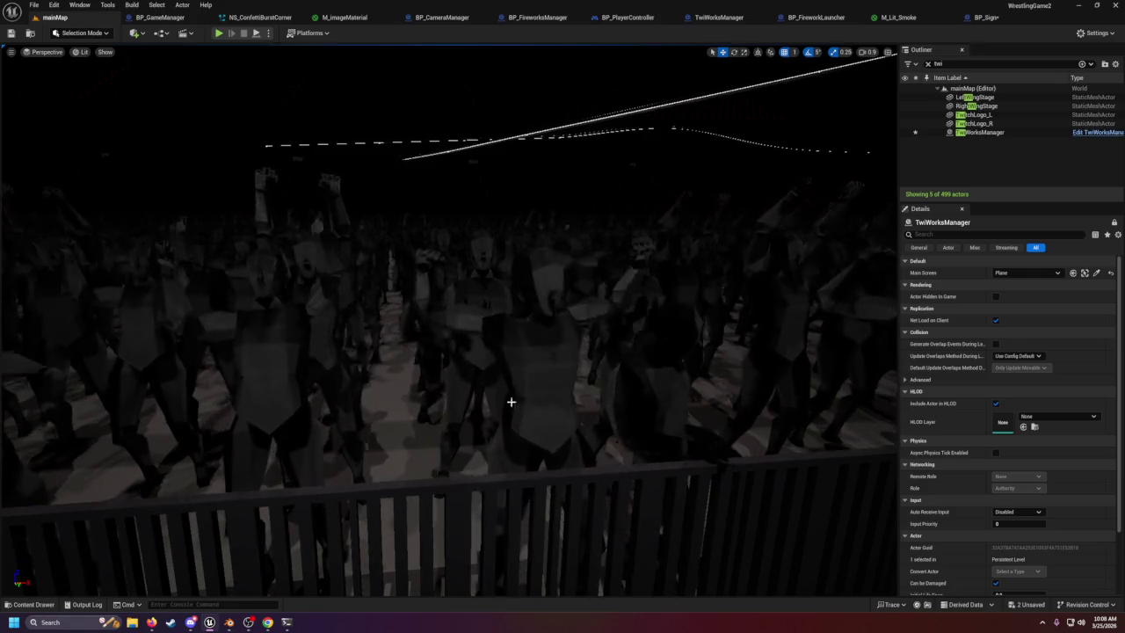
{"action": "mouse_move", "coordinate": [583, 380]}
{"action": "left_mouse_down"}
{"action": "mouse_move", "coordinate": [528, 378]}
{"action": "mouse_move", "coordinate": [582, 374]}
{"action": "mouse_move", "coordinate": [589, 340]}
{"action": "left_mouse_up"}
Rise over the ring and butterfly stage, then play mainMap full-screen.
{"action": "left_click_drag", "start_coordinate": [560, 384], "coordinate": [475, 386]}
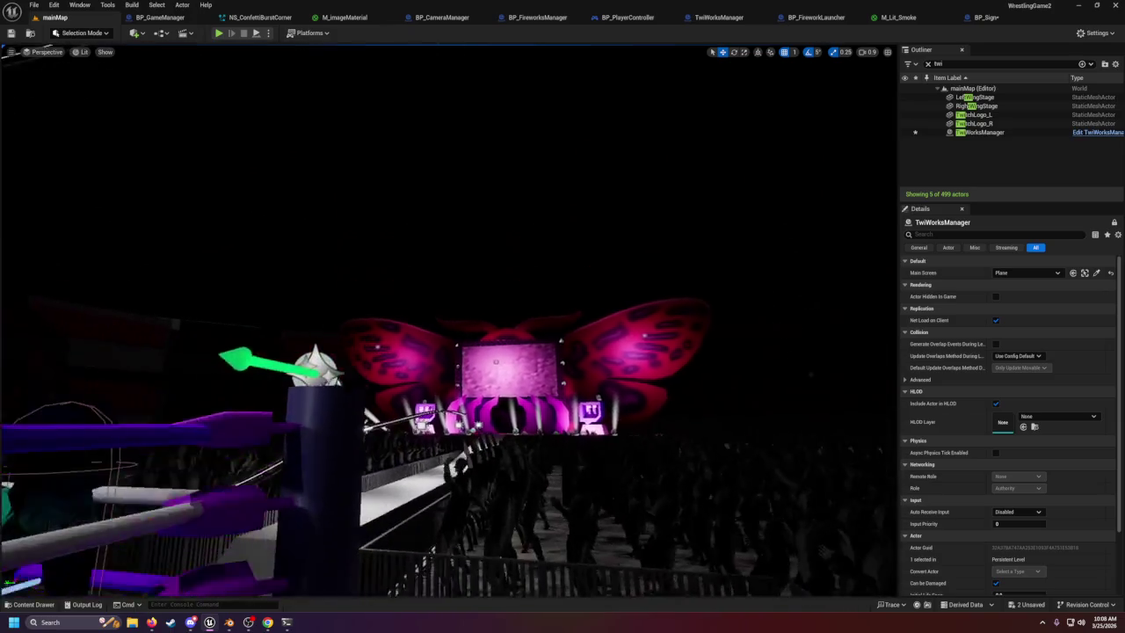
{"action": "mouse_move", "coordinate": [801, 290]}
{"action": "left_mouse_down"}
{"action": "mouse_move", "coordinate": [801, 312]}
{"action": "mouse_move", "coordinate": [694, 281]}
{"action": "left_mouse_up"}
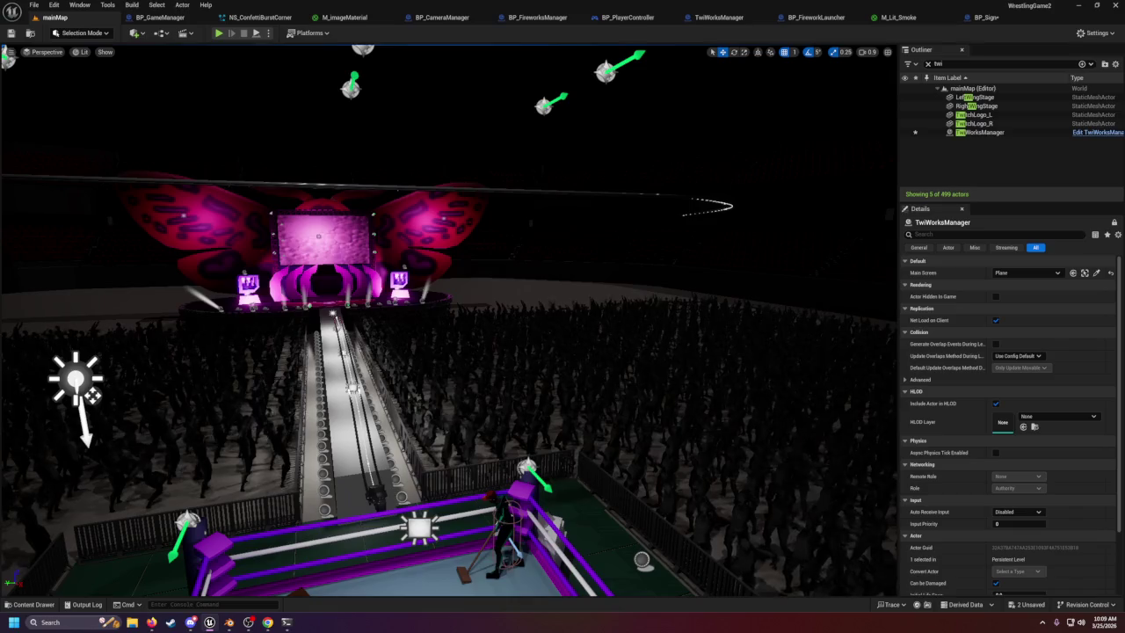
{"action": "left_click_drag", "start_coordinate": [726, 344], "coordinate": [682, 324]}
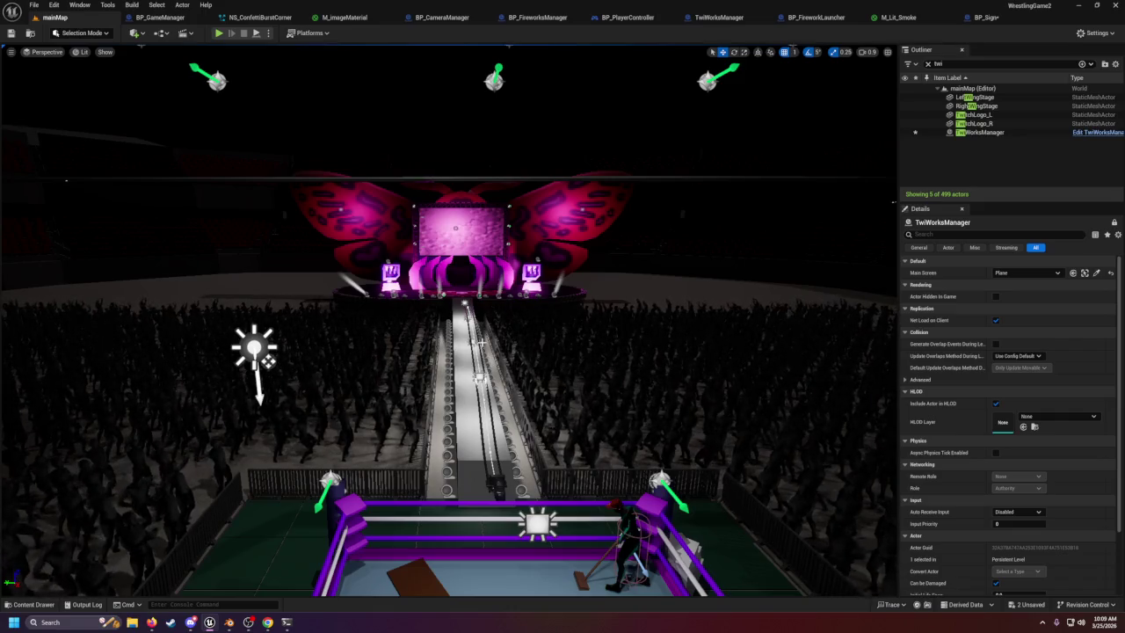
{"action": "left_click_drag", "start_coordinate": [895, 203], "coordinate": [824, 227]}
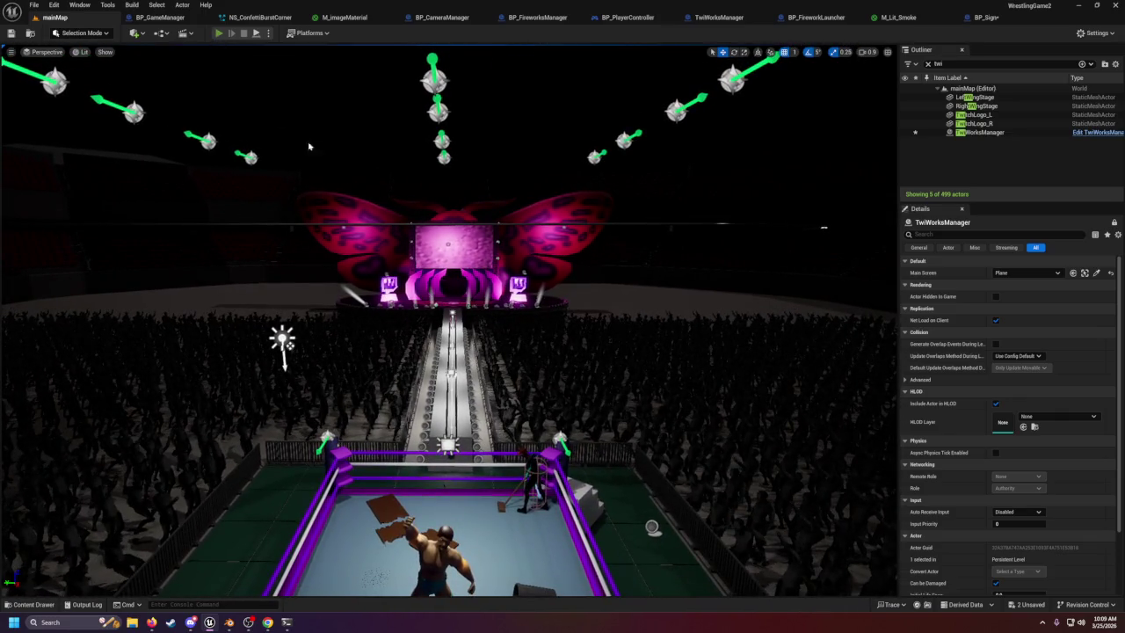
{"action": "key", "text": "alt+p"}
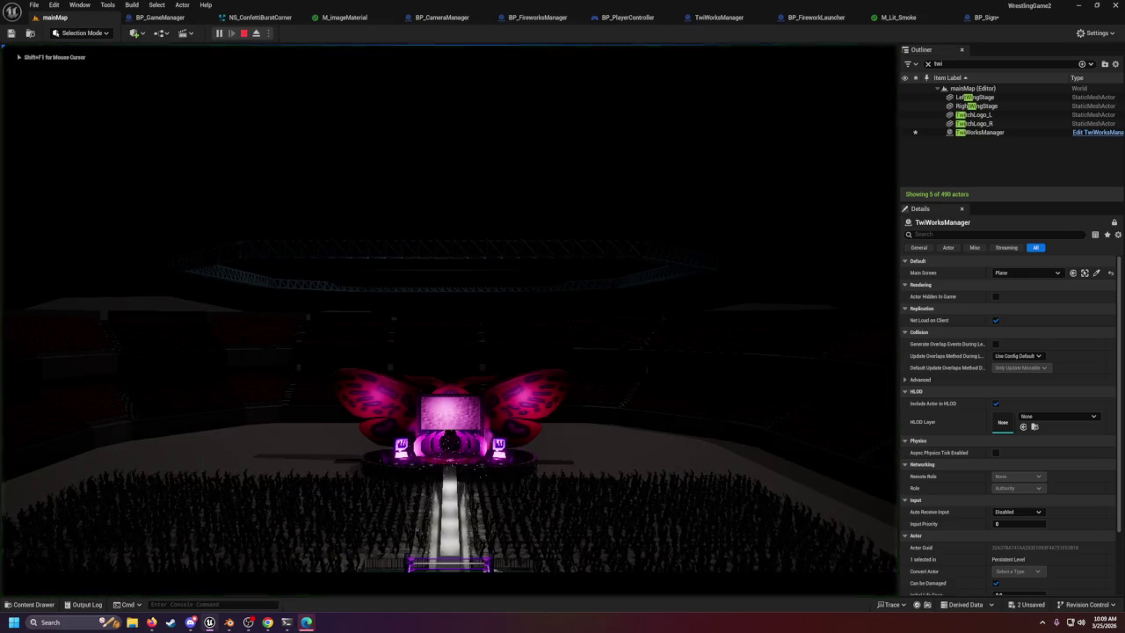
{"action": "key", "text": "F11"}
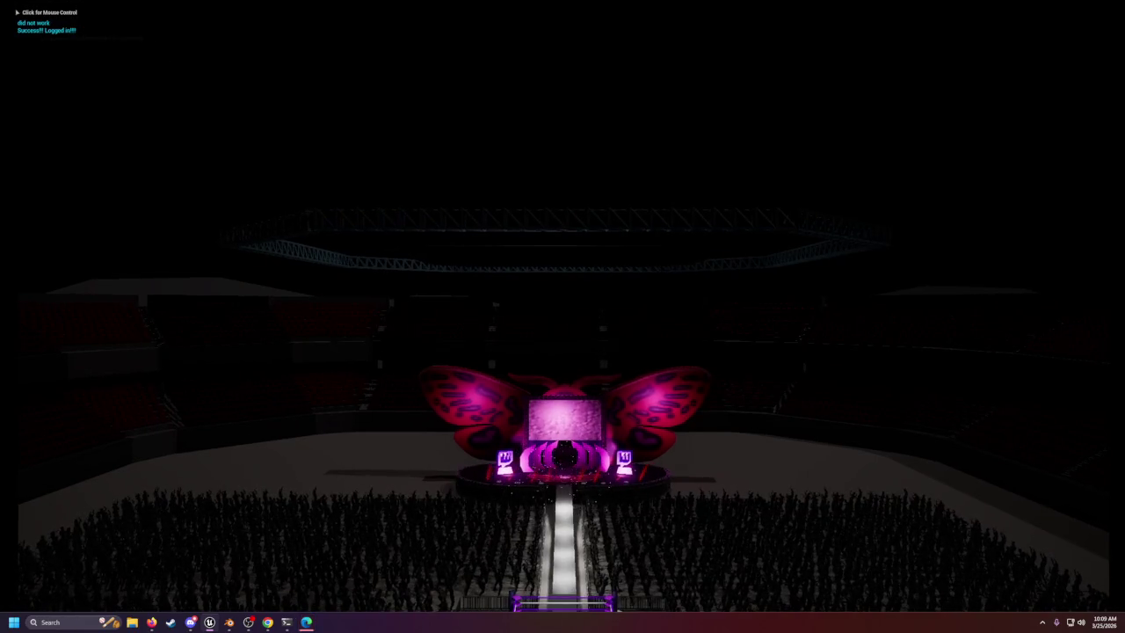
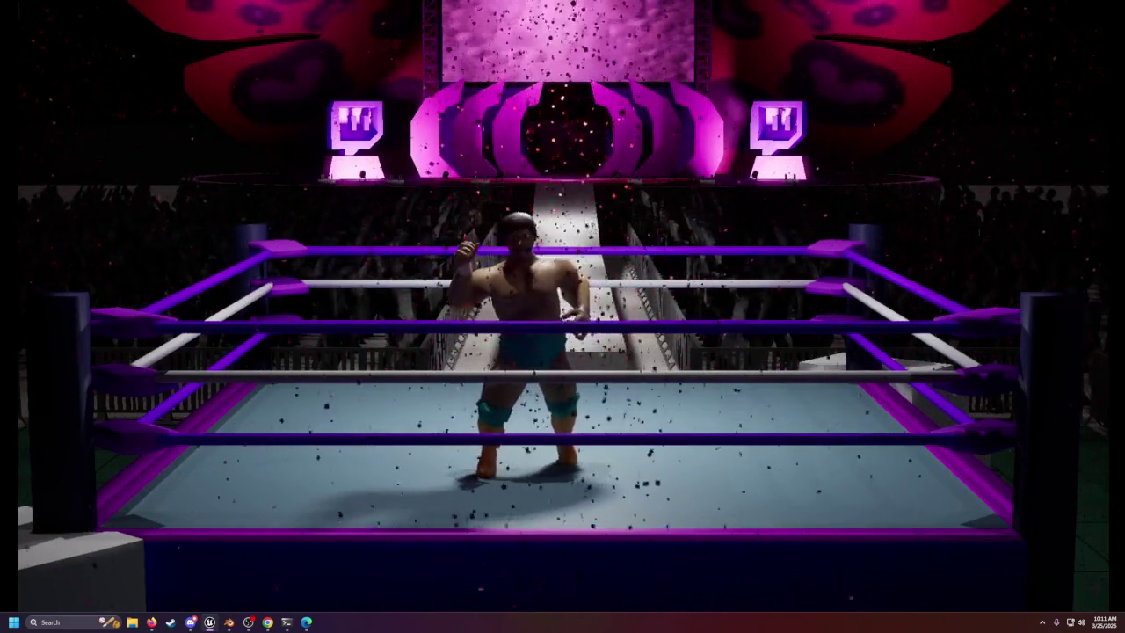
End Play-in-Editor and bring up the TwiWorksManager event graph, panned to the loop nodes.
{"action": "key", "text": "Escape"}
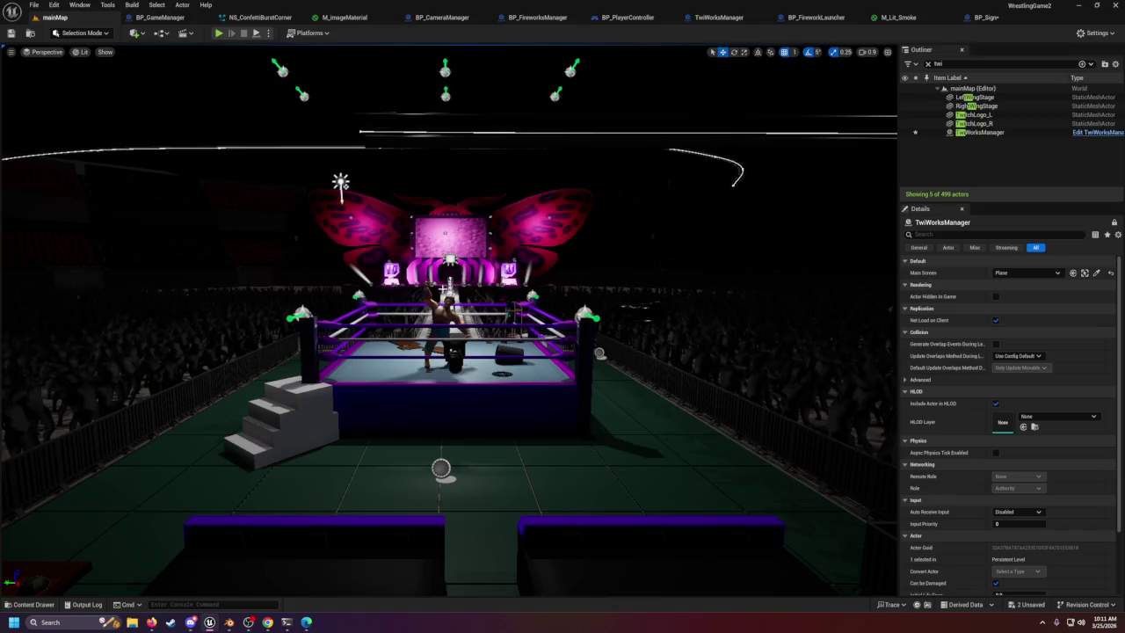
{"action": "left_click", "coordinate": [729, 20]}
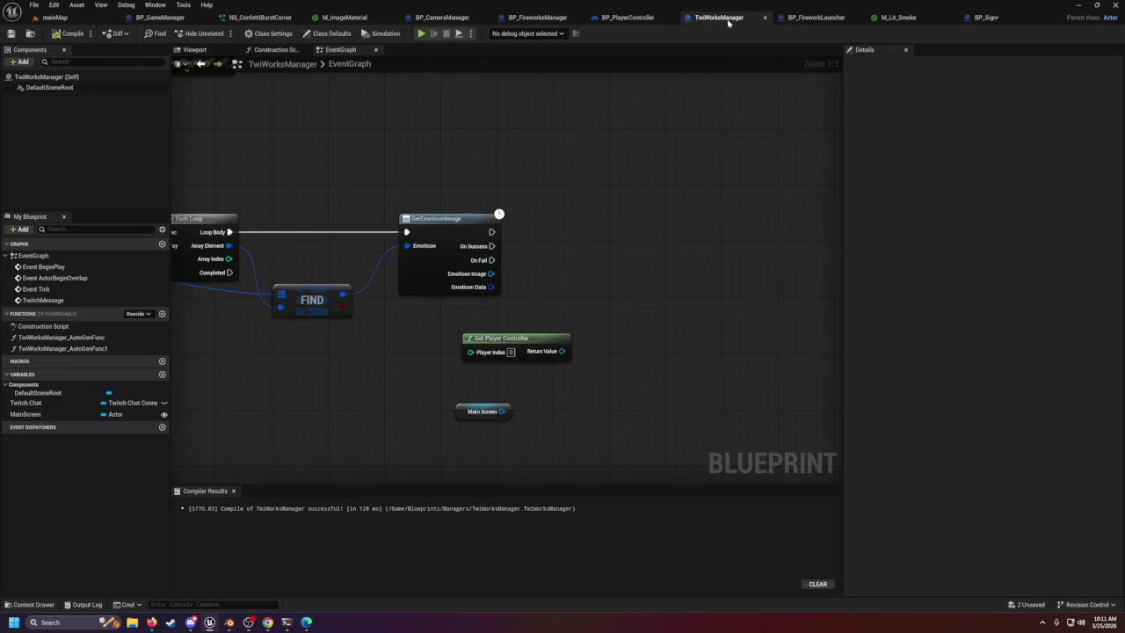
{"action": "mouse_move", "coordinate": [582, 219]}
{"action": "left_mouse_down"}
{"action": "mouse_move", "coordinate": [743, 218]}
{"action": "mouse_move", "coordinate": [877, 180]}
{"action": "mouse_move", "coordinate": [967, 138]}
{"action": "mouse_move", "coordinate": [715, 161]}
{"action": "left_mouse_up"}
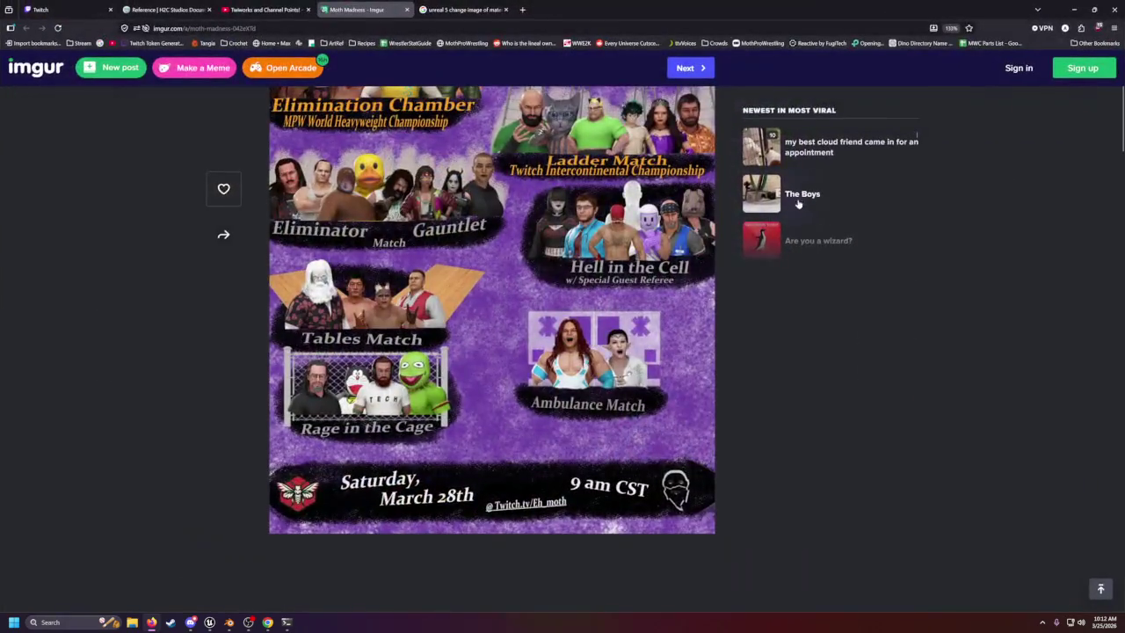
Browse the Imgur event post, then enlarge the Moth Madness poster in the lightbox.
{"action": "scroll", "coordinate": [791, 211], "scroll_direction": "up", "scroll_amount": 3}
{"action": "scroll", "coordinate": [561, 287], "scroll_direction": "down", "scroll_amount": 1}
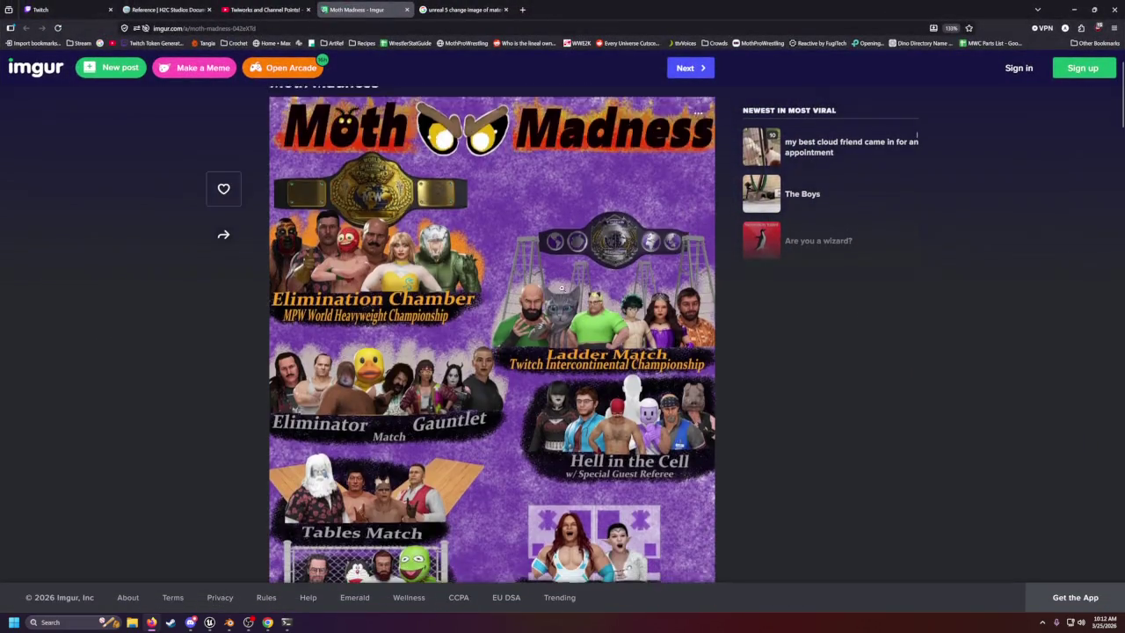
{"action": "scroll", "coordinate": [560, 286], "scroll_direction": "down", "scroll_amount": 2}
{"action": "scroll", "coordinate": [607, 243], "scroll_direction": "up", "scroll_amount": 2}
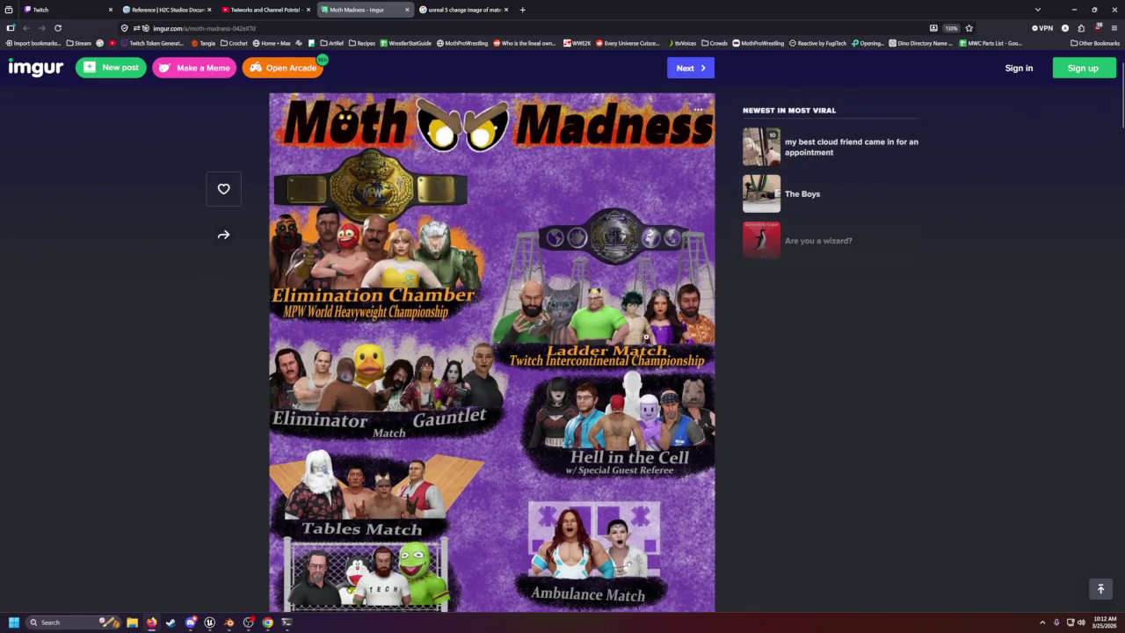
{"action": "scroll", "coordinate": [647, 337], "scroll_direction": "down", "scroll_amount": 2}
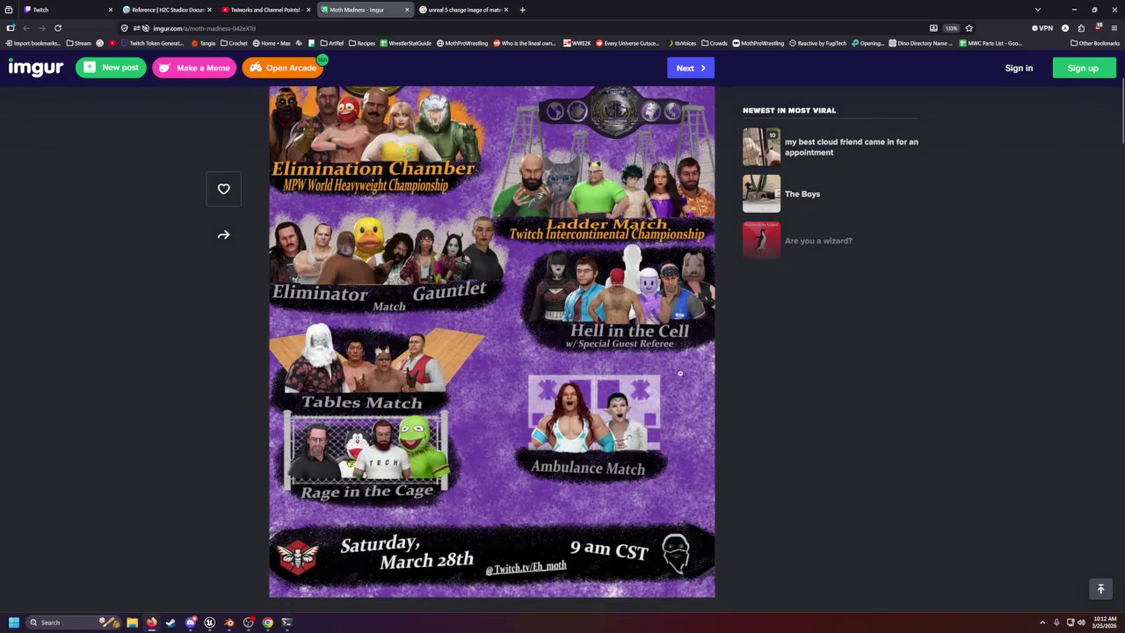
{"action": "scroll", "coordinate": [680, 376], "scroll_direction": "up", "scroll_amount": 1}
{"action": "scroll", "coordinate": [683, 377], "scroll_direction": "down", "scroll_amount": 1}
{"action": "mouse_move", "coordinate": [604, 22]}
{"action": "left_mouse_down"}
{"action": "mouse_move", "coordinate": [612, 40]}
{"action": "mouse_move", "coordinate": [545, 1]}
{"action": "left_mouse_up"}
{"action": "scroll", "coordinate": [532, 372], "scroll_direction": "up", "scroll_amount": 2}
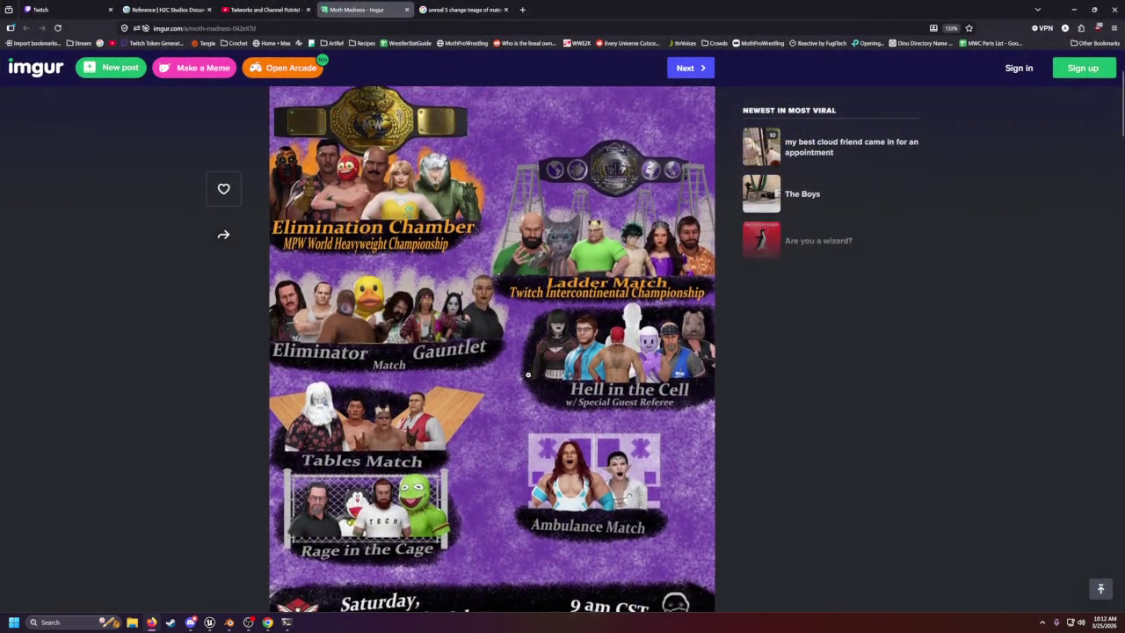
{"action": "scroll", "coordinate": [528, 379], "scroll_direction": "down", "scroll_amount": 1}
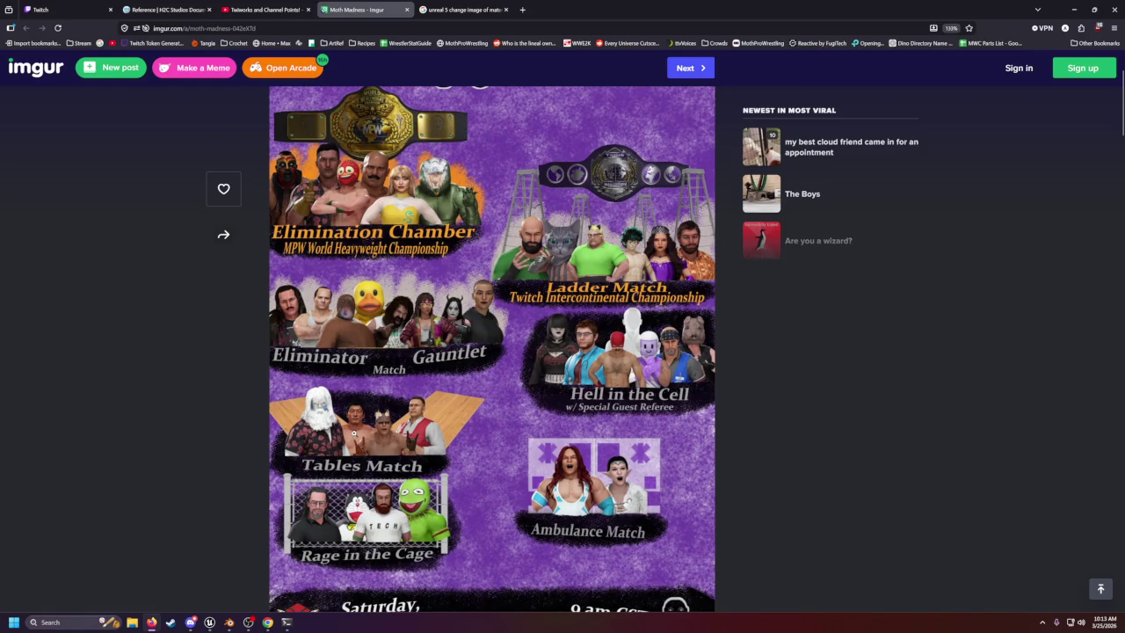
{"action": "left_click", "coordinate": [383, 429]}
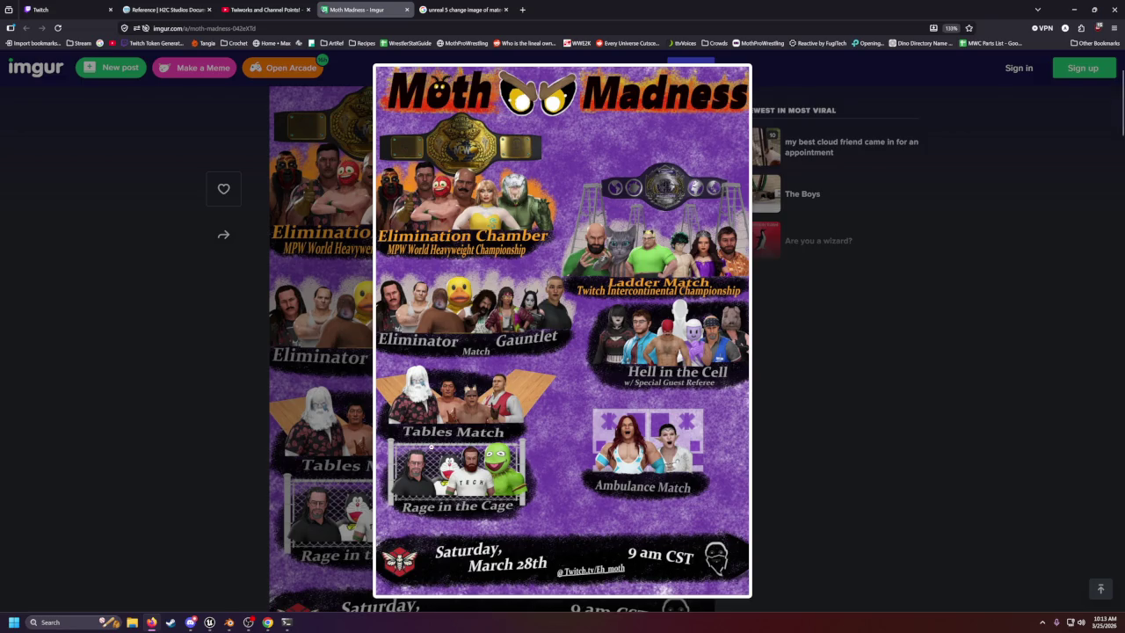
Dismiss the Moth Madness lightbox by clicking the dimmed area beside it.
{"action": "left_click", "coordinate": [770, 460]}
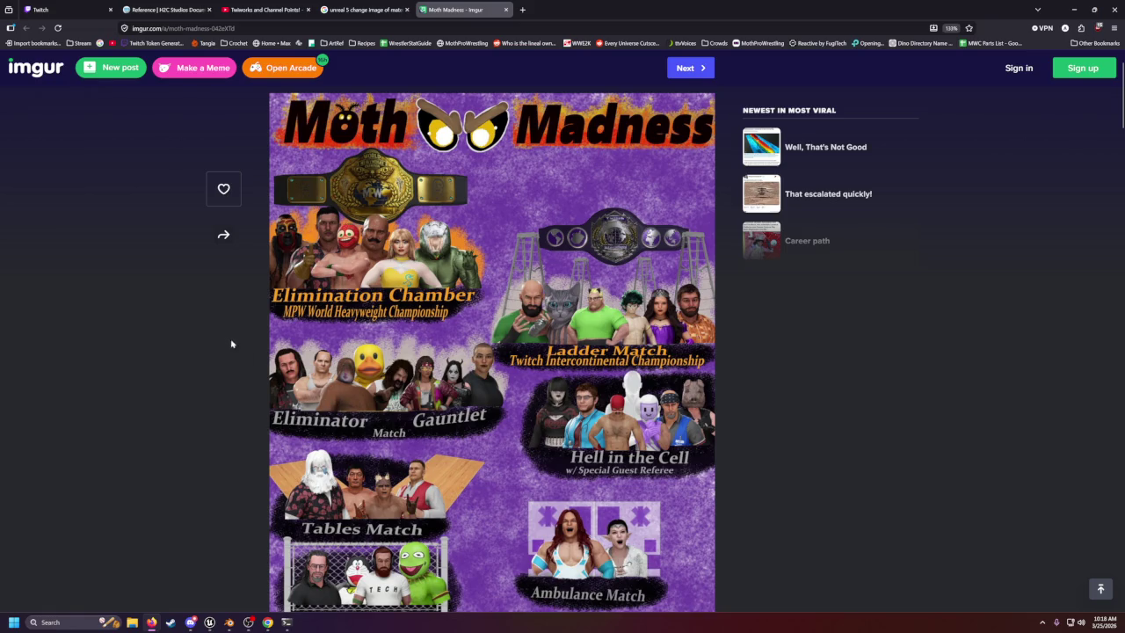
Scroll the poster down and back up, then switch from the browser back to Unreal.
{"action": "scroll", "coordinate": [220, 355], "scroll_direction": "down", "scroll_amount": 3}
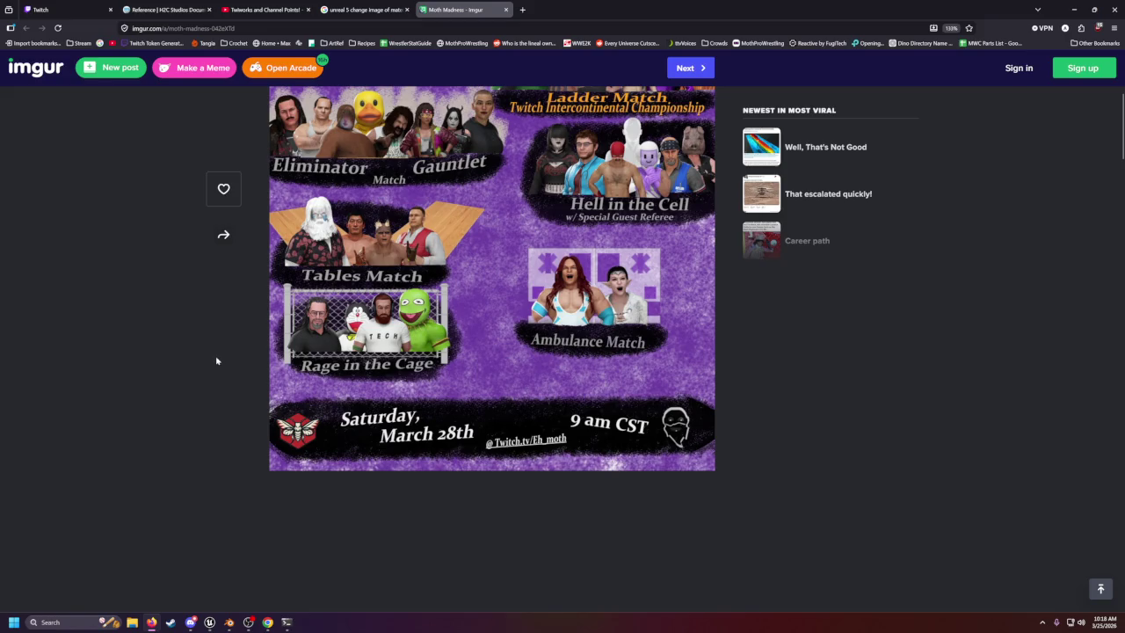
{"action": "scroll", "coordinate": [216, 359], "scroll_direction": "up", "scroll_amount": 5}
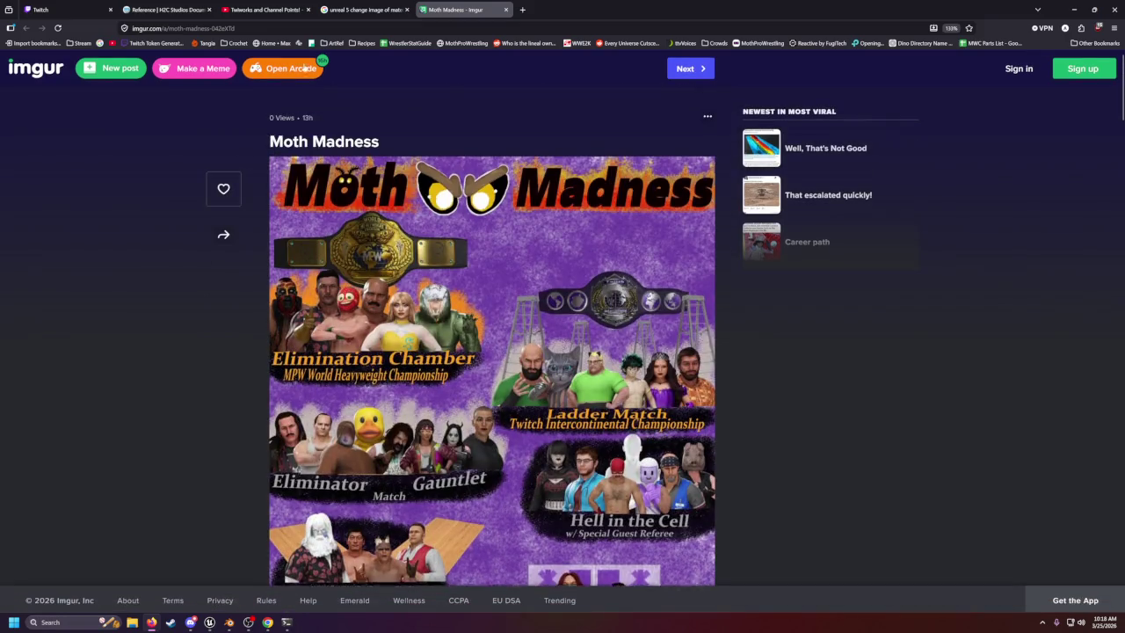
{"action": "key", "text": "alt+Tab"}
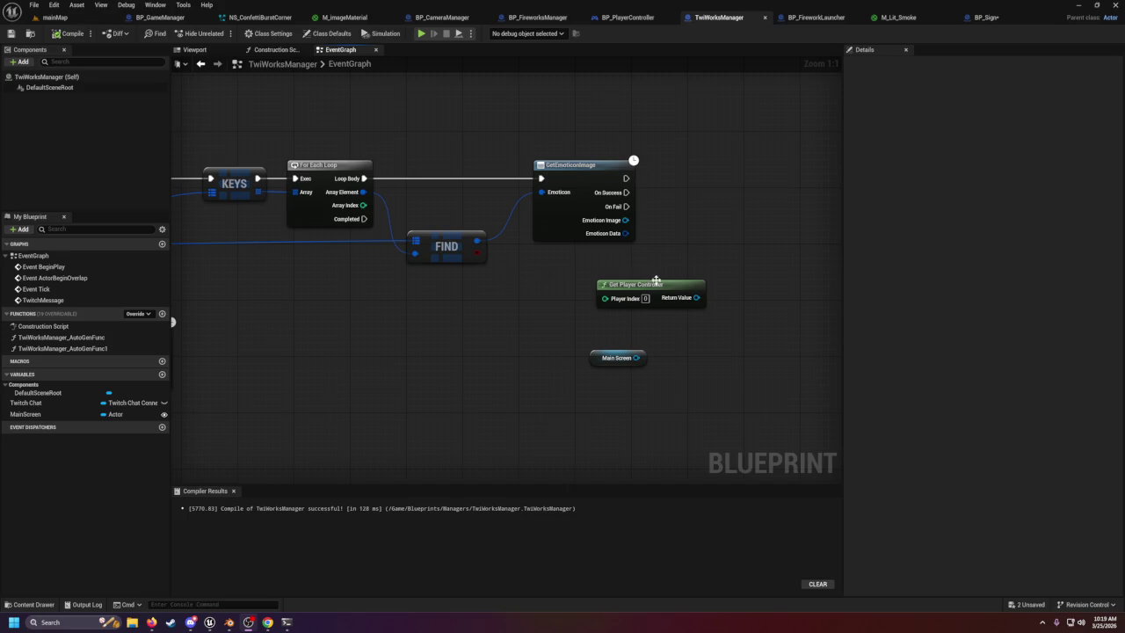
Drag the Get Player Controller node left and slightly down toward Main Screen.
{"action": "left_click_drag", "start_coordinate": [654, 286], "coordinate": [575, 307]}
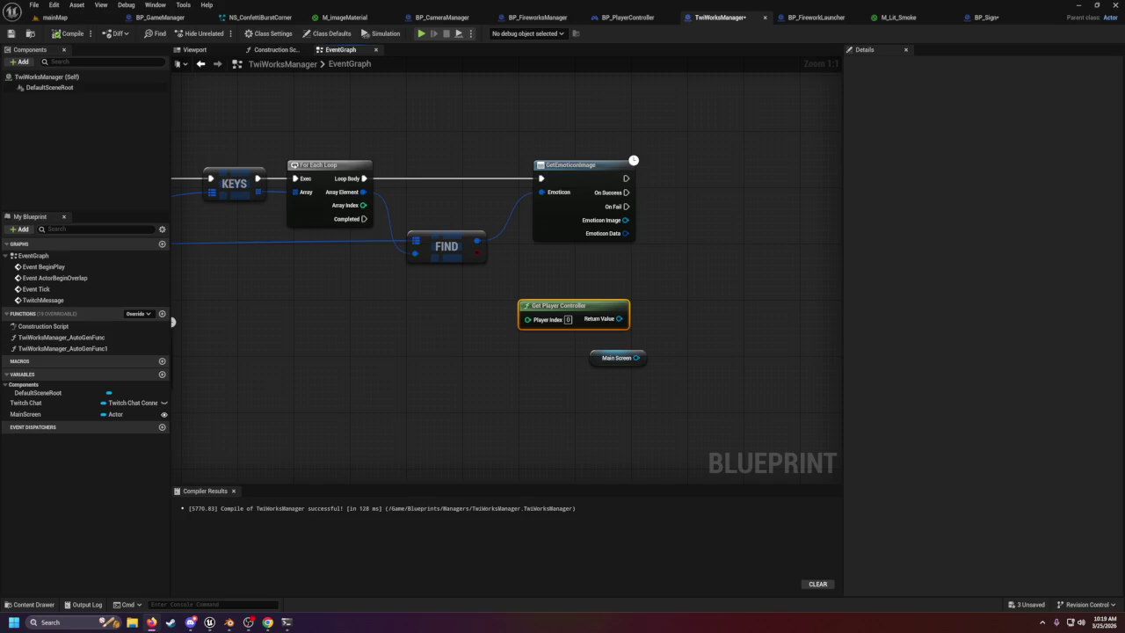
{"action": "key", "text": "super+shift+Left"}
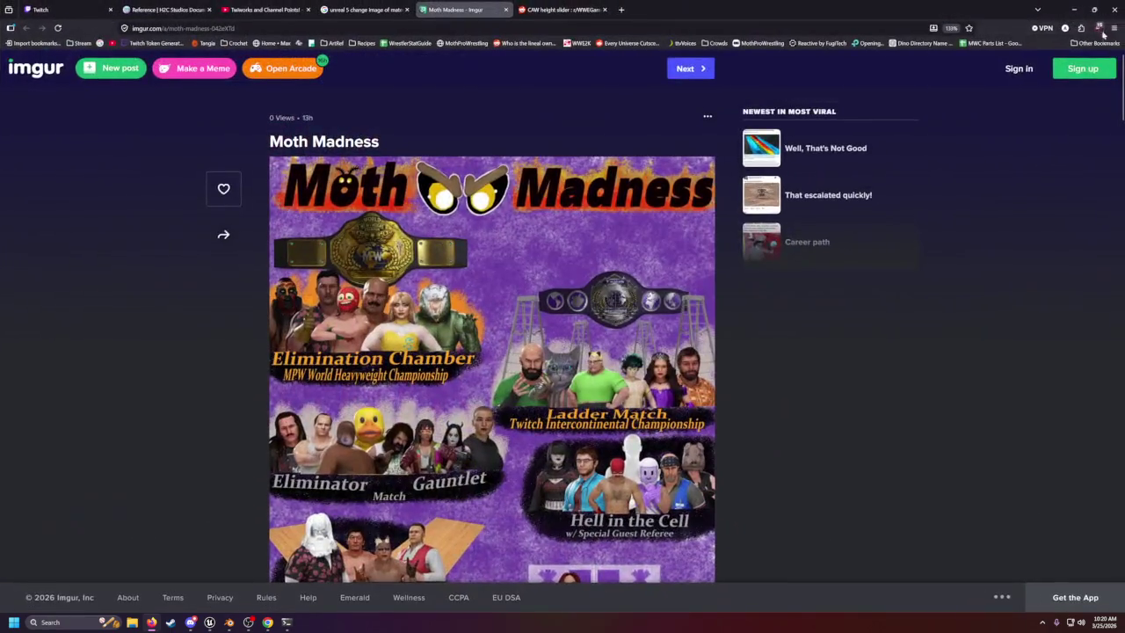
{"action": "scroll", "coordinate": [761, 276], "scroll_direction": "down", "scroll_amount": 1}
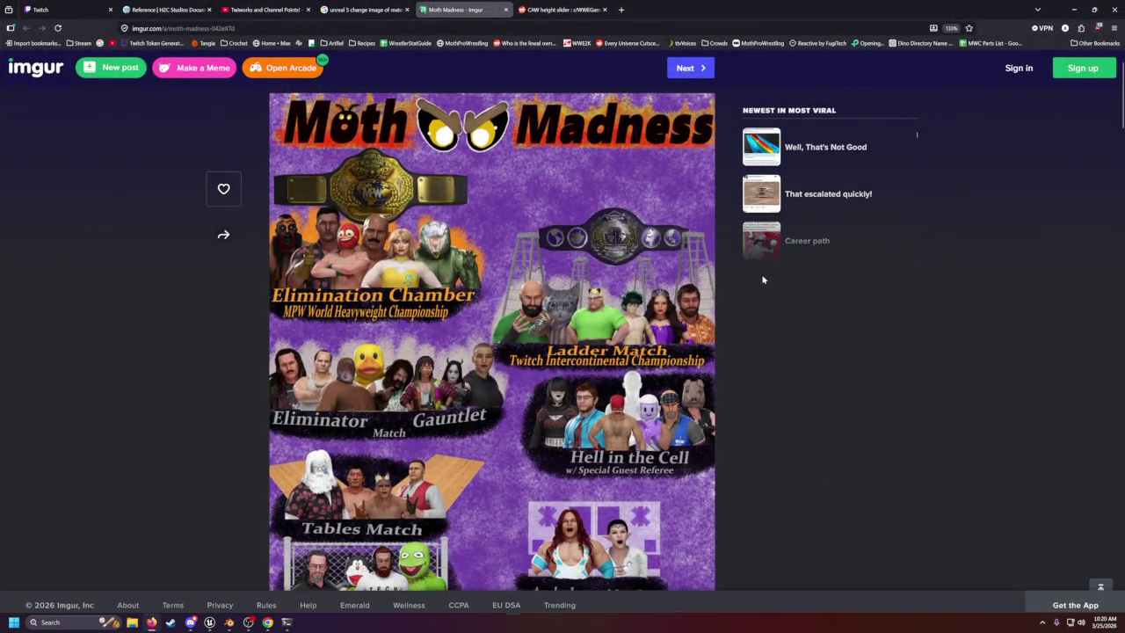
{"action": "scroll", "coordinate": [641, 269], "scroll_direction": "down", "scroll_amount": 1}
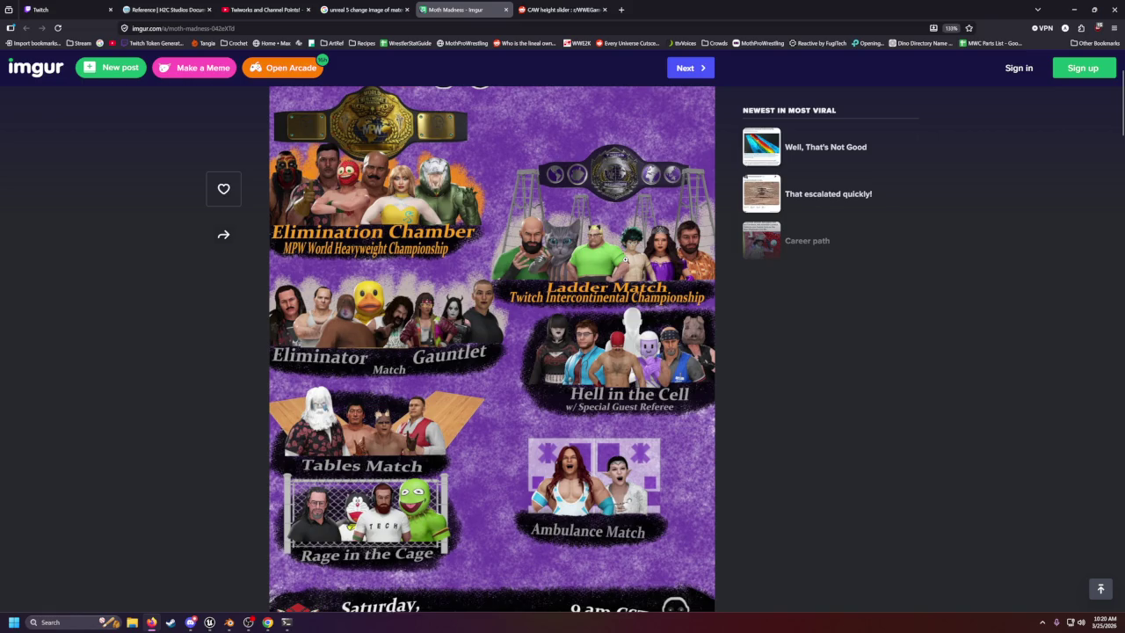
{"action": "scroll", "coordinate": [626, 260], "scroll_direction": "down", "scroll_amount": 2}
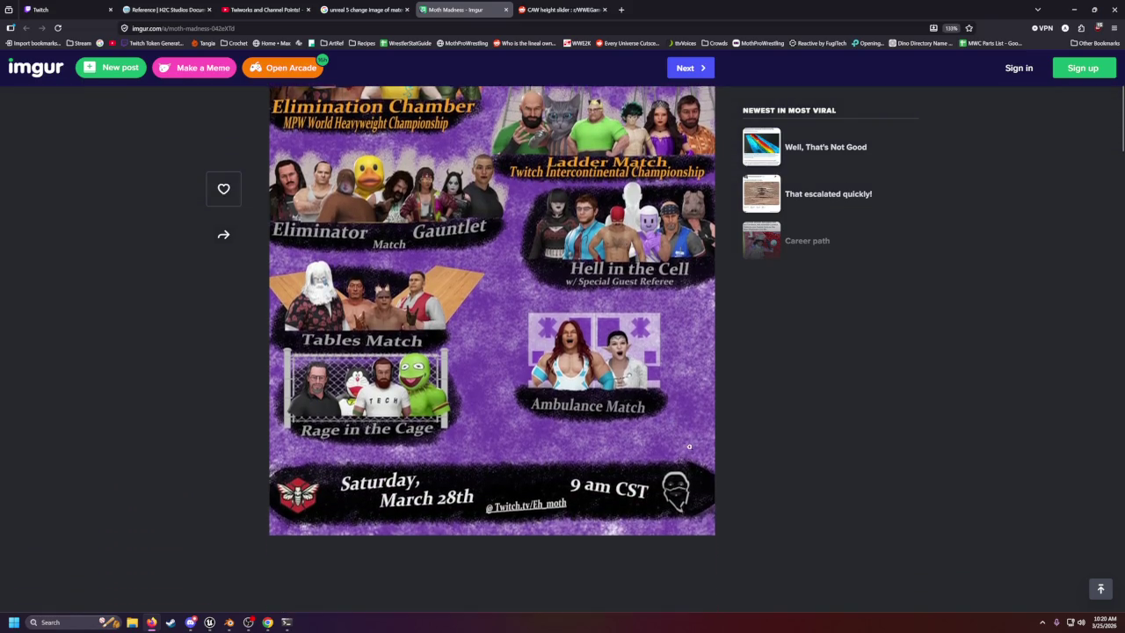
{"action": "scroll", "coordinate": [689, 447], "scroll_direction": "up", "scroll_amount": 4}
{"action": "scroll", "coordinate": [689, 447], "scroll_direction": "down", "scroll_amount": 2}
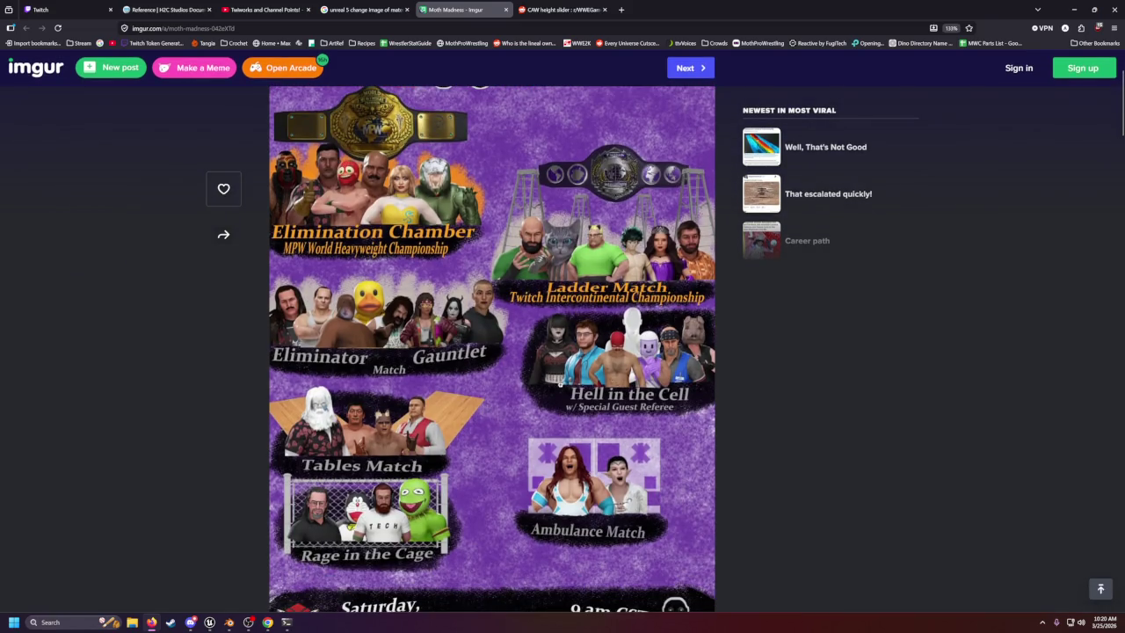
{"action": "scroll", "coordinate": [480, 326], "scroll_direction": "down", "scroll_amount": 2}
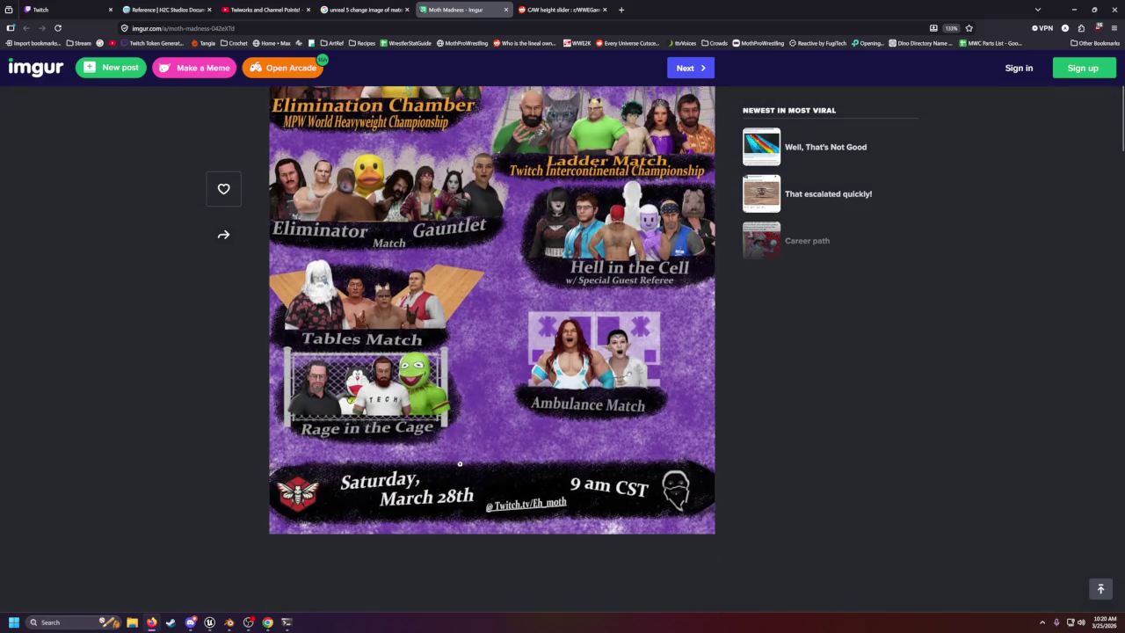
{"action": "scroll", "coordinate": [459, 465], "scroll_direction": "up", "scroll_amount": 2}
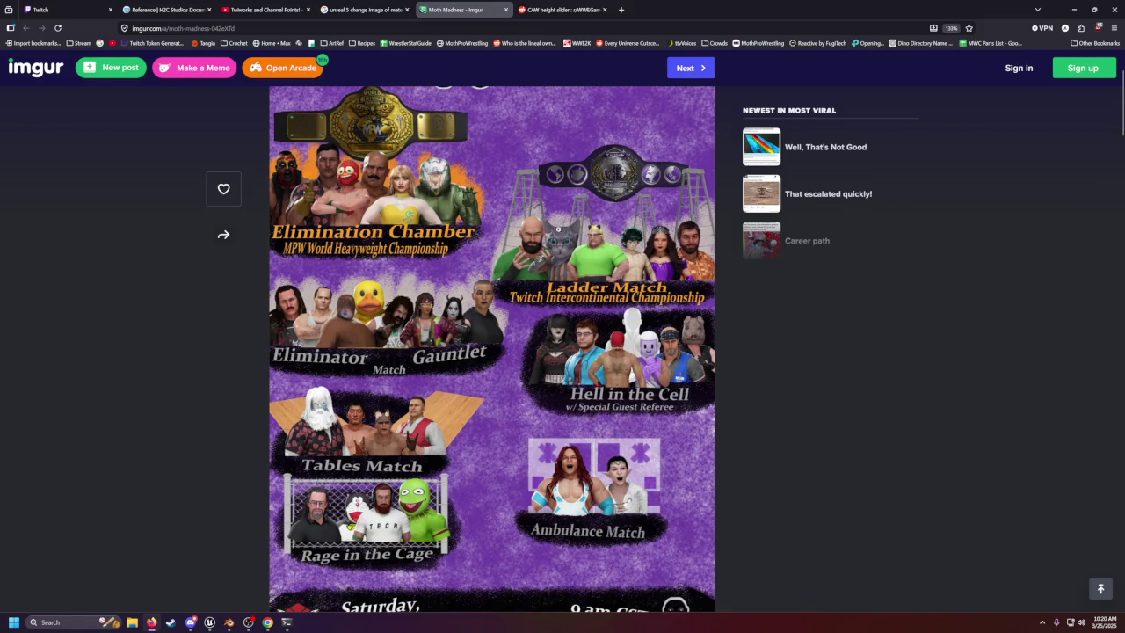
{"action": "mouse_move", "coordinate": [714, 20]}
{"action": "left_mouse_down"}
{"action": "mouse_move", "coordinate": [745, 85]}
{"action": "mouse_move", "coordinate": [1095, 273]}
{"action": "mouse_move", "coordinate": [1124, 211]}
{"action": "left_mouse_up"}
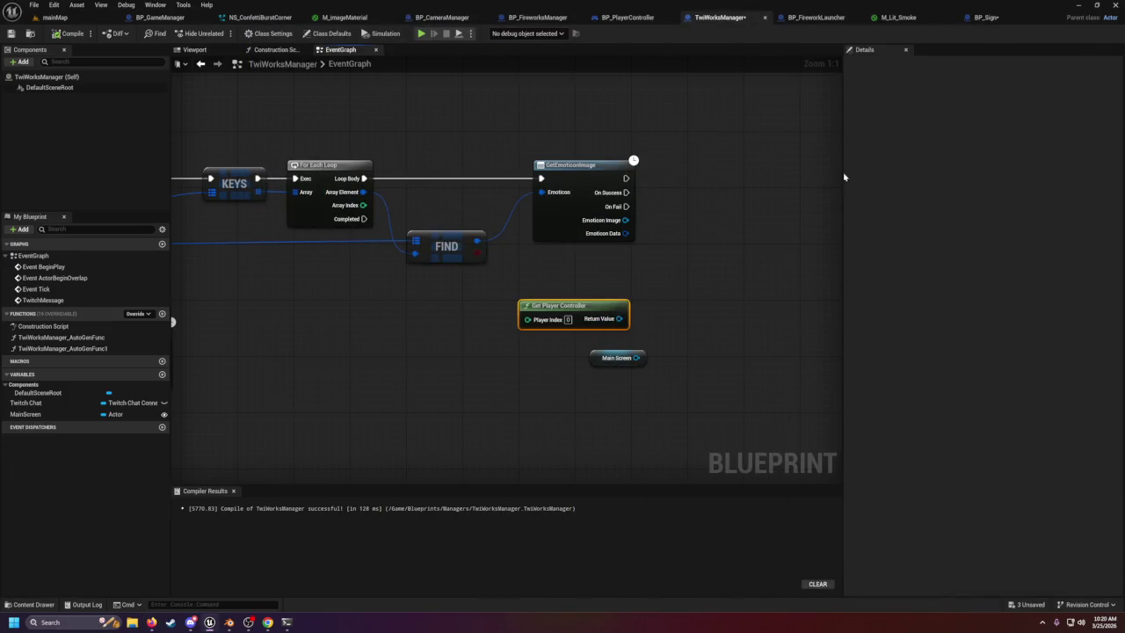
Deselect Get Player Controller, save TwiWorksManager, and bring up BP_Sign's graph with SetImage.
{"action": "left_click", "coordinate": [660, 273]}
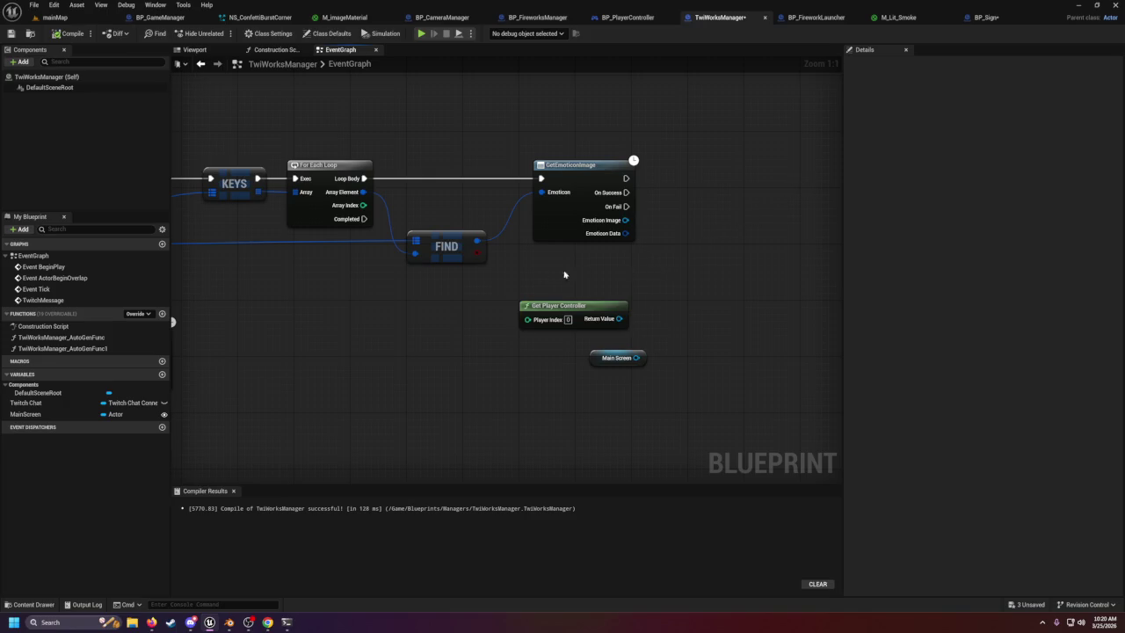
{"action": "mouse_move", "coordinate": [562, 276]}
{"action": "left_mouse_down"}
{"action": "mouse_move", "coordinate": [554, 310]}
{"action": "mouse_move", "coordinate": [538, 302]}
{"action": "left_mouse_up"}
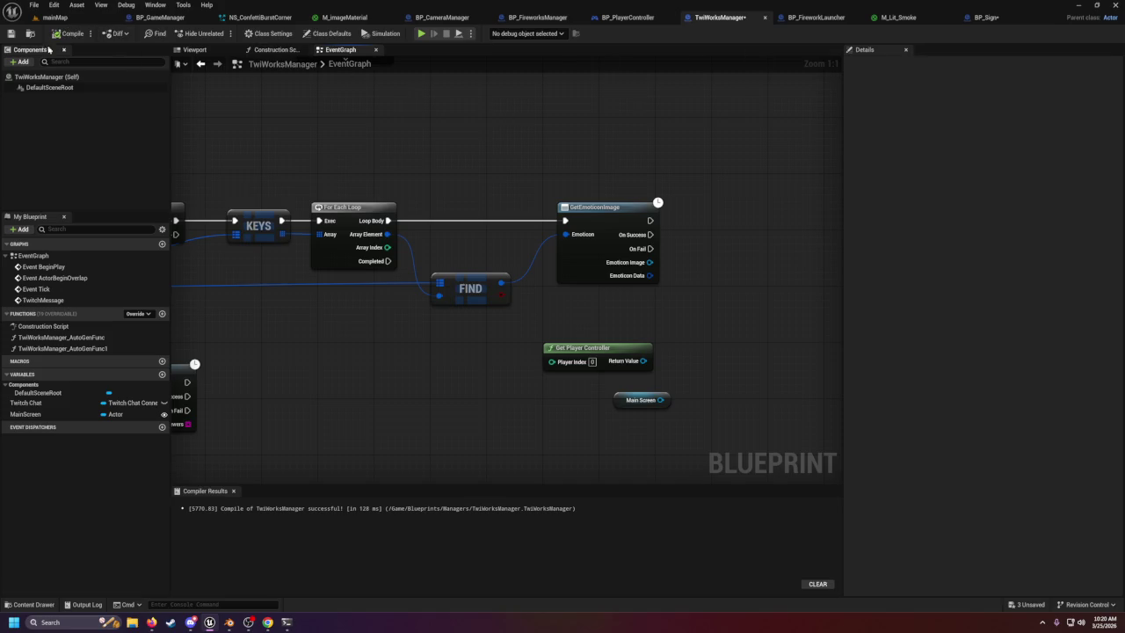
{"action": "left_click", "coordinate": [11, 34]}
{"action": "left_click_drag", "start_coordinate": [788, 383], "coordinate": [633, 347]}
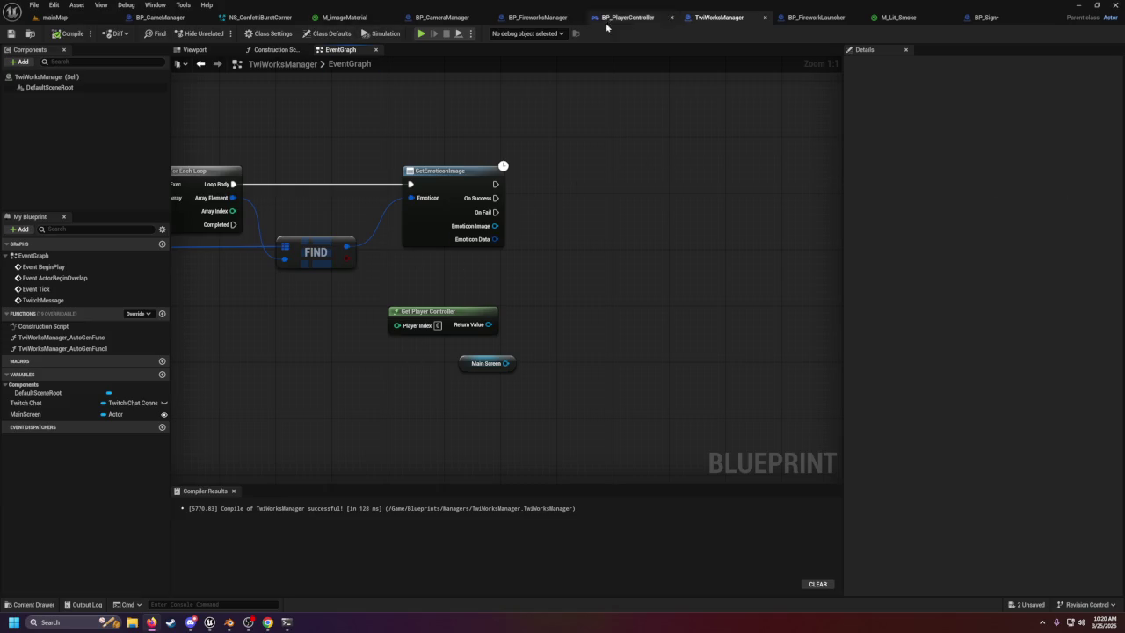
{"action": "left_click", "coordinate": [984, 17]}
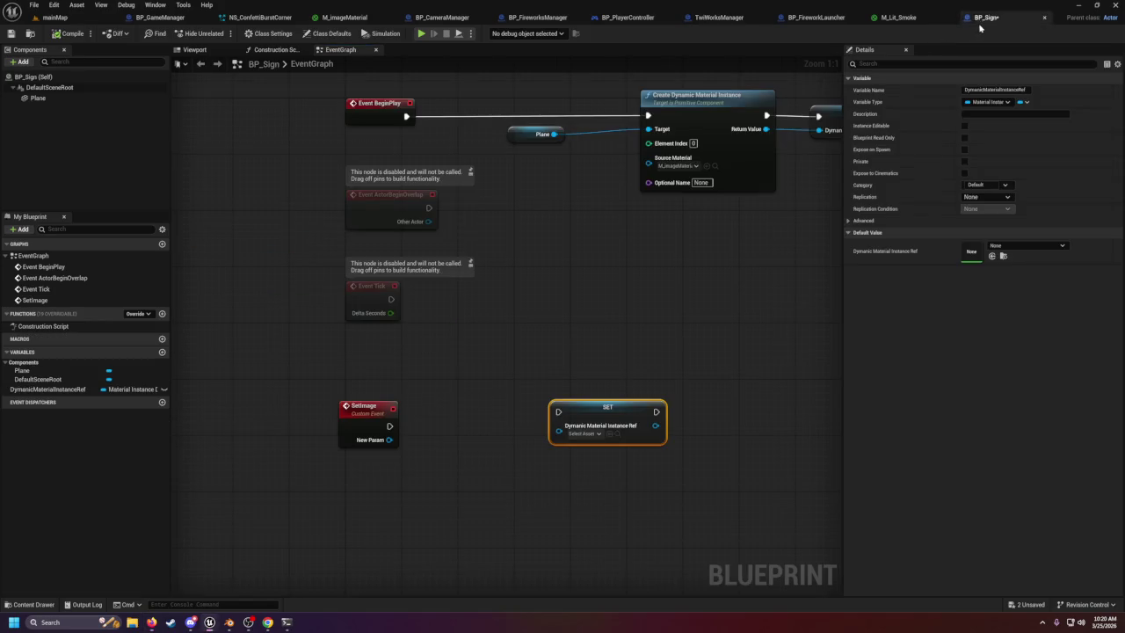
Delete BP_Sign's SET node and place a DynamicMaterialInstanceRef getter below SetImage.
{"action": "left_click_drag", "start_coordinate": [547, 318], "coordinate": [547, 325]}
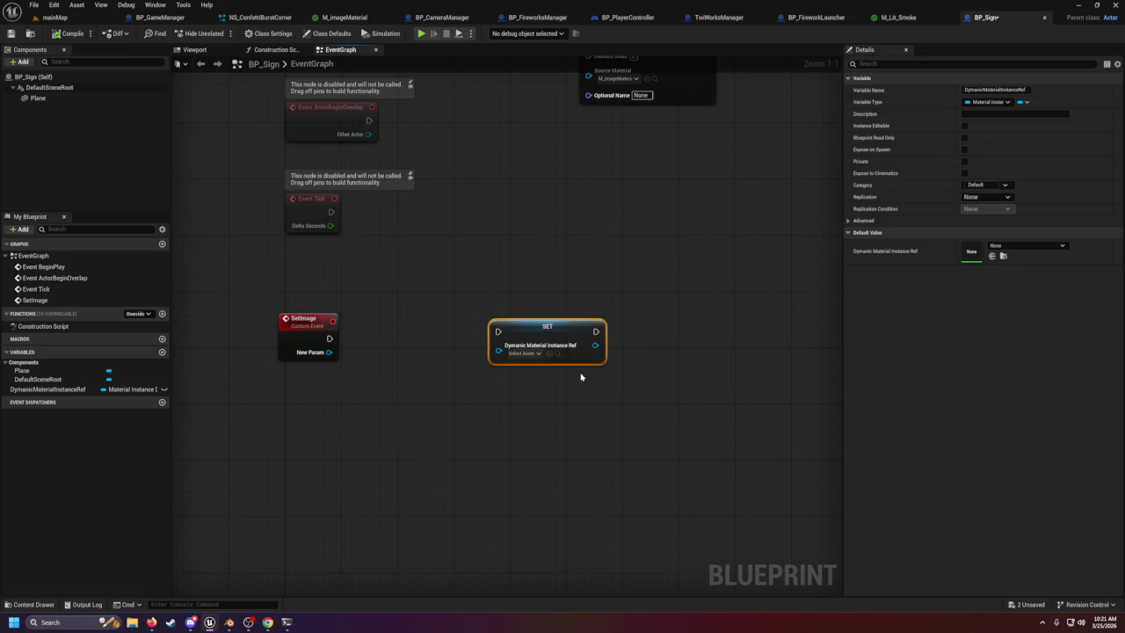
{"action": "key", "text": "Delete"}
{"action": "left_click_drag", "start_coordinate": [53, 389], "coordinate": [287, 415]}
{"action": "left_click", "coordinate": [339, 427]}
{"action": "mouse_move", "coordinate": [363, 412]}
{"action": "left_mouse_down"}
{"action": "mouse_move", "coordinate": [390, 427]}
{"action": "mouse_move", "coordinate": [428, 384]}
{"action": "left_mouse_up"}
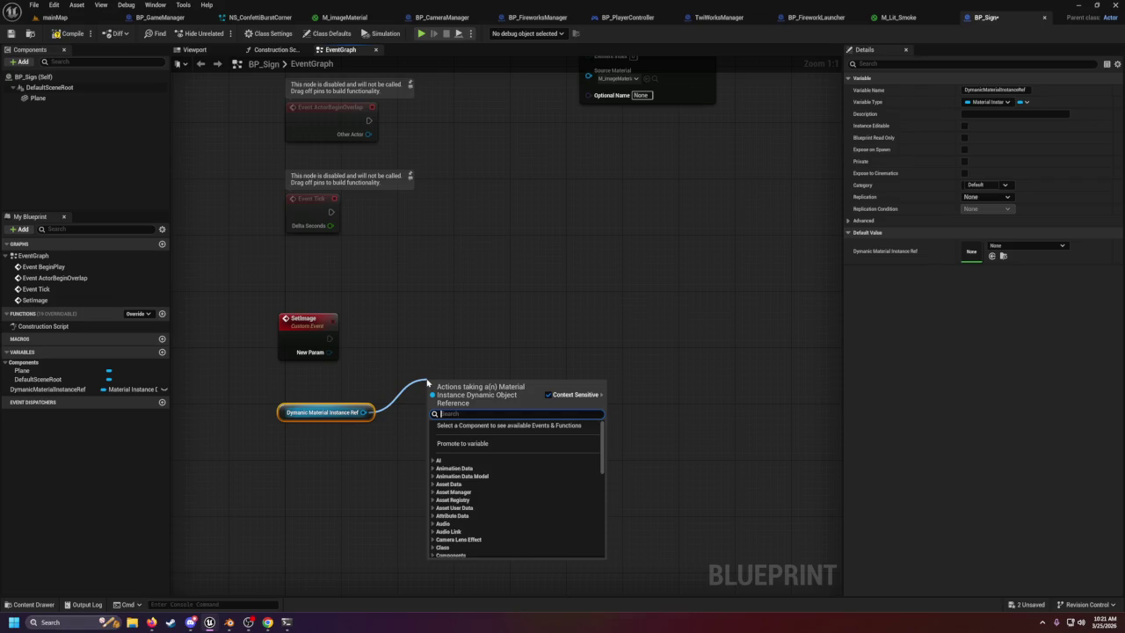
Add Set Texture Parameter Value from the instance ref and wire New Param into its Value.
{"action": "type", "text": "set y"}
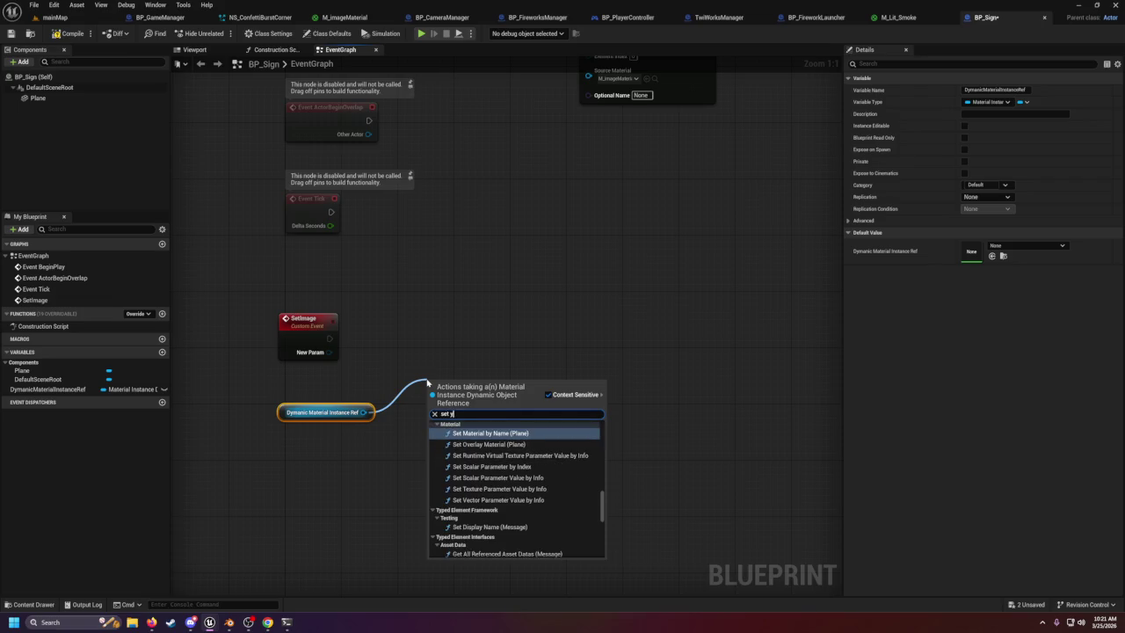
{"action": "key", "text": "BackSpace"}
{"action": "type", "text": "te"}
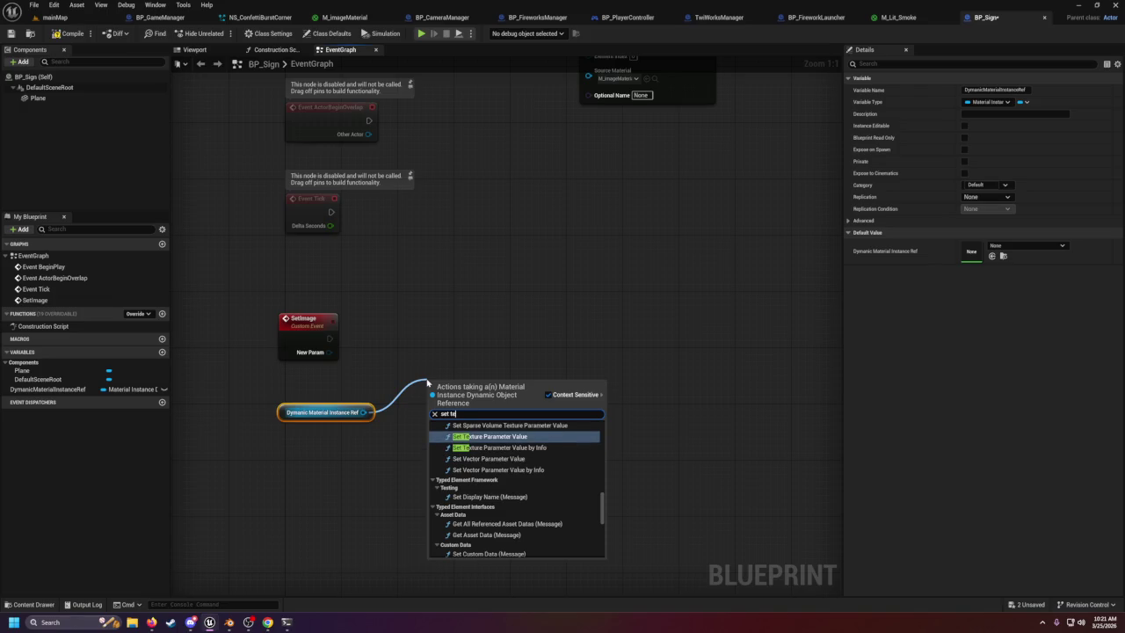
{"action": "key", "text": "Return"}
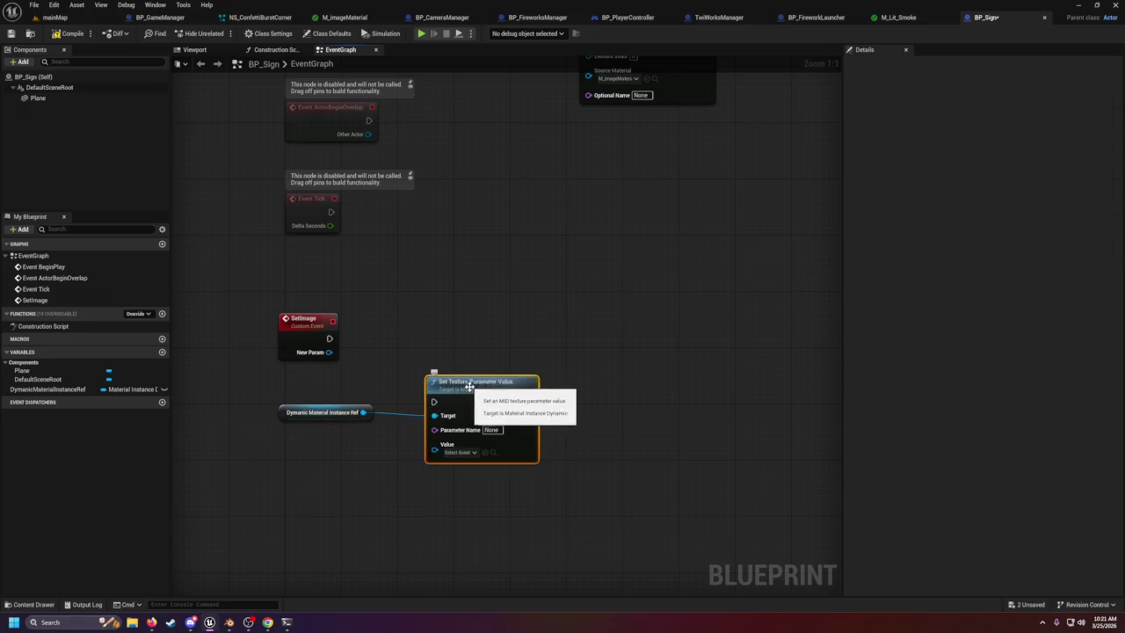
{"action": "left_click_drag", "start_coordinate": [473, 392], "coordinate": [509, 324]}
{"action": "left_click_drag", "start_coordinate": [329, 351], "coordinate": [476, 375]}
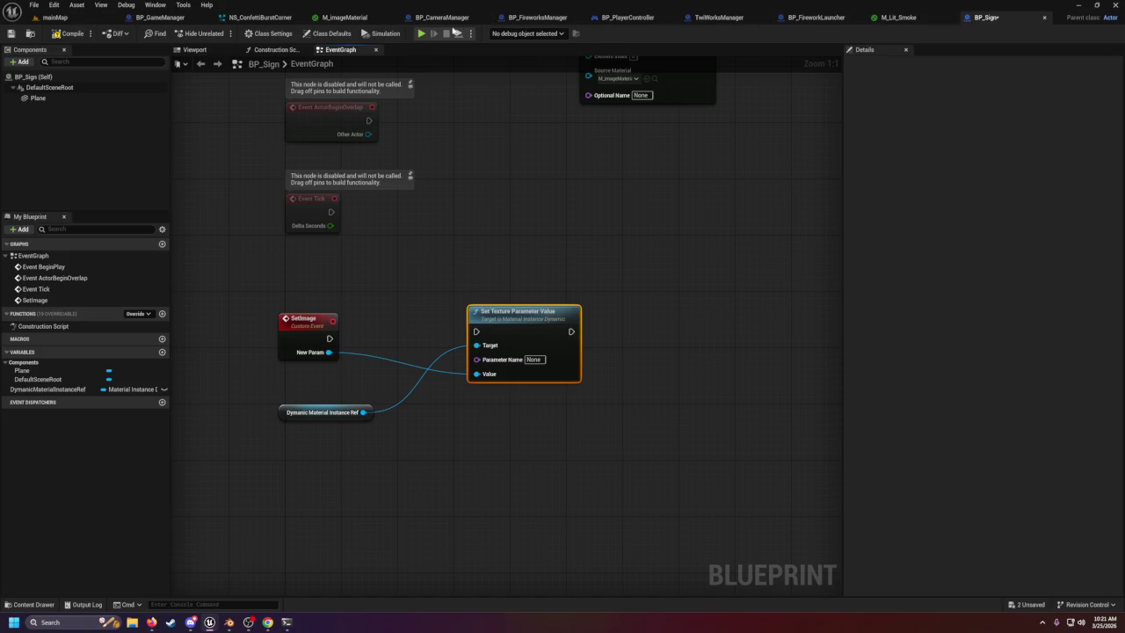
Copy the texture parameter name from M_imageMaterial's graph for use in BP_Sign.
{"action": "left_click", "coordinate": [345, 19]}
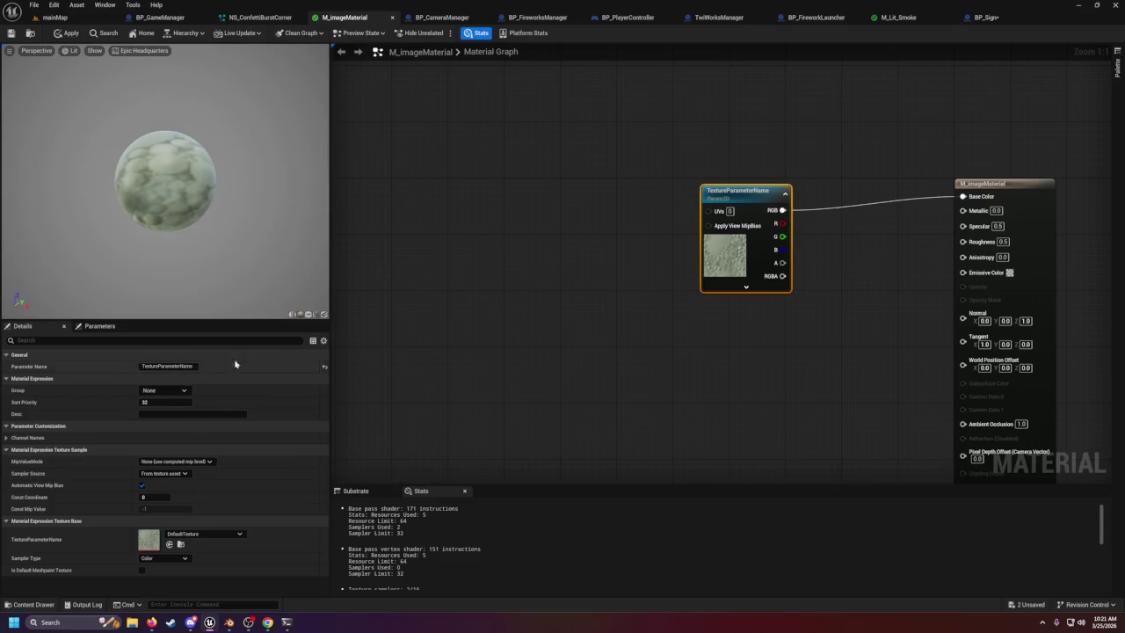
{"action": "left_click", "coordinate": [168, 367]}
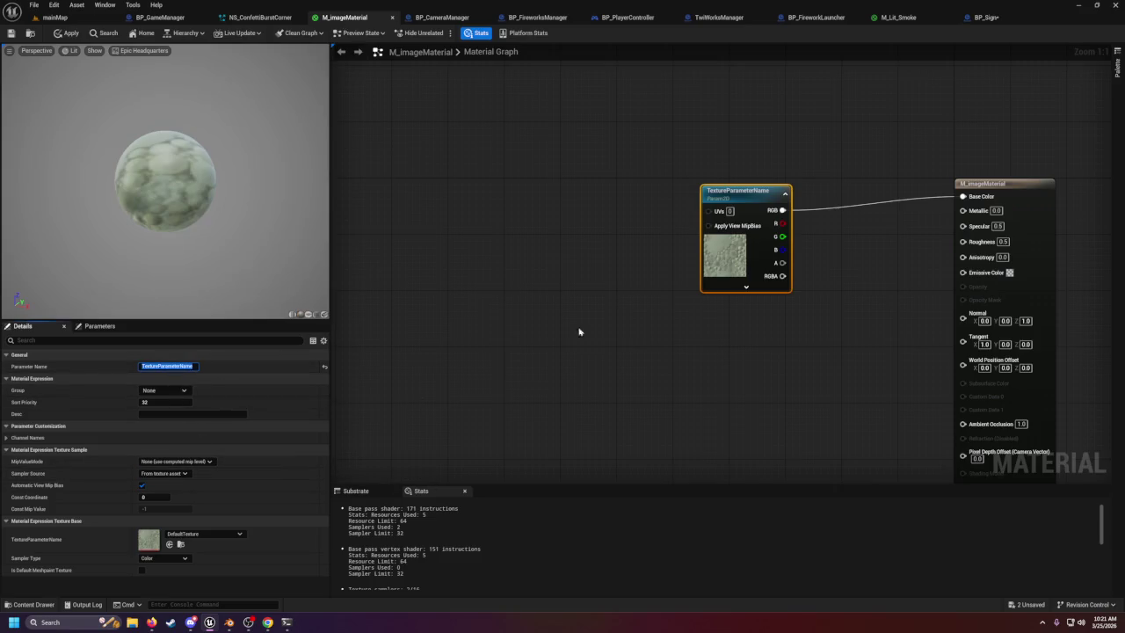
{"action": "left_click", "coordinate": [986, 16]}
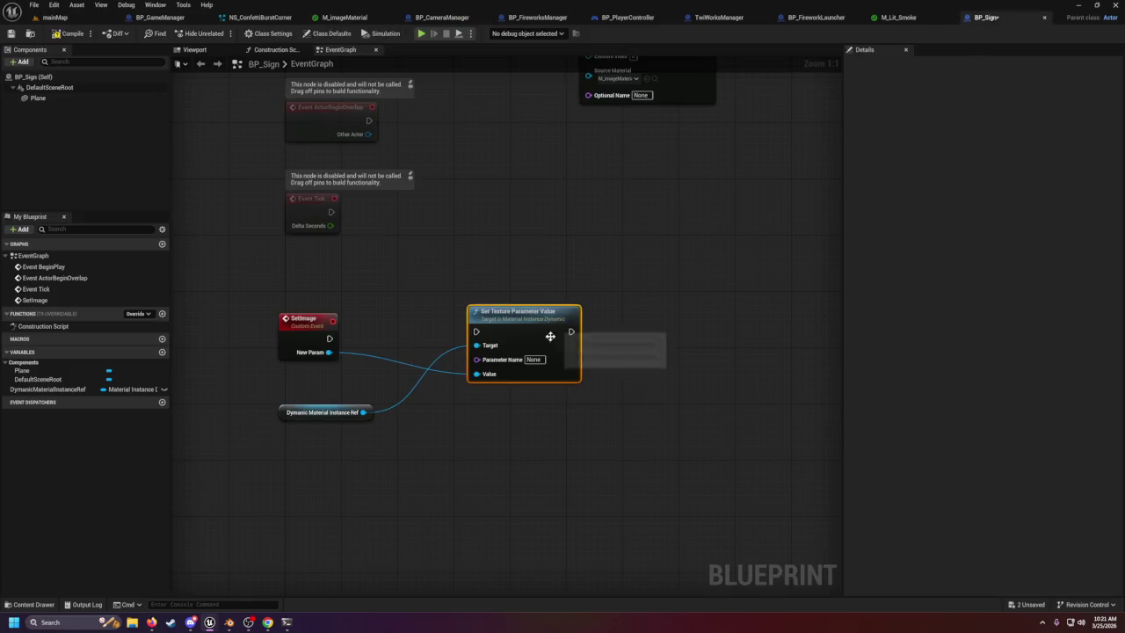
Paste TextureParameterName into Parameter Name and have SetImage execute the node.
{"action": "left_click", "coordinate": [519, 364]}
{"action": "type", "text": "TextureParameterName"}
{"action": "left_click_drag", "start_coordinate": [329, 339], "coordinate": [479, 343]}
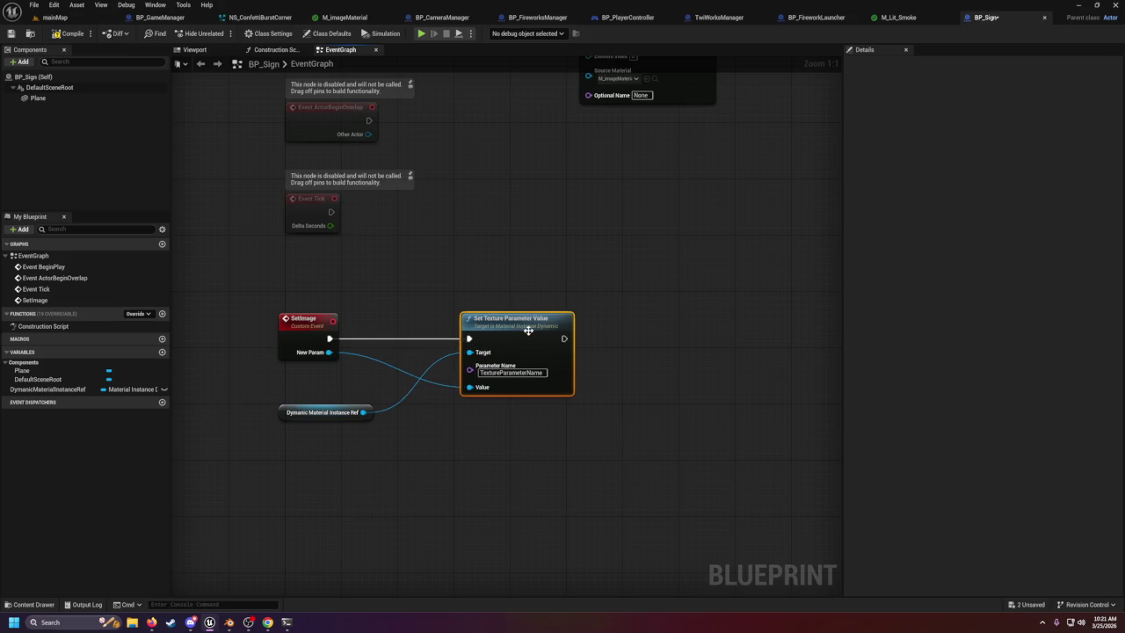
Rename SetImage's NewParam input to newImage in the Details panel.
{"action": "left_click", "coordinate": [299, 352]}
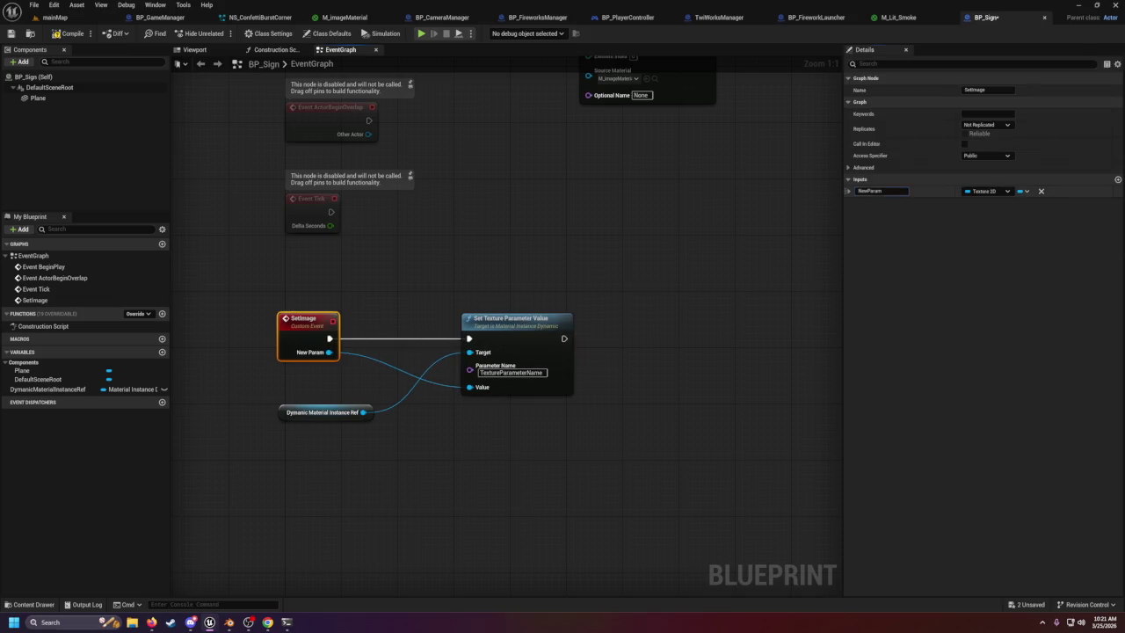
{"action": "double_click", "coordinate": [870, 191]}
{"action": "type", "text": "newImage"}
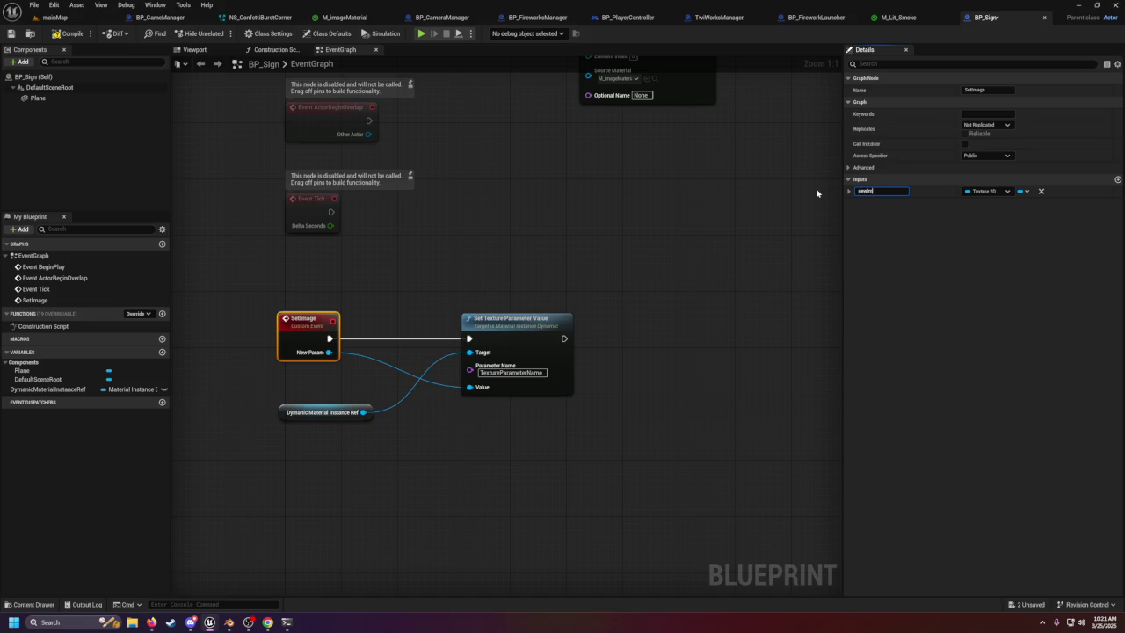
{"action": "key", "text": "Return"}
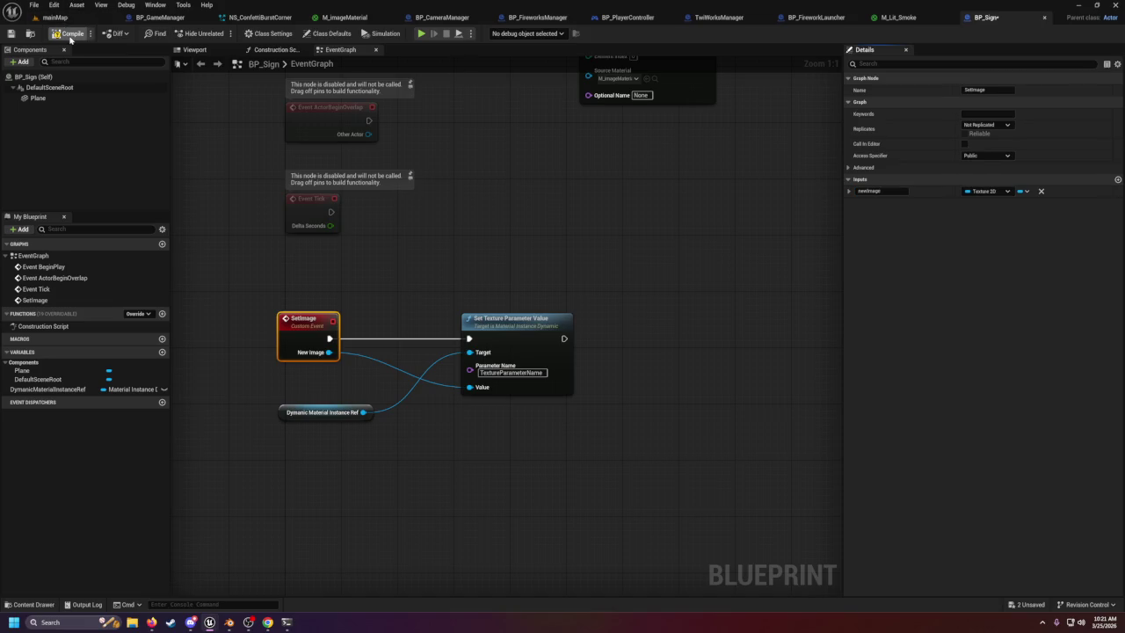
Compile BP_Sign, then in TwiWorksManager pan to Connect To Twitch and Bind to OnMessage.
{"action": "left_click", "coordinate": [68, 33]}
{"action": "left_click", "coordinate": [627, 18]}
{"action": "left_click", "coordinate": [712, 18]}
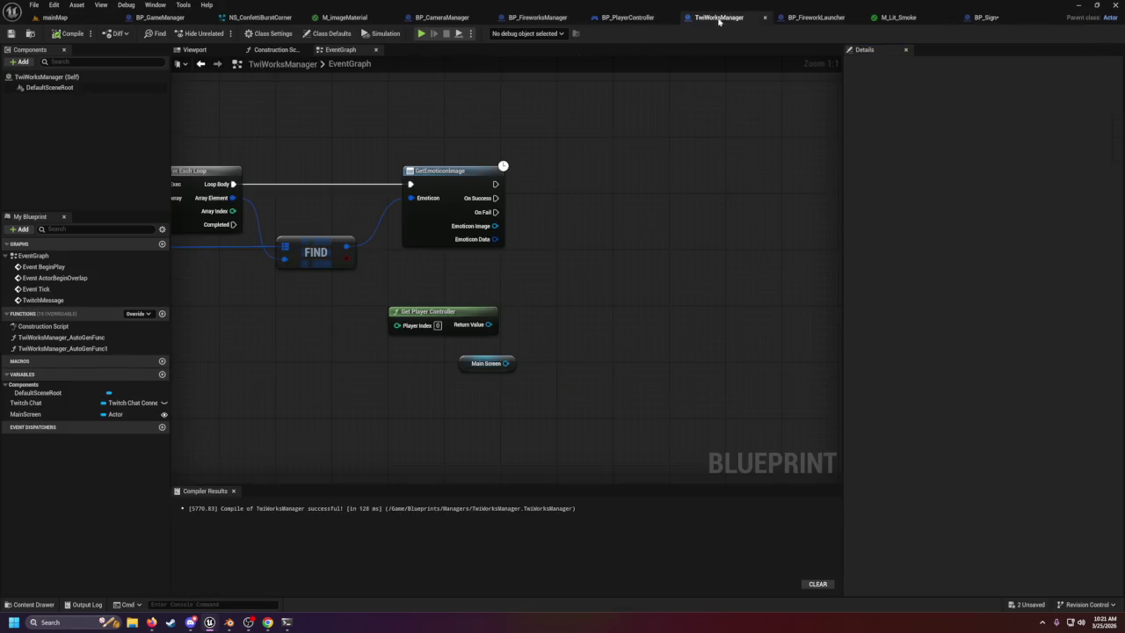
{"action": "left_click_drag", "start_coordinate": [689, 252], "coordinate": [1121, 276]}
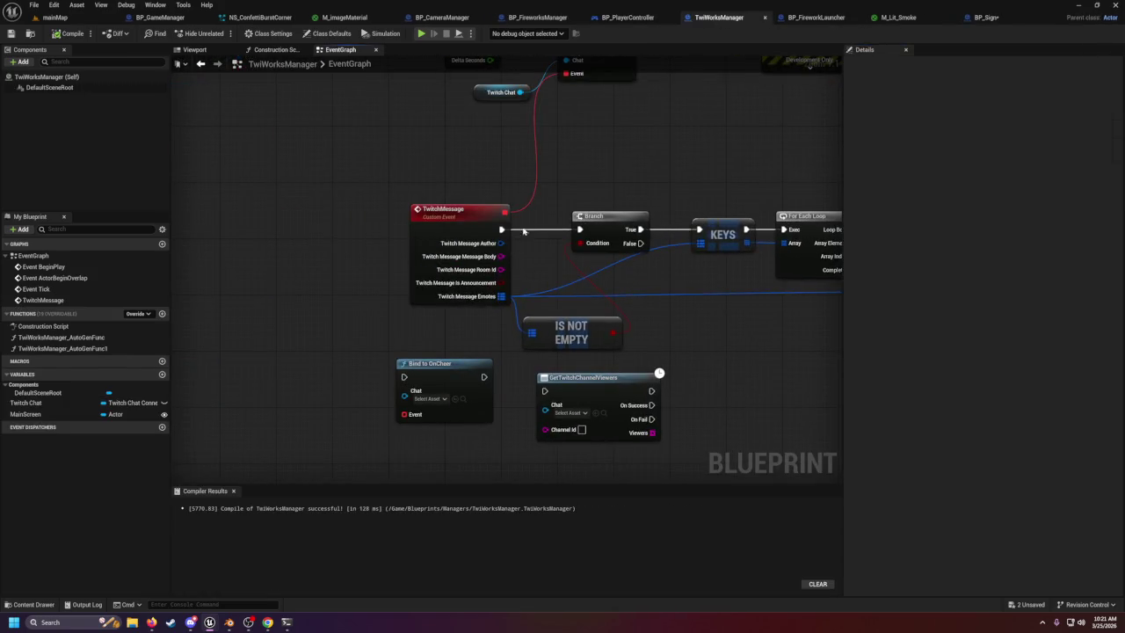
{"action": "left_click_drag", "start_coordinate": [526, 232], "coordinate": [523, 298]}
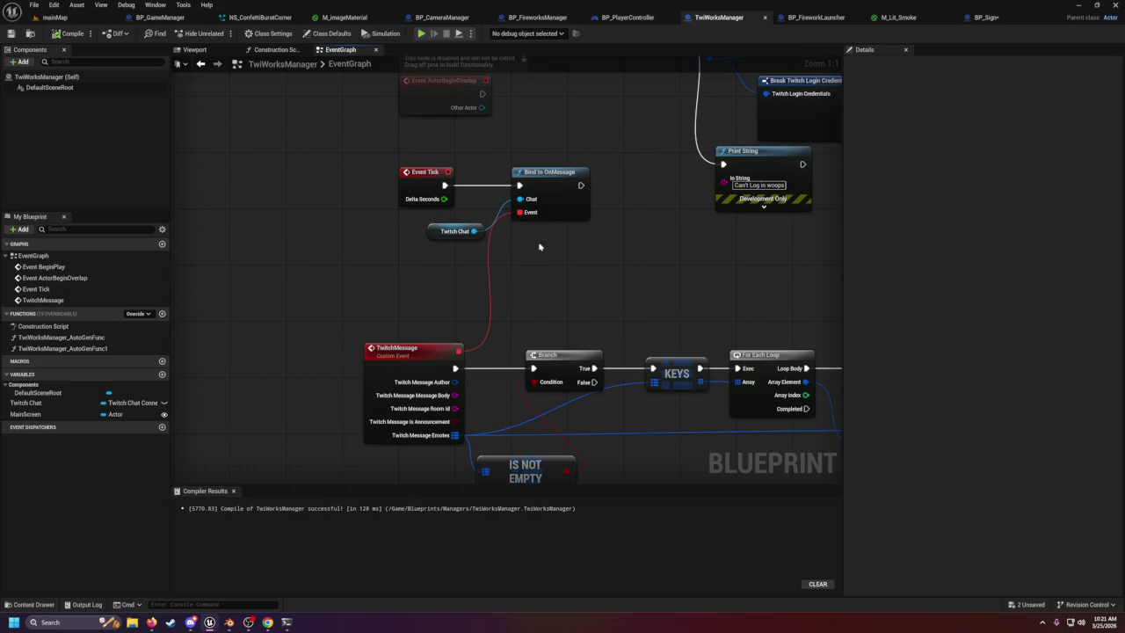
{"action": "left_click_drag", "start_coordinate": [540, 244], "coordinate": [573, 380]}
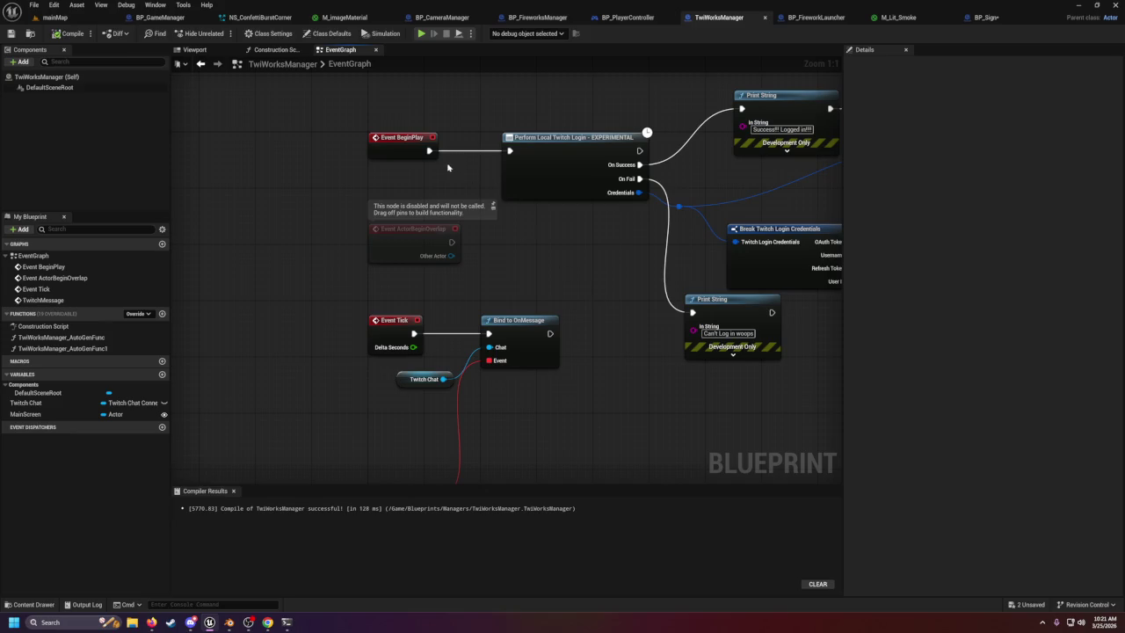
{"action": "left_click_drag", "start_coordinate": [626, 168], "coordinate": [349, 175]}
{"action": "scroll", "coordinate": [370, 314], "scroll_direction": "down", "scroll_amount": 1}
{"action": "left_click_drag", "start_coordinate": [233, 333], "coordinate": [382, 280]}
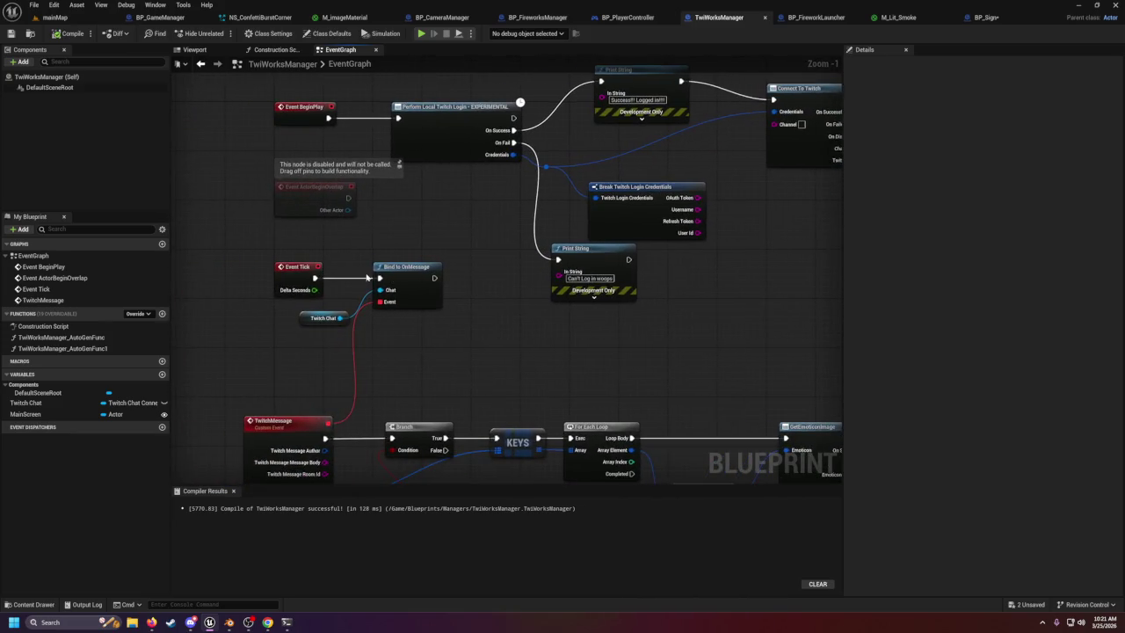
Move Twitch Chat and Bind to OnMessage beside SET, break SET's link, and chain Bind after SET.
{"action": "left_click", "coordinate": [422, 299]}
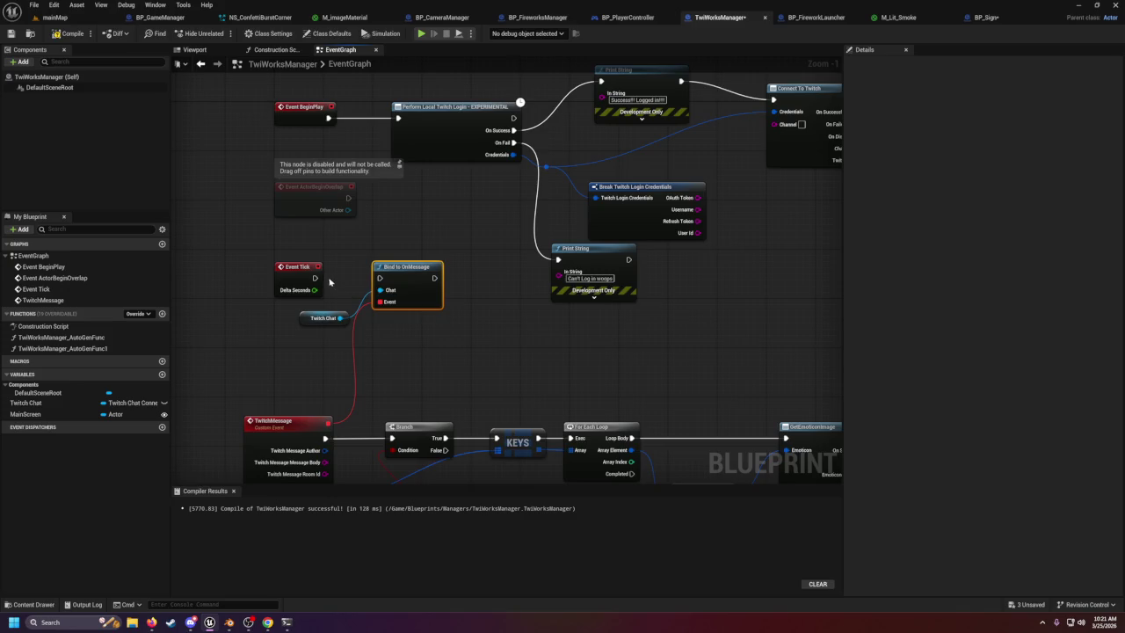
{"action": "mouse_move", "coordinate": [299, 356]}
{"action": "left_mouse_down"}
{"action": "mouse_move", "coordinate": [435, 281]}
{"action": "mouse_move", "coordinate": [886, 292]}
{"action": "mouse_move", "coordinate": [797, 232]}
{"action": "mouse_move", "coordinate": [814, 86]}
{"action": "left_mouse_up"}
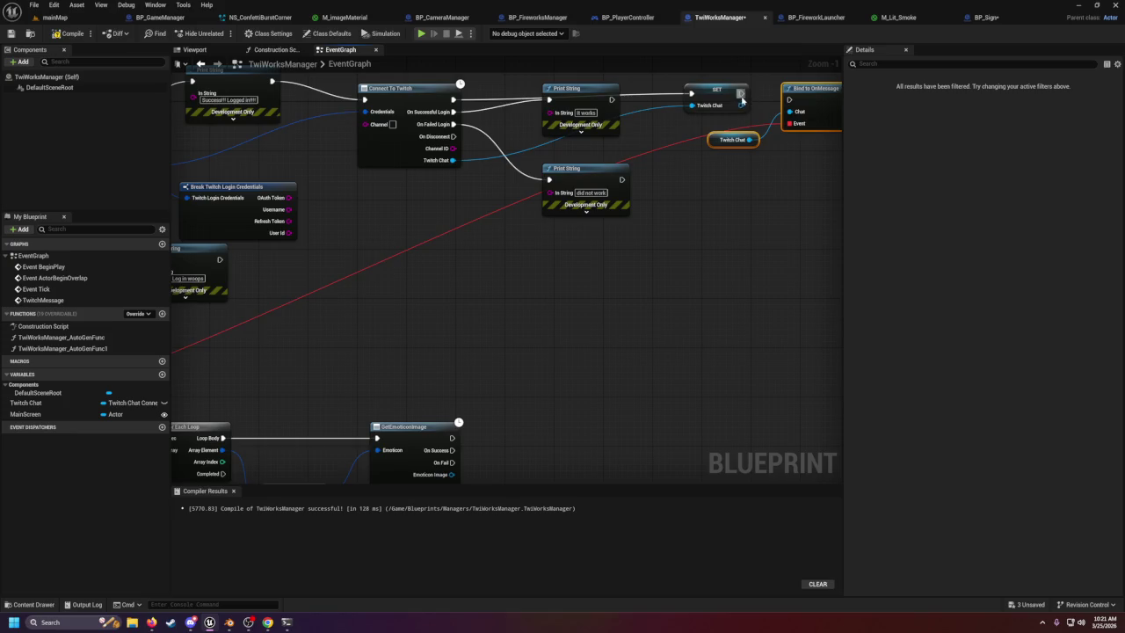
{"action": "mouse_move", "coordinate": [629, 154]}
{"action": "left_mouse_down"}
{"action": "mouse_move", "coordinate": [690, 231]}
{"action": "mouse_move", "coordinate": [586, 212]}
{"action": "left_mouse_up"}
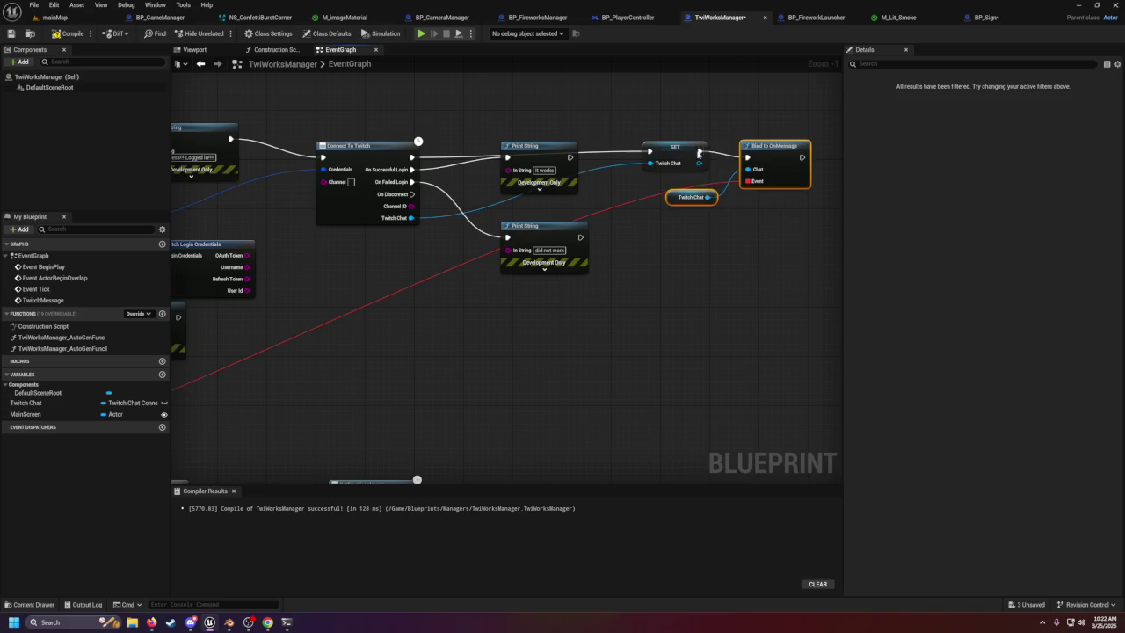
{"action": "right_click", "coordinate": [701, 157]}
{"action": "left_click", "coordinate": [729, 180]}
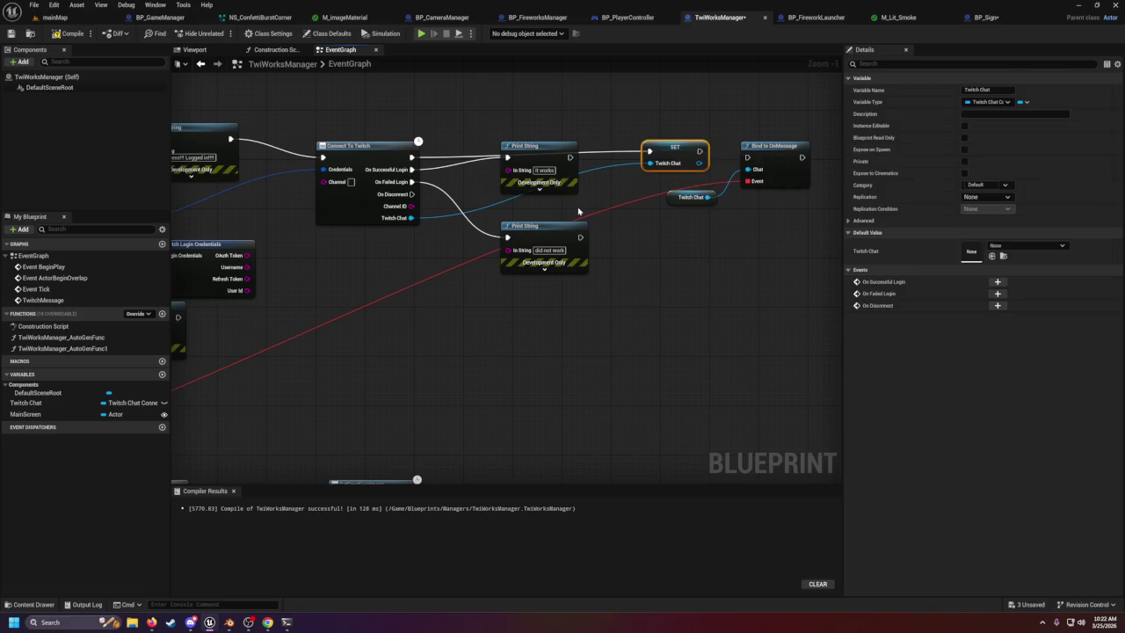
{"action": "left_click_drag", "start_coordinate": [700, 151], "coordinate": [748, 158]}
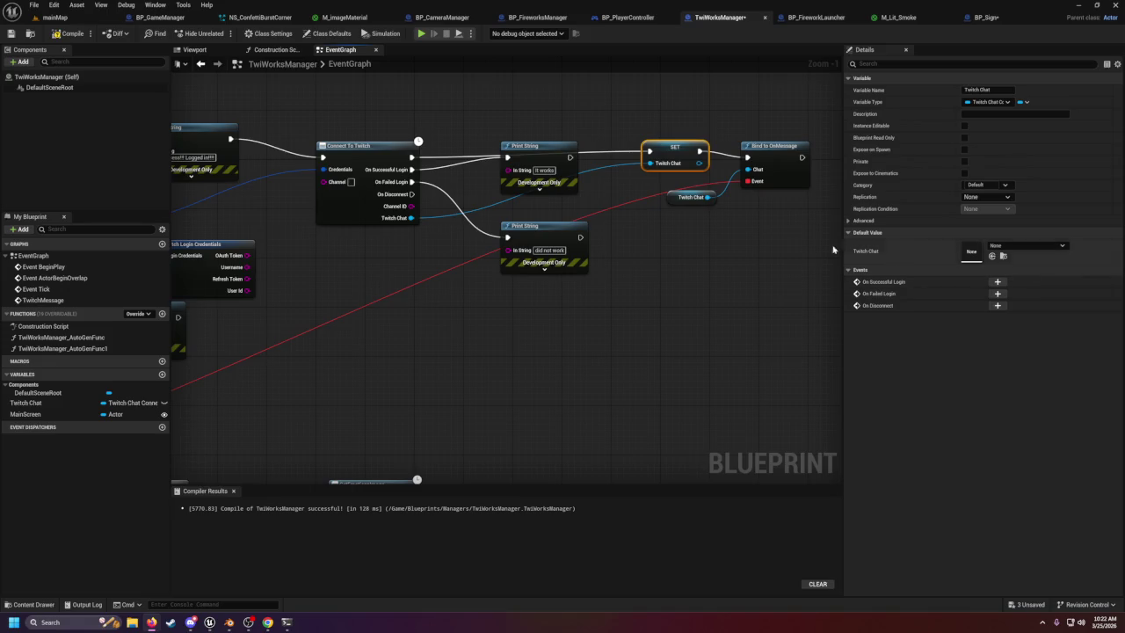
Clear the node selection next to the SET Twitch Chat and Bind to OnMessage nodes.
{"action": "left_click", "coordinate": [762, 208]}
{"action": "left_click", "coordinate": [772, 155]}
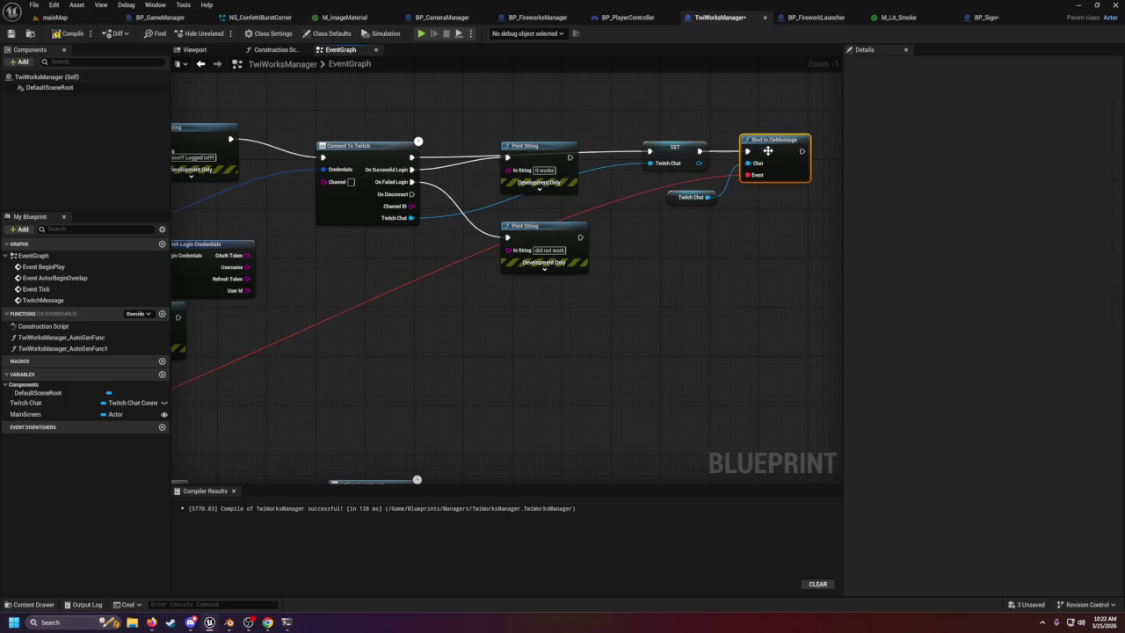
{"action": "left_click_drag", "start_coordinate": [760, 215], "coordinate": [715, 236]}
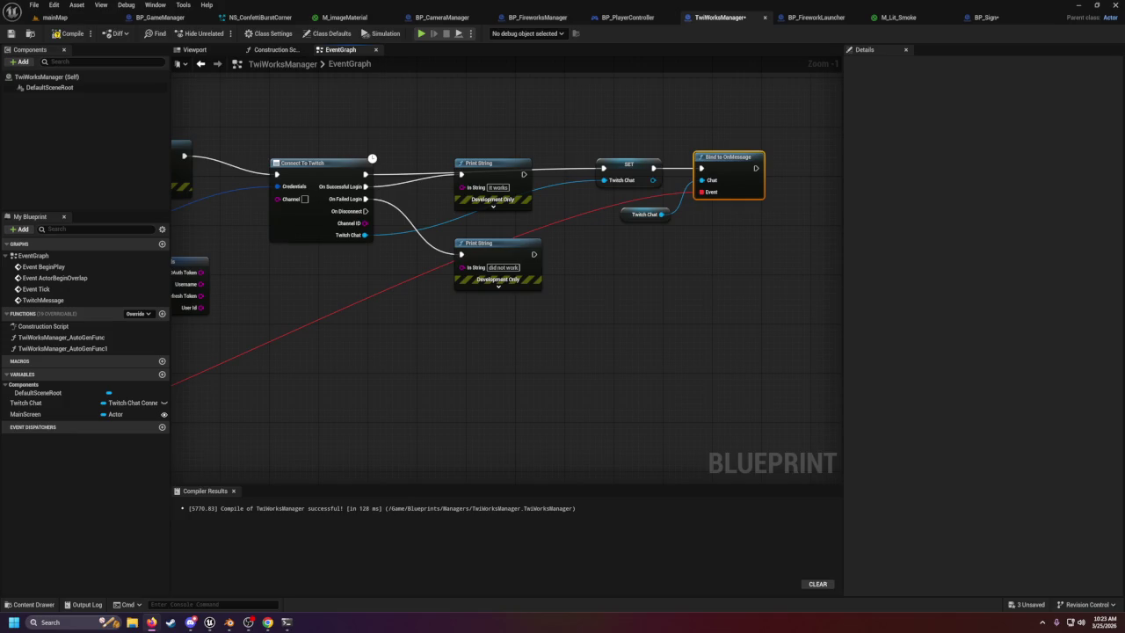
{"action": "left_click", "coordinate": [817, 18]}
{"action": "left_click", "coordinate": [899, 18]}
{"action": "left_click", "coordinate": [1001, 19]}
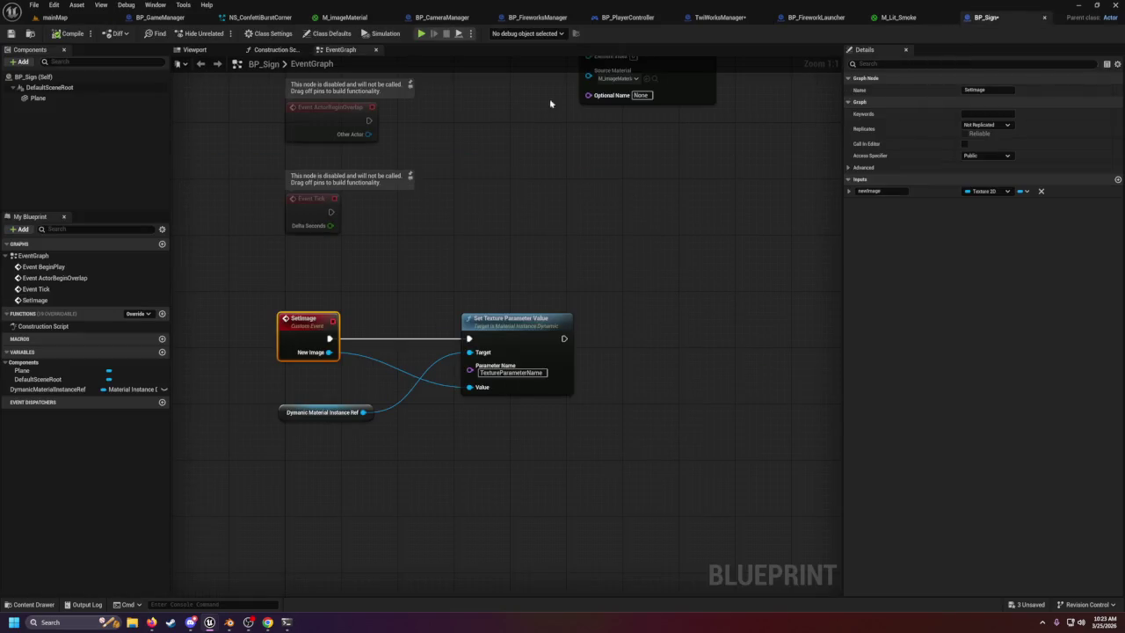
{"action": "left_click", "coordinate": [757, 22]}
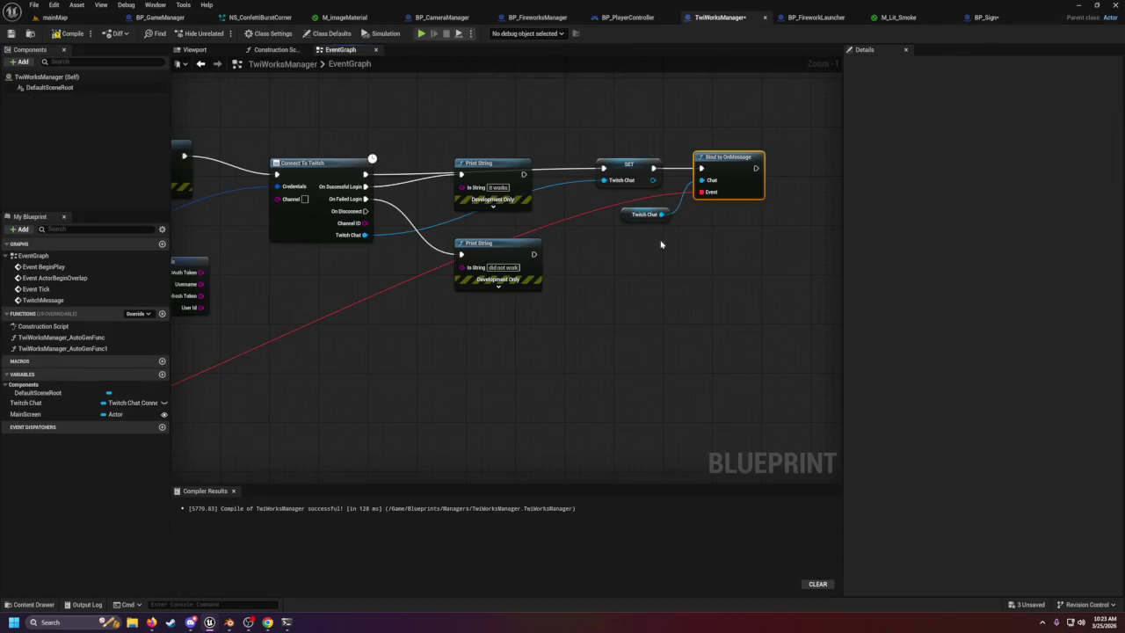
{"action": "scroll", "coordinate": [638, 211], "scroll_direction": "up", "scroll_amount": 3}
{"action": "scroll", "coordinate": [631, 202], "scroll_direction": "down", "scroll_amount": 2}
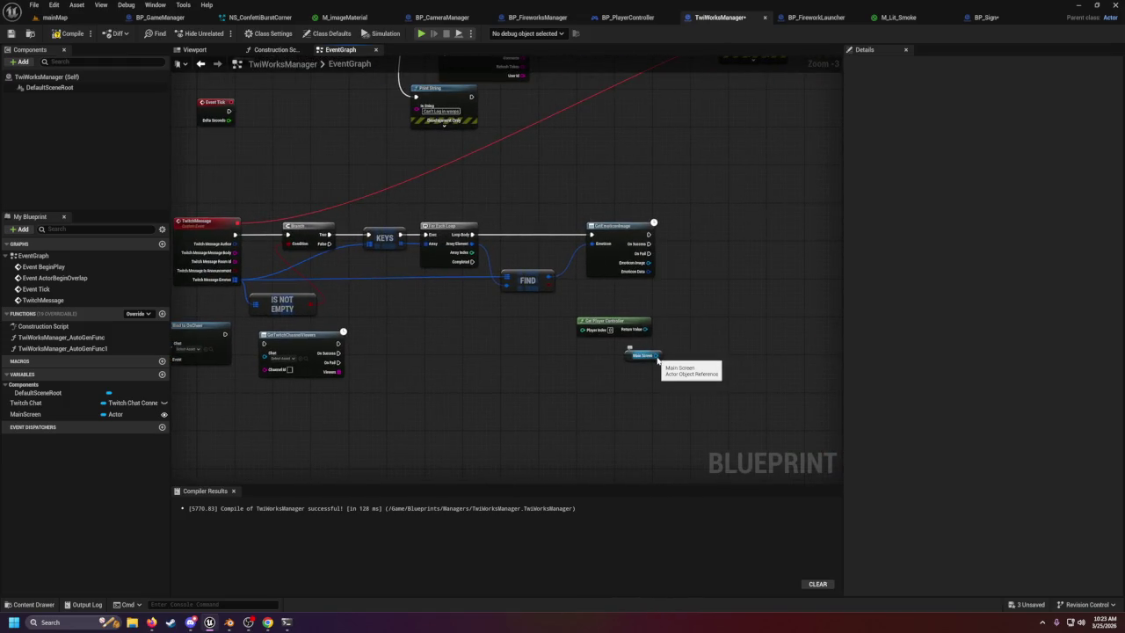
{"action": "mouse_move", "coordinate": [657, 355]}
{"action": "left_mouse_down"}
{"action": "mouse_move", "coordinate": [738, 336]}
{"action": "mouse_move", "coordinate": [698, 347]}
{"action": "left_mouse_up"}
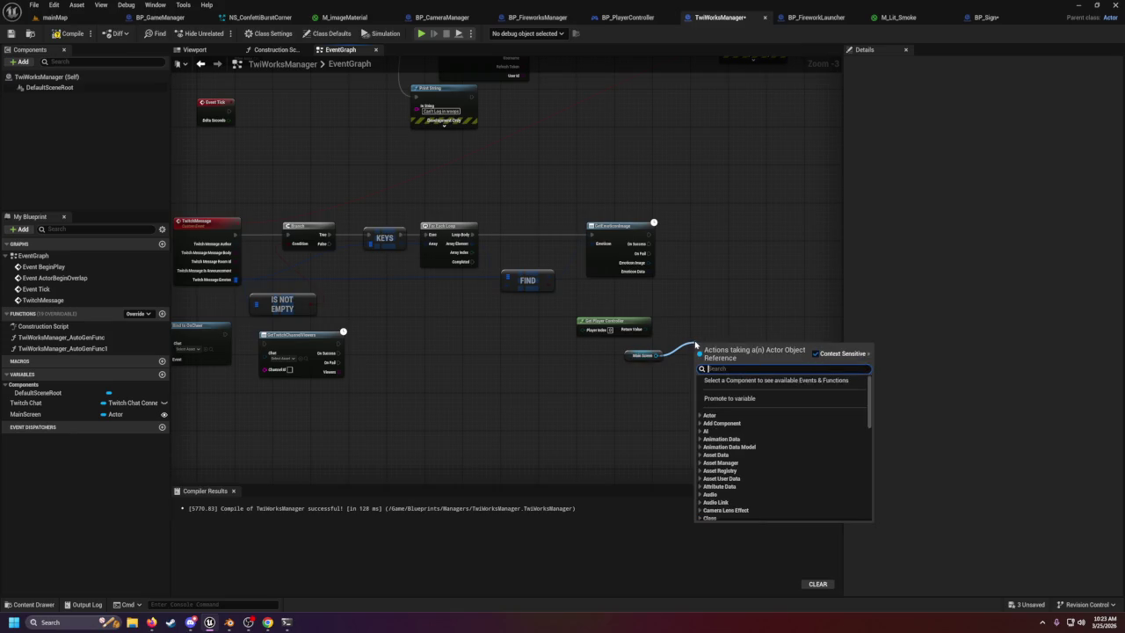
Change the MainScreen variable type to a BP Sign object reference and view its Details.
{"action": "left_click", "coordinate": [696, 335]}
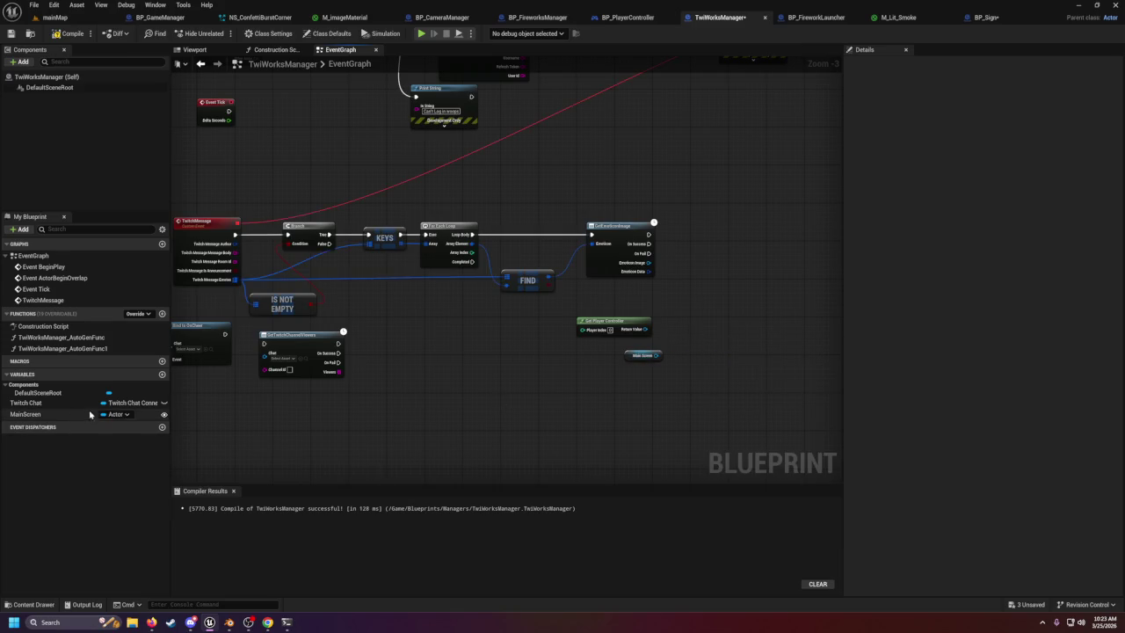
{"action": "left_click", "coordinate": [118, 414]}
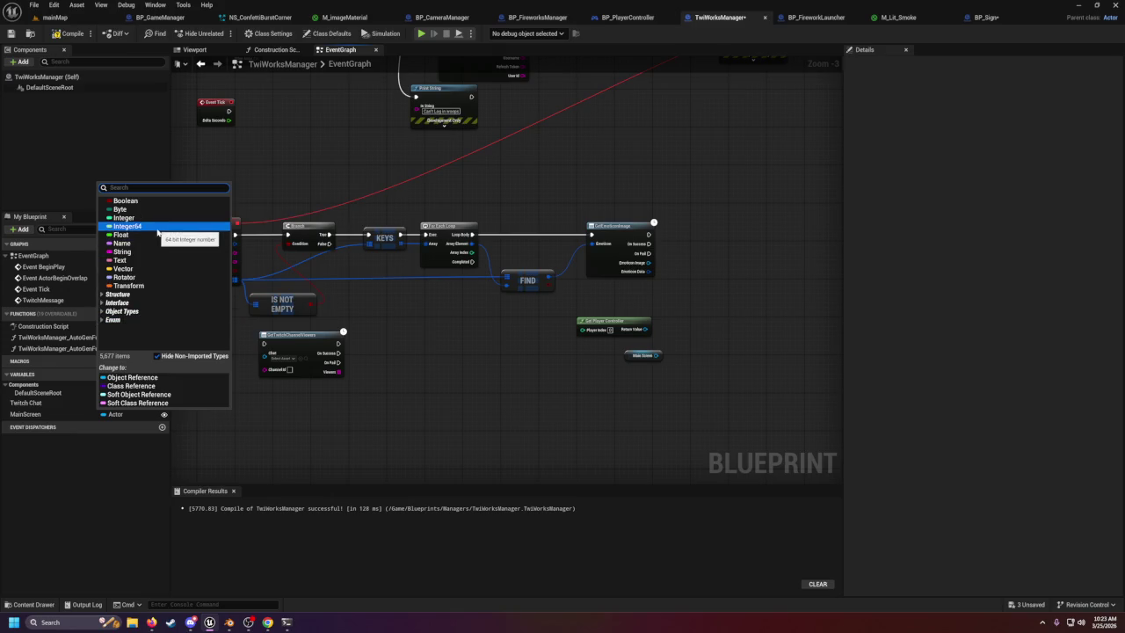
{"action": "type", "text": "bp"}
{"action": "mouse_move", "coordinate": [158, 232]}
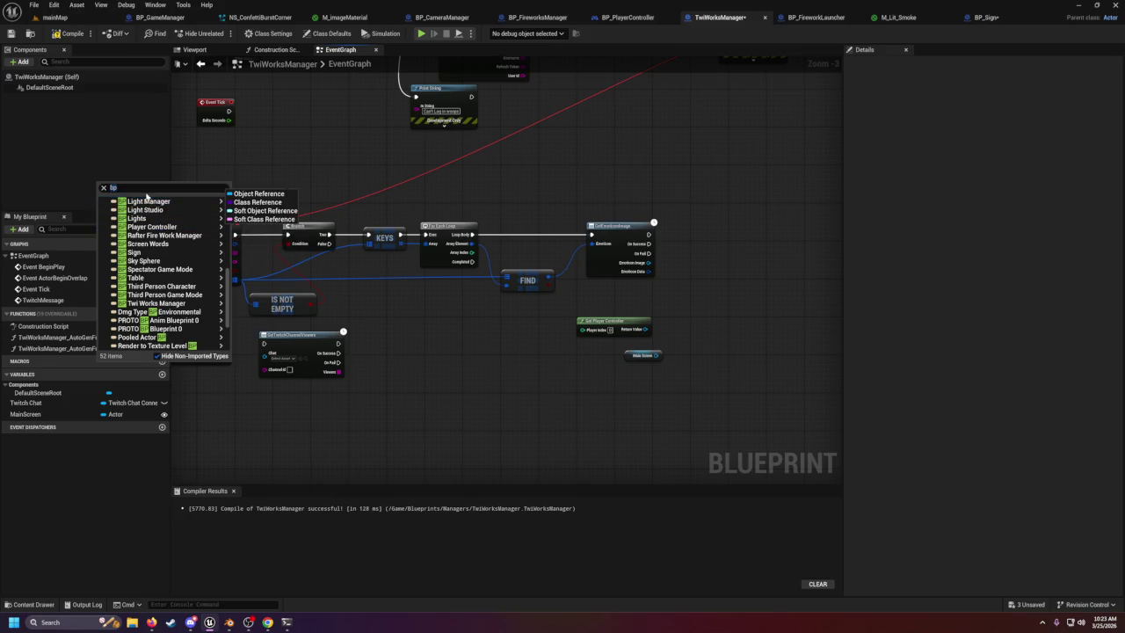
{"action": "left_click", "coordinate": [112, 188]}
{"action": "type", "text": "_sign"}
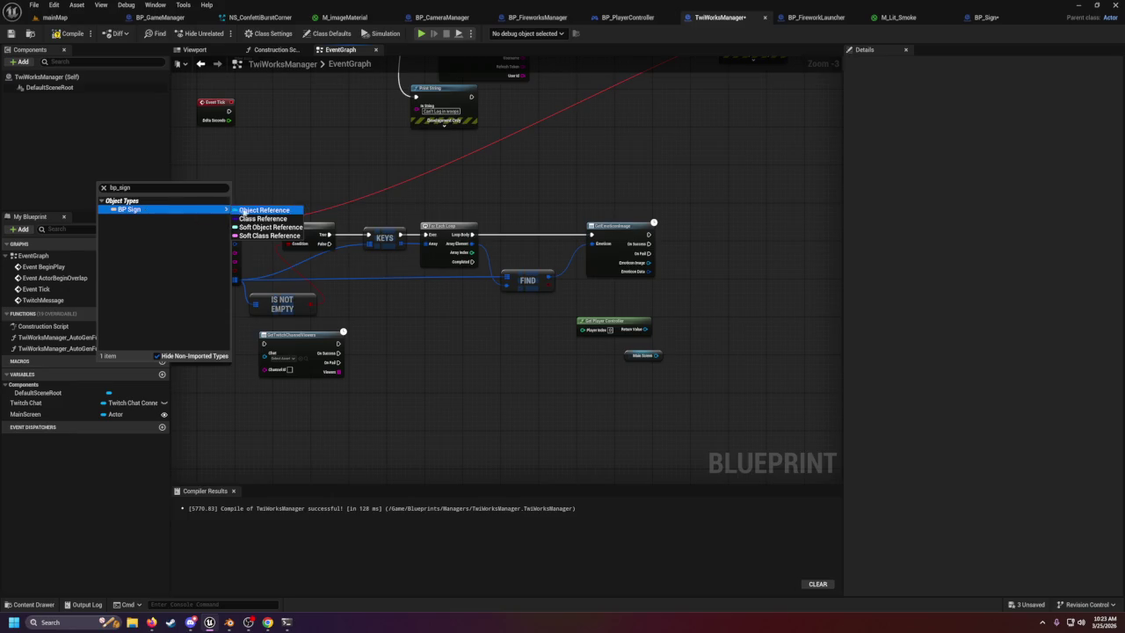
{"action": "left_click", "coordinate": [262, 210]}
{"action": "left_click", "coordinate": [595, 327]}
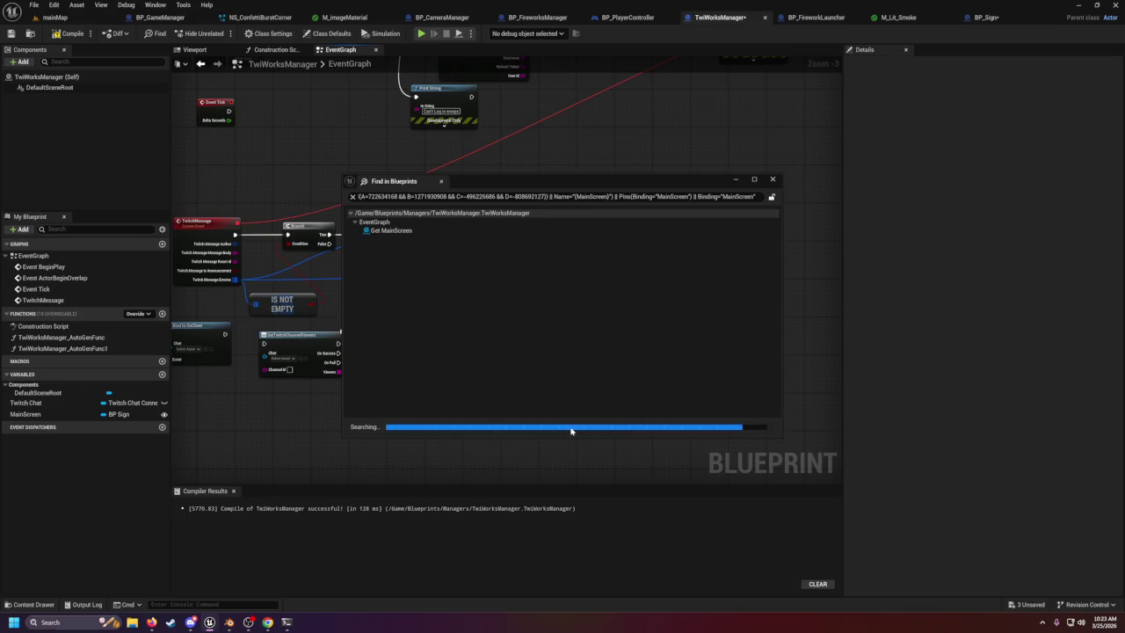
{"action": "left_click", "coordinate": [772, 181]}
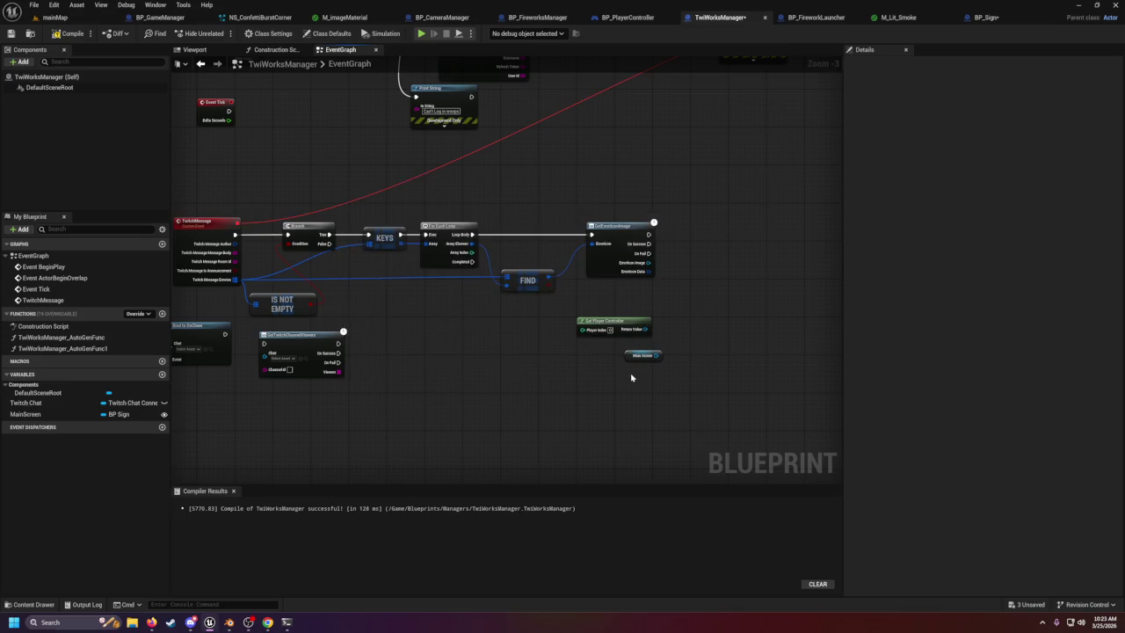
{"action": "left_click", "coordinate": [43, 413]}
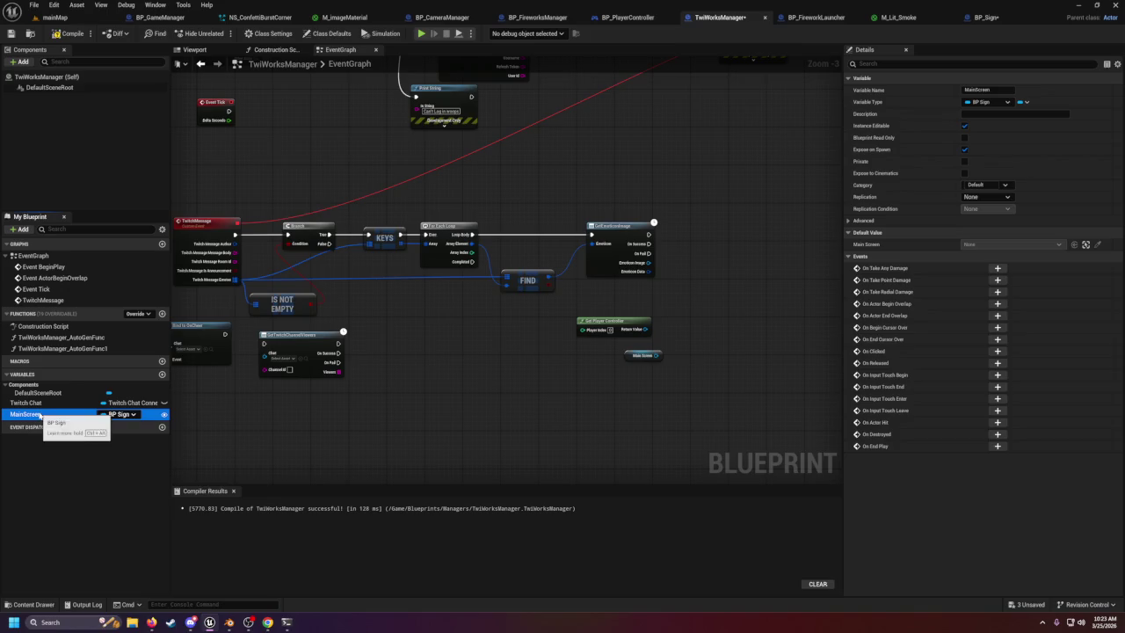
Browse Main Screen's available actions and check the BP_Sign graph for its image function.
{"action": "scroll", "coordinate": [620, 370], "scroll_direction": "up", "scroll_amount": 4}
{"action": "left_click_drag", "start_coordinate": [492, 364], "coordinate": [552, 362]}
{"action": "type", "text": "chan"}
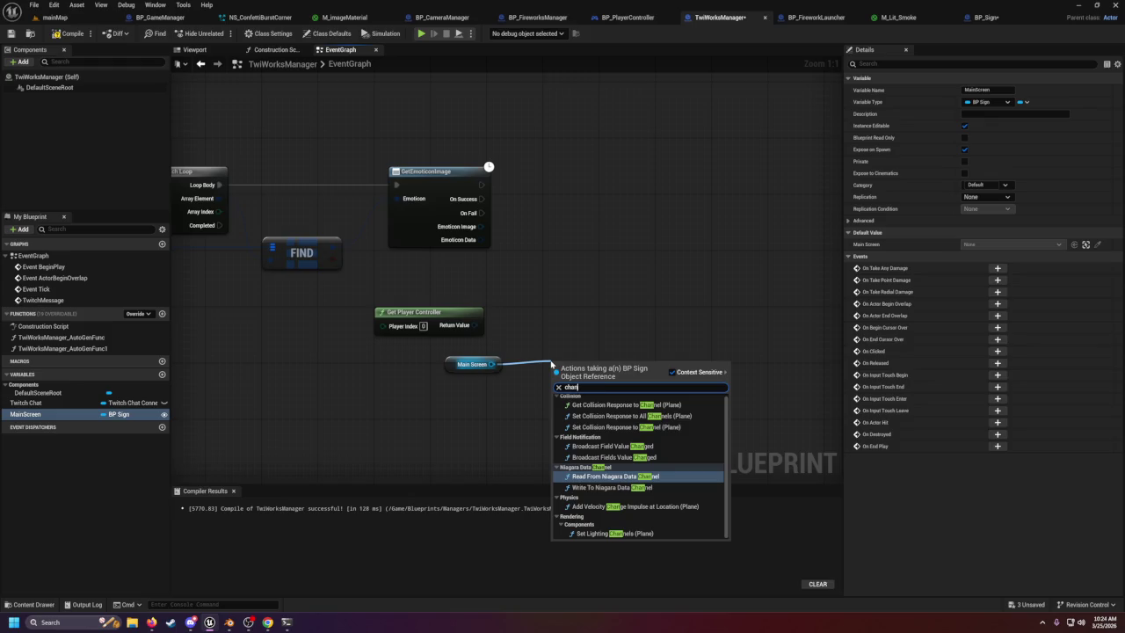
{"action": "left_click", "coordinate": [983, 18]}
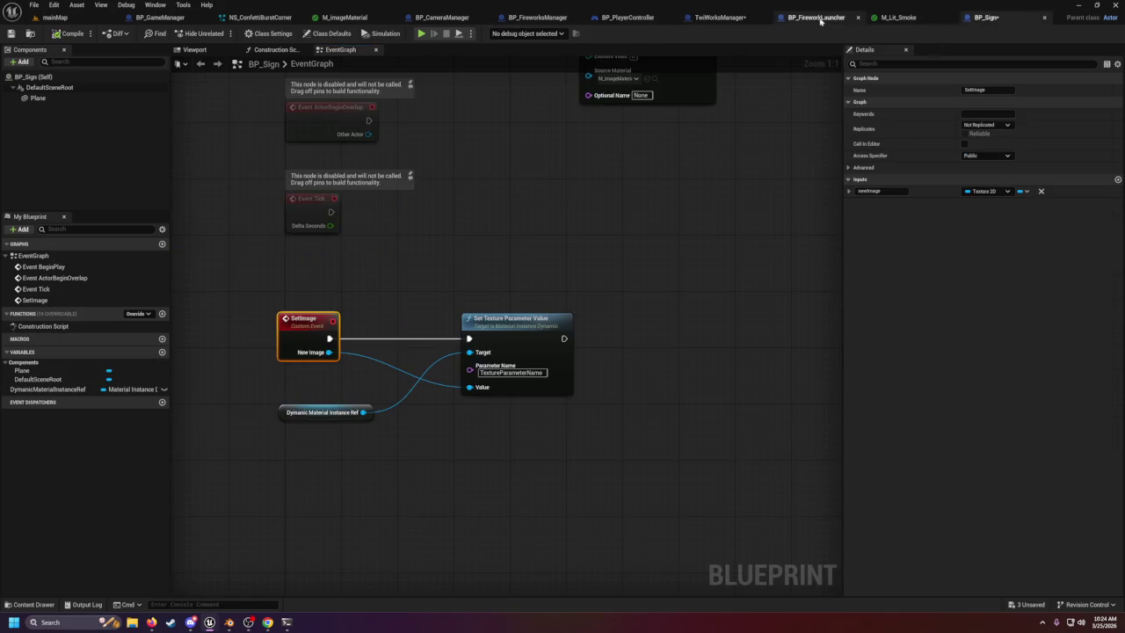
{"action": "left_click", "coordinate": [817, 18]}
{"action": "left_click", "coordinate": [720, 18]}
Add Set Image on Main Screen, fed Emoticon Image after On Success, and compile.
{"action": "mouse_move", "coordinate": [493, 364]}
{"action": "left_mouse_down"}
{"action": "mouse_move", "coordinate": [515, 377]}
{"action": "mouse_move", "coordinate": [572, 373]}
{"action": "left_mouse_up"}
{"action": "type", "text": "set image"}
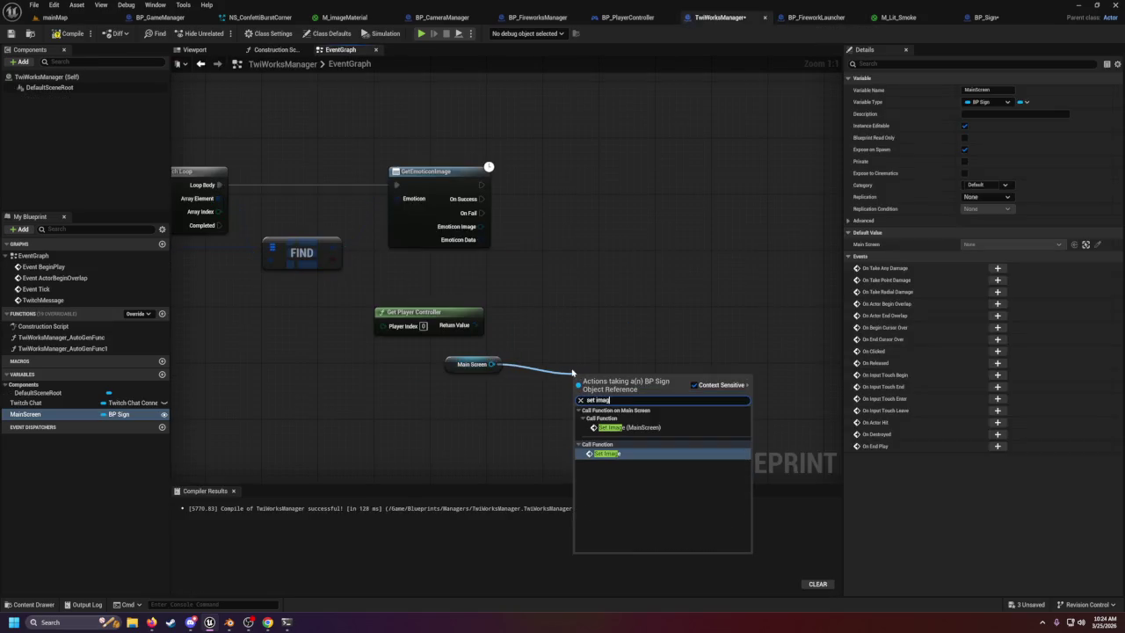
{"action": "key", "text": "Return"}
{"action": "left_click_drag", "start_coordinate": [629, 380], "coordinate": [625, 198]}
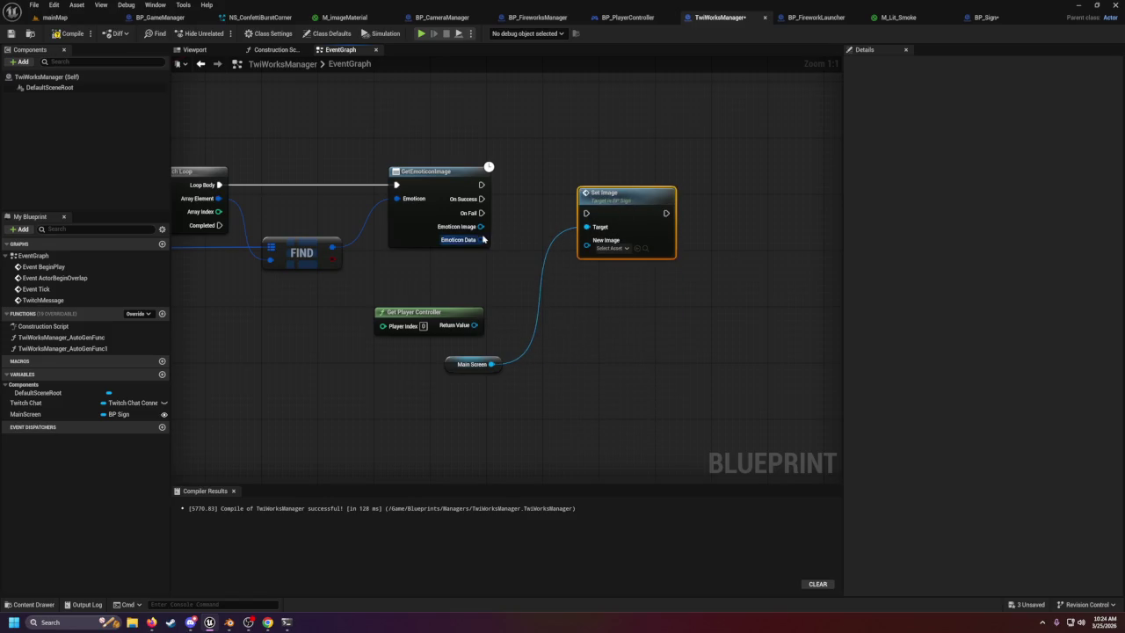
{"action": "mouse_move", "coordinate": [481, 226]}
{"action": "left_mouse_down"}
{"action": "mouse_move", "coordinate": [563, 247]}
{"action": "mouse_move", "coordinate": [581, 240]}
{"action": "left_mouse_up"}
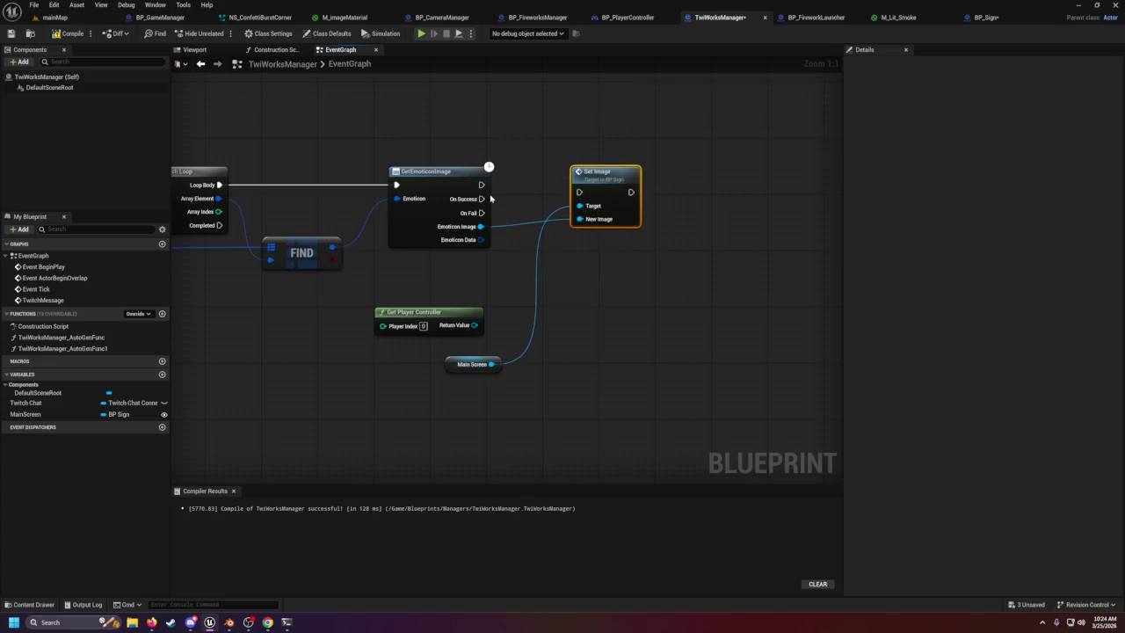
{"action": "left_click_drag", "start_coordinate": [481, 199], "coordinate": [611, 186]}
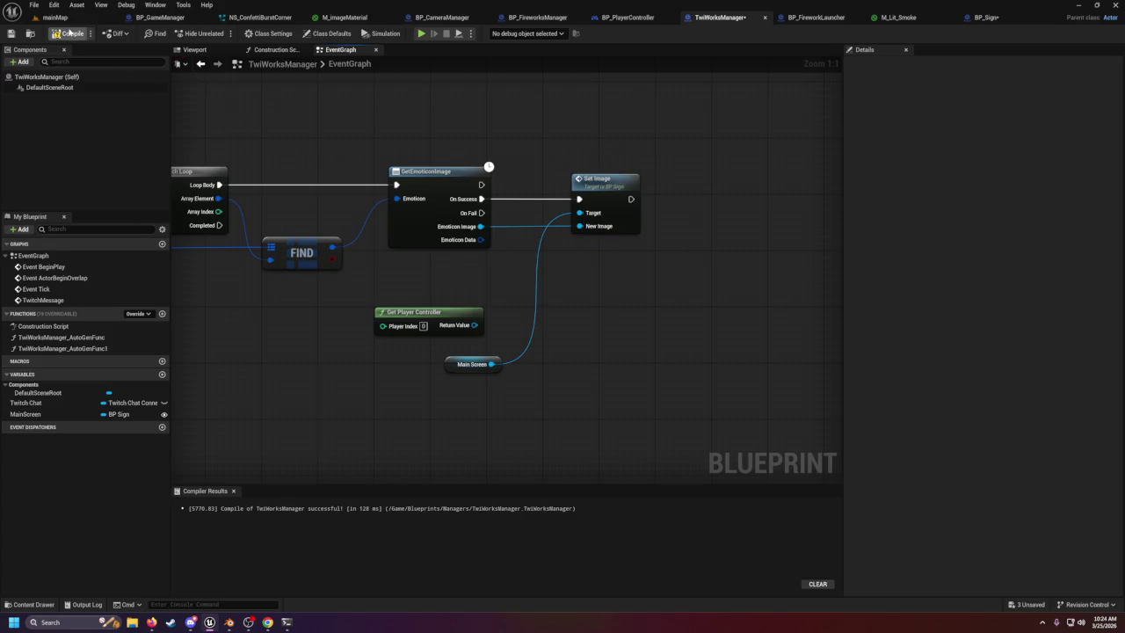
{"action": "left_click", "coordinate": [69, 34]}
{"action": "left_click", "coordinate": [53, 17]}
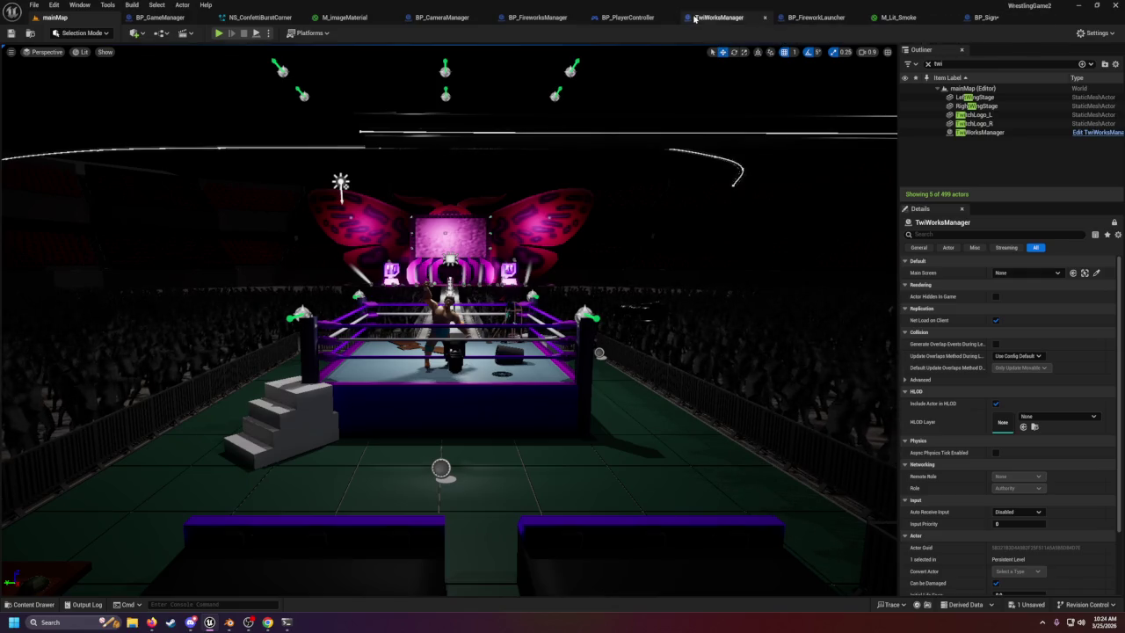
Switch M_imageMaterial's TextureParameterName default to the yellow image texture and apply the material.
{"action": "left_click", "coordinate": [369, 18]}
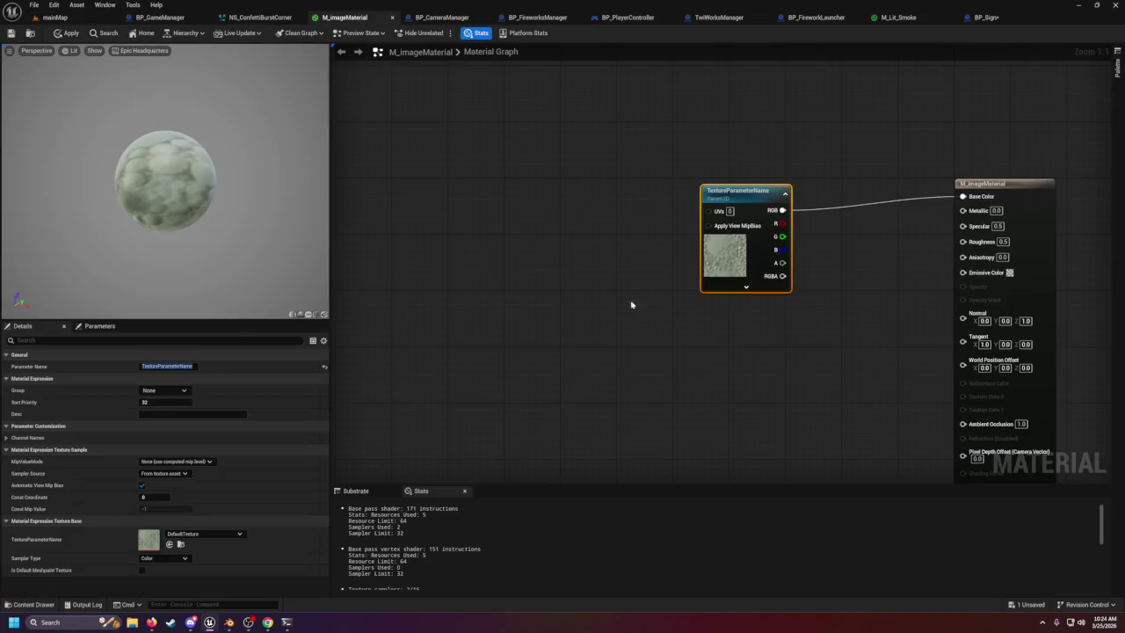
{"action": "left_click", "coordinate": [201, 533]}
{"action": "type", "text": "sh"}
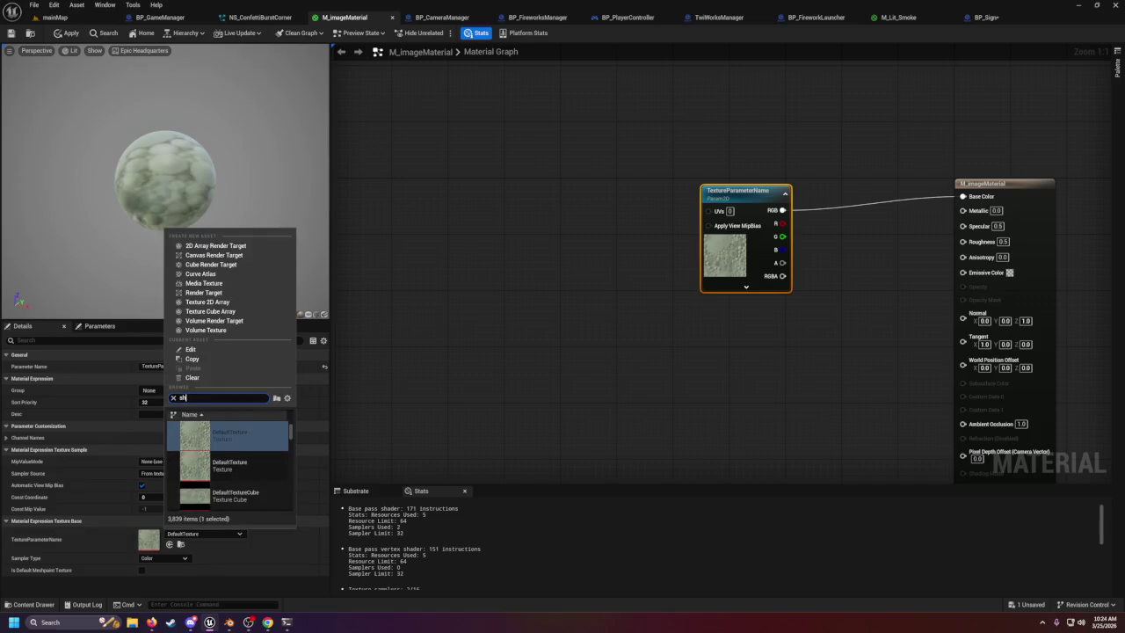
{"action": "type", "text": "rt"}
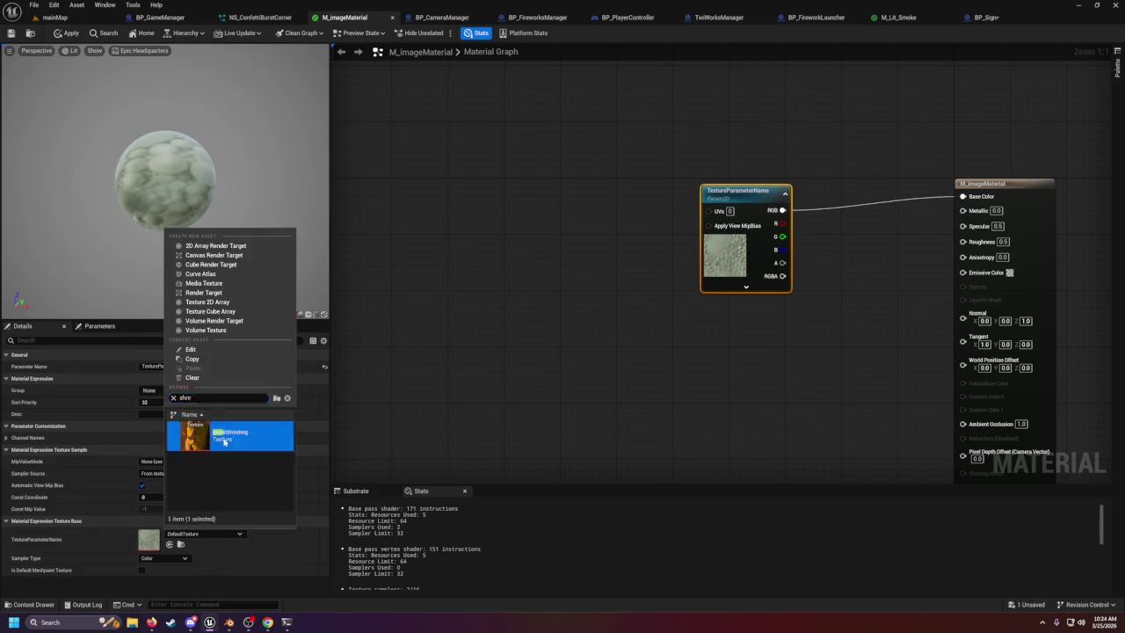
{"action": "left_click", "coordinate": [219, 435]}
{"action": "left_click", "coordinate": [9, 33]}
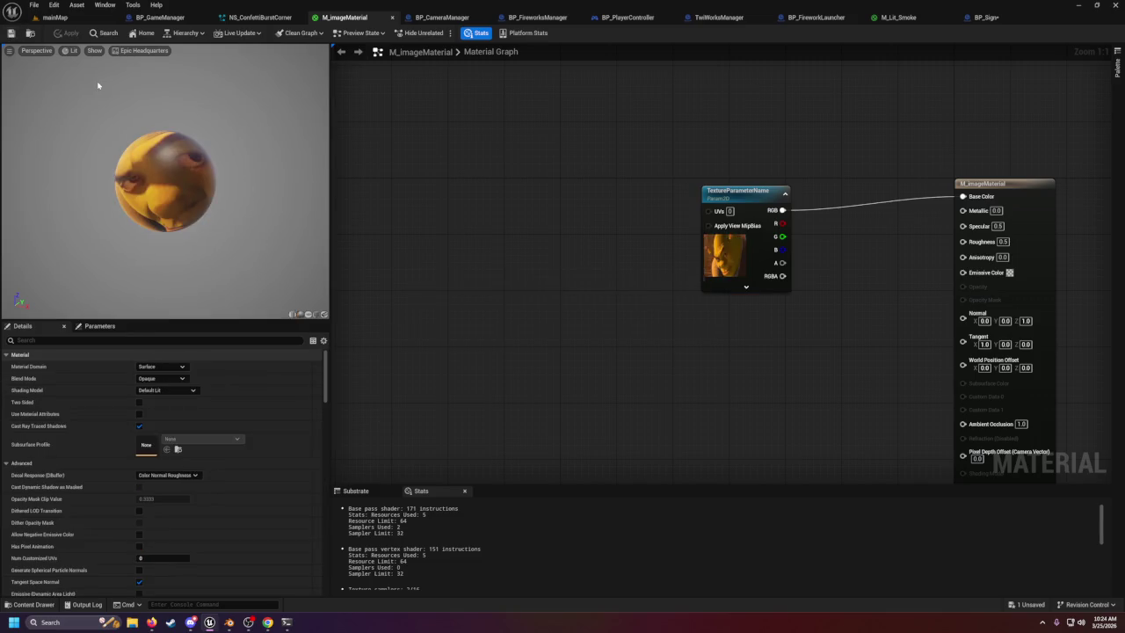
{"action": "left_click", "coordinate": [54, 17]}
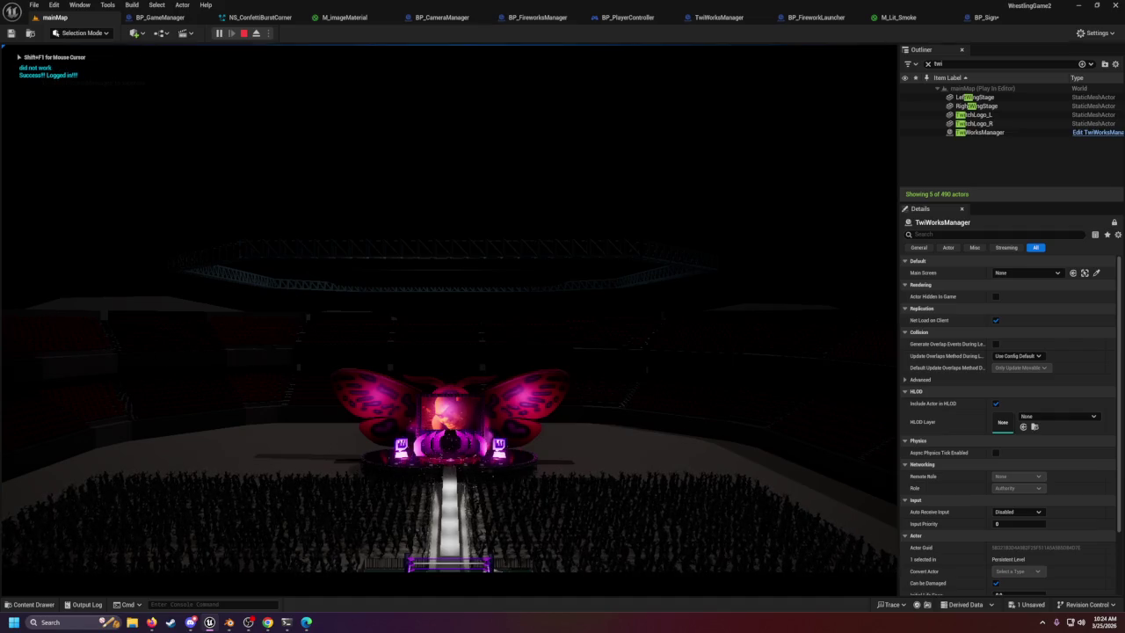
Play mainMap to watch the stage screen's image, then stop and bring up BP_Sign.
{"action": "key", "text": "shift+F1"}
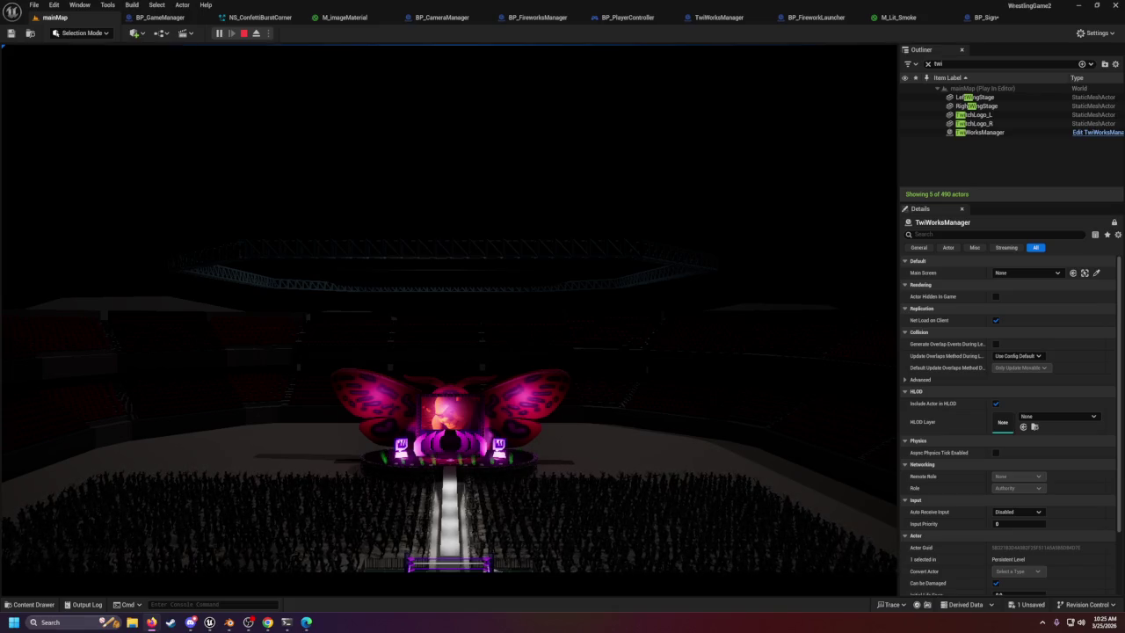
{"action": "left_click", "coordinate": [630, 260]}
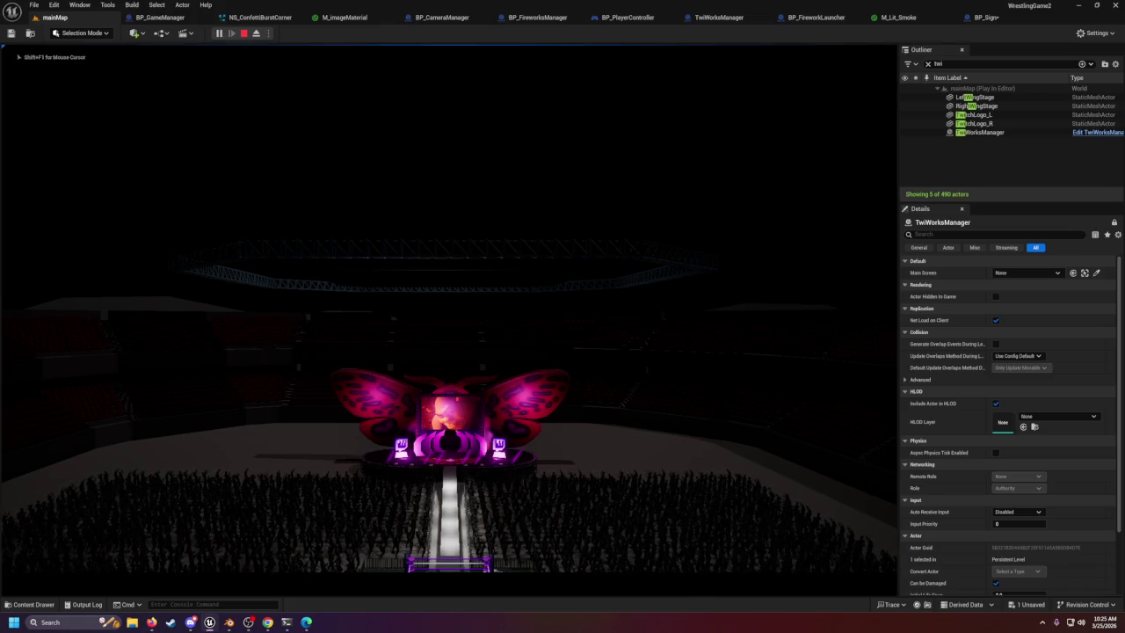
{"action": "left_click", "coordinate": [242, 34]}
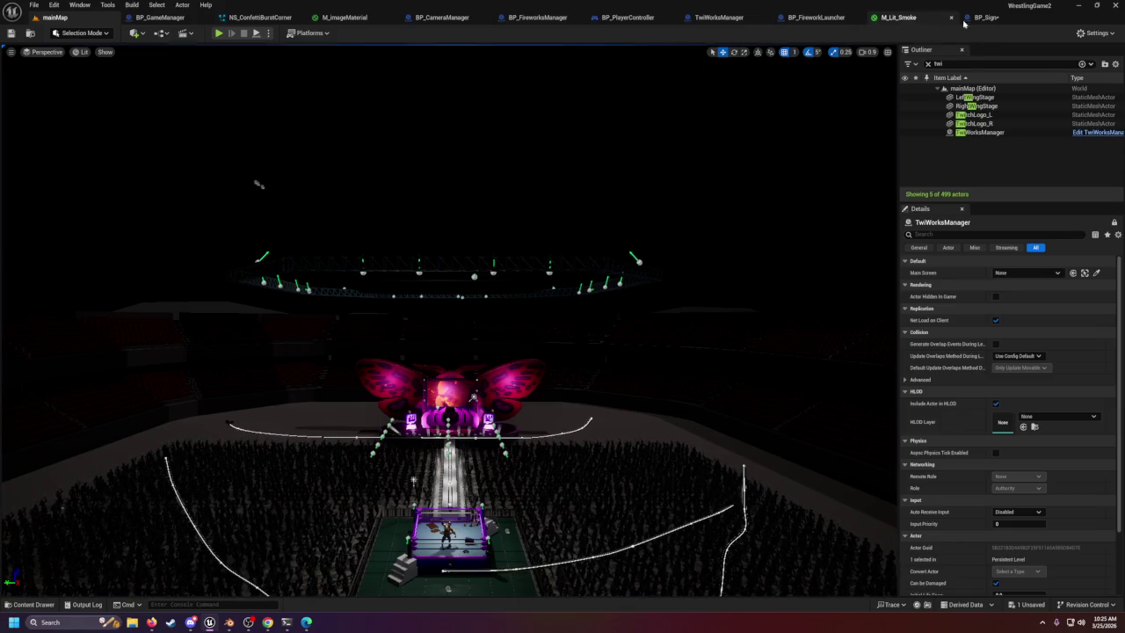
{"action": "left_click", "coordinate": [982, 16]}
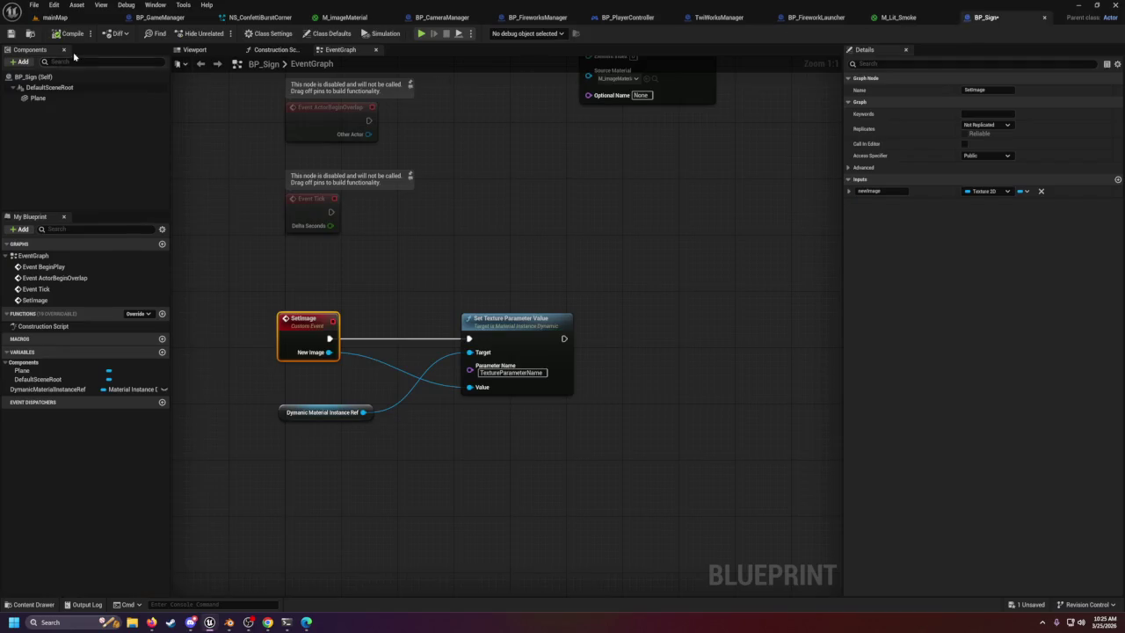
Save BP_Sign and, in TwiWorksManager, nudge the Find node up and right.
{"action": "left_click", "coordinate": [10, 34]}
{"action": "left_click", "coordinate": [732, 19]}
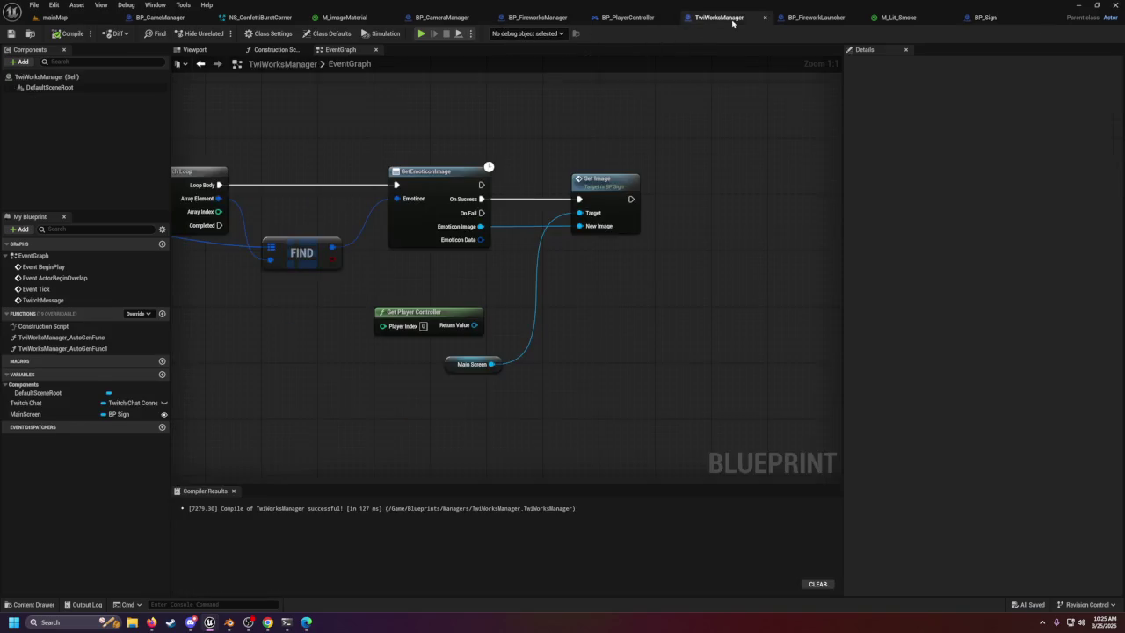
{"action": "mouse_move", "coordinate": [712, 281]}
{"action": "left_mouse_down"}
{"action": "mouse_move", "coordinate": [821, 182]}
{"action": "mouse_move", "coordinate": [691, 244]}
{"action": "left_mouse_up"}
{"action": "scroll", "coordinate": [633, 241], "scroll_direction": "down", "scroll_amount": 2}
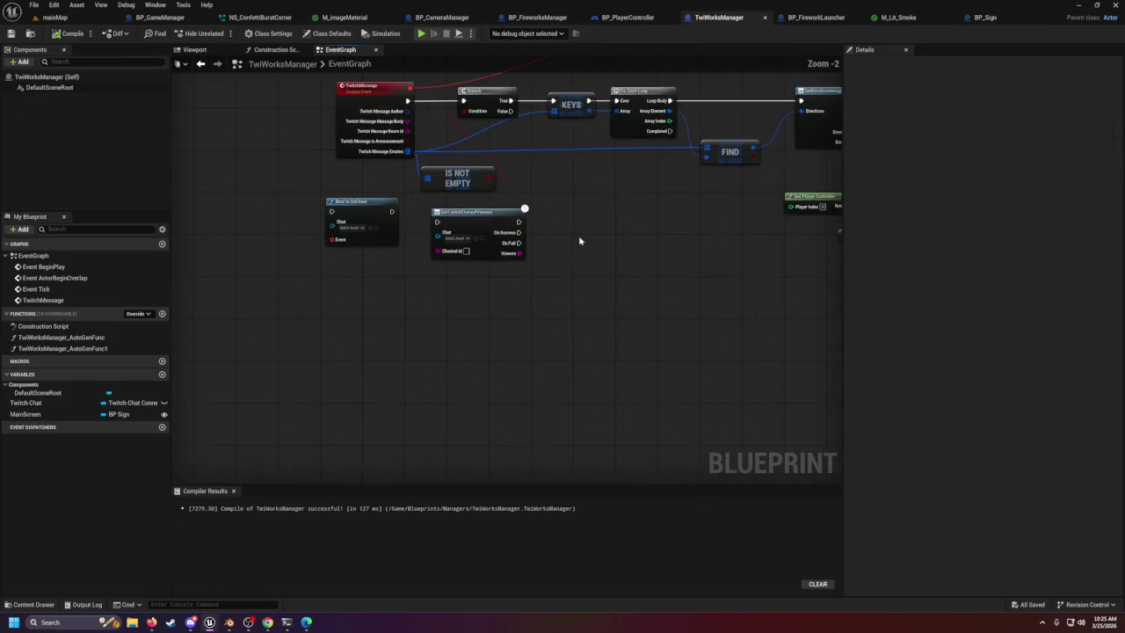
{"action": "left_click_drag", "start_coordinate": [580, 239], "coordinate": [444, 323]}
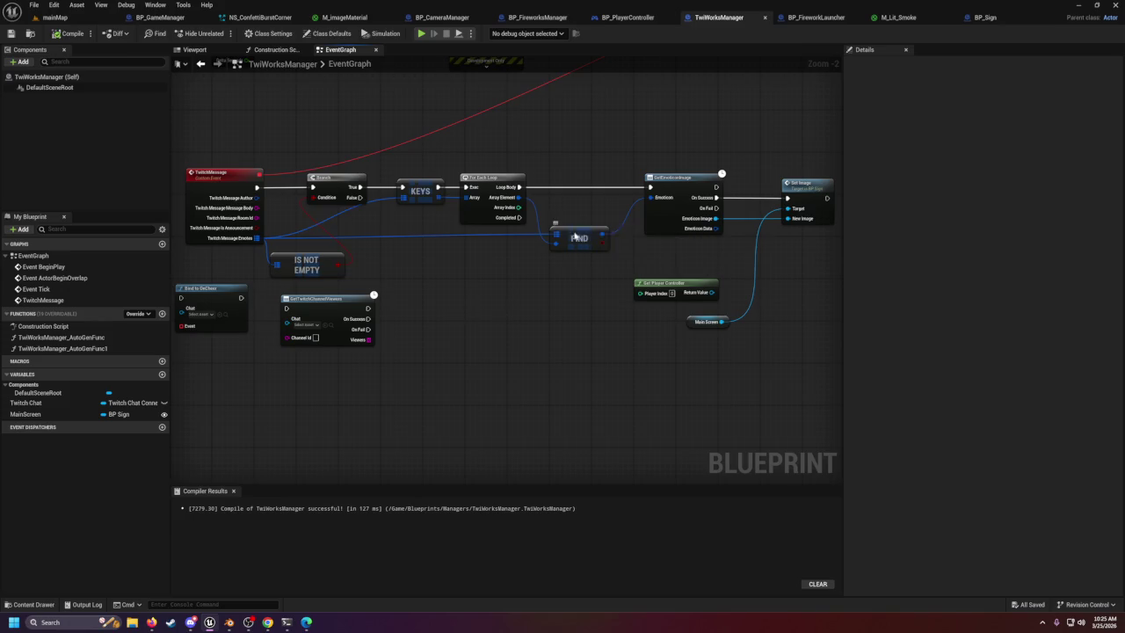
{"action": "left_click_drag", "start_coordinate": [577, 238], "coordinate": [529, 286]}
{"action": "type", "text": "twitc"}
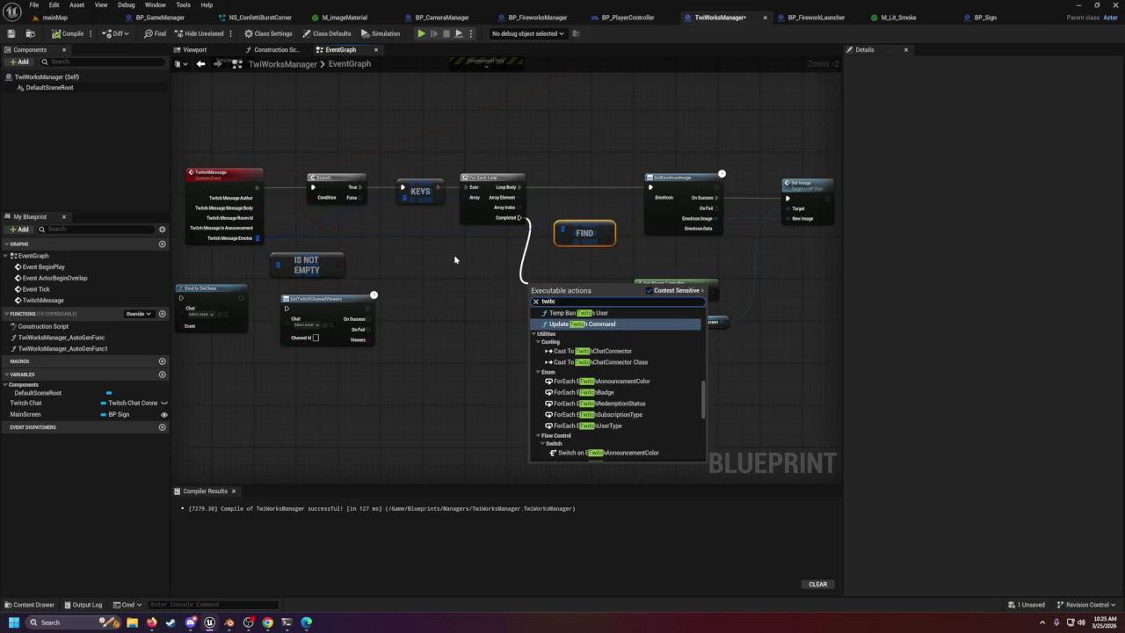
{"action": "left_click", "coordinate": [455, 259]}
{"action": "left_click_drag", "start_coordinate": [413, 236], "coordinate": [520, 260]}
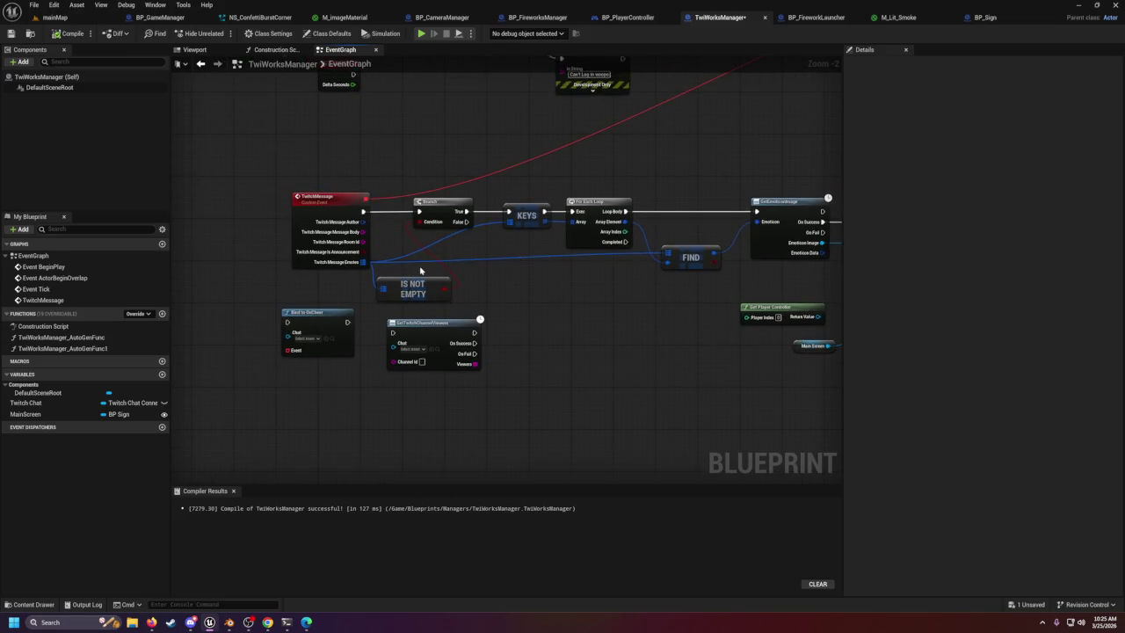
Marquee-select the Branch/Keys/ForEach/Find chain and move it right, then nudge all nodes slightly.
{"action": "mouse_move", "coordinate": [508, 189]}
{"action": "left_mouse_down"}
{"action": "mouse_move", "coordinate": [829, 319]}
{"action": "mouse_move", "coordinate": [803, 355]}
{"action": "mouse_move", "coordinate": [742, 344]}
{"action": "left_mouse_up"}
{"action": "mouse_move", "coordinate": [283, 184]}
{"action": "left_mouse_down"}
{"action": "mouse_move", "coordinate": [512, 244]}
{"action": "mouse_move", "coordinate": [764, 352]}
{"action": "mouse_move", "coordinate": [769, 325]}
{"action": "mouse_move", "coordinate": [790, 361]}
{"action": "left_mouse_up"}
{"action": "left_click_drag", "start_coordinate": [614, 227], "coordinate": [732, 223]}
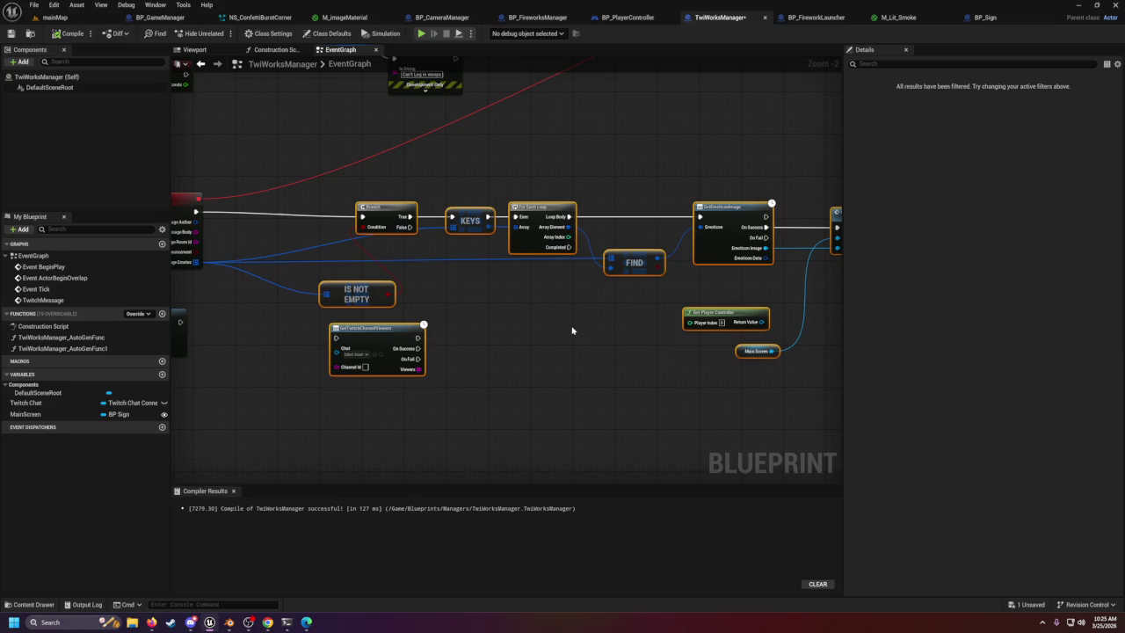
{"action": "left_click", "coordinate": [492, 340]}
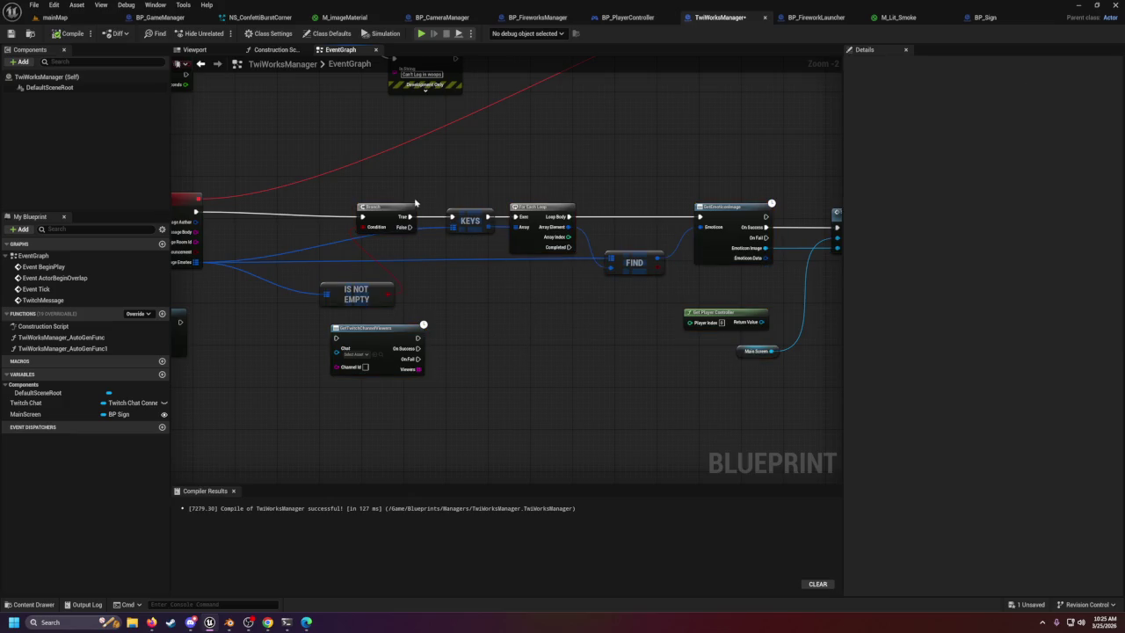
{"action": "key", "text": "ctrl+a"}
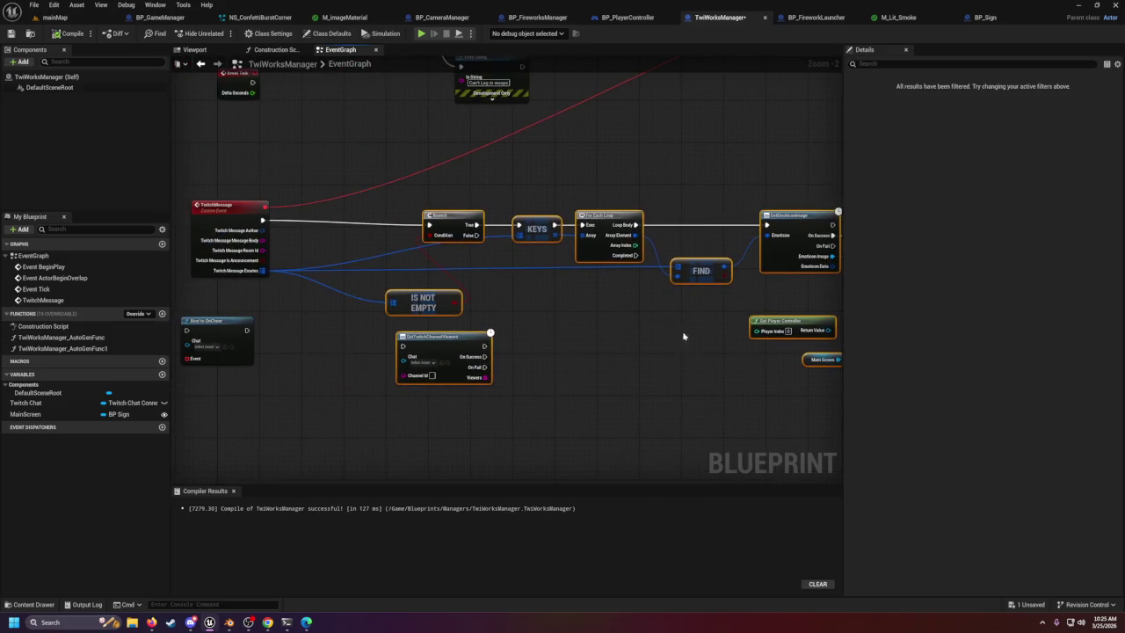
{"action": "left_click_drag", "start_coordinate": [613, 219], "coordinate": [625, 216]}
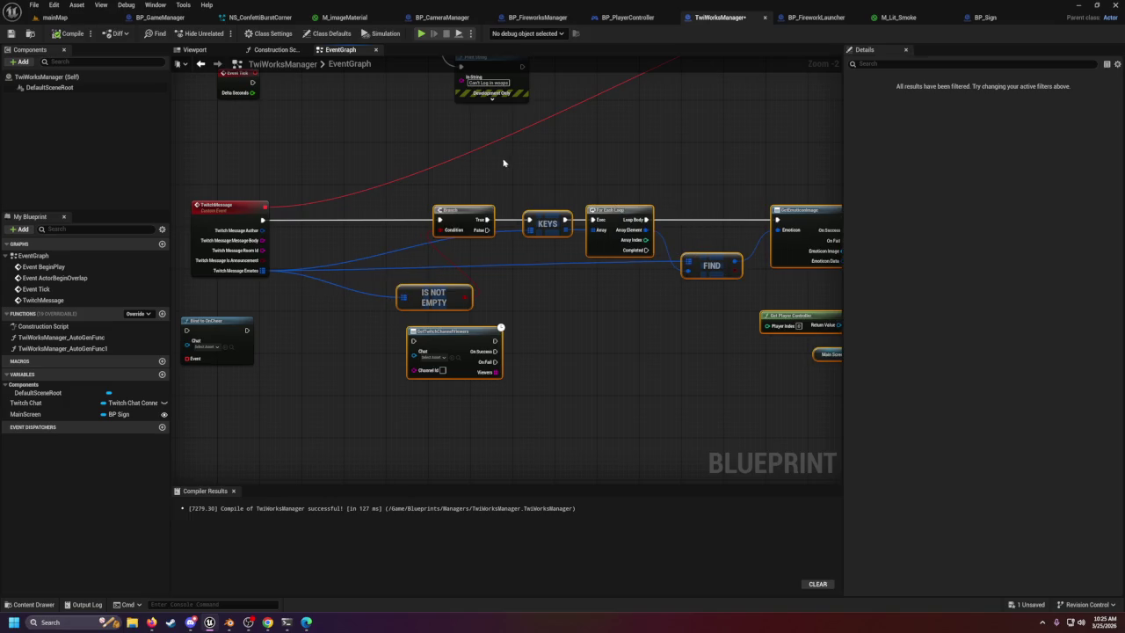
Fly around the ring, ramp and crowd in mainMap, select the stage screen, then open TwiWorksManager.
{"action": "left_click", "coordinate": [55, 17]}
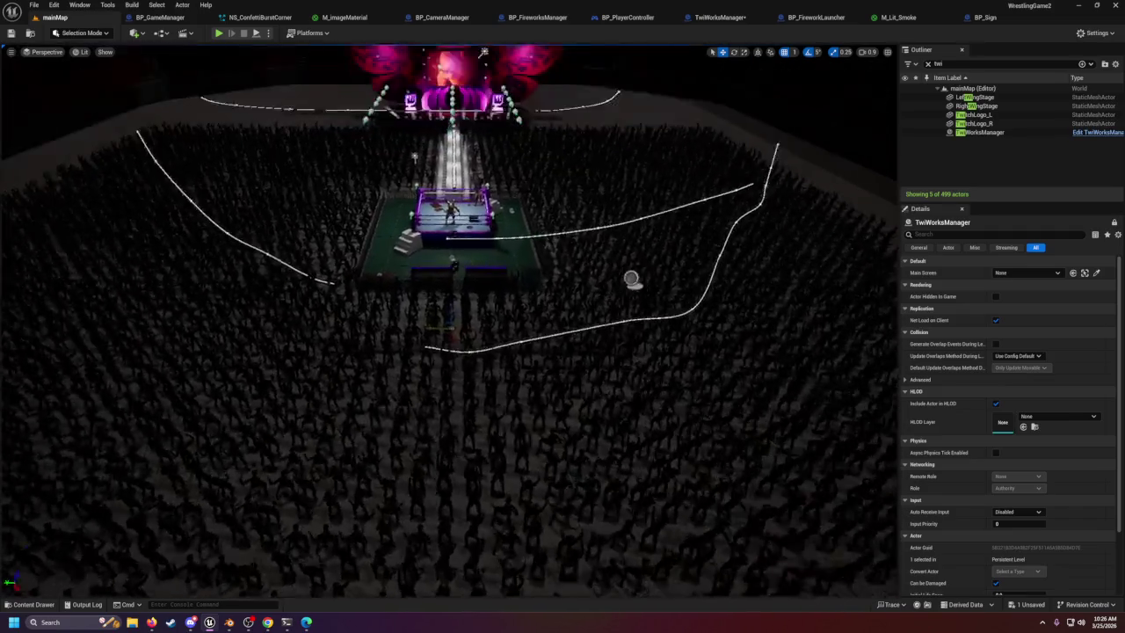
{"action": "mouse_move", "coordinate": [631, 280]}
{"action": "left_mouse_down"}
{"action": "mouse_move", "coordinate": [563, 290]}
{"action": "mouse_move", "coordinate": [315, 475]}
{"action": "mouse_move", "coordinate": [528, 334]}
{"action": "mouse_move", "coordinate": [510, 343]}
{"action": "mouse_move", "coordinate": [633, 431]}
{"action": "mouse_move", "coordinate": [633, 405]}
{"action": "left_mouse_up"}
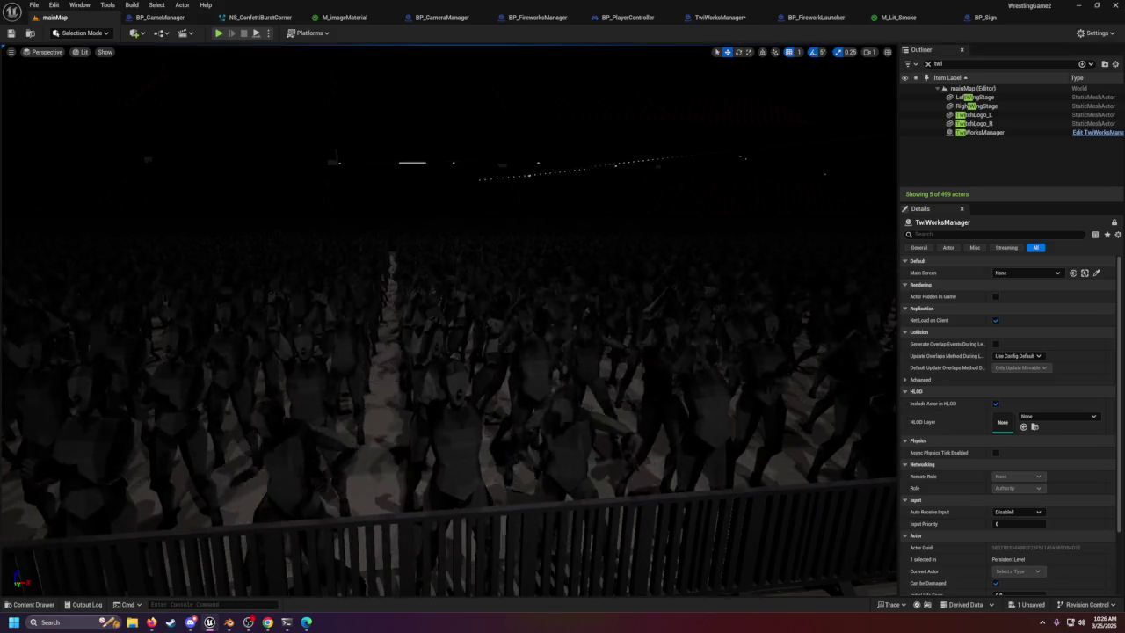
{"action": "left_click_drag", "start_coordinate": [245, 366], "coordinate": [244, 366]}
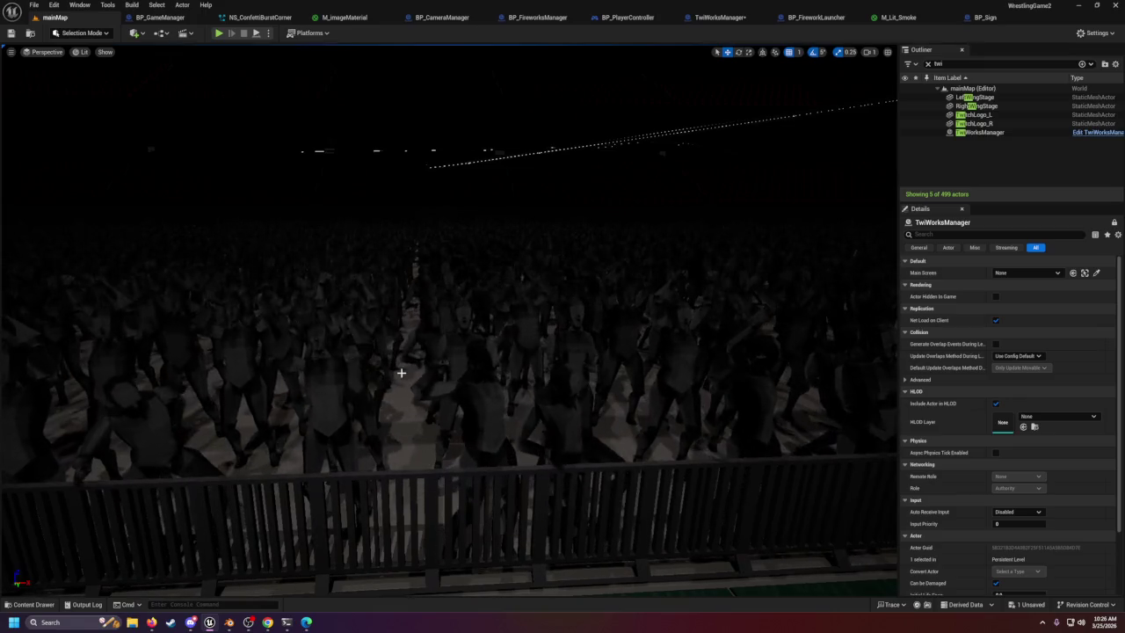
{"action": "mouse_move", "coordinate": [401, 373]}
{"action": "left_mouse_down"}
{"action": "mouse_move", "coordinate": [352, 378]}
{"action": "mouse_move", "coordinate": [400, 379]}
{"action": "mouse_move", "coordinate": [419, 364]}
{"action": "mouse_move", "coordinate": [396, 364]}
{"action": "mouse_move", "coordinate": [422, 363]}
{"action": "mouse_move", "coordinate": [411, 364]}
{"action": "left_mouse_up"}
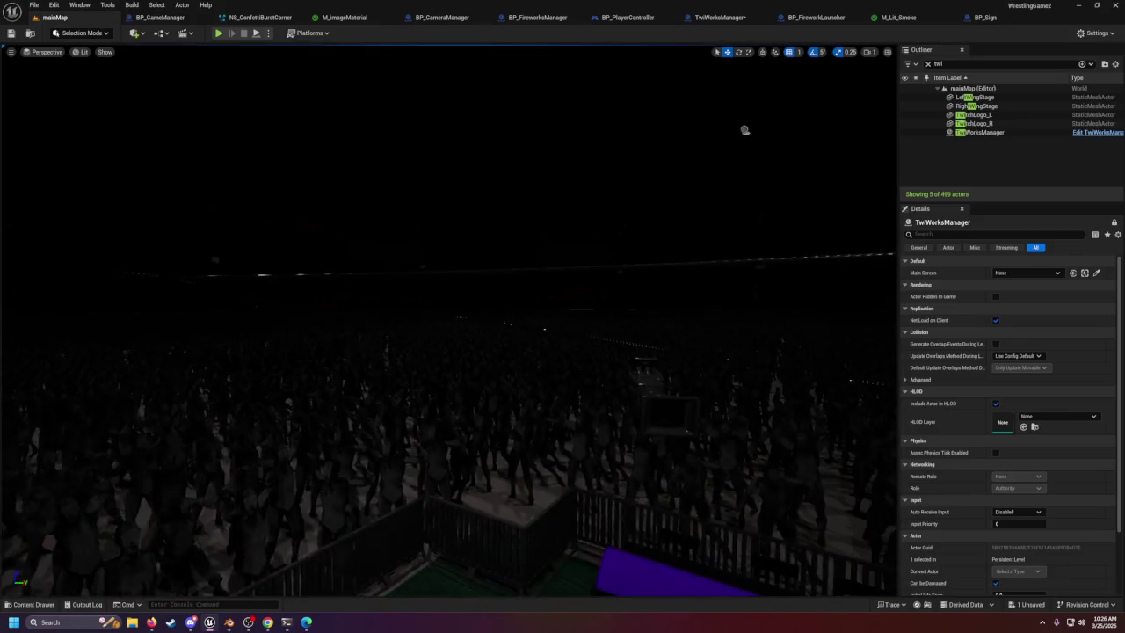
{"action": "mouse_move", "coordinate": [744, 130]}
{"action": "left_mouse_down"}
{"action": "mouse_move", "coordinate": [660, 93]}
{"action": "mouse_move", "coordinate": [707, 384]}
{"action": "left_mouse_up"}
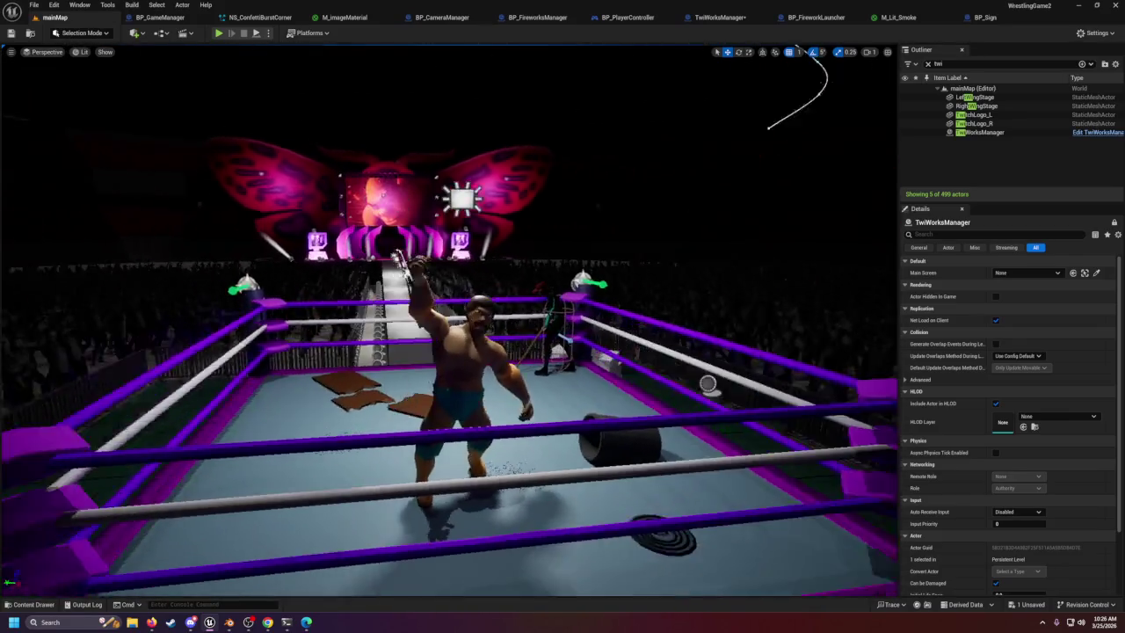
{"action": "left_click_drag", "start_coordinate": [444, 369], "coordinate": [444, 369]}
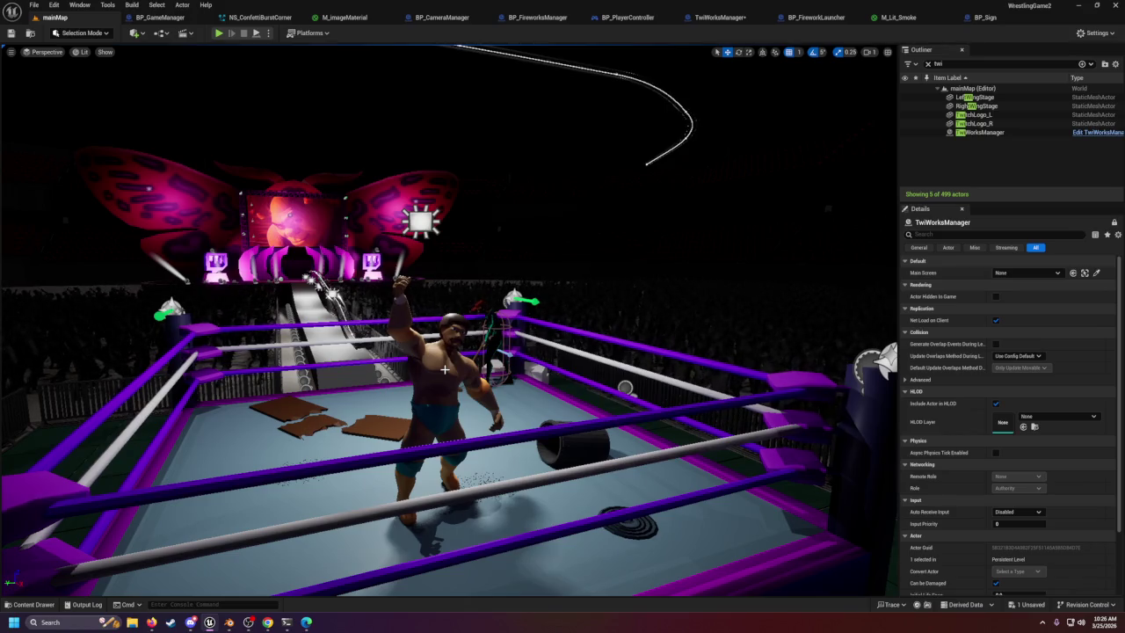
{"action": "left_click_drag", "start_coordinate": [444, 369], "coordinate": [444, 369]}
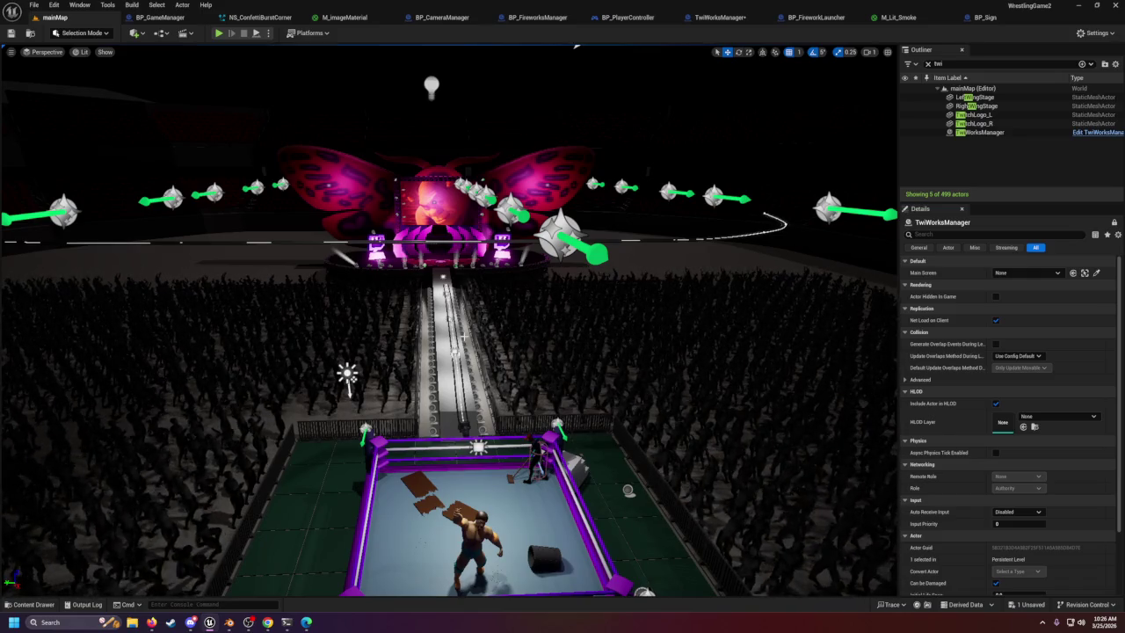
{"action": "left_click_drag", "start_coordinate": [444, 369], "coordinate": [444, 369]}
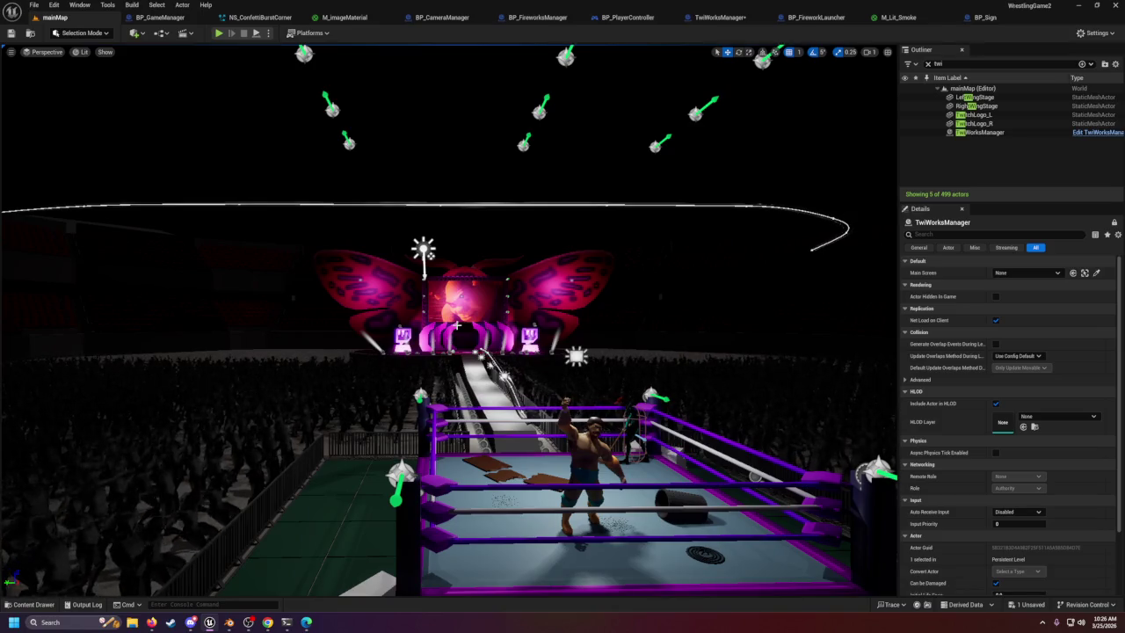
{"action": "left_click_drag", "start_coordinate": [443, 369], "coordinate": [444, 370]}
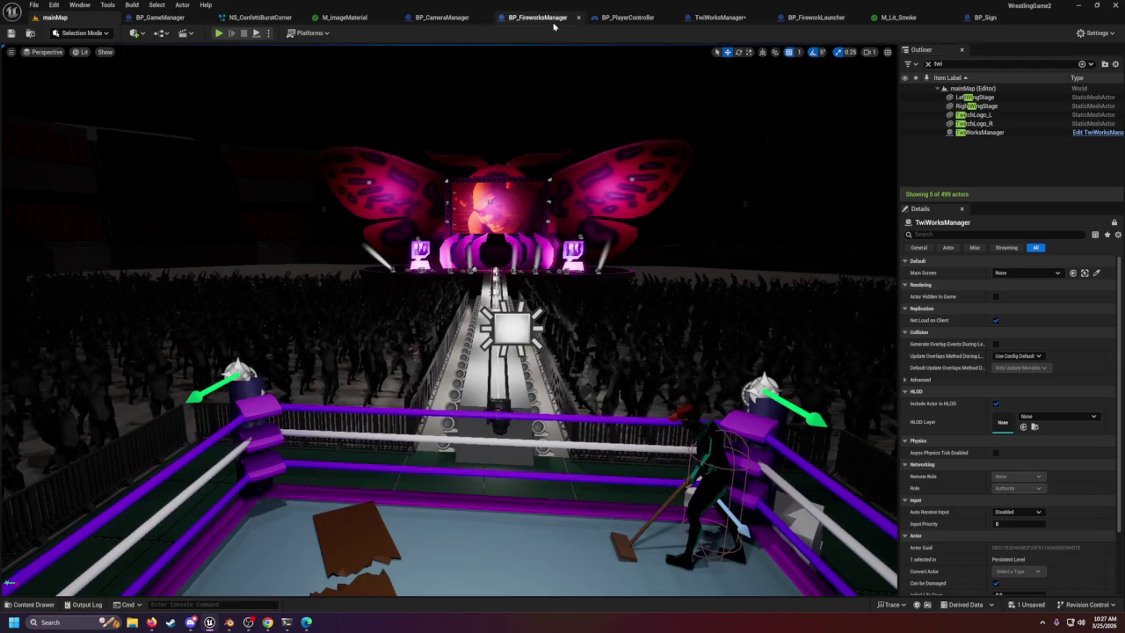
{"action": "left_click", "coordinate": [496, 208]}
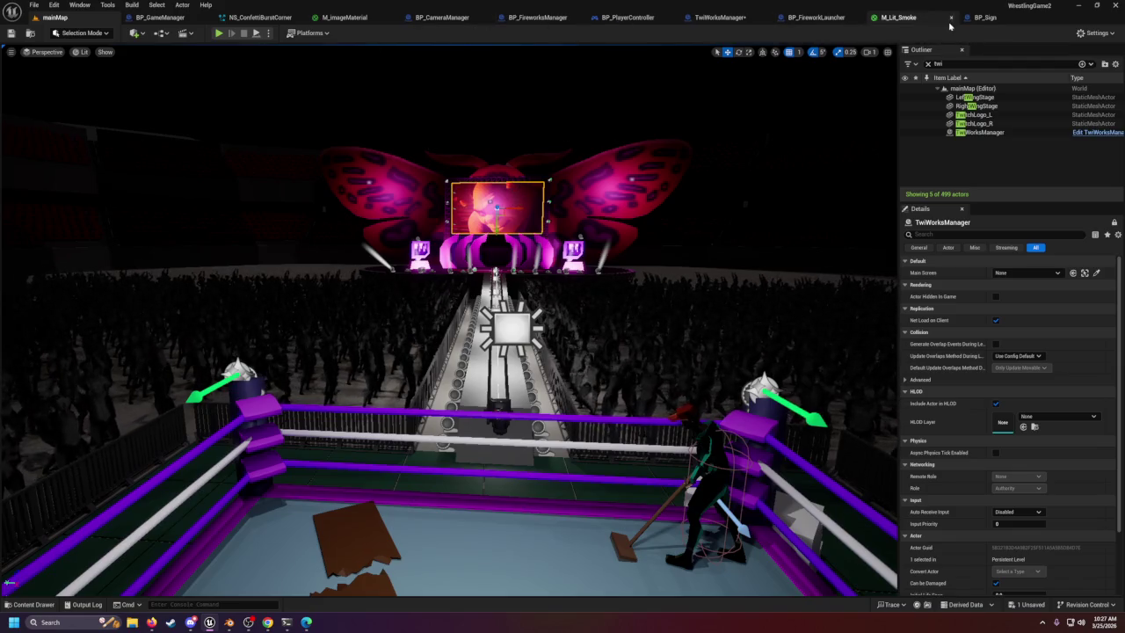
{"action": "left_click", "coordinate": [720, 17]}
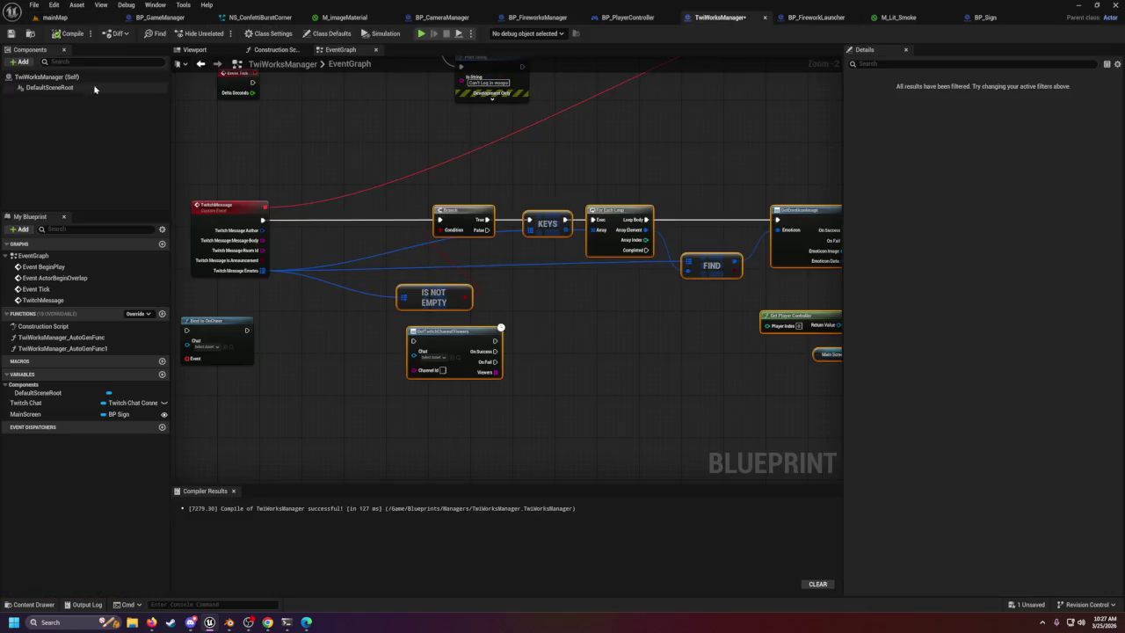
Add a Print String of TwitchMessage's Message Body ahead of the Branch and compile.
{"action": "left_click", "coordinate": [11, 34]}
{"action": "left_click_drag", "start_coordinate": [368, 250], "coordinate": [455, 247]}
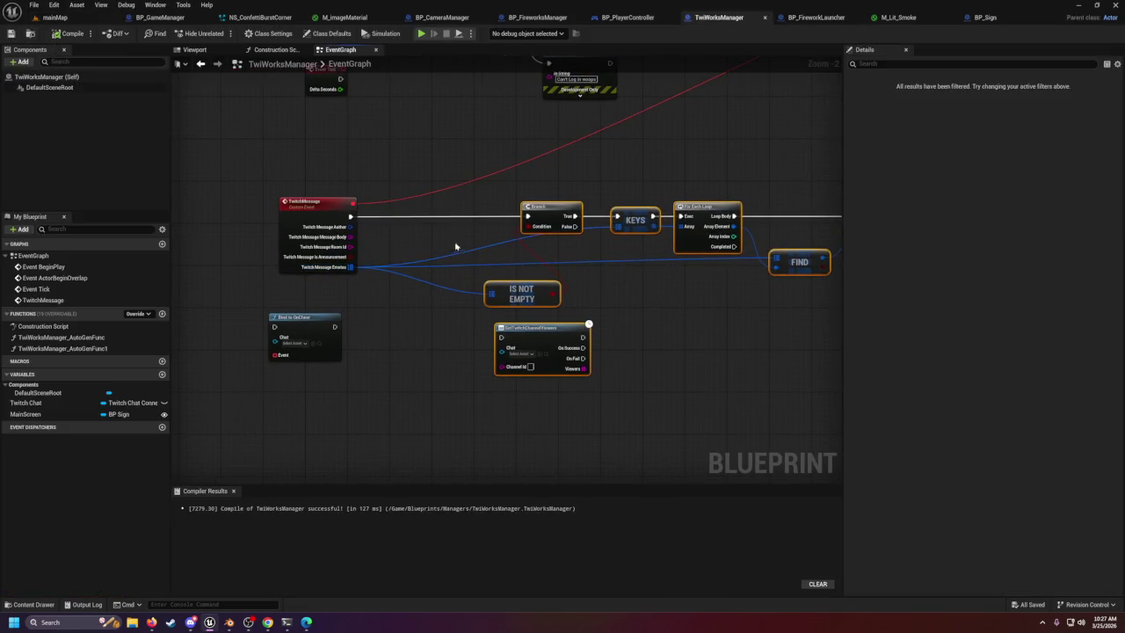
{"action": "scroll", "coordinate": [358, 232], "scroll_direction": "up", "scroll_amount": 2}
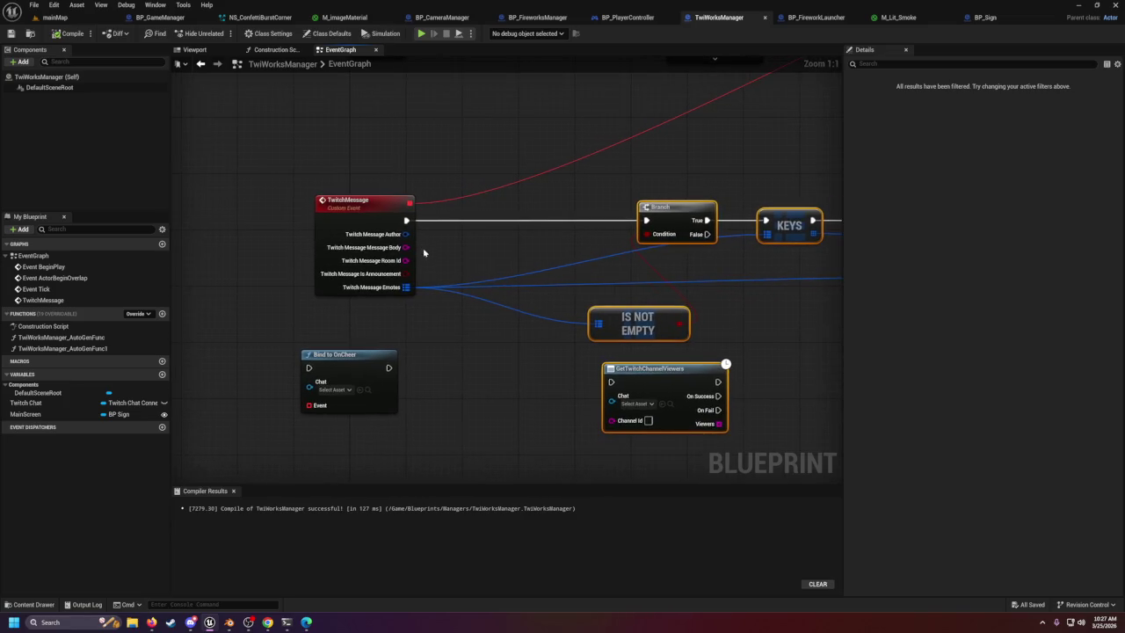
{"action": "mouse_move", "coordinate": [404, 249]}
{"action": "left_mouse_down"}
{"action": "mouse_move", "coordinate": [472, 250]}
{"action": "mouse_move", "coordinate": [458, 244]}
{"action": "left_mouse_up"}
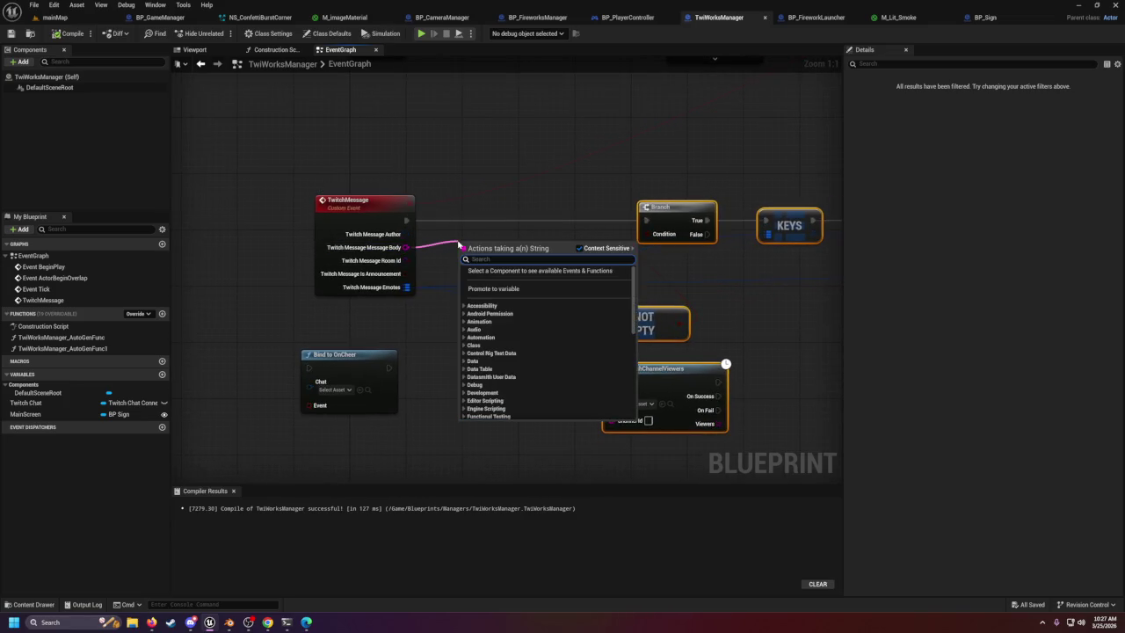
{"action": "type", "text": "print"}
{"action": "key", "text": "Return"}
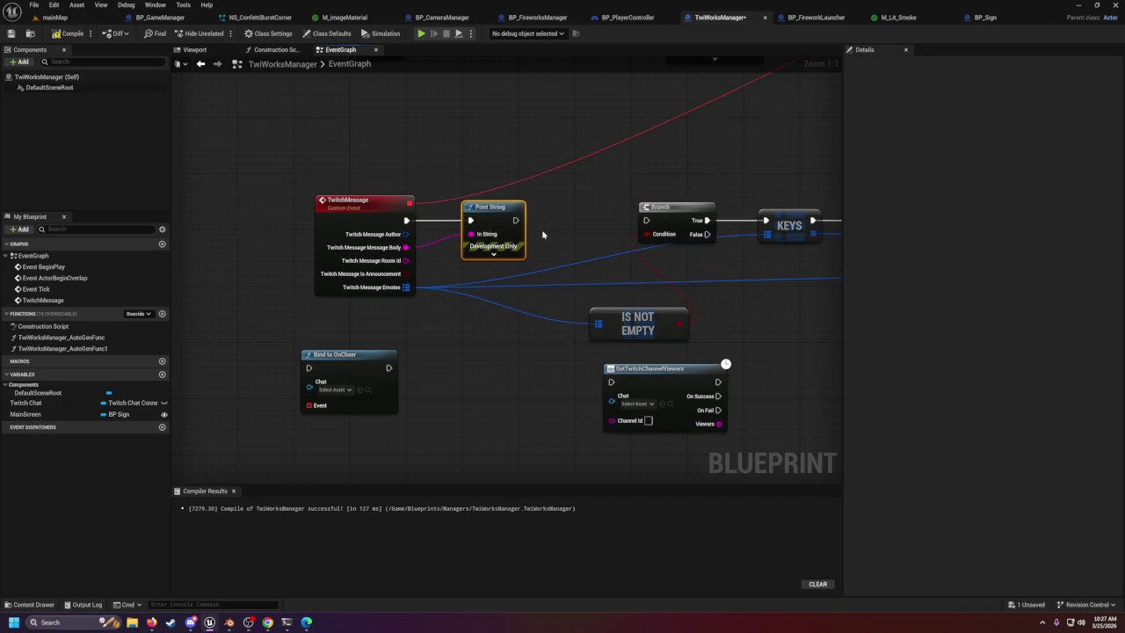
{"action": "left_click_drag", "start_coordinate": [515, 220], "coordinate": [647, 220]}
{"action": "left_click", "coordinate": [68, 34]}
{"action": "left_click", "coordinate": [54, 18]}
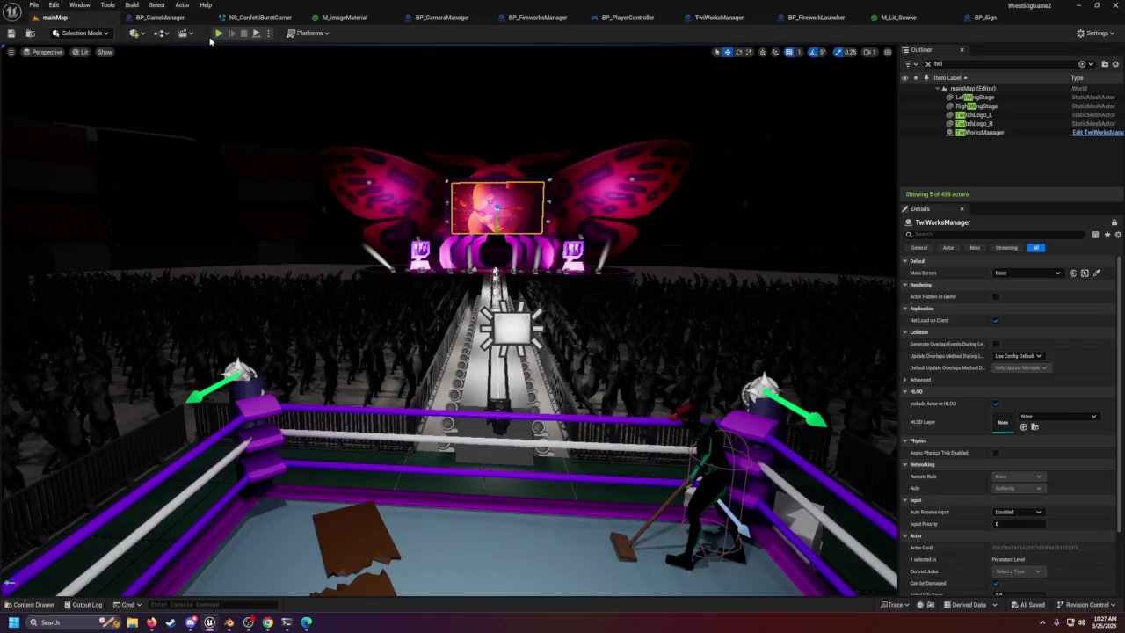
{"action": "key", "text": "alt+p"}
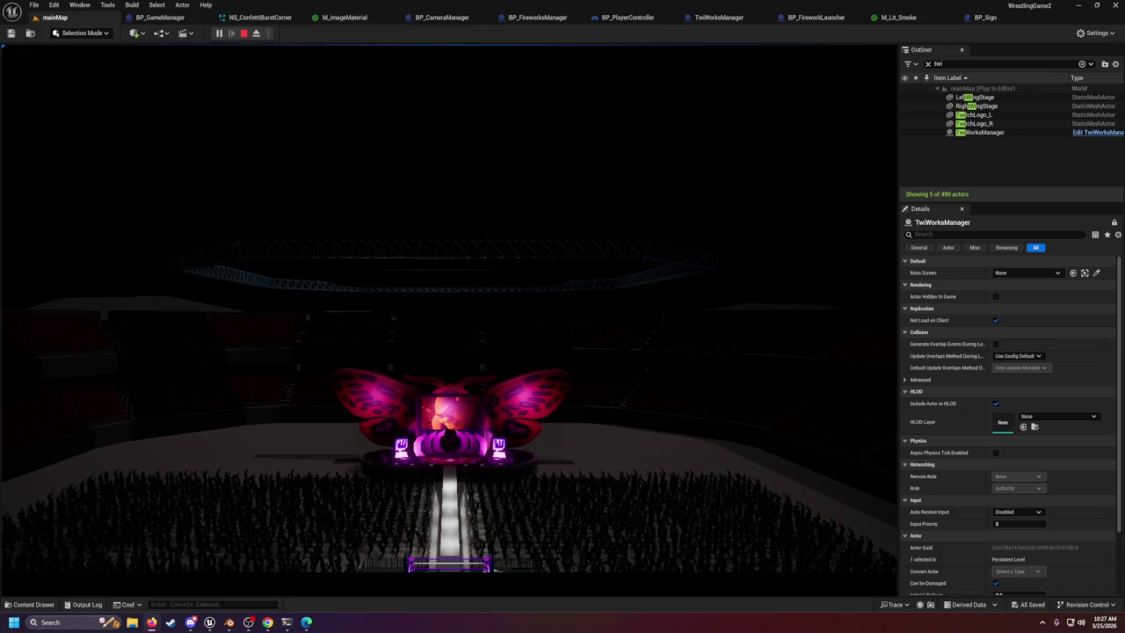
{"action": "left_click", "coordinate": [737, 176]}
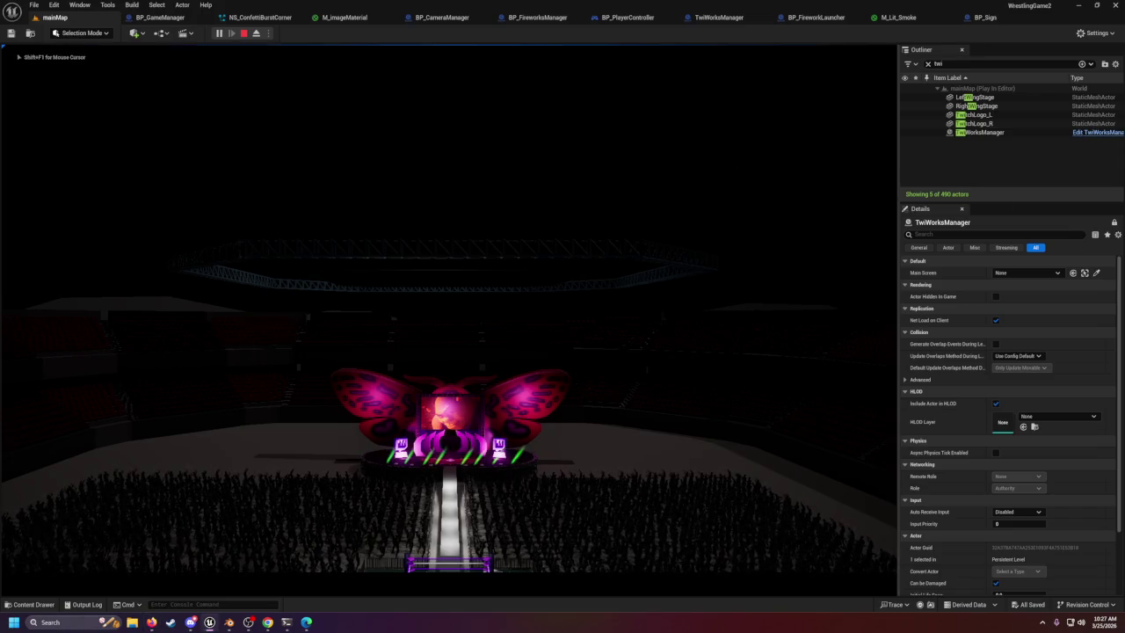
{"action": "key", "text": "shift+F1"}
{"action": "left_click", "coordinate": [152, 95]}
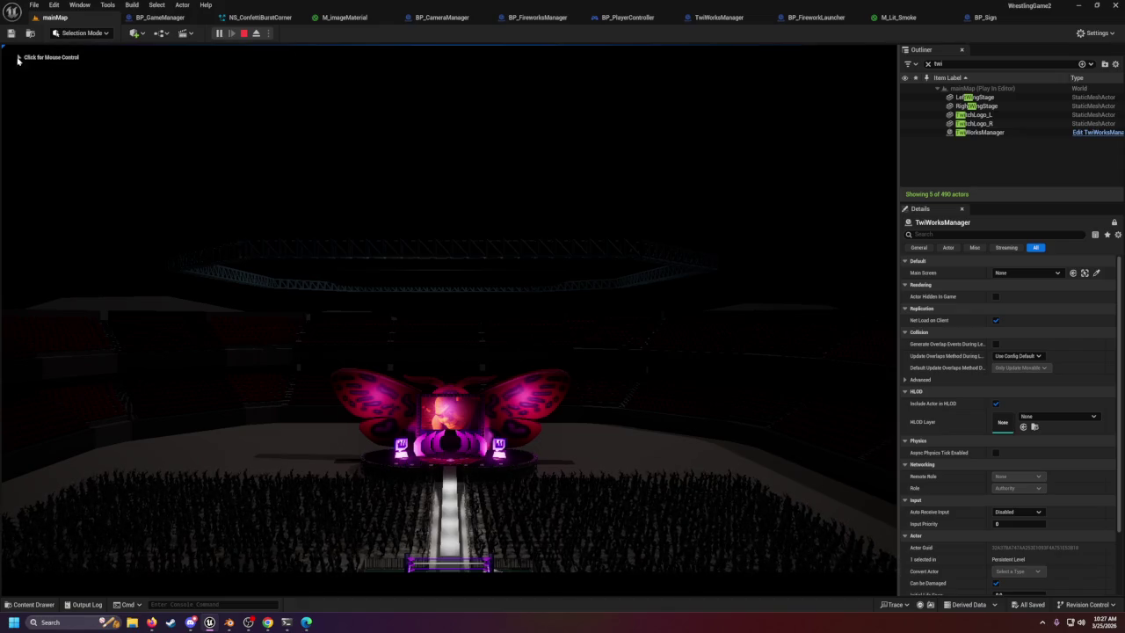
{"action": "key", "text": "shift+F1"}
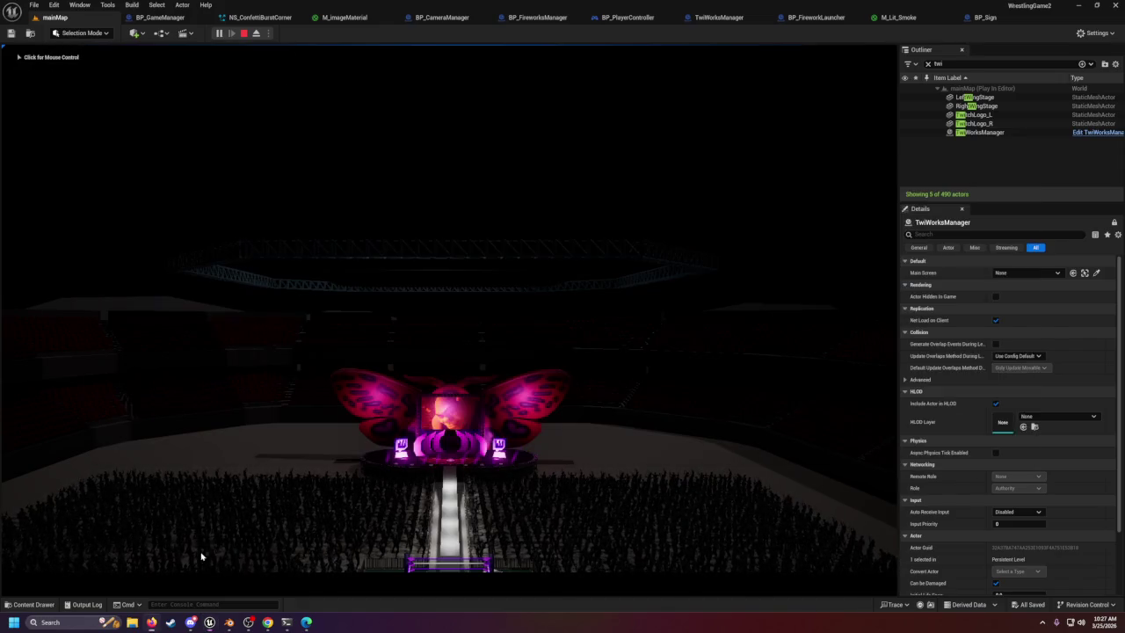
{"action": "left_click", "coordinate": [97, 604]}
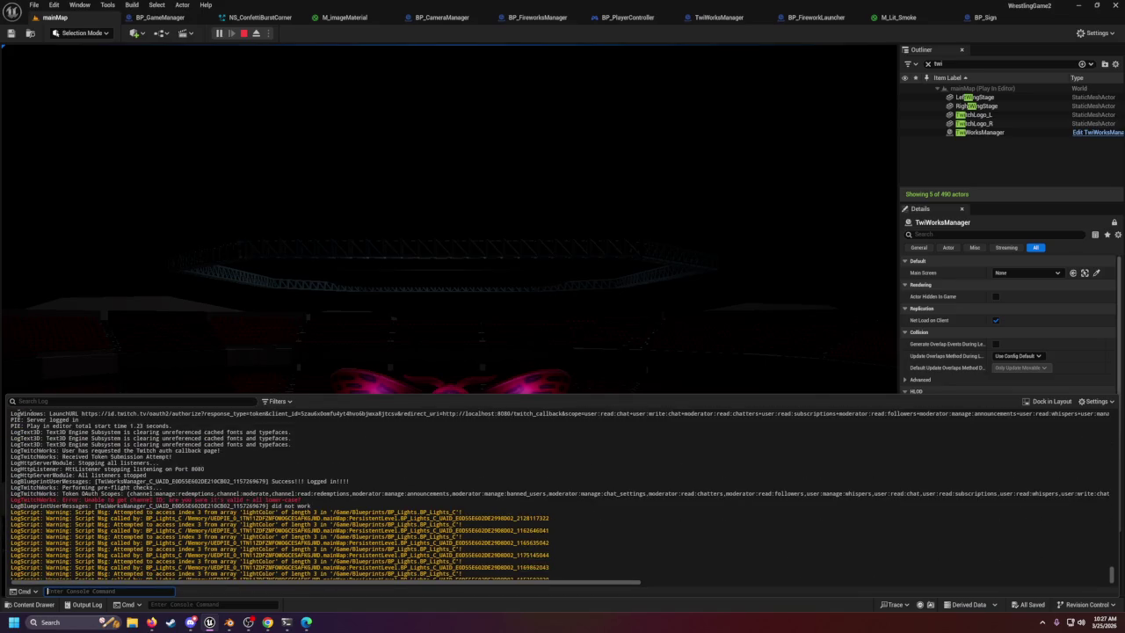
{"action": "double_click", "coordinate": [122, 499]}
{"action": "left_click", "coordinate": [245, 33]}
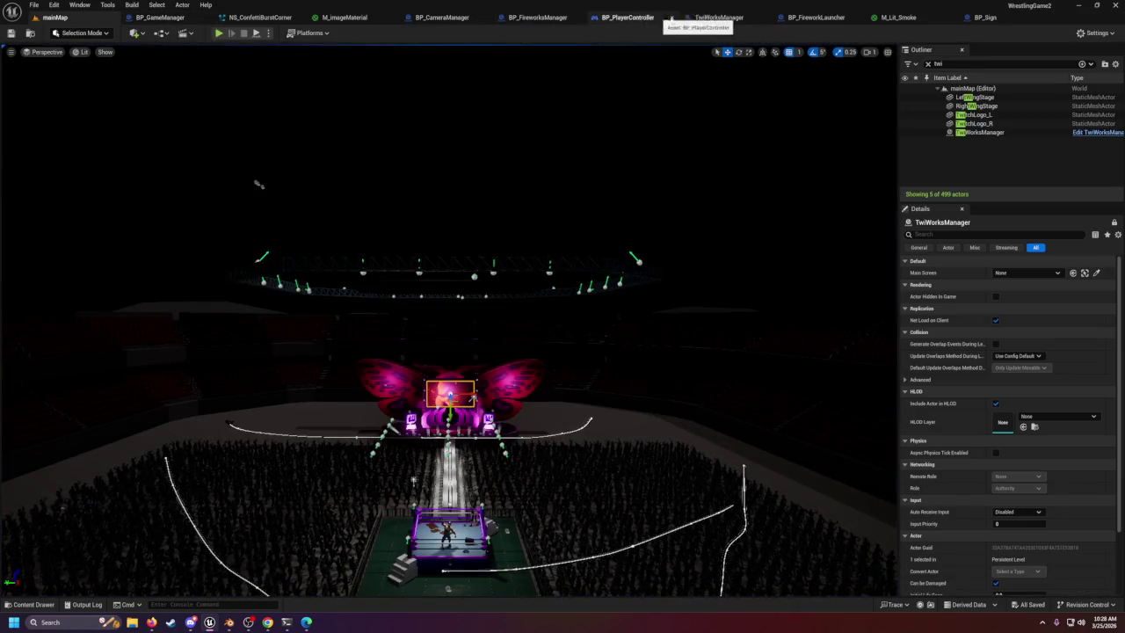
Wire Break Twitch Login Credentials' Username into Connect To Twitch's Channel input.
{"action": "left_click", "coordinate": [703, 17]}
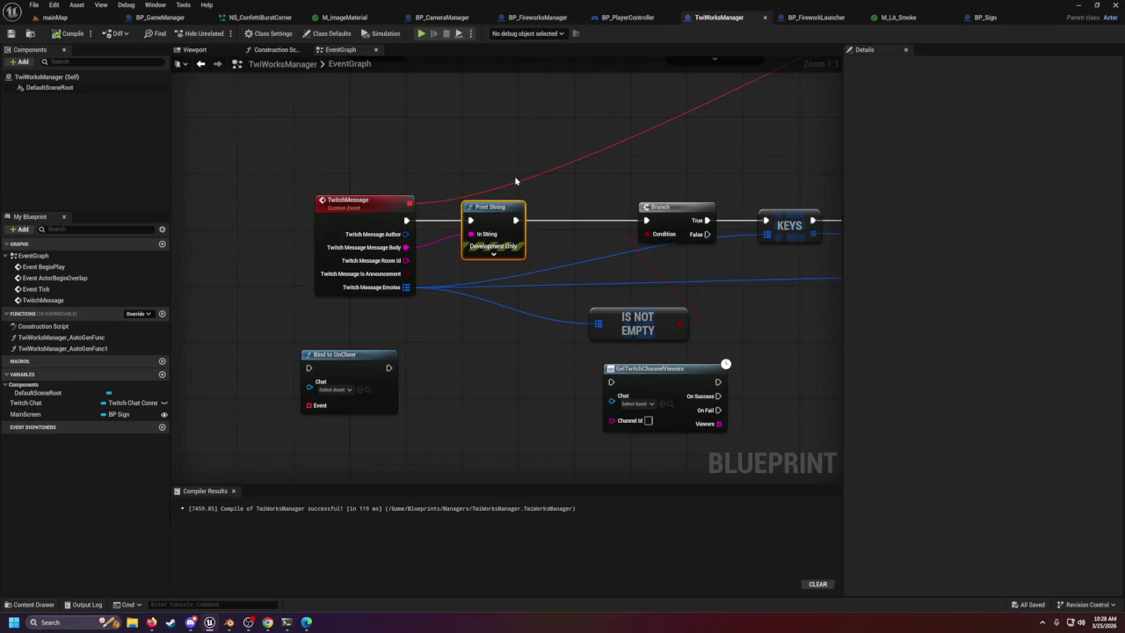
{"action": "scroll", "coordinate": [515, 181], "scroll_direction": "down", "scroll_amount": 2}
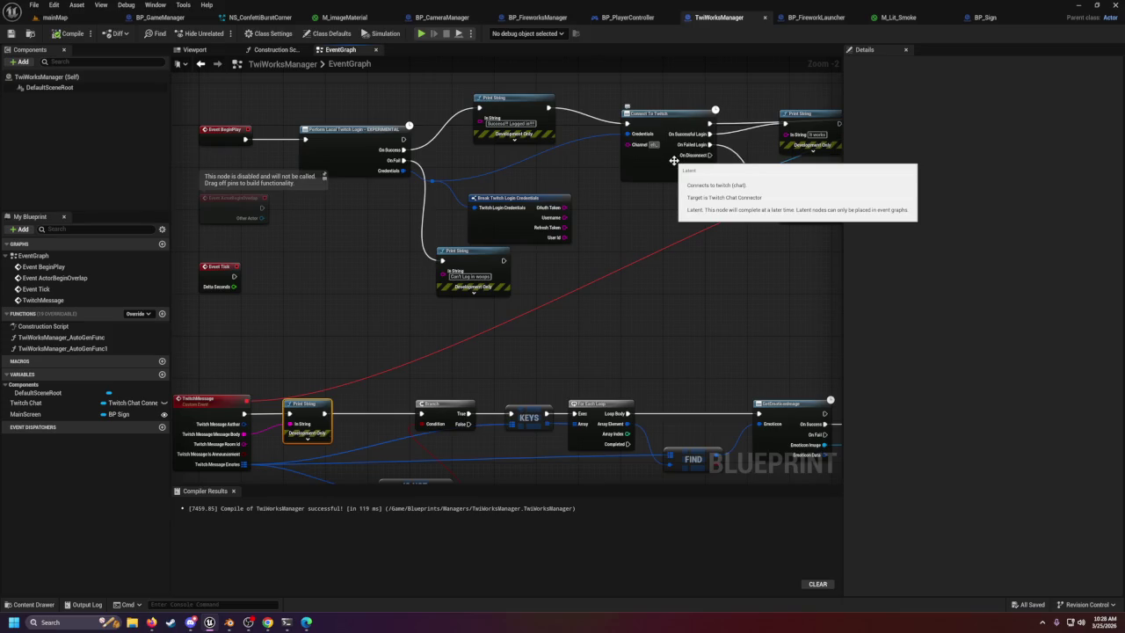
{"action": "type", "text": "_moth"}
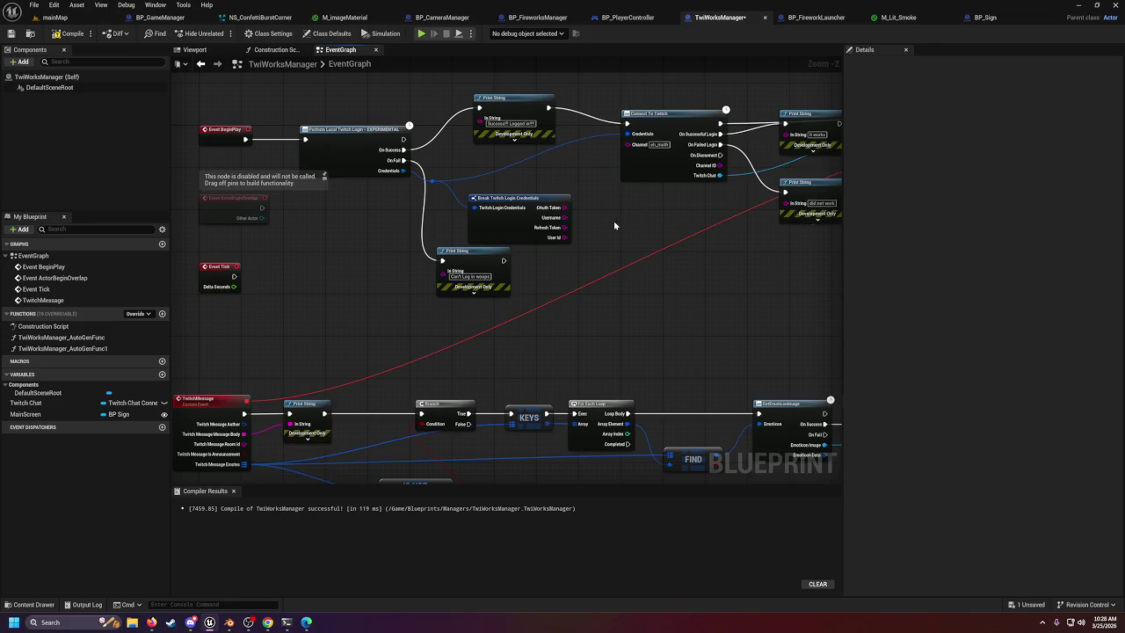
{"action": "scroll", "coordinate": [598, 215], "scroll_direction": "down", "scroll_amount": 1}
{"action": "mouse_move", "coordinate": [566, 217]}
{"action": "left_mouse_down"}
{"action": "mouse_move", "coordinate": [621, 179]}
{"action": "mouse_move", "coordinate": [627, 151]}
{"action": "left_mouse_up"}
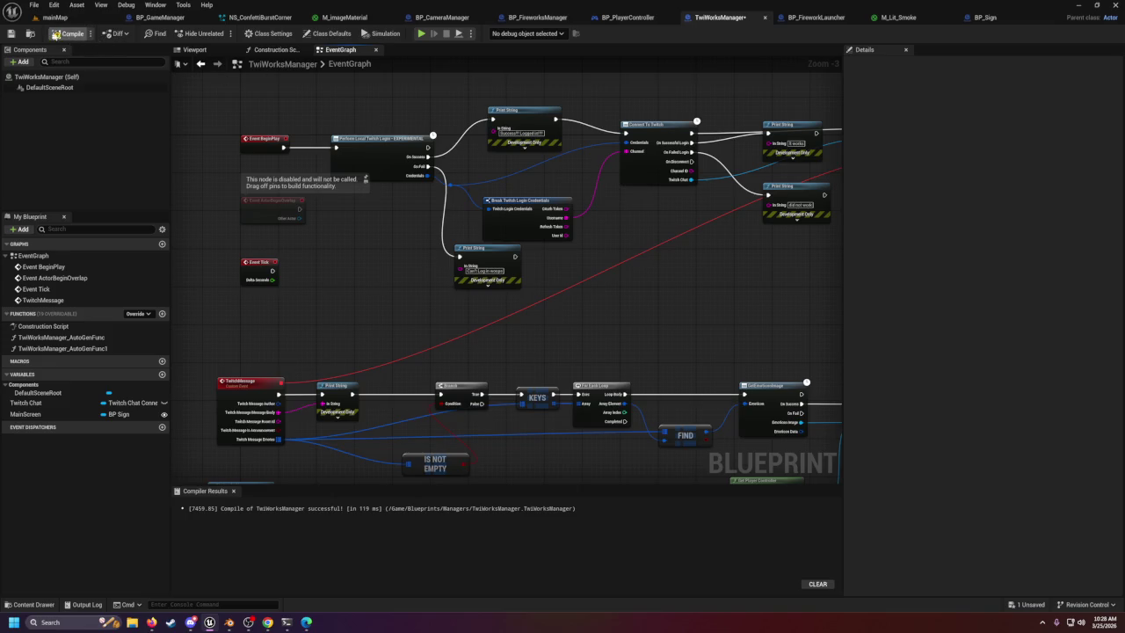
{"action": "left_click", "coordinate": [54, 17]}
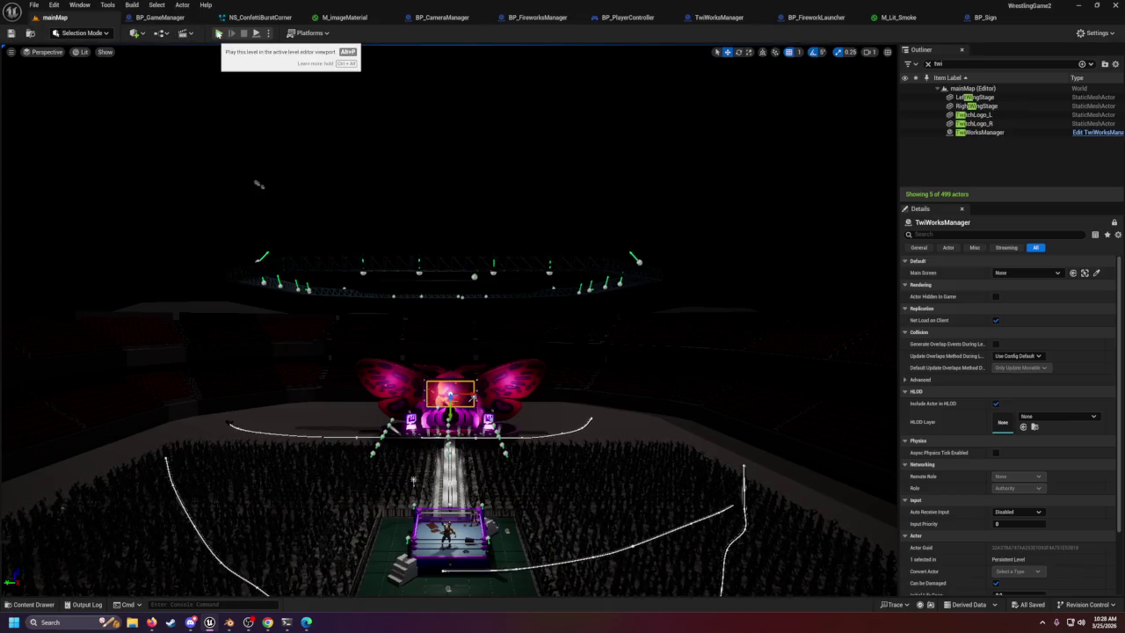
Start a play session of mainMap and free the mouse to open the Output Log.
{"action": "left_click", "coordinate": [218, 34]}
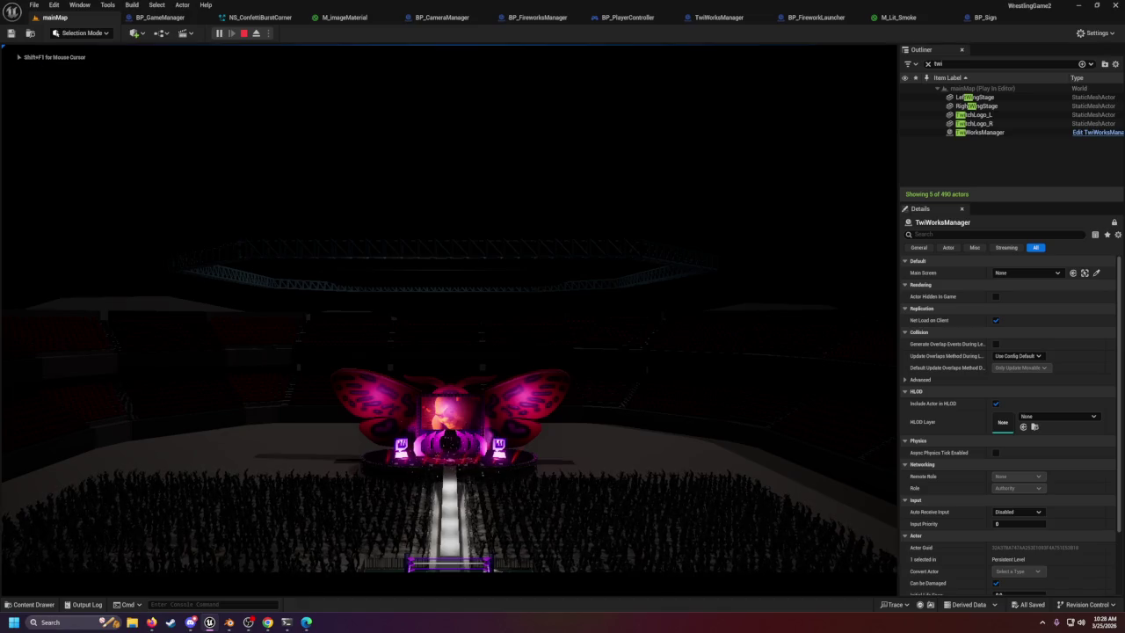
{"action": "key", "text": "shift+F1"}
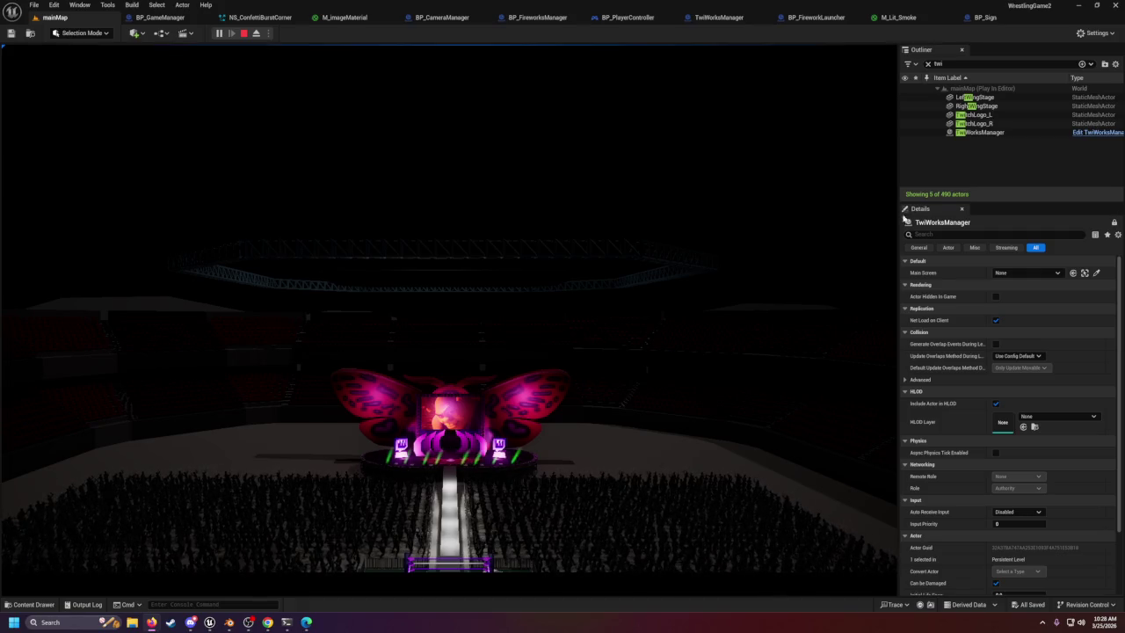
{"action": "left_click", "coordinate": [448, 263]}
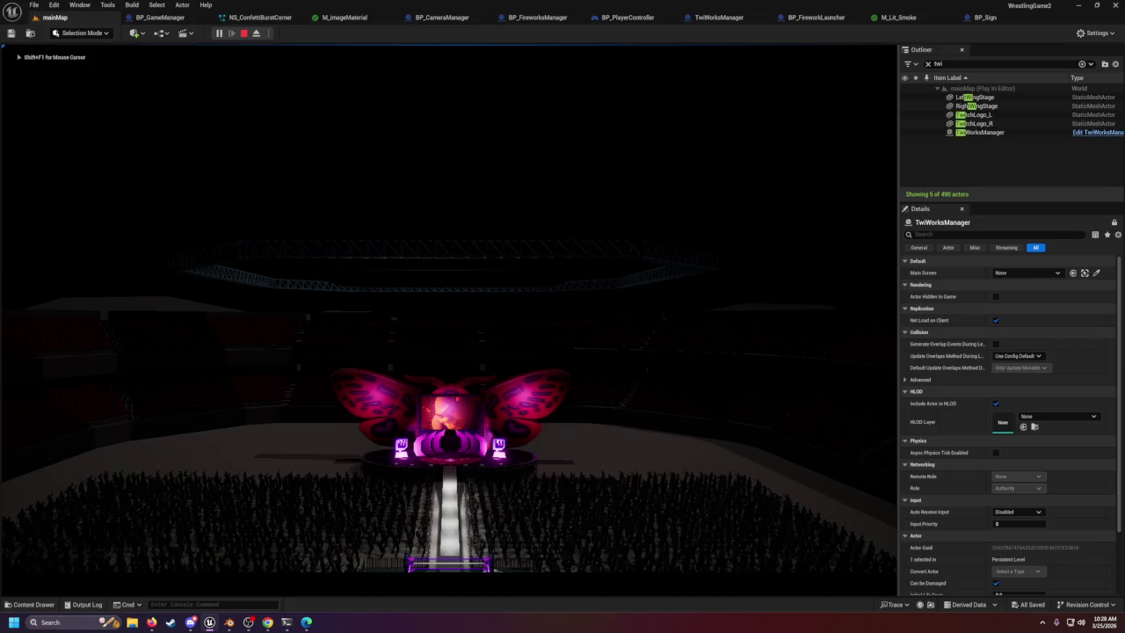
{"action": "key", "text": "shift+F1"}
{"action": "left_click", "coordinate": [87, 604]}
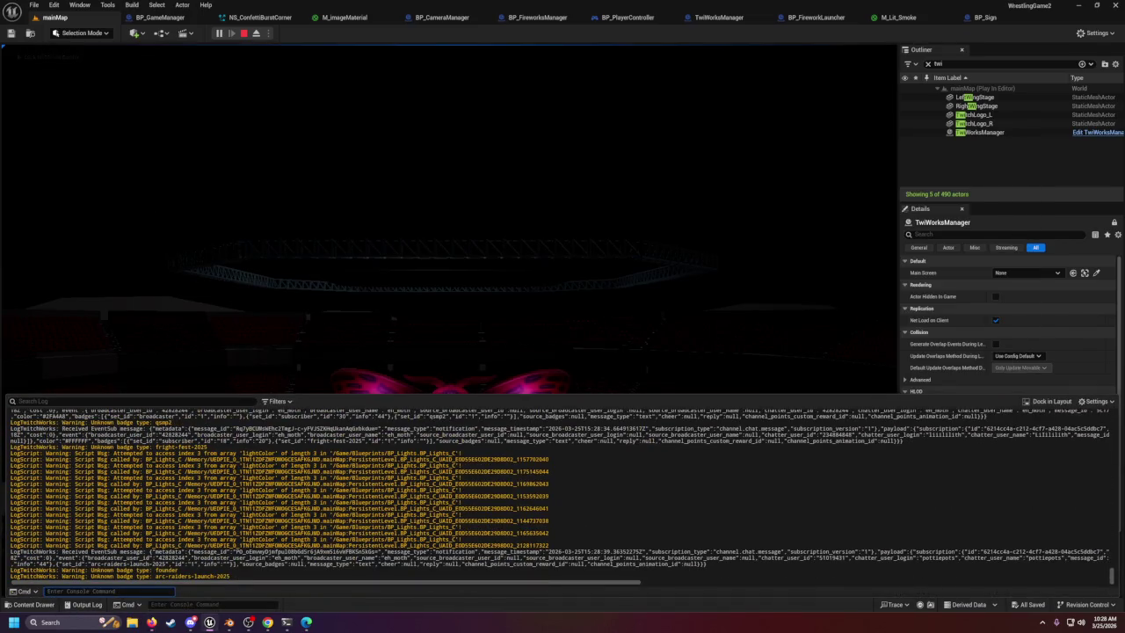
Scroll to the newest EventSub chat notification, inspect its 'metadata', then stop playing.
{"action": "left_click_drag", "start_coordinate": [74, 428], "coordinate": [191, 428]}
{"action": "scroll", "coordinate": [192, 428], "scroll_direction": "up", "scroll_amount": 2}
{"action": "scroll", "coordinate": [560, 494], "scroll_direction": "up", "scroll_amount": 2}
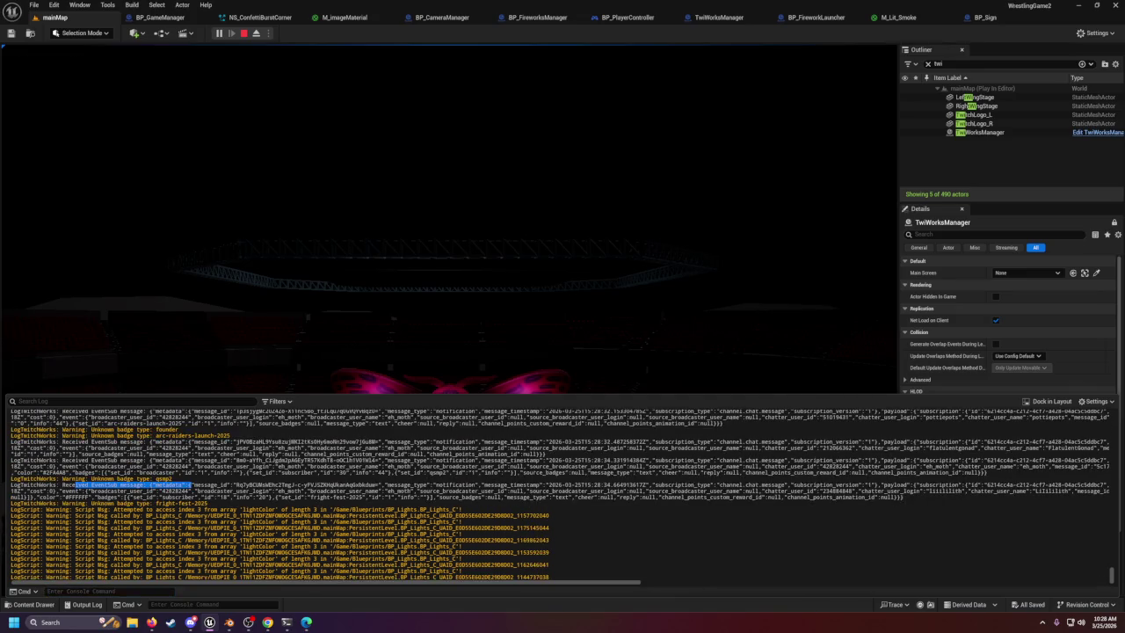
{"action": "scroll", "coordinate": [560, 494], "scroll_direction": "up", "scroll_amount": 15}
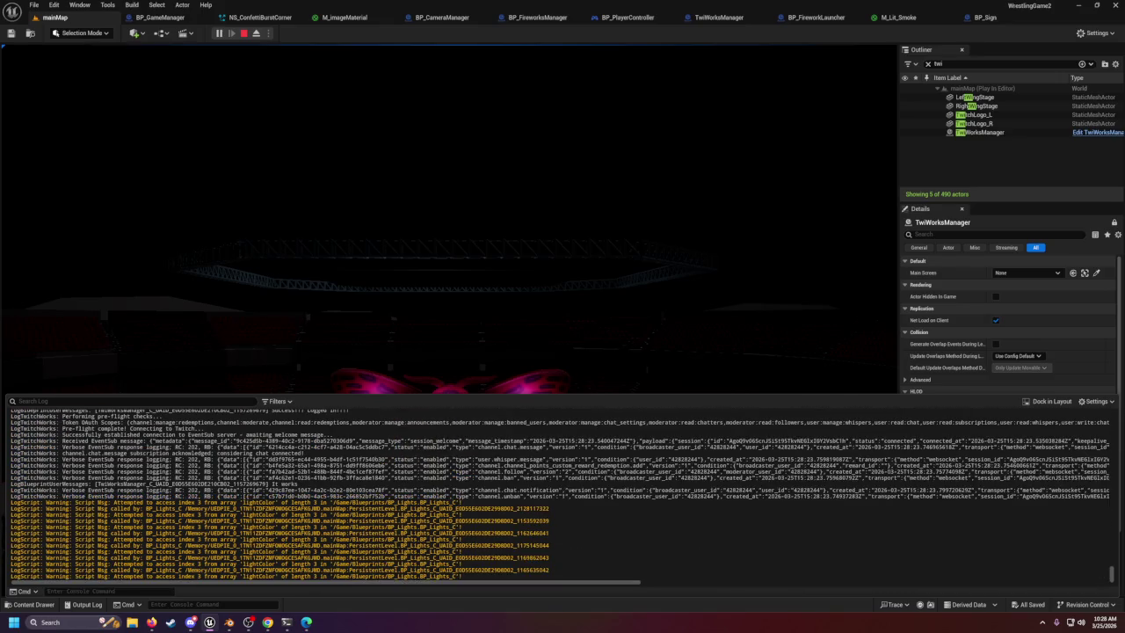
{"action": "scroll", "coordinate": [560, 494], "scroll_direction": "up", "scroll_amount": 4}
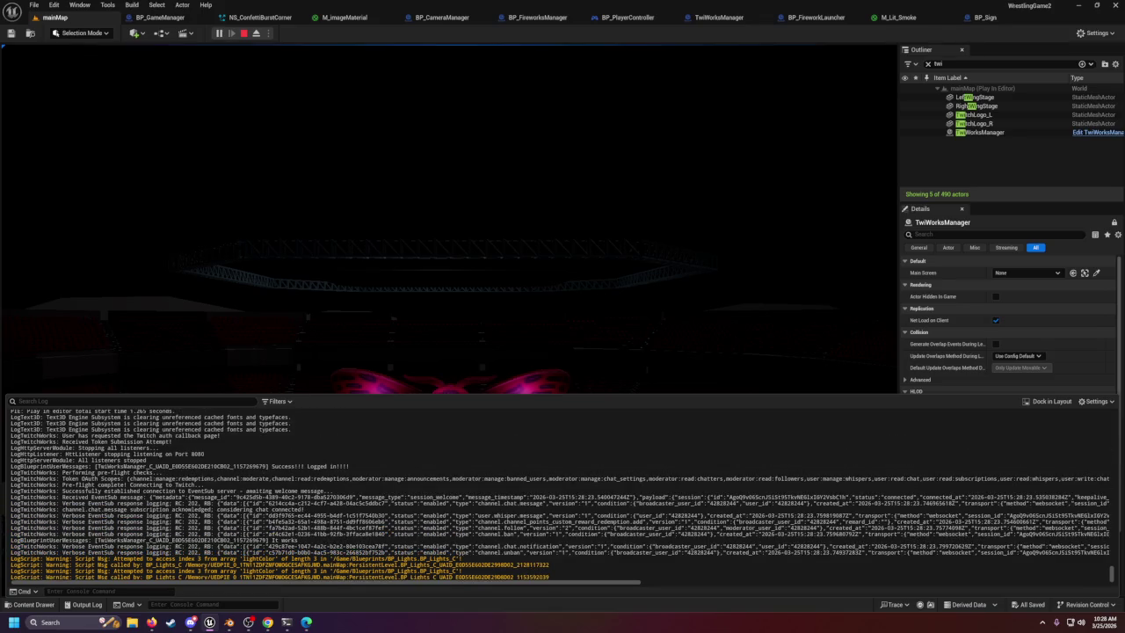
{"action": "scroll", "coordinate": [560, 494], "scroll_direction": "down", "scroll_amount": 20}
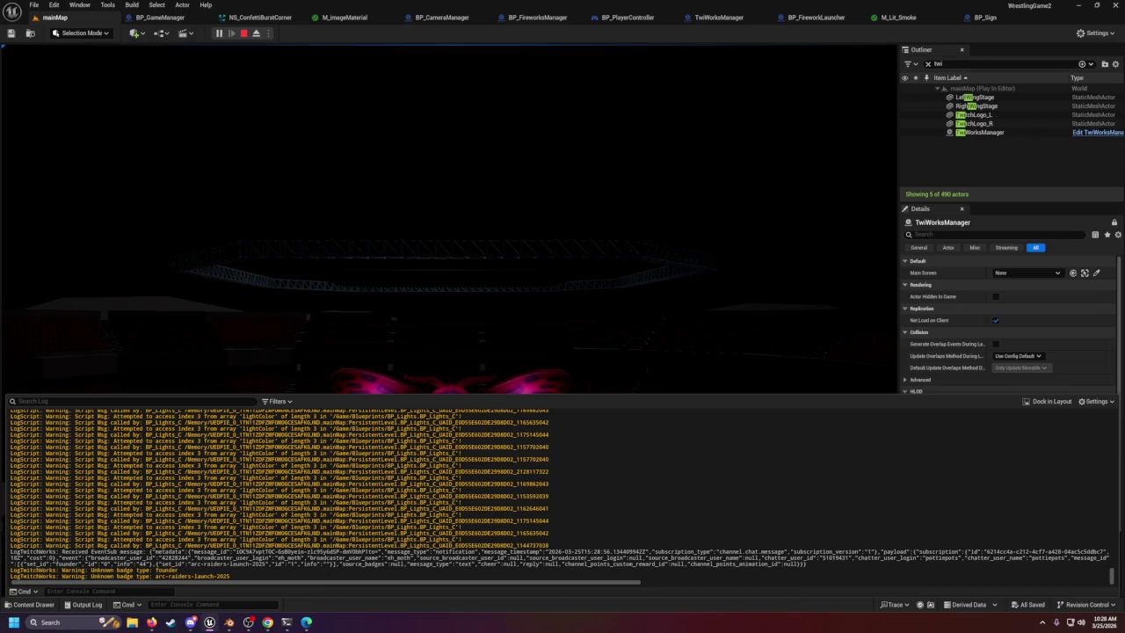
{"action": "double_click", "coordinate": [167, 551]}
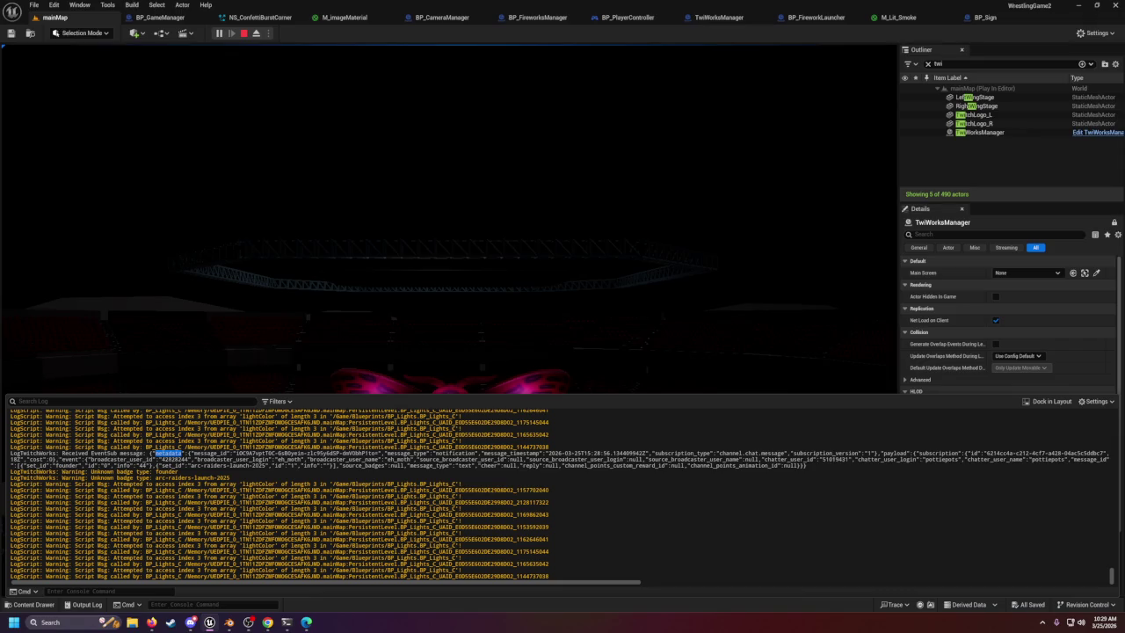
{"action": "left_click", "coordinate": [186, 501]}
{"action": "left_click", "coordinate": [244, 32]}
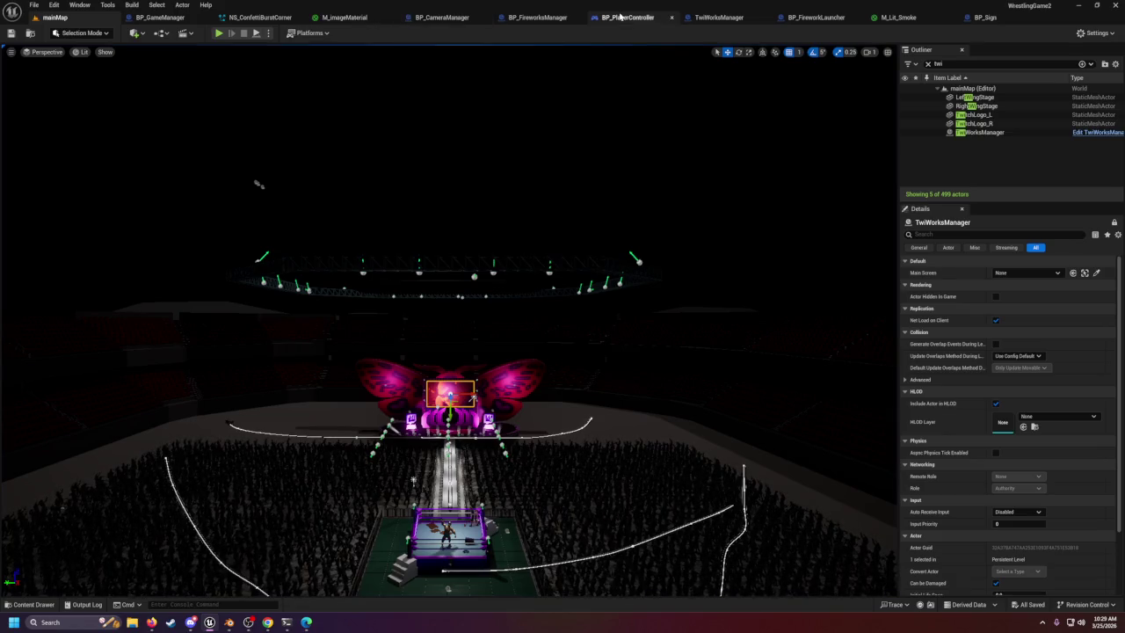
Bring TwiWorksManager's Connect To Twitch, SET Twitch Chat and Bind to OnMessage nodes into view.
{"action": "left_click", "coordinate": [719, 16]}
{"action": "left_click_drag", "start_coordinate": [420, 284], "coordinate": [269, 283]}
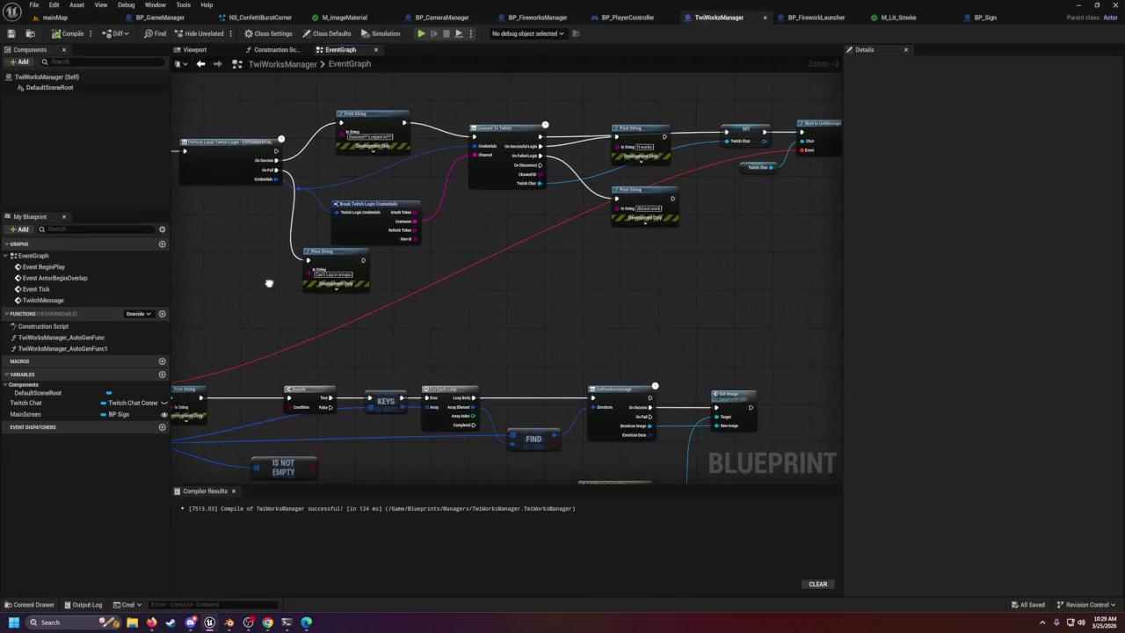
{"action": "scroll", "coordinate": [269, 283], "scroll_direction": "up", "scroll_amount": 2}
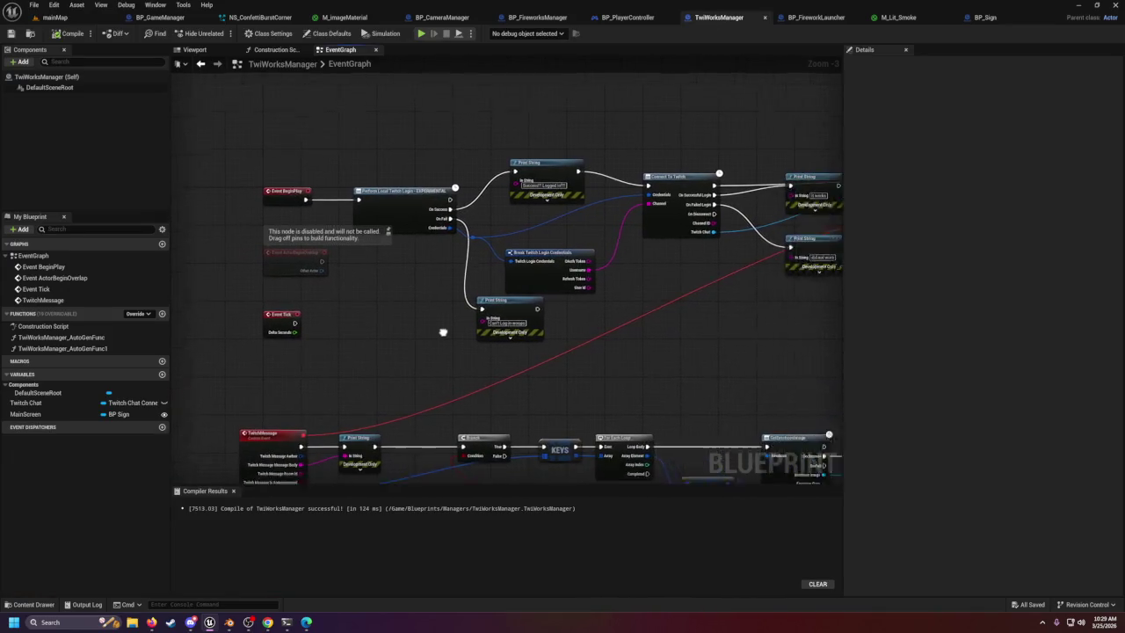
{"action": "scroll", "coordinate": [447, 200], "scroll_direction": "down", "scroll_amount": 2}
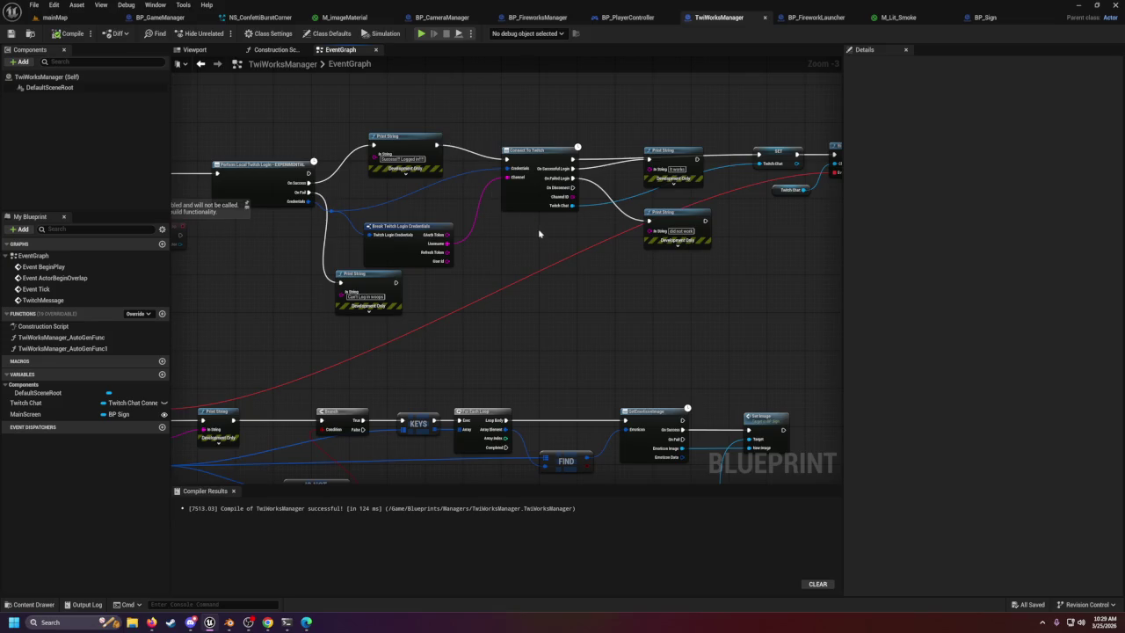
{"action": "left_click_drag", "start_coordinate": [540, 234], "coordinate": [421, 239]}
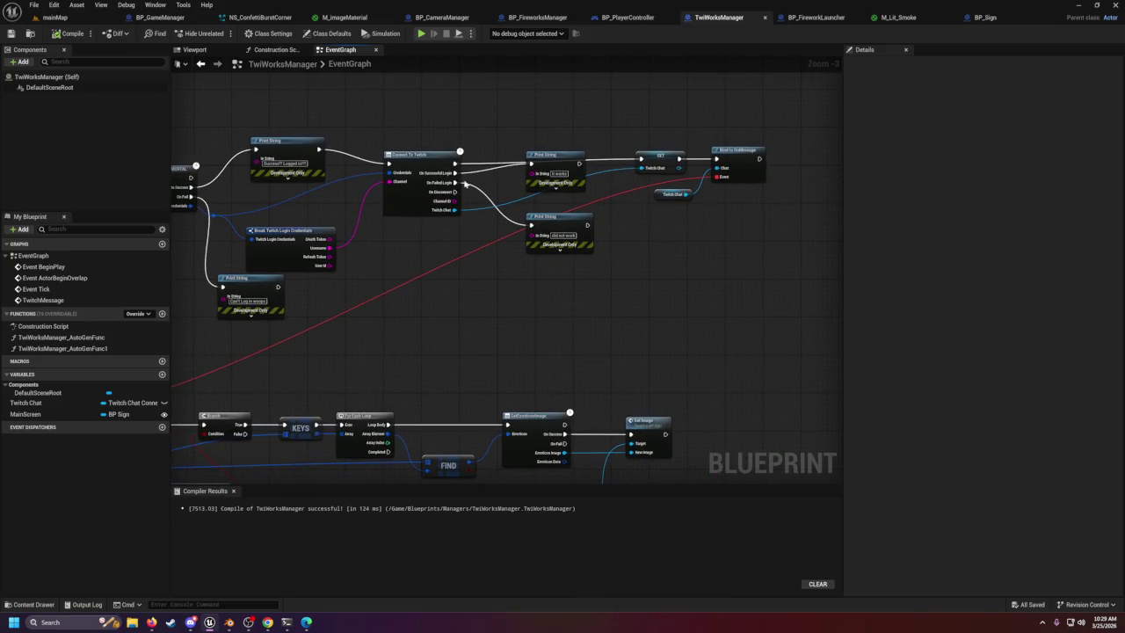
{"action": "left_click_drag", "start_coordinate": [568, 158], "coordinate": [571, 175]}
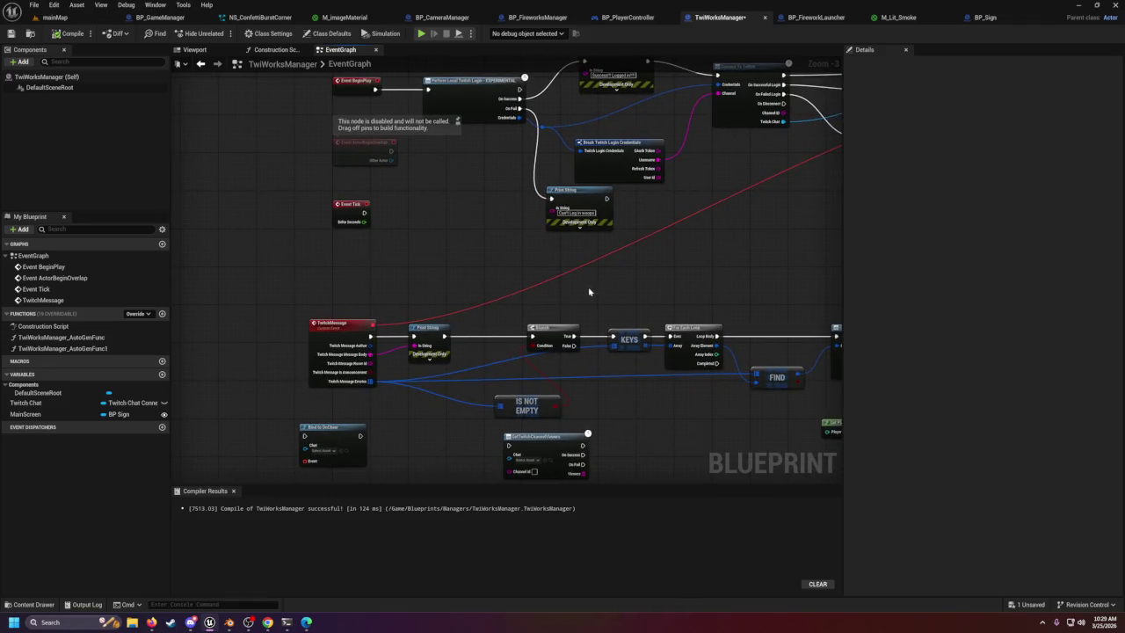
{"action": "left_click_drag", "start_coordinate": [589, 292], "coordinate": [305, 307]}
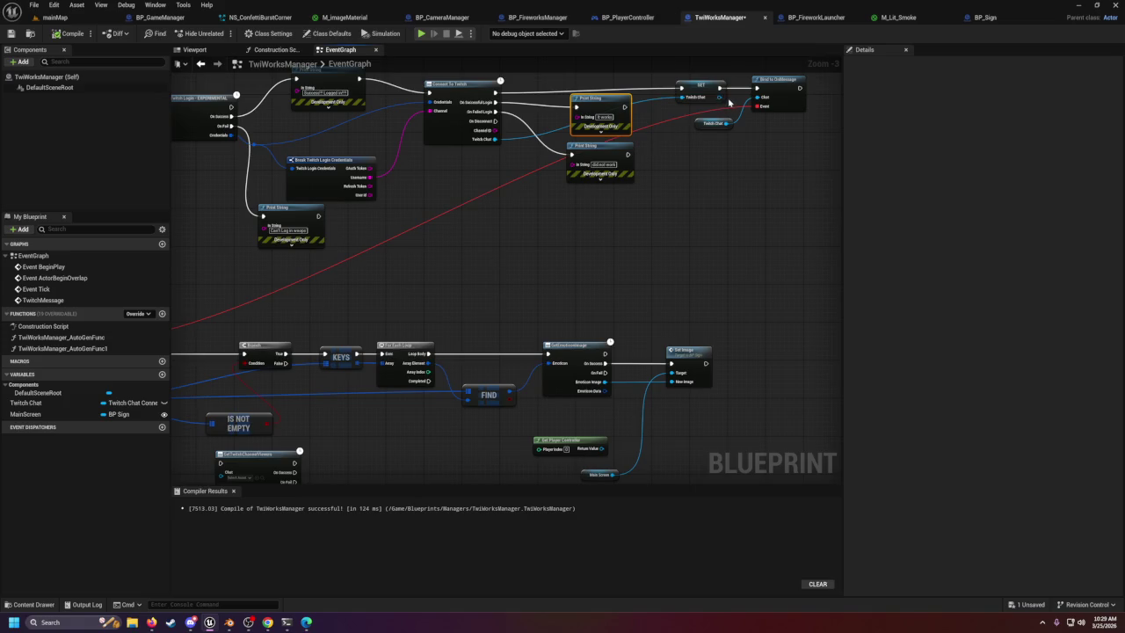
{"action": "mouse_move", "coordinate": [395, 274]}
{"action": "left_mouse_down"}
{"action": "mouse_move", "coordinate": [591, 263]}
{"action": "mouse_move", "coordinate": [355, 322]}
{"action": "left_mouse_up"}
Break SET's link to Bind to OnMessage and move Bind and its Twitch Chat getter under Event Tick.
{"action": "right_click", "coordinate": [678, 138]}
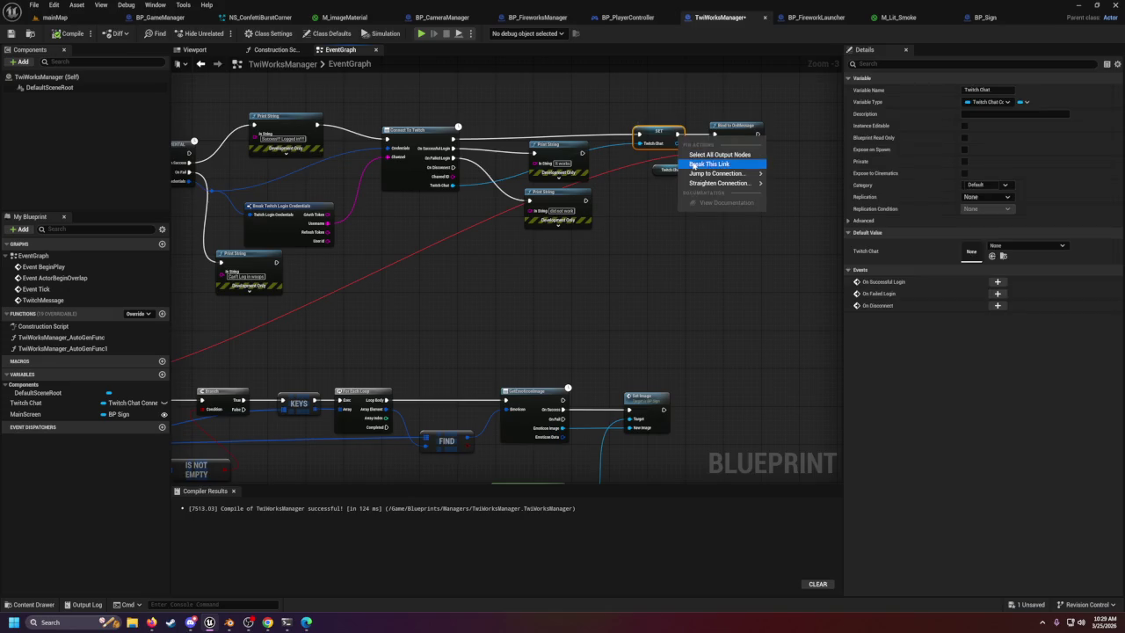
{"action": "left_click", "coordinate": [699, 155]}
{"action": "mouse_move", "coordinate": [692, 127]}
{"action": "left_mouse_down"}
{"action": "mouse_move", "coordinate": [705, 169]}
{"action": "mouse_move", "coordinate": [730, 189]}
{"action": "left_mouse_up"}
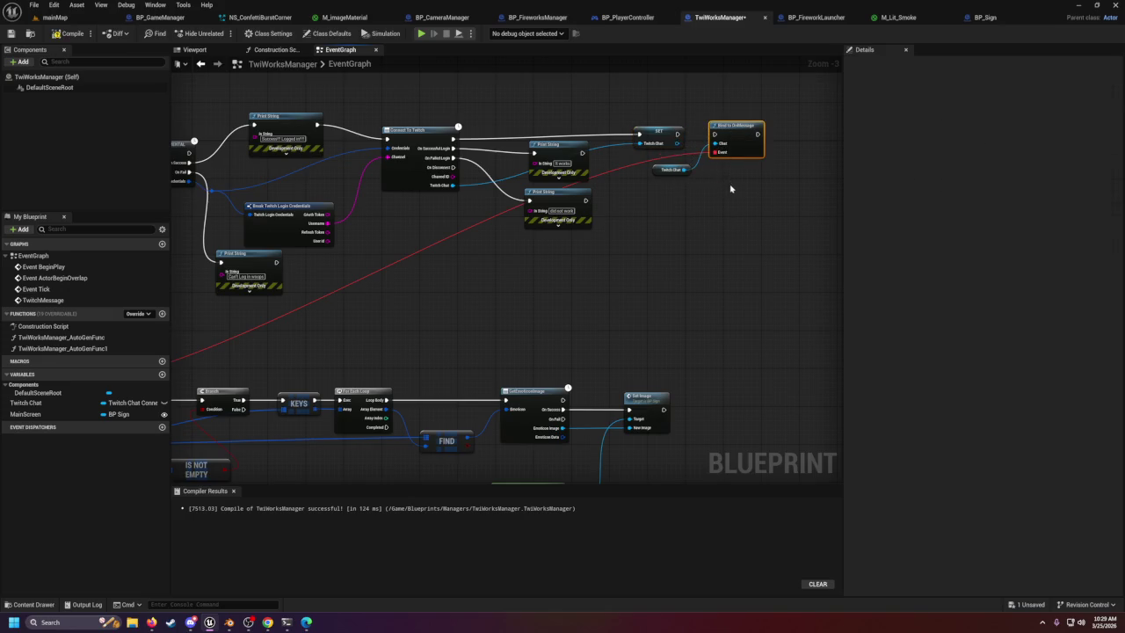
{"action": "mouse_move", "coordinate": [729, 128]}
{"action": "left_mouse_down"}
{"action": "mouse_move", "coordinate": [689, 212]}
{"action": "mouse_move", "coordinate": [264, 316]}
{"action": "mouse_move", "coordinate": [163, 317]}
{"action": "mouse_move", "coordinate": [303, 319]}
{"action": "mouse_move", "coordinate": [279, 277]}
{"action": "mouse_move", "coordinate": [369, 327]}
{"action": "mouse_move", "coordinate": [358, 288]}
{"action": "left_mouse_up"}
{"action": "left_click", "coordinate": [198, 278]}
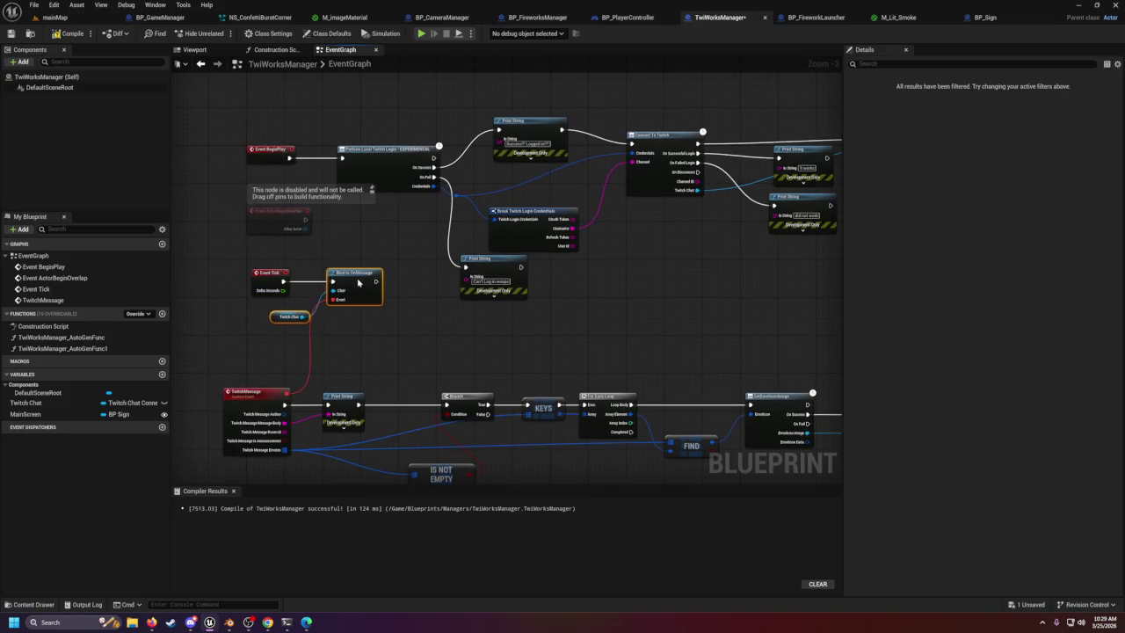
Check the mainMap level and the TwitchMessage event in TwiWorksManager, ending back on mainMap.
{"action": "left_click", "coordinate": [52, 17]}
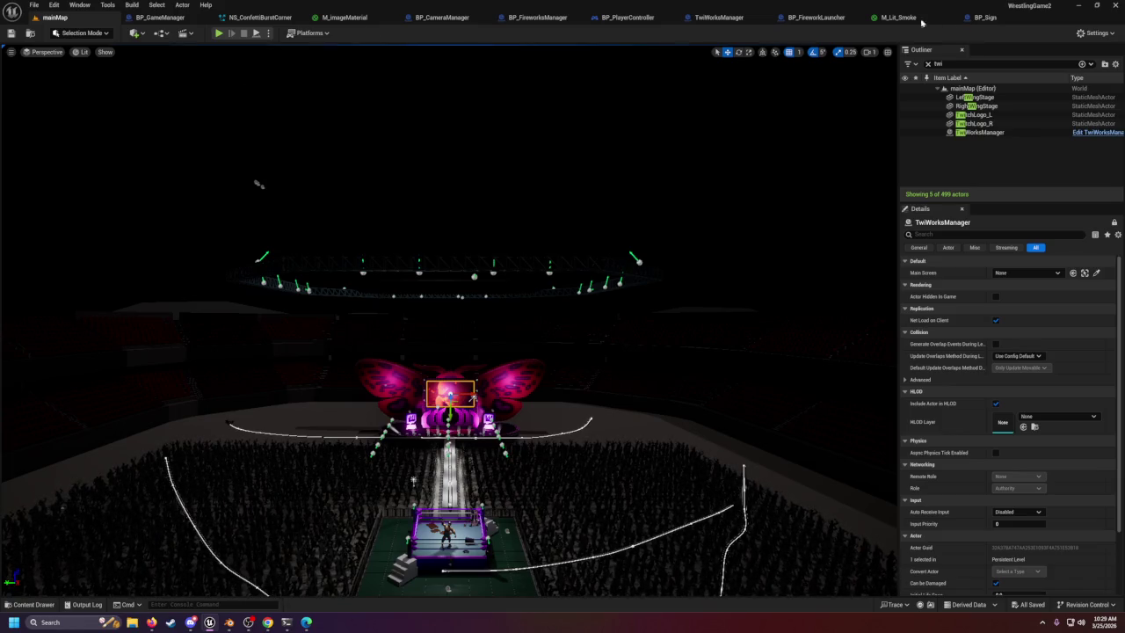
{"action": "left_click", "coordinate": [719, 18]}
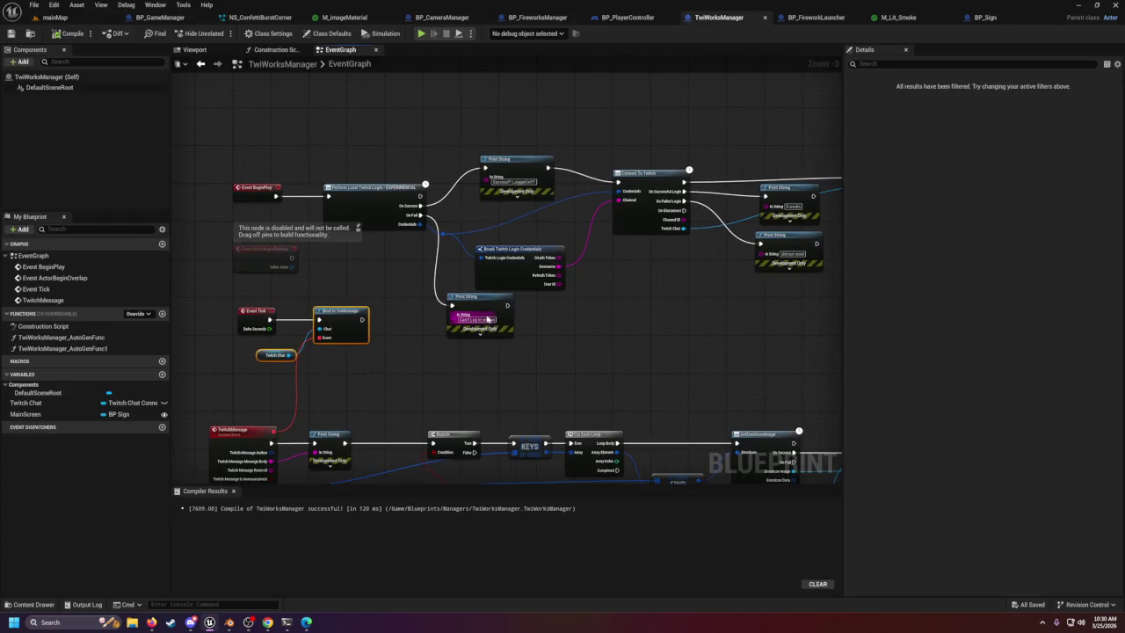
{"action": "scroll", "coordinate": [337, 345], "scroll_direction": "up", "scroll_amount": 3}
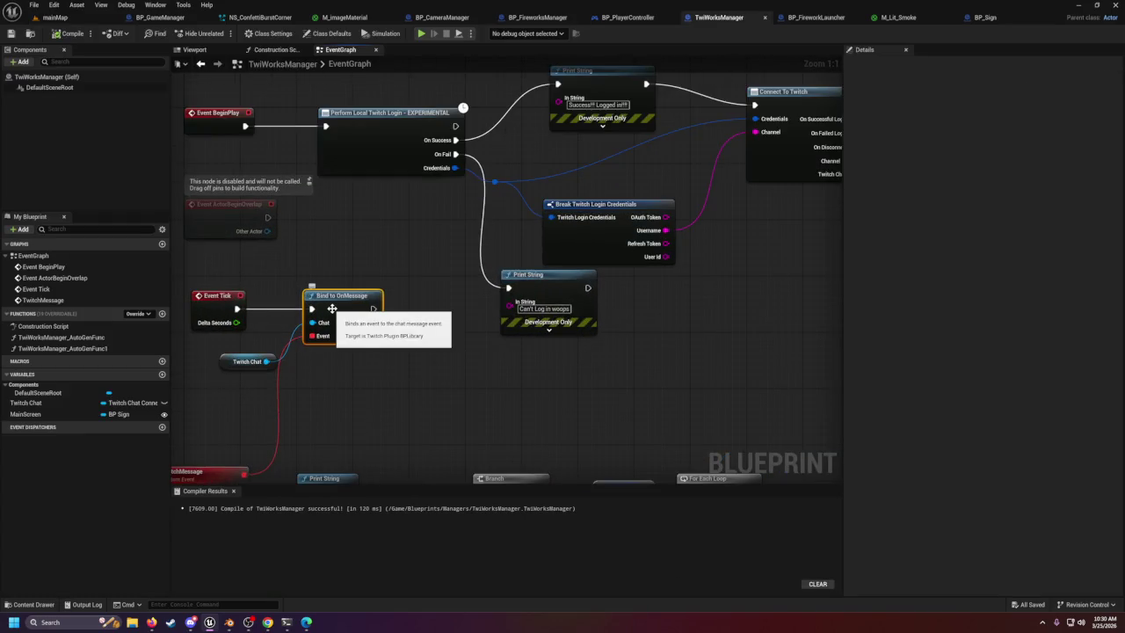
{"action": "left_click_drag", "start_coordinate": [343, 377], "coordinate": [459, 297]}
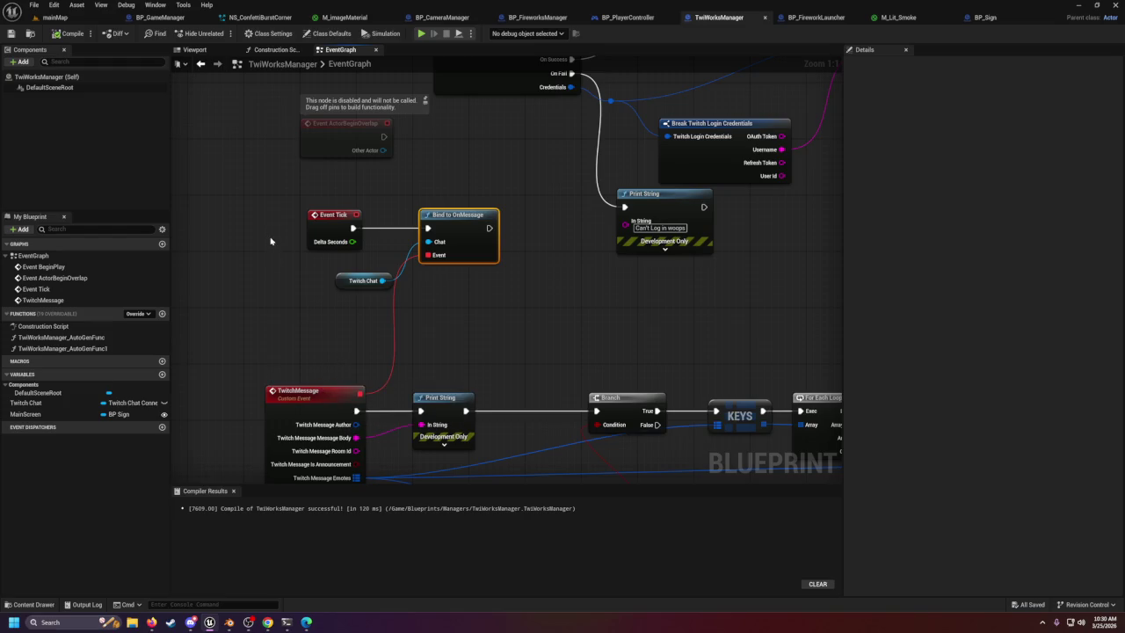
{"action": "left_click", "coordinate": [53, 17]}
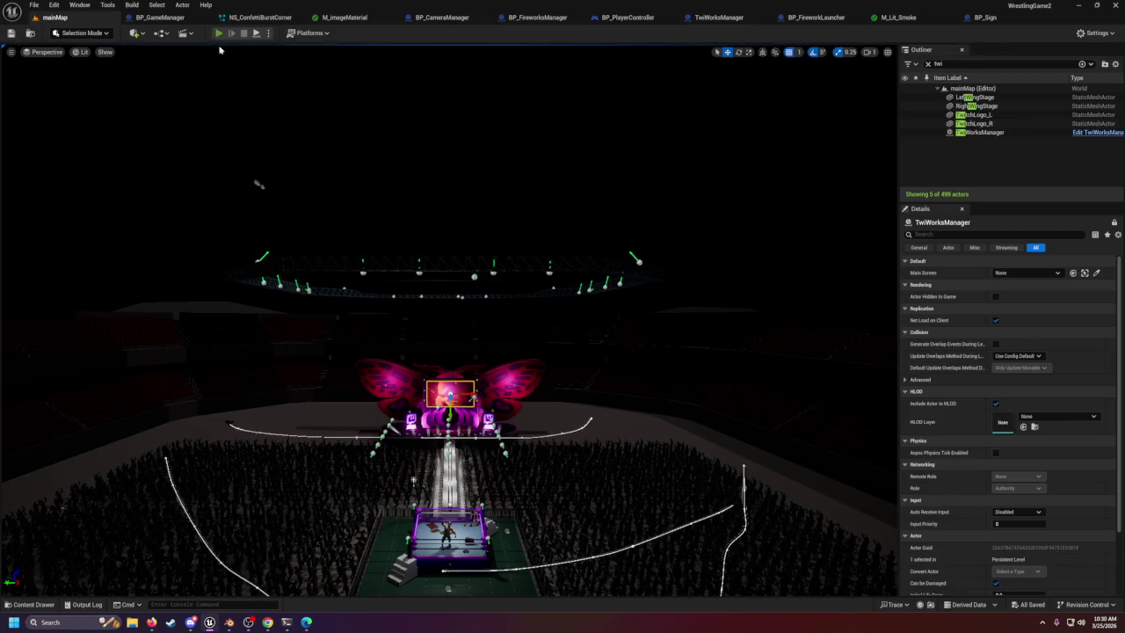
{"action": "key", "text": "alt+p"}
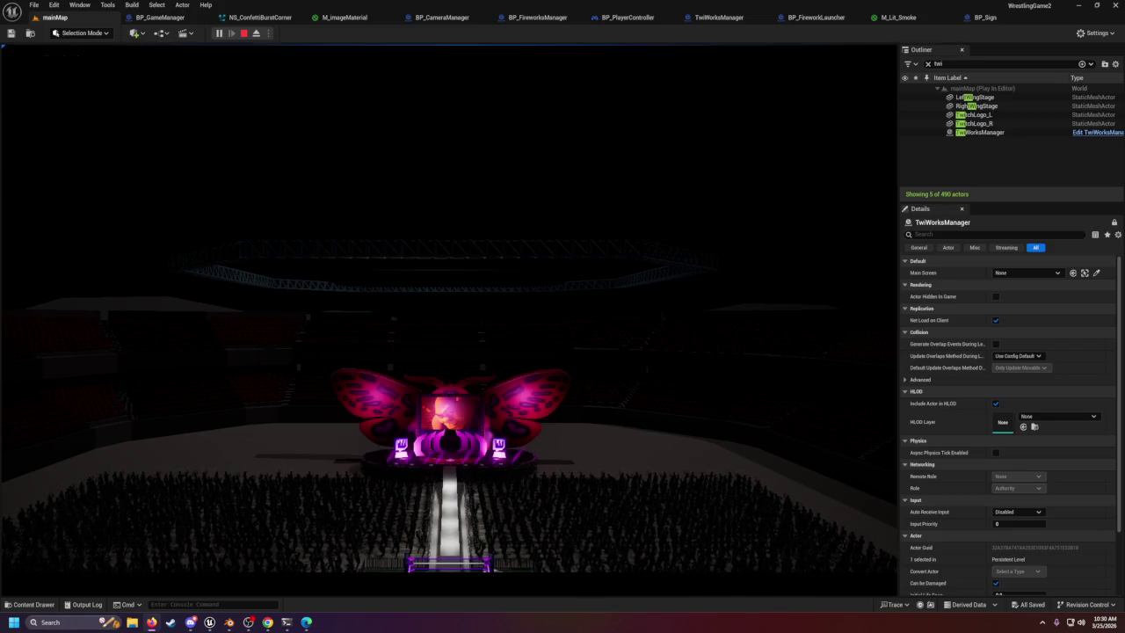
{"action": "left_click", "coordinate": [616, 220]}
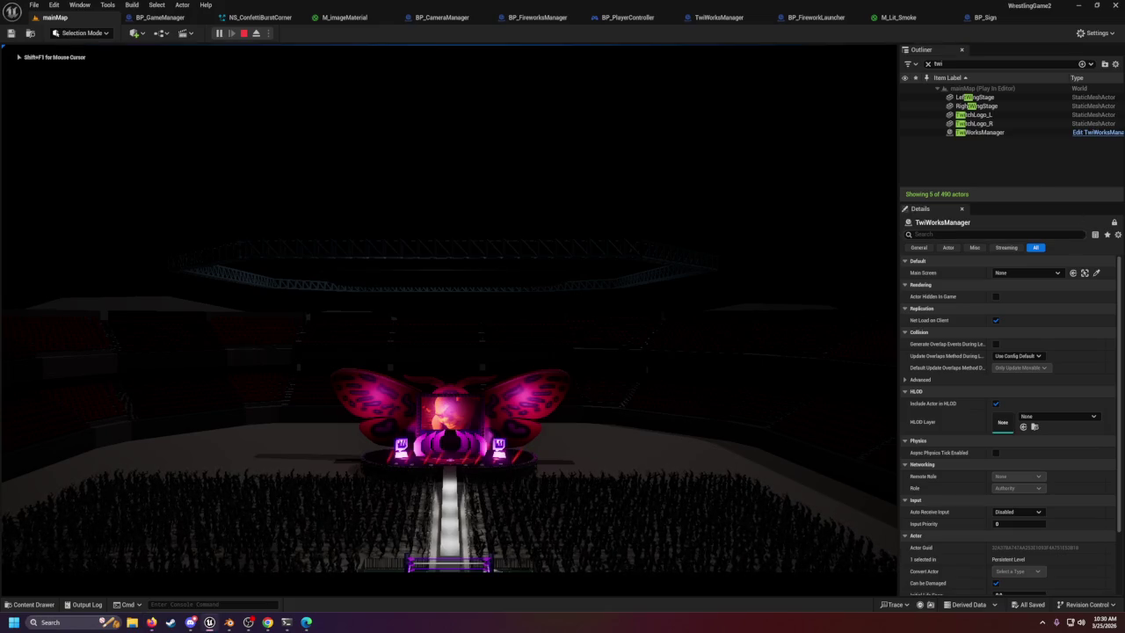
{"action": "key", "text": "shift+F1"}
{"action": "left_click", "coordinate": [85, 604]}
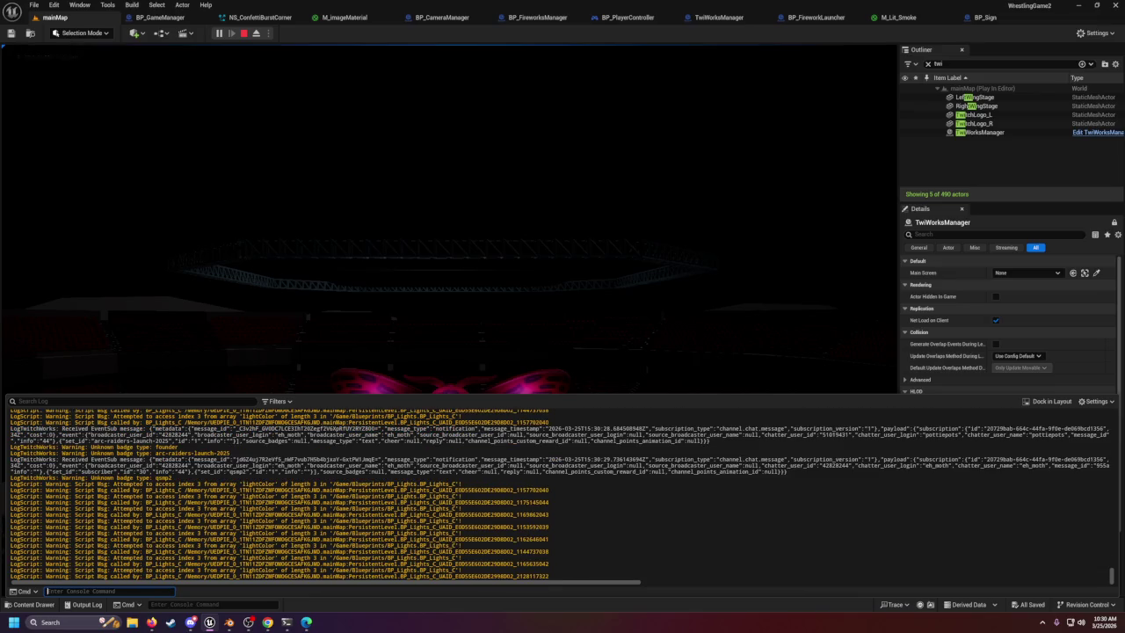
{"action": "left_click_drag", "start_coordinate": [97, 459], "coordinate": [279, 454]}
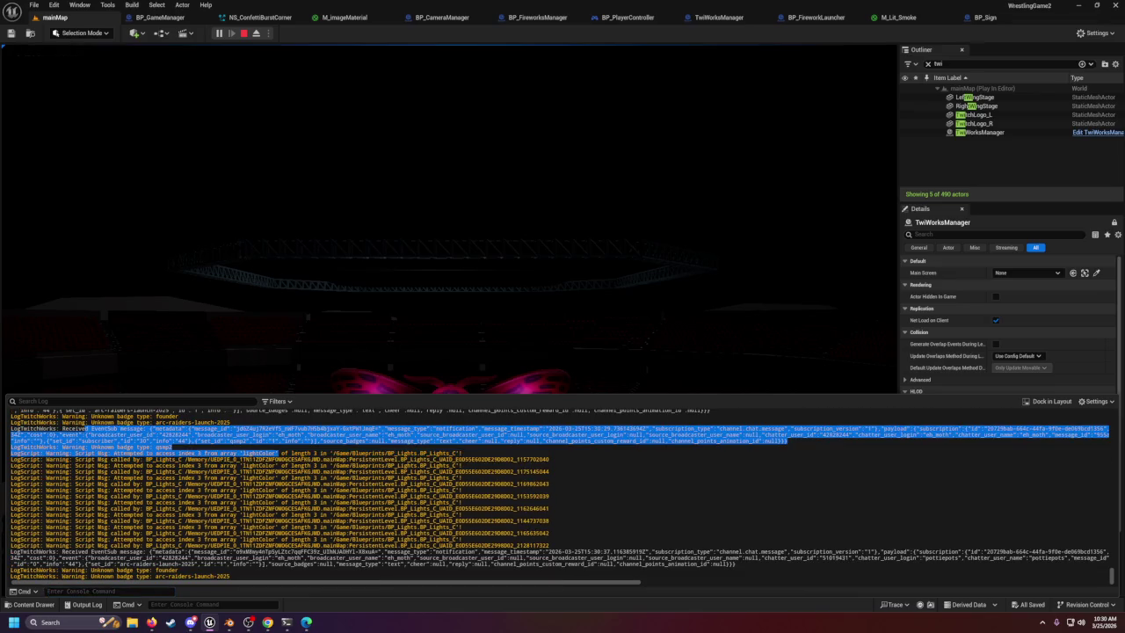
{"action": "double_click", "coordinate": [104, 552]}
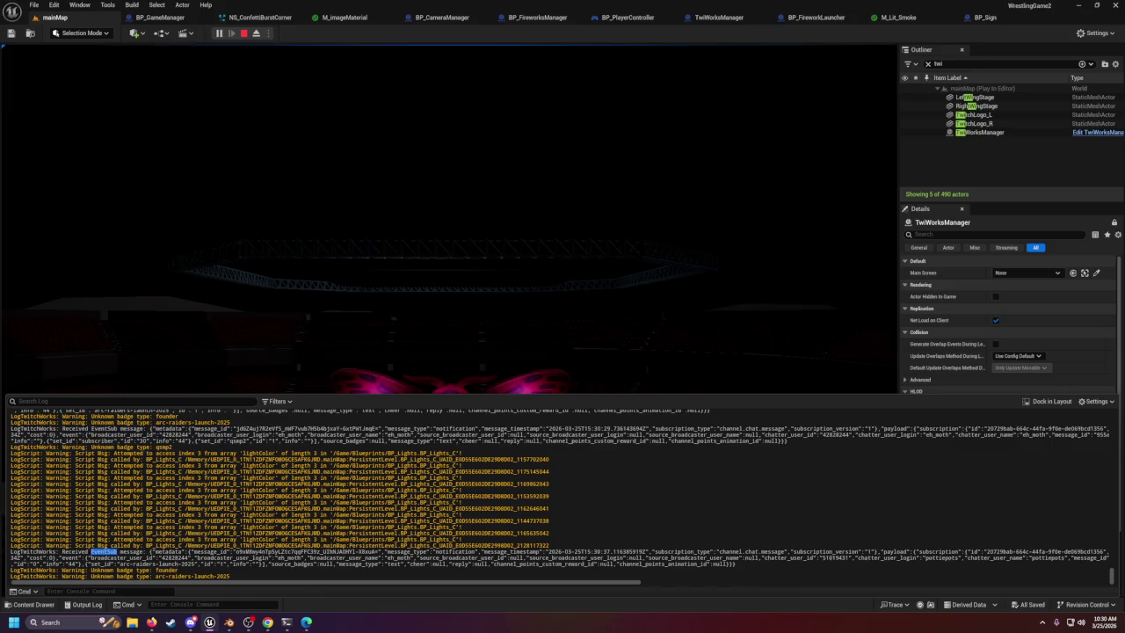
{"action": "left_click_drag", "start_coordinate": [235, 552], "coordinate": [357, 552]}
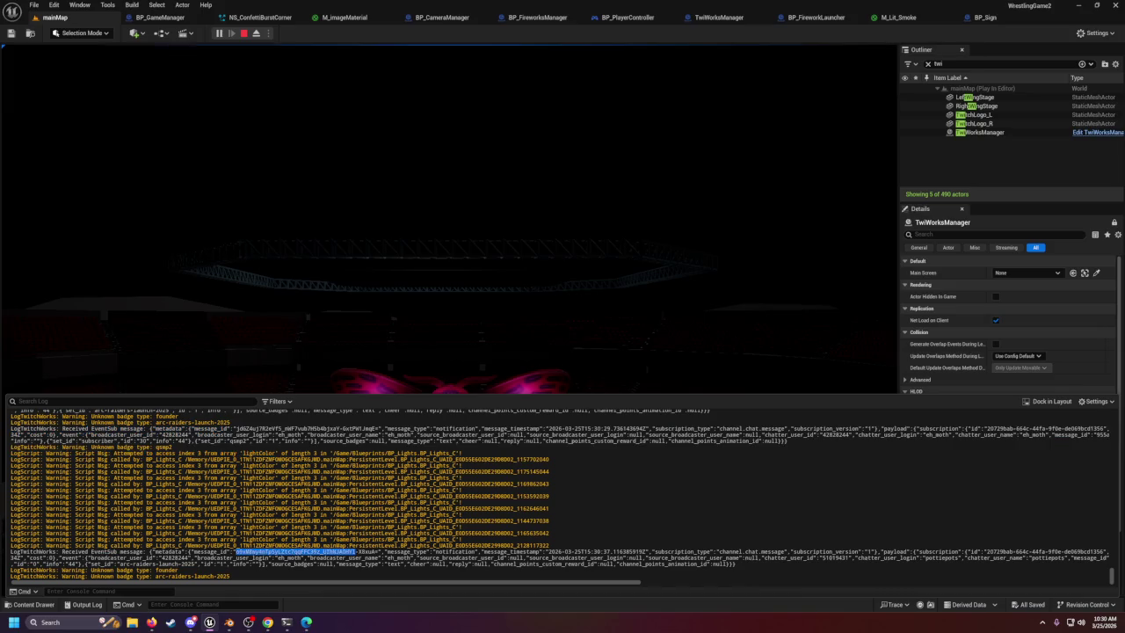
{"action": "double_click", "coordinate": [455, 552]}
{"action": "double_click", "coordinate": [511, 552]}
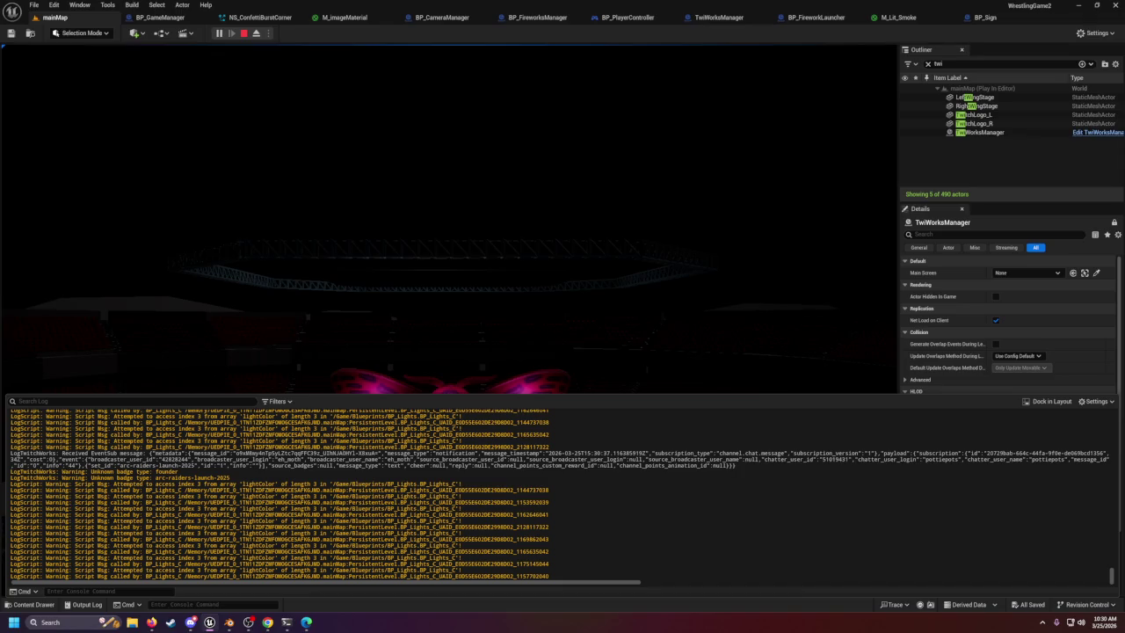
{"action": "double_click", "coordinate": [103, 428]}
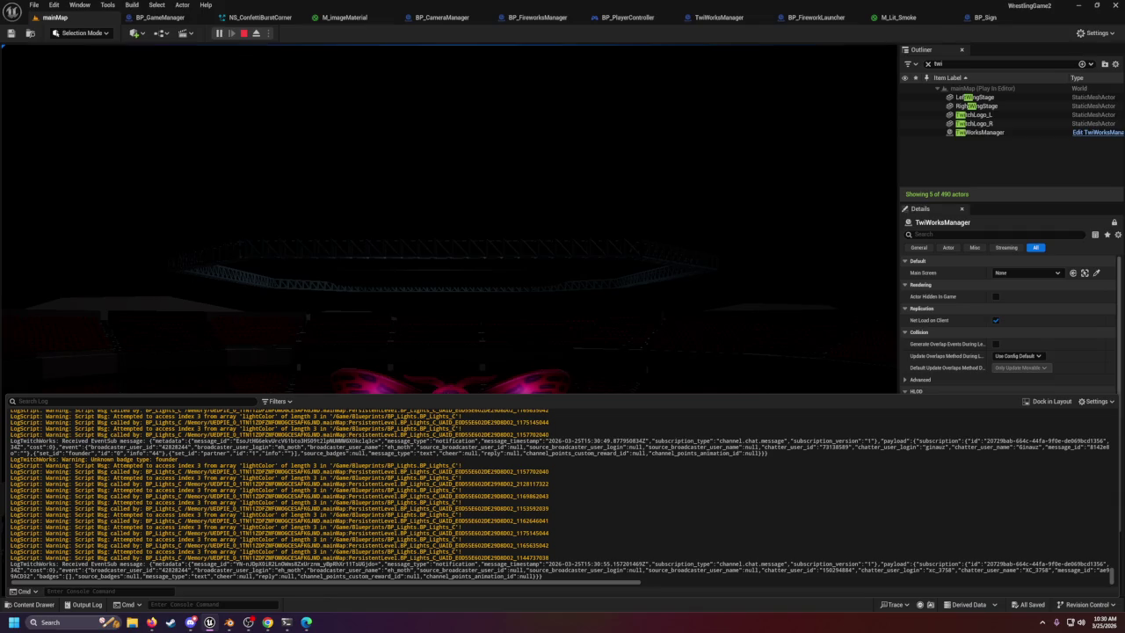
{"action": "left_click", "coordinate": [245, 34]}
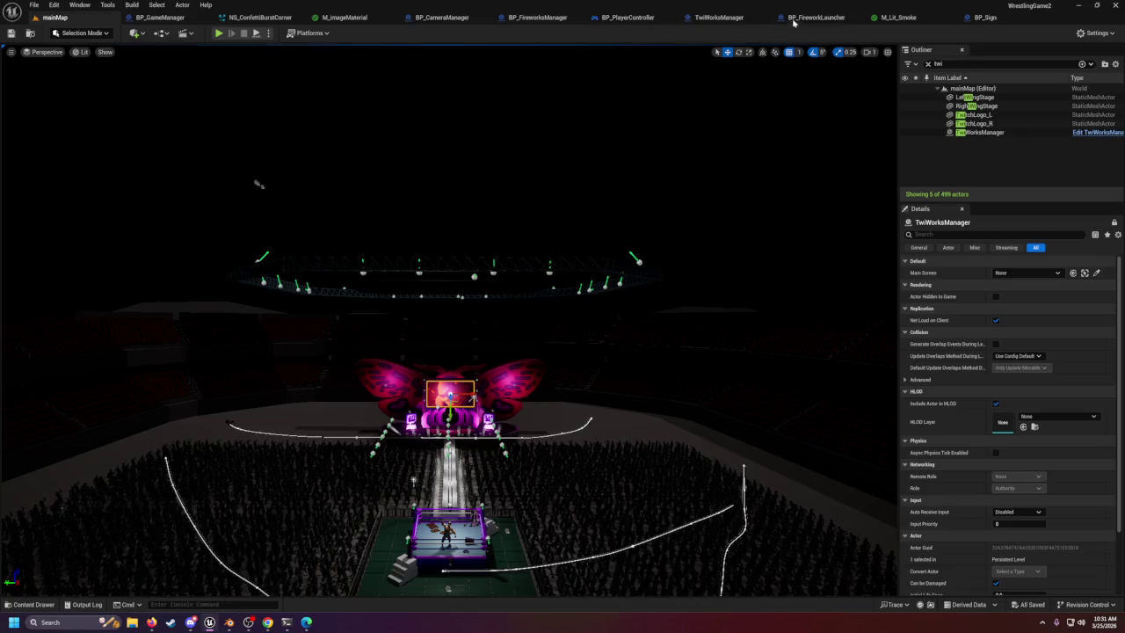
Expand the TwitchMessage event's Print String options and move that node up and right.
{"action": "left_click", "coordinate": [721, 18]}
{"action": "mouse_move", "coordinate": [471, 332]}
{"action": "left_mouse_down"}
{"action": "mouse_move", "coordinate": [505, 309]}
{"action": "mouse_move", "coordinate": [504, 215]}
{"action": "mouse_move", "coordinate": [528, 259]}
{"action": "mouse_move", "coordinate": [432, 385]}
{"action": "mouse_move", "coordinate": [525, 173]}
{"action": "left_mouse_up"}
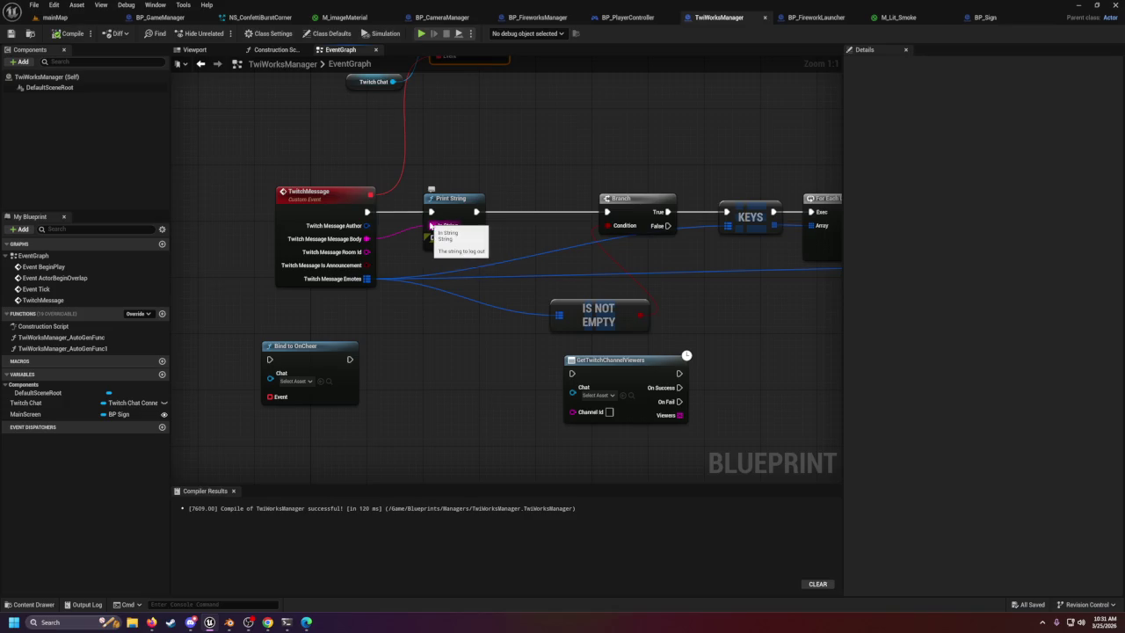
{"action": "left_click", "coordinate": [453, 246]}
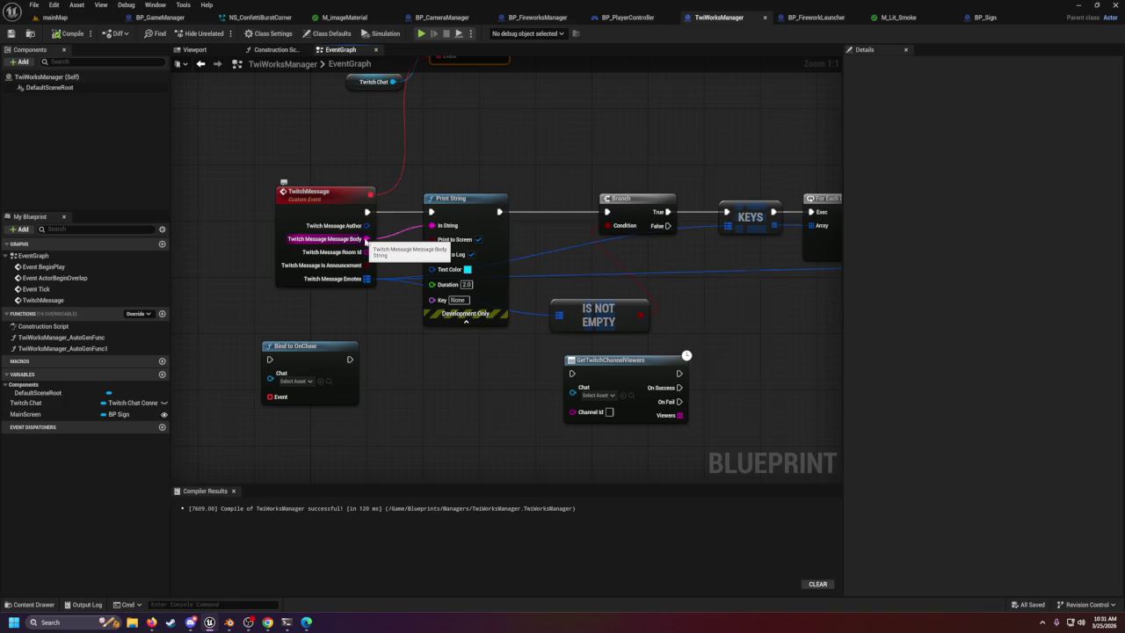
{"action": "right_click", "coordinate": [366, 239]}
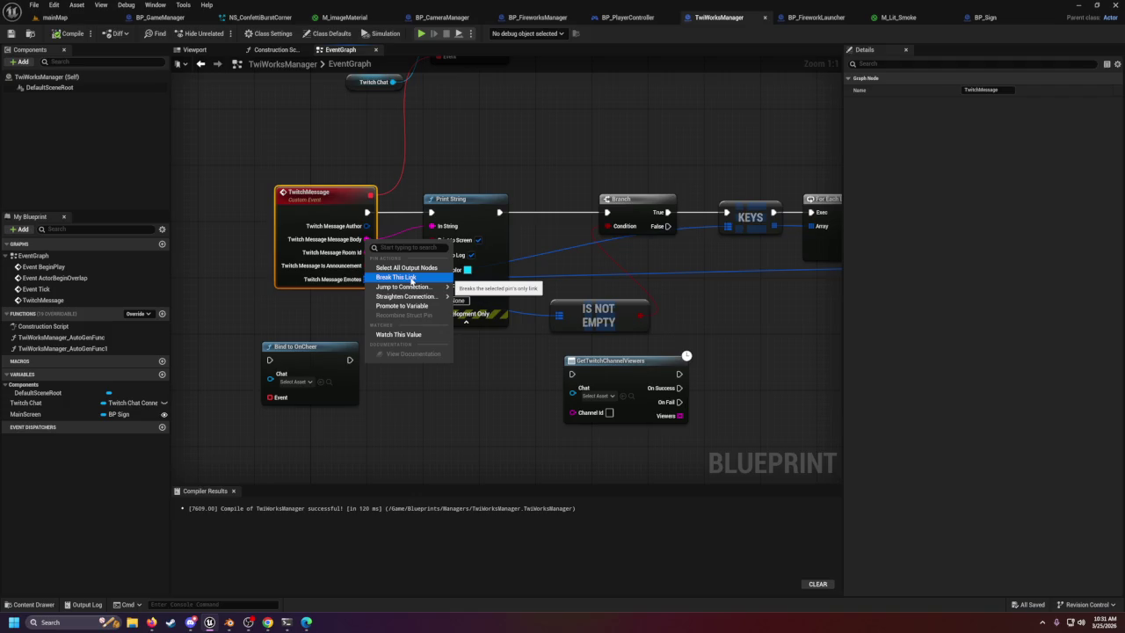
{"action": "left_click_drag", "start_coordinate": [468, 212], "coordinate": [495, 155]}
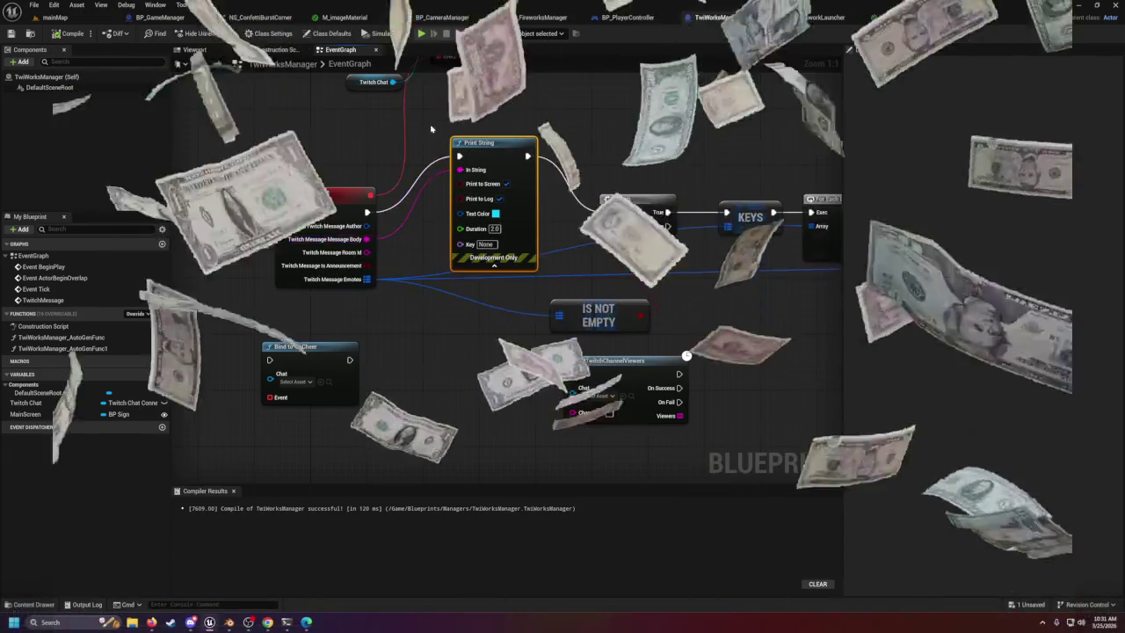
Move Bind to OnMessage and its Twitch Chat getter from Event Tick to beside the SET node.
{"action": "left_click_drag", "start_coordinate": [360, 240], "coordinate": [344, 375]}
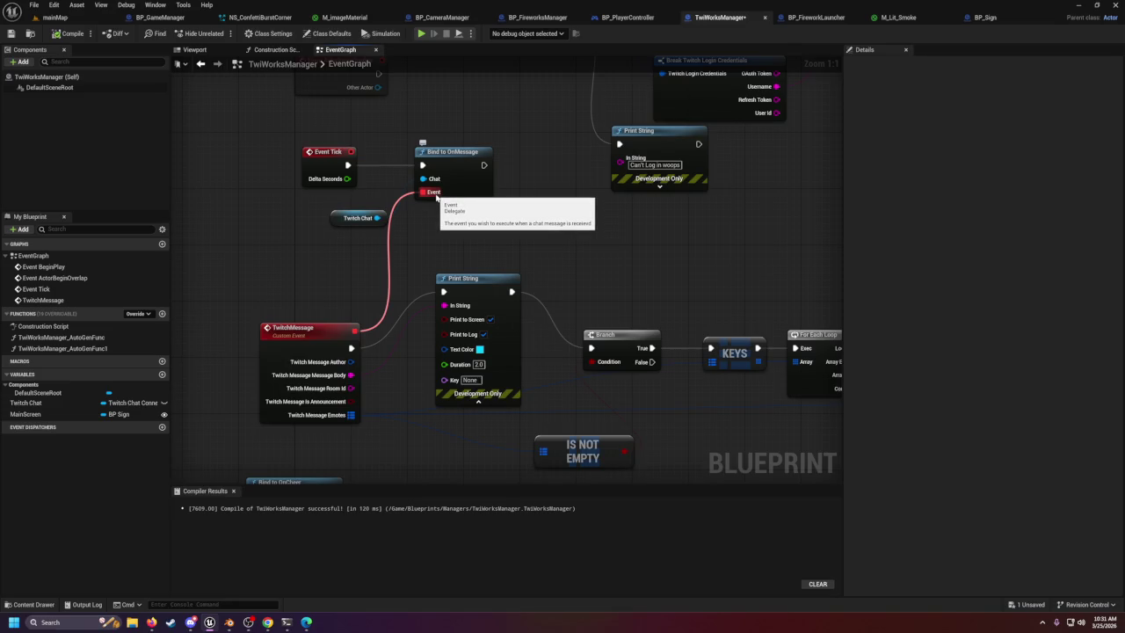
{"action": "scroll", "coordinate": [440, 202], "scroll_direction": "down", "scroll_amount": 2}
{"action": "scroll", "coordinate": [442, 210], "scroll_direction": "down", "scroll_amount": 3}
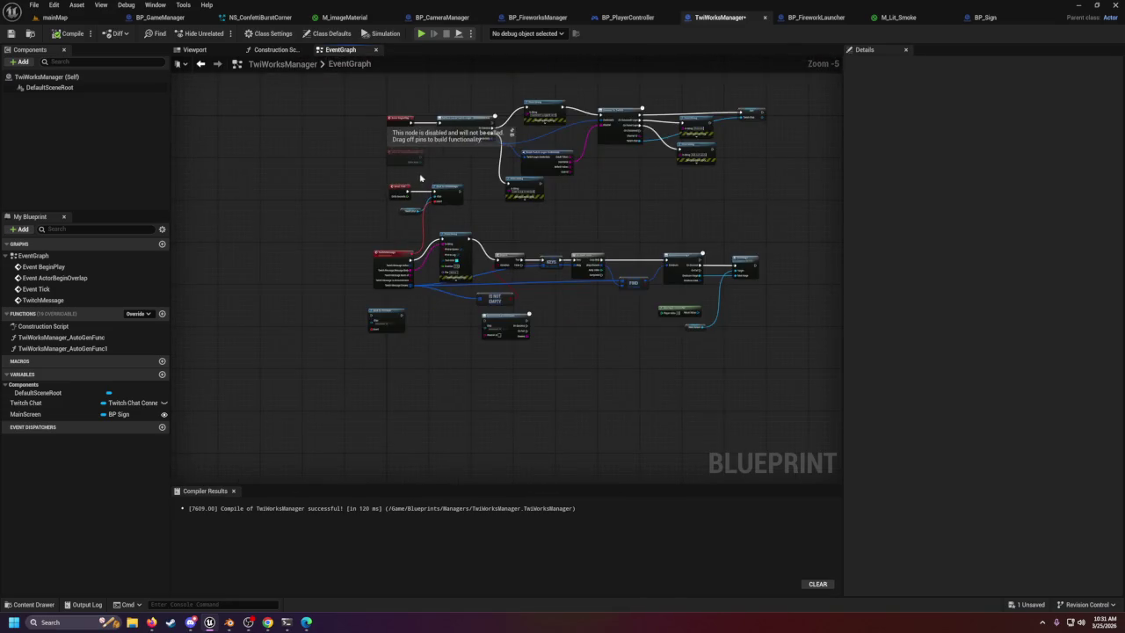
{"action": "right_click", "coordinate": [447, 220]}
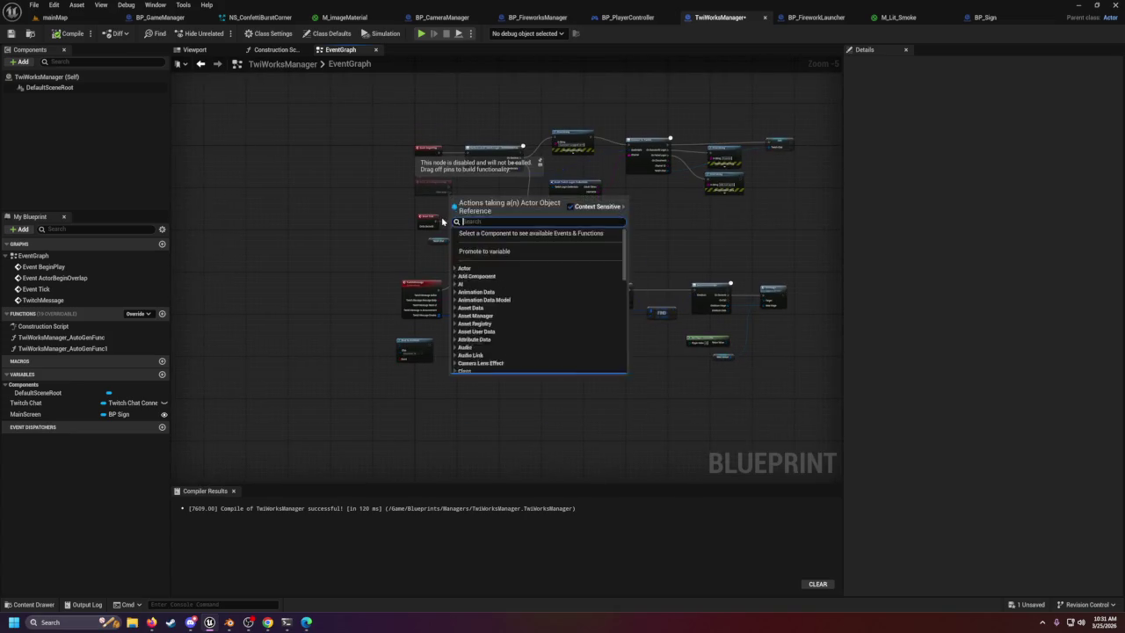
{"action": "left_click_drag", "start_coordinate": [442, 216], "coordinate": [466, 247]}
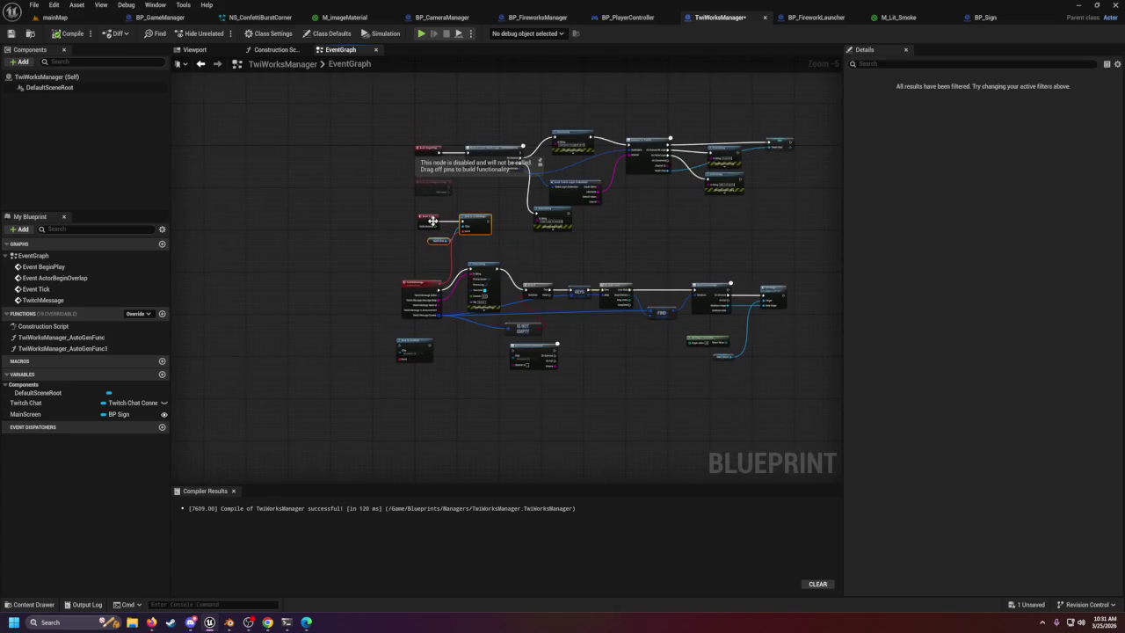
{"action": "right_click", "coordinate": [437, 223]}
{"action": "left_click", "coordinate": [462, 247]}
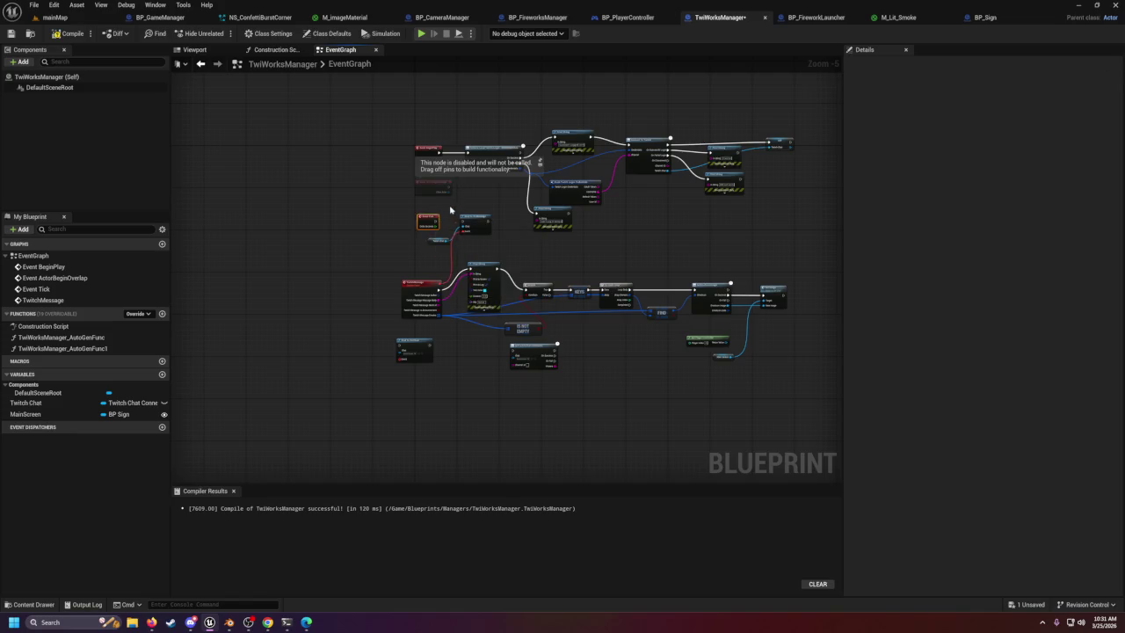
{"action": "mouse_move", "coordinate": [449, 226]}
{"action": "left_mouse_down"}
{"action": "mouse_move", "coordinate": [492, 255]}
{"action": "mouse_move", "coordinate": [711, 221]}
{"action": "mouse_move", "coordinate": [814, 173]}
{"action": "left_mouse_up"}
Wire SET's execution into Bind to OnMessage and delete the redundant Twitch Chat getter.
{"action": "scroll", "coordinate": [596, 270], "scroll_direction": "up", "scroll_amount": 3}
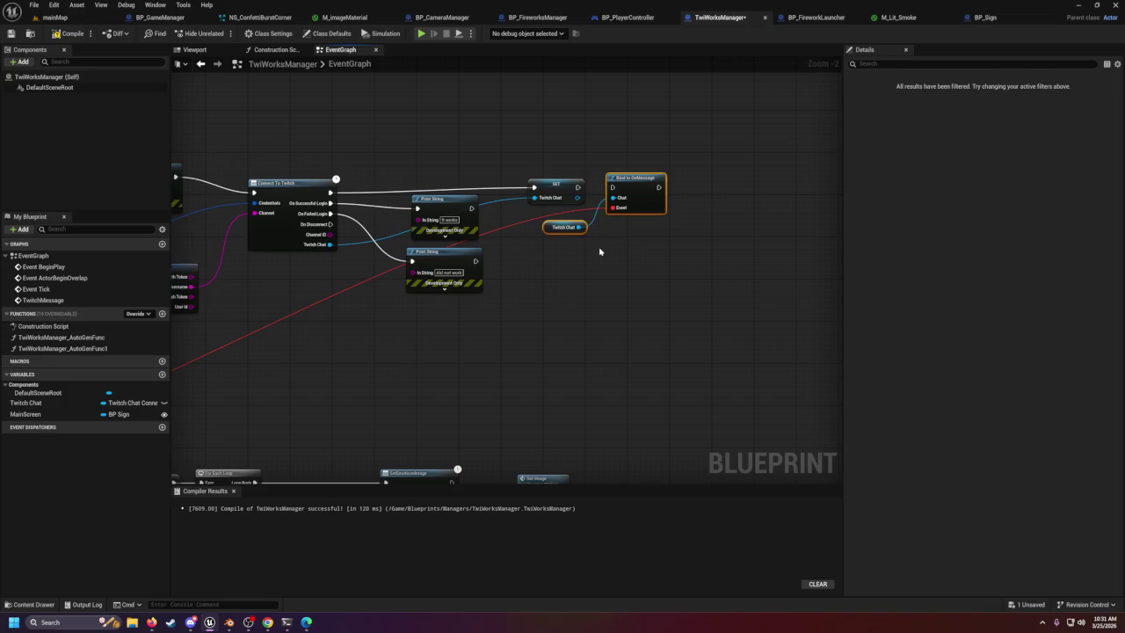
{"action": "scroll", "coordinate": [599, 252], "scroll_direction": "up", "scroll_amount": 2}
{"action": "mouse_move", "coordinate": [570, 167]}
{"action": "left_mouse_down"}
{"action": "mouse_move", "coordinate": [618, 167]}
{"action": "mouse_move", "coordinate": [618, 181]}
{"action": "left_mouse_up"}
{"action": "left_click", "coordinate": [572, 220]}
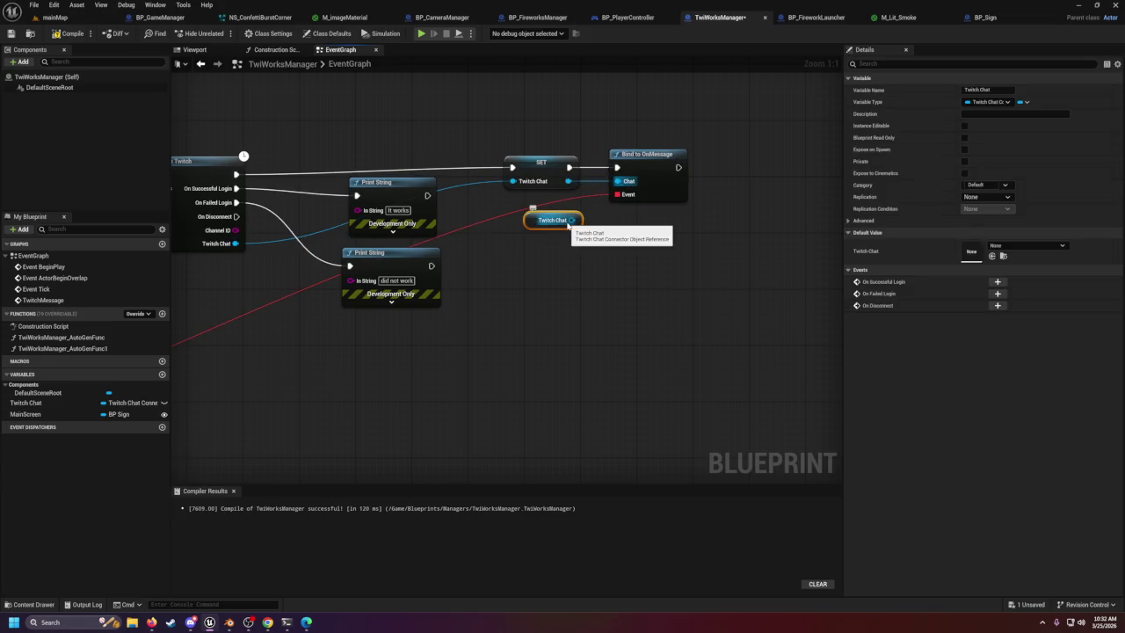
{"action": "key", "text": "Delete"}
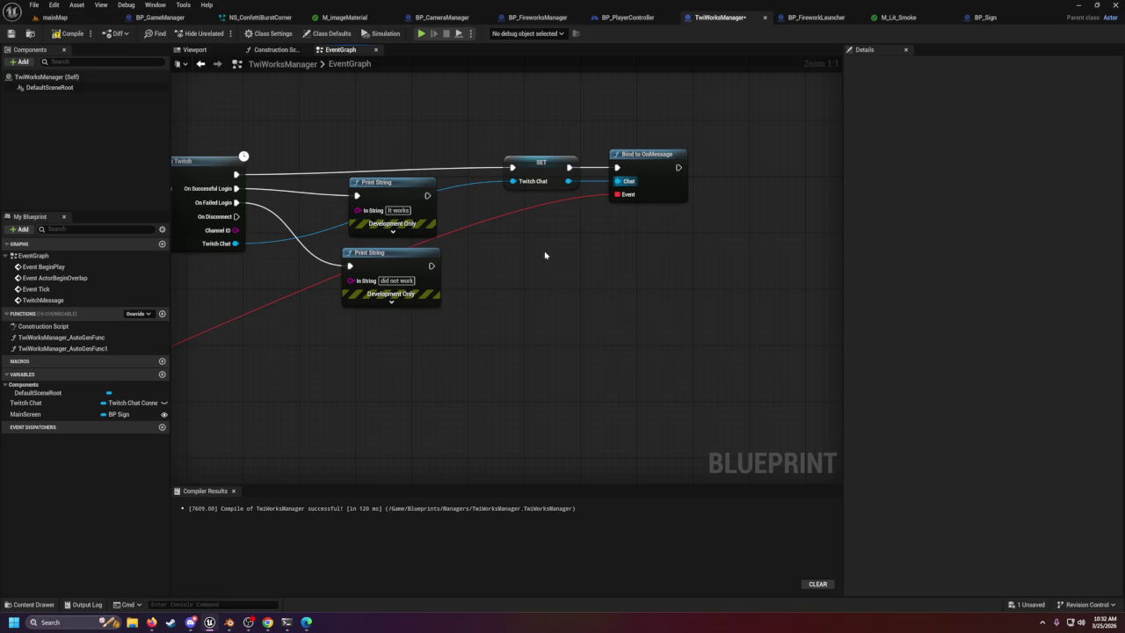
Change the login Print String text from 'It works' to 'Success WOW login Treu'.
{"action": "left_click_drag", "start_coordinate": [466, 238], "coordinate": [640, 252]}
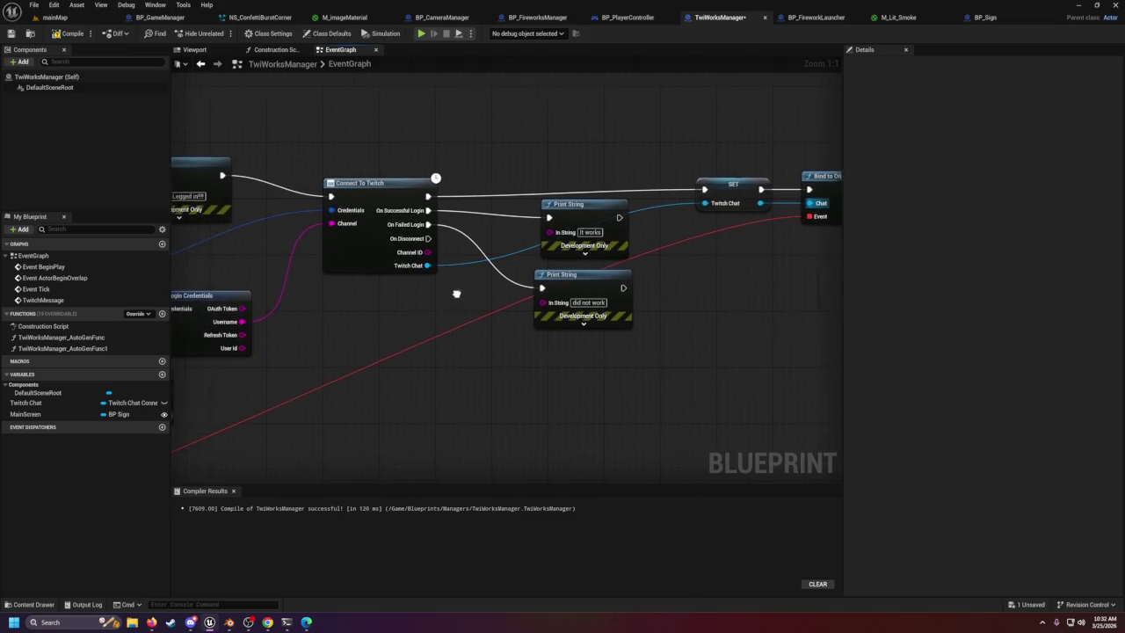
{"action": "mouse_move", "coordinate": [334, 282]}
{"action": "left_mouse_down"}
{"action": "mouse_move", "coordinate": [632, 286]}
{"action": "mouse_move", "coordinate": [478, 275]}
{"action": "left_mouse_up"}
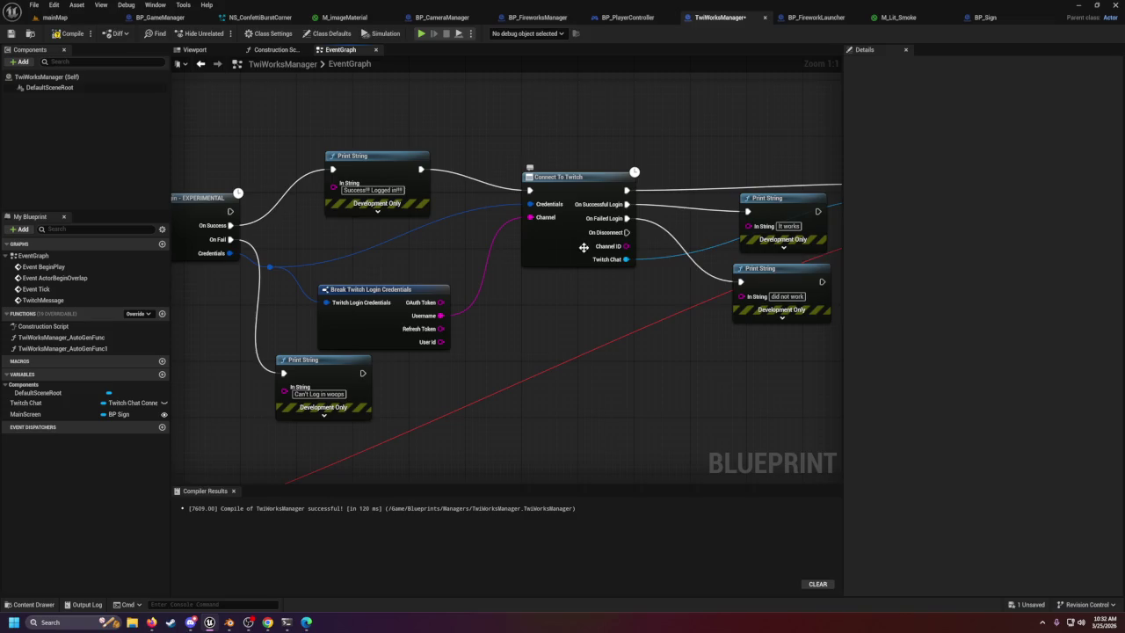
{"action": "mouse_move", "coordinate": [583, 248]}
{"action": "left_mouse_down"}
{"action": "mouse_move", "coordinate": [554, 251]}
{"action": "mouse_move", "coordinate": [741, 258]}
{"action": "mouse_move", "coordinate": [374, 246]}
{"action": "left_mouse_up"}
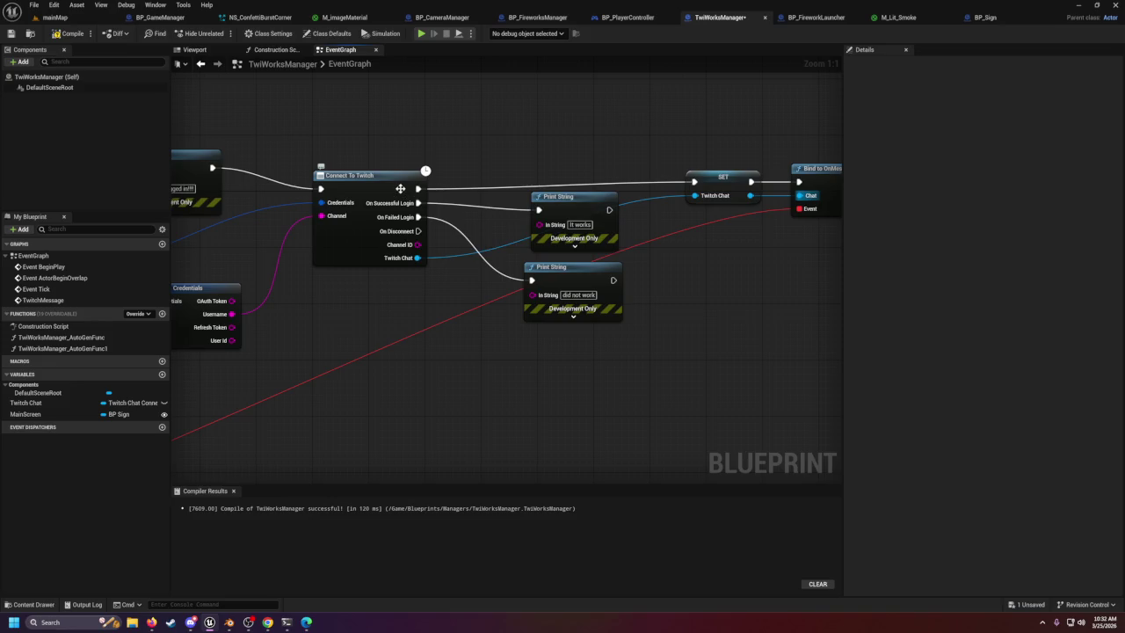
{"action": "left_click", "coordinate": [580, 224]}
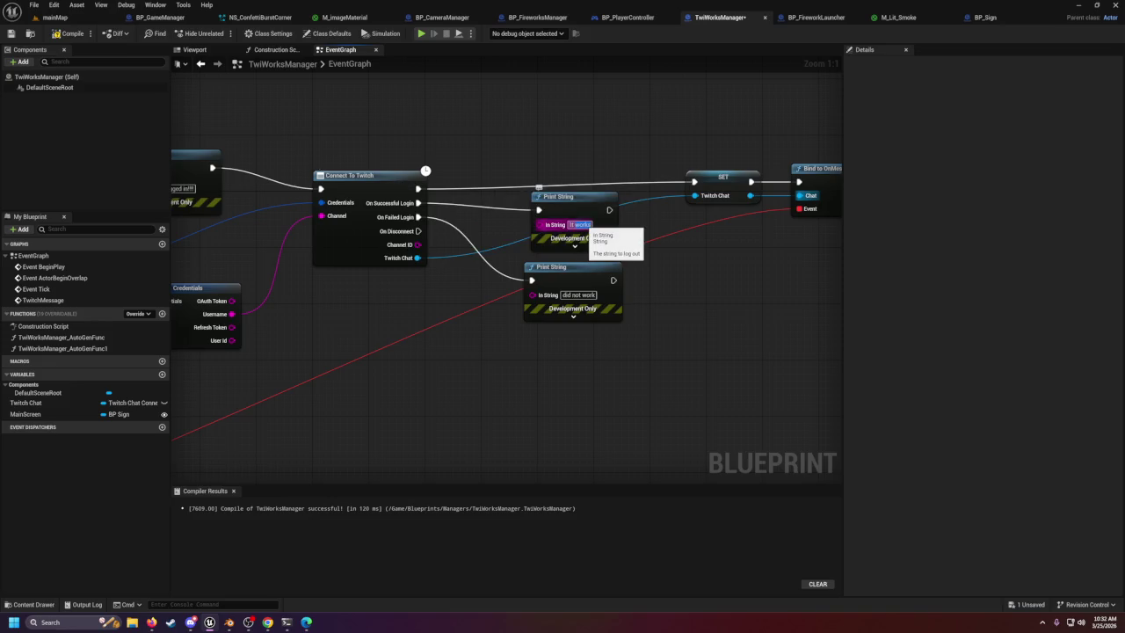
{"action": "left_click_drag", "start_coordinate": [596, 224], "coordinate": [499, 236]}
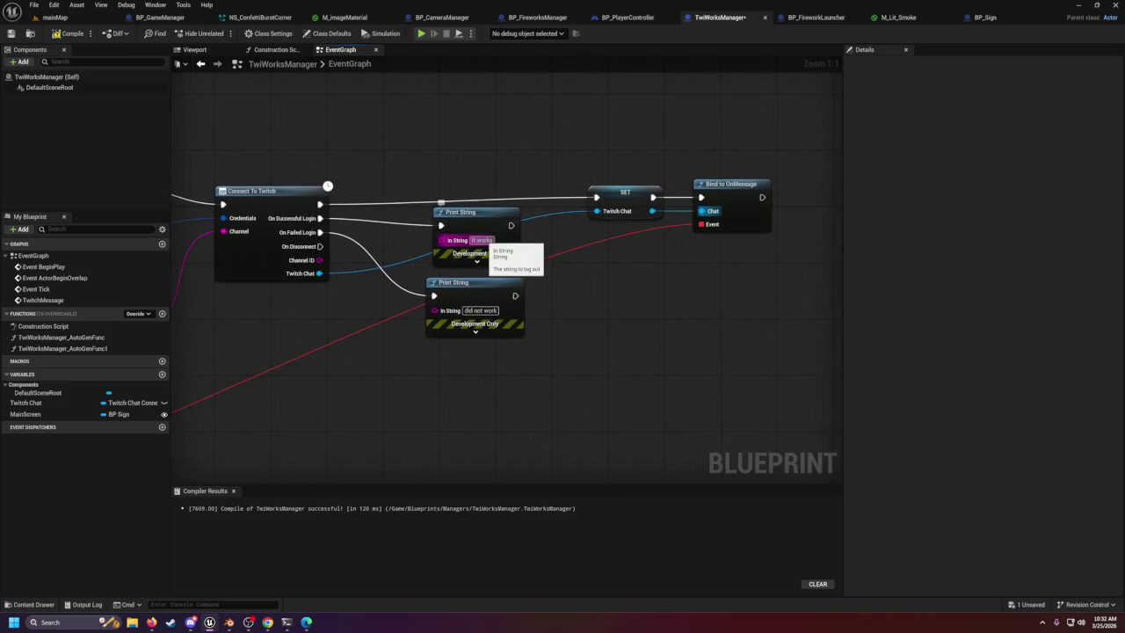
{"action": "left_click", "coordinate": [482, 240]}
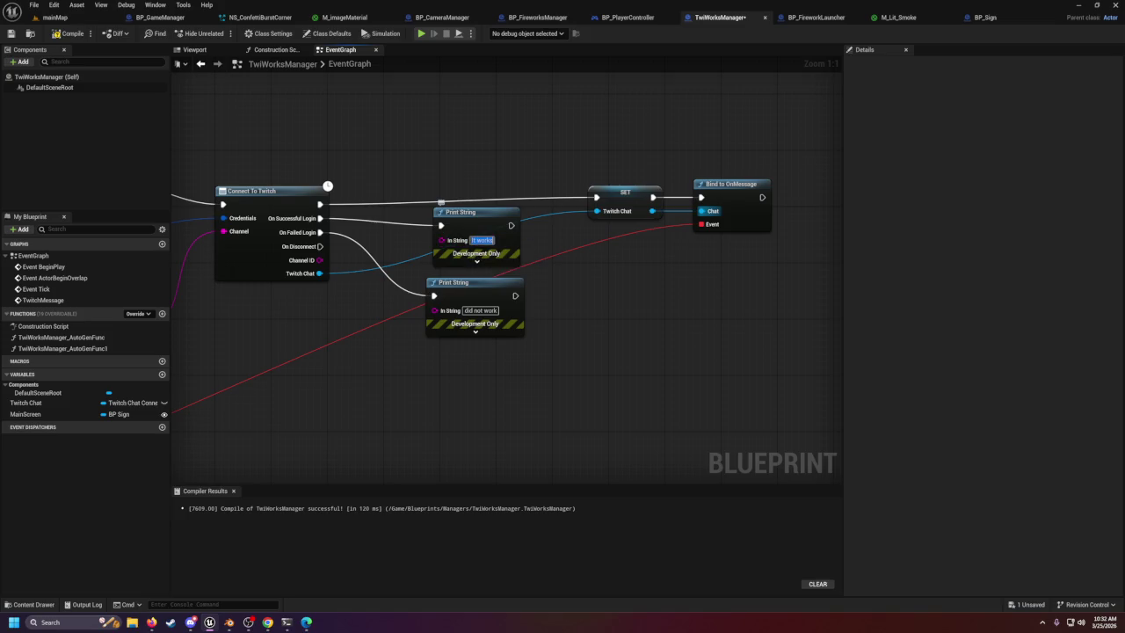
{"action": "type", "text": "Success"}
{"action": "type", "text": " WOW l"}
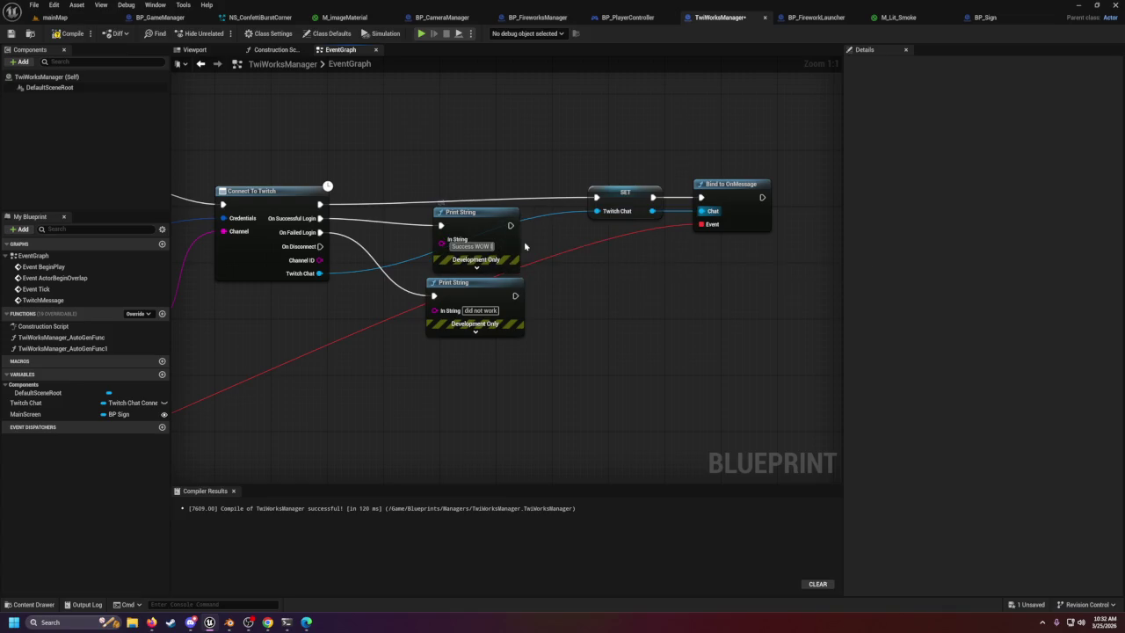
{"action": "type", "text": "ogin T"}
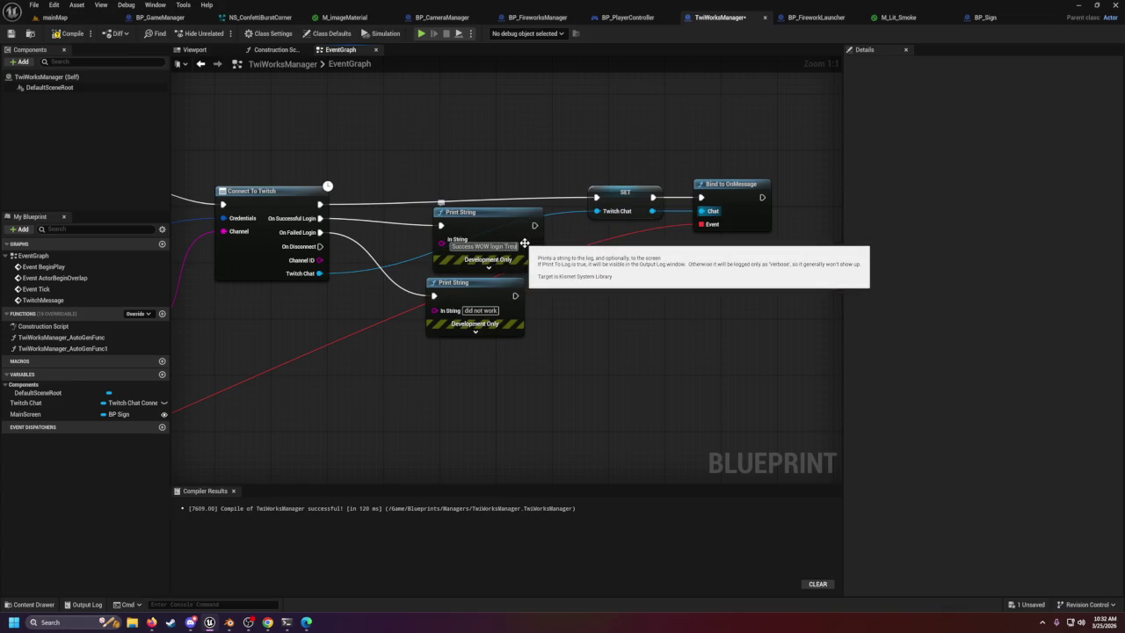
{"action": "type", "text": "reu"}
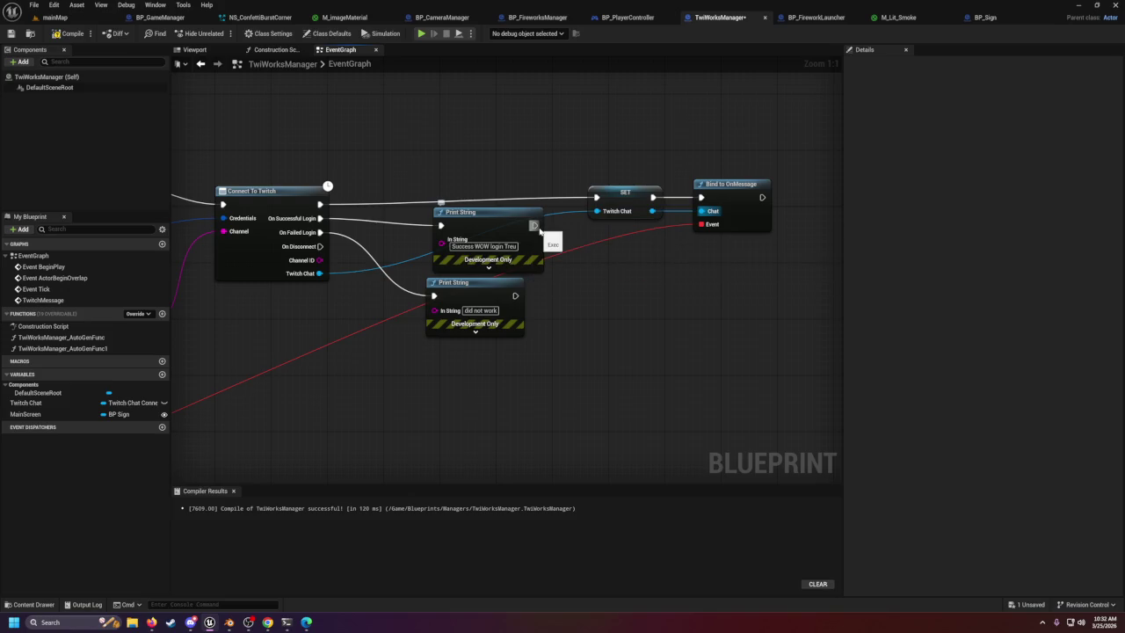
Route Connect To Twitch through the Print String into SET, removing the direct wire, and save.
{"action": "left_click_drag", "start_coordinate": [534, 225], "coordinate": [597, 197]}
{"action": "right_click", "coordinate": [321, 204]}
{"action": "left_click", "coordinate": [385, 242]}
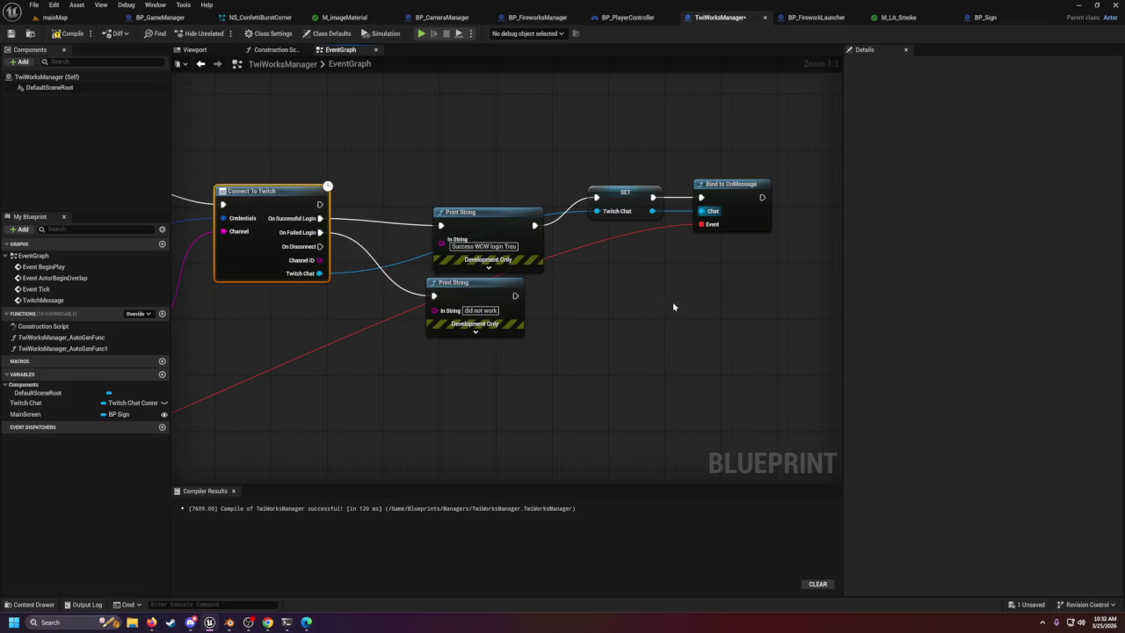
{"action": "left_click", "coordinate": [11, 33]}
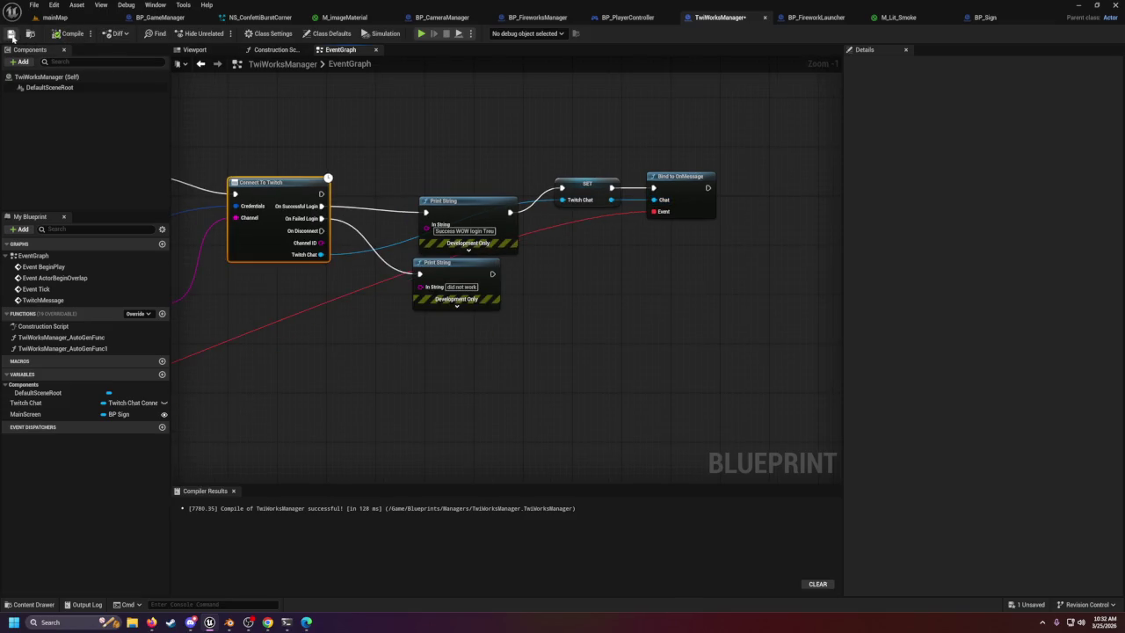
Play-test the mainMap level, watching login and chat messages print, then stop the session.
{"action": "left_click", "coordinate": [54, 18]}
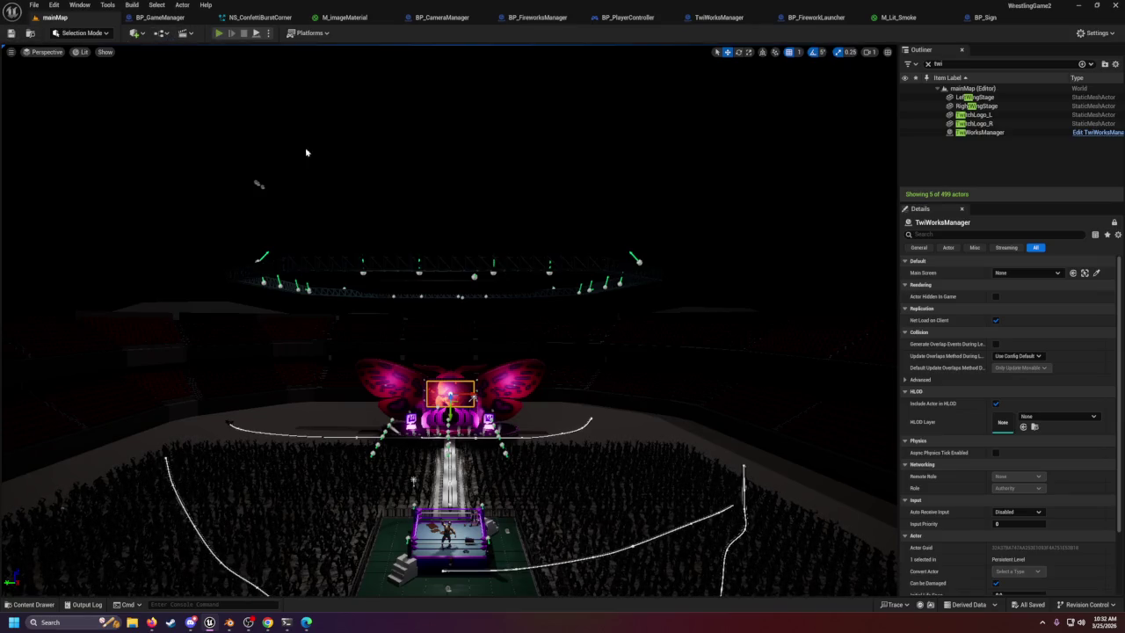
{"action": "key", "text": "alt+p"}
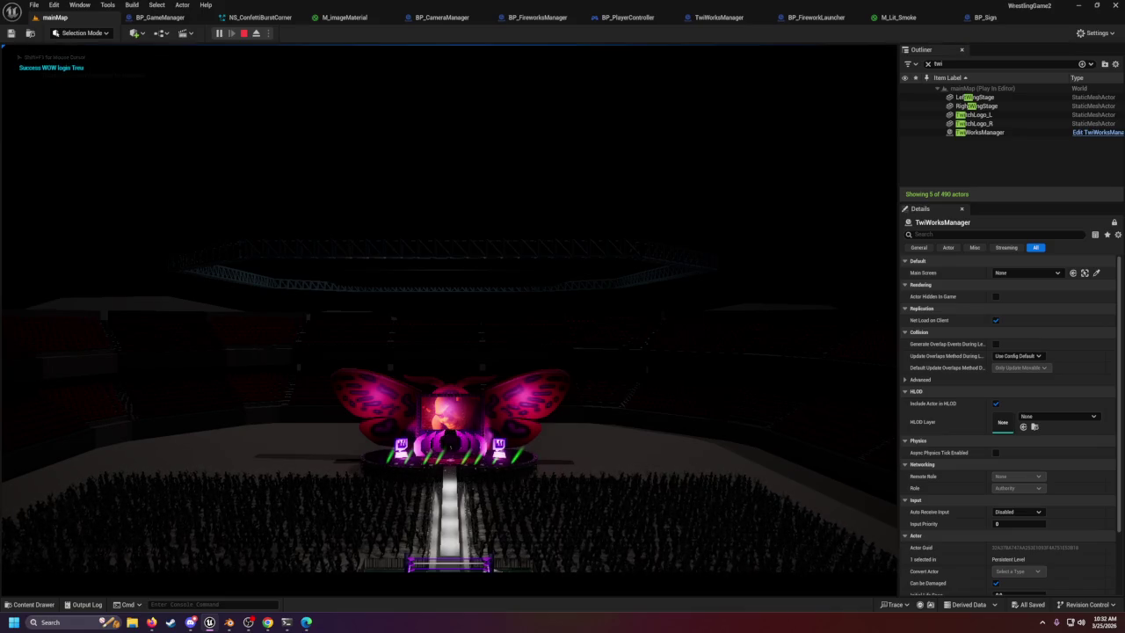
{"action": "key", "text": "alt+Tab"}
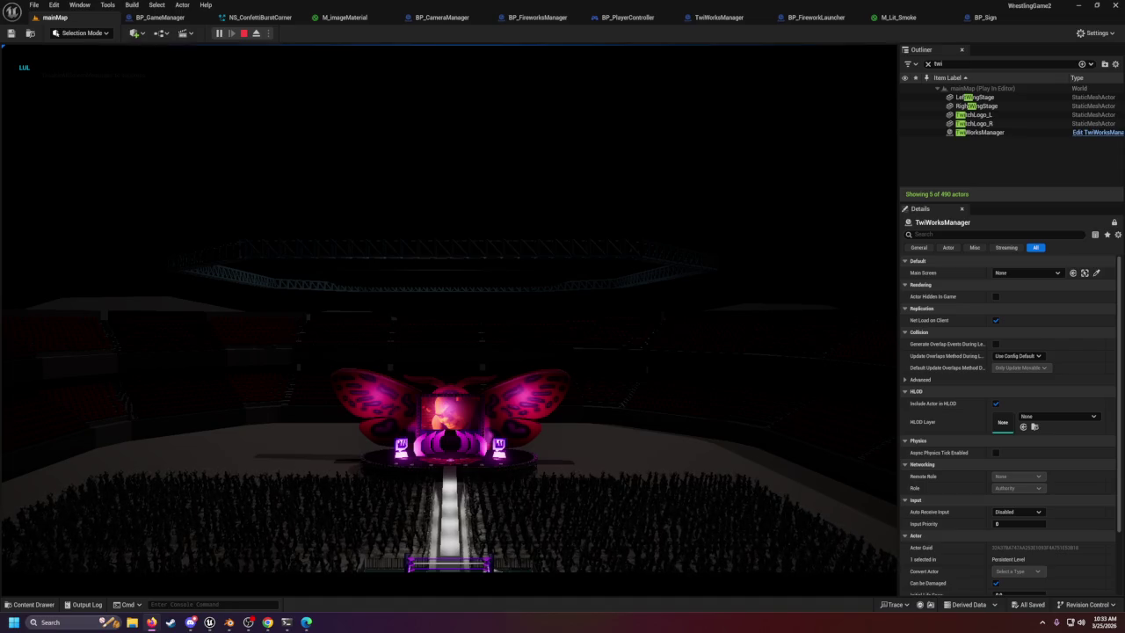
{"action": "left_click", "coordinate": [719, 275]}
{"action": "key", "text": "Escape"}
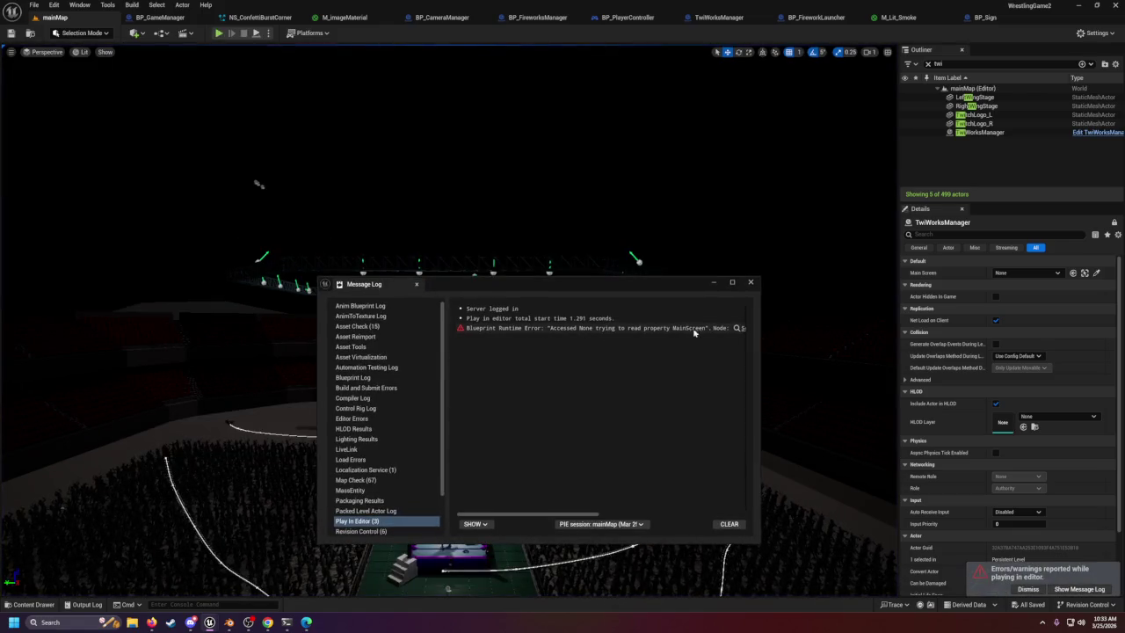
Enlarge the Message Log to read the MainScreen error, then close it.
{"action": "left_click", "coordinate": [731, 282]}
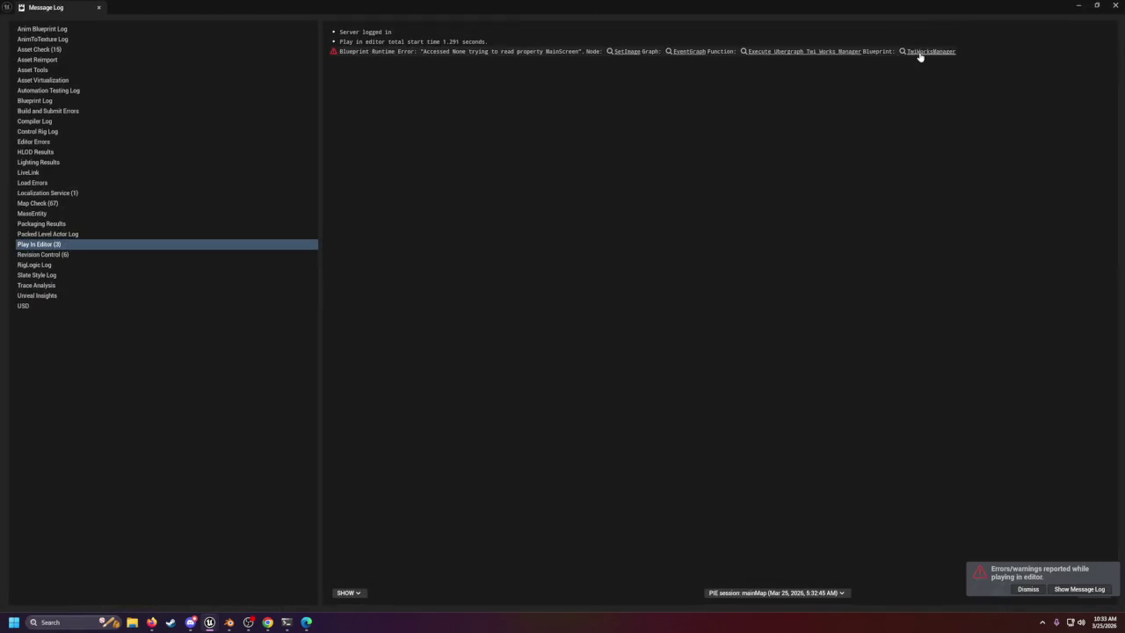
{"action": "left_click", "coordinate": [1115, 6]}
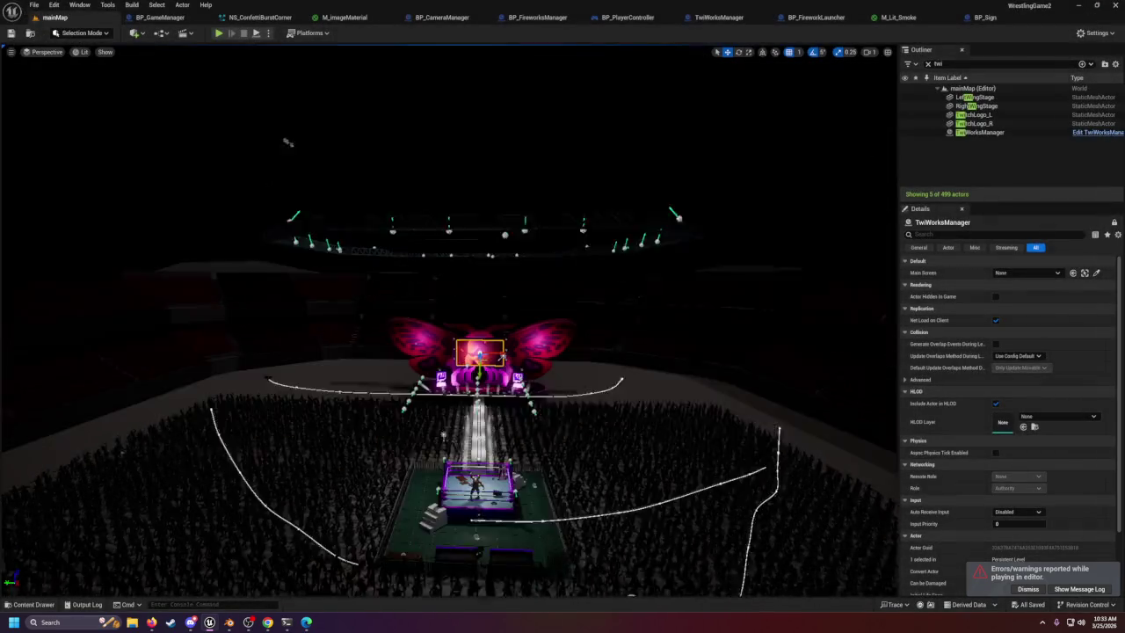
{"action": "scroll", "coordinate": [311, 76], "scroll_direction": "up", "scroll_amount": 6}
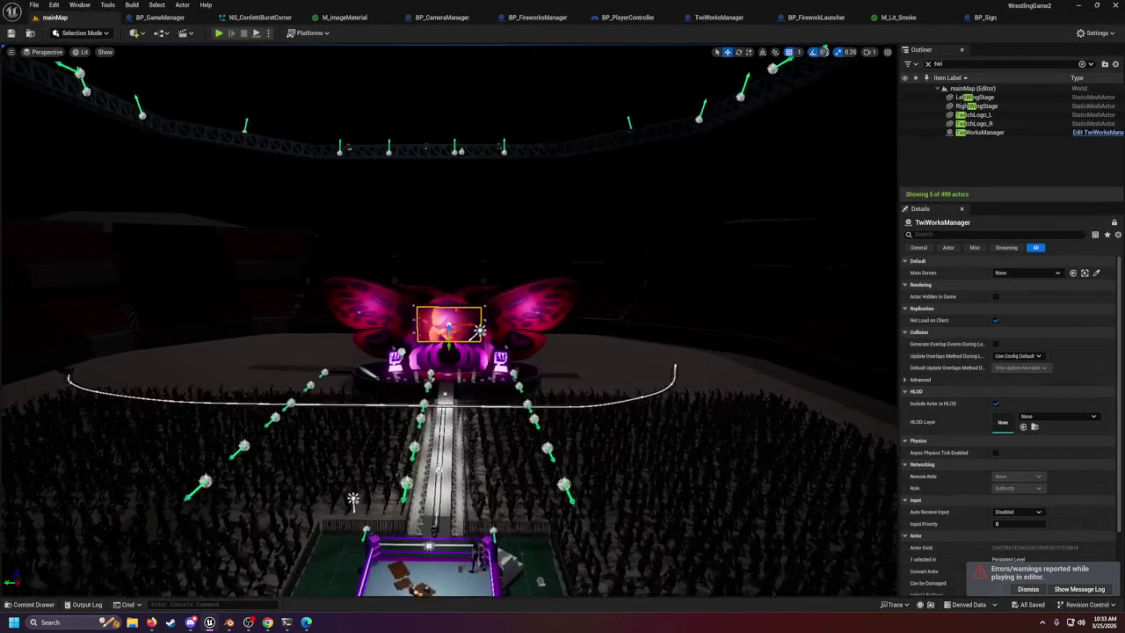
Try assigning the stage screen plane as TwiWorksManager's Main Screen with the eyedropper.
{"action": "left_click", "coordinate": [1096, 273]}
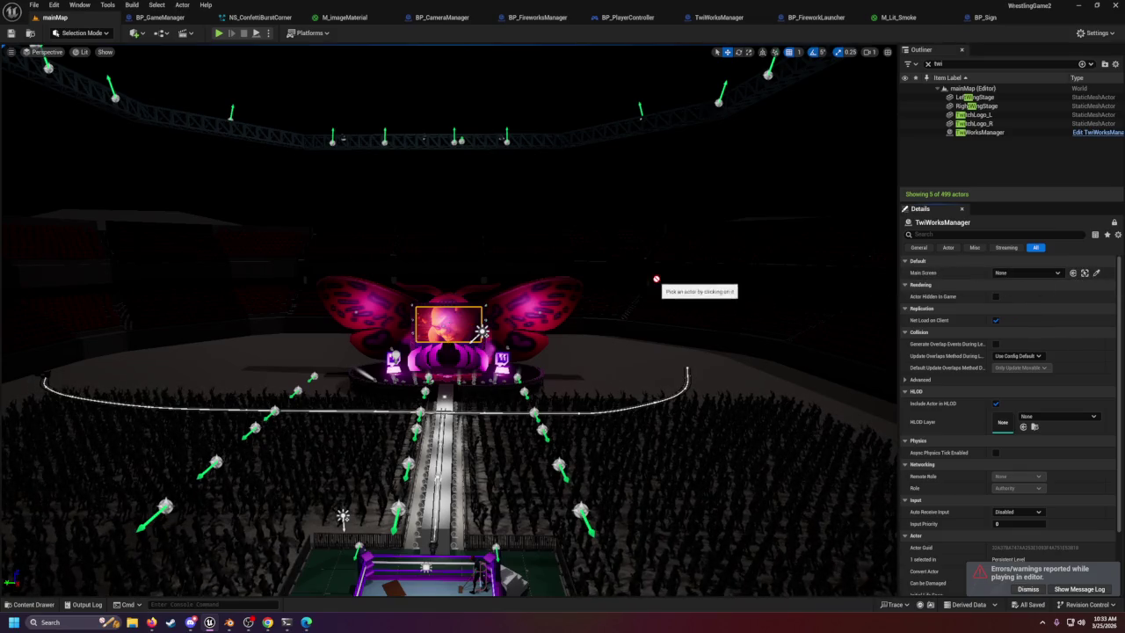
{"action": "scroll", "coordinate": [417, 514], "scroll_direction": "down", "scroll_amount": 2}
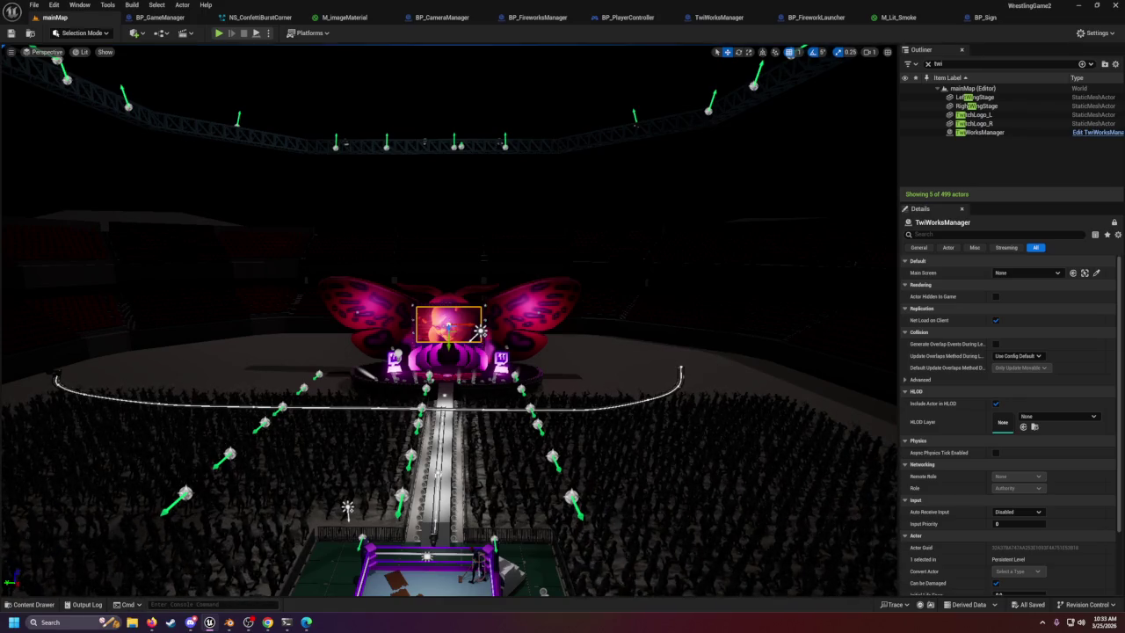
{"action": "left_click", "coordinate": [32, 607]}
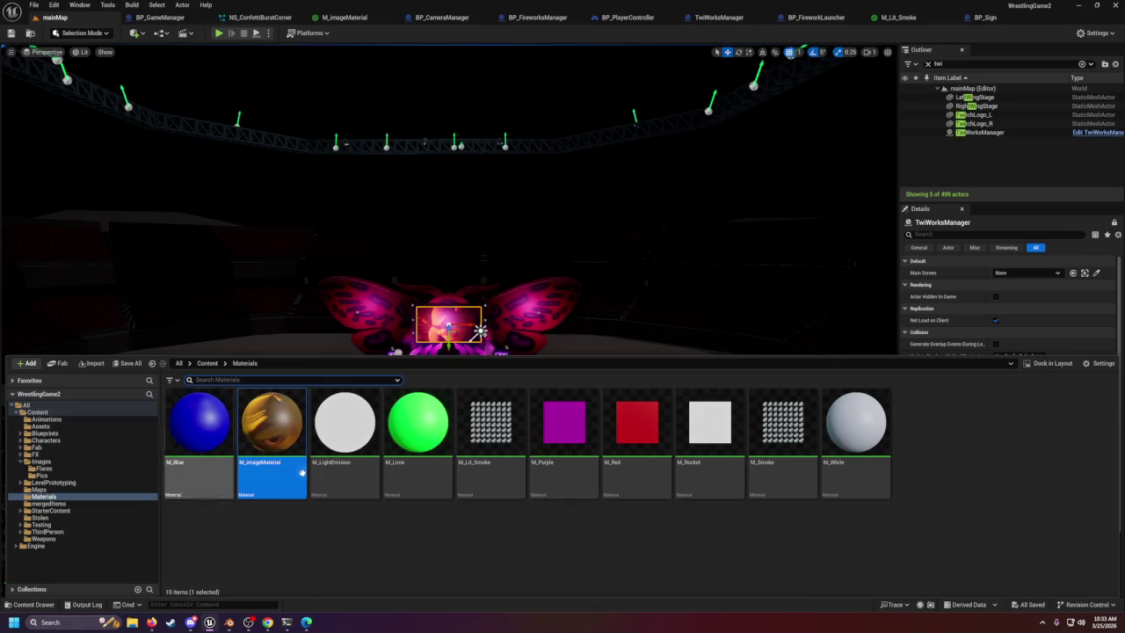
Place one BP_Sign from the Blueprints folder below the stage screen, undoing the accidental extra copy.
{"action": "left_click", "coordinate": [54, 434]}
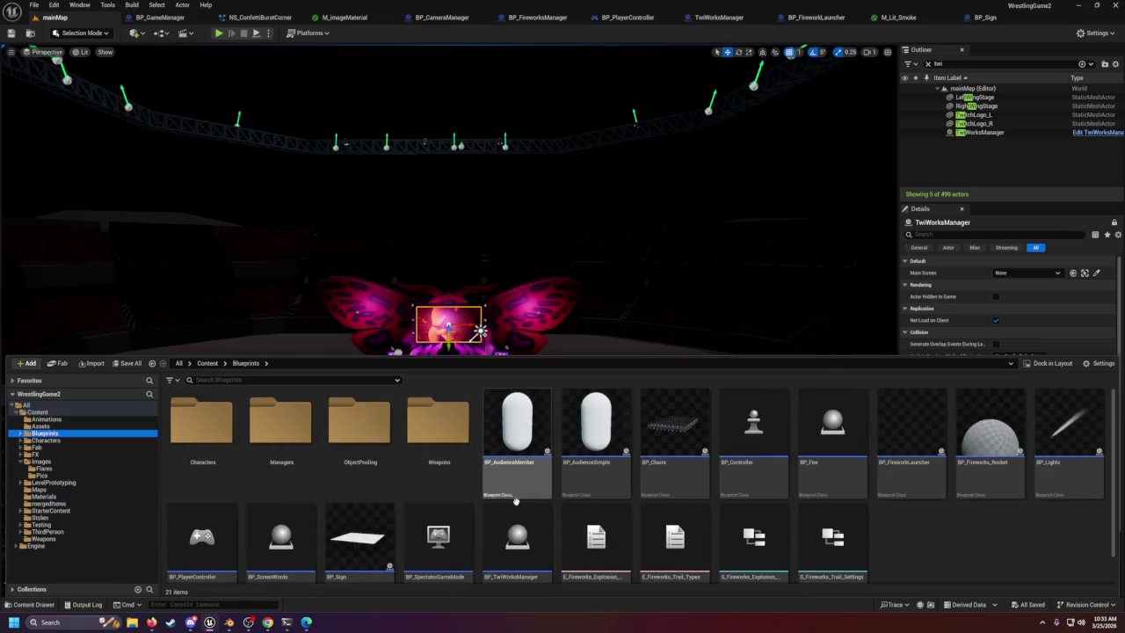
{"action": "left_click_drag", "start_coordinate": [360, 538], "coordinate": [348, 508]}
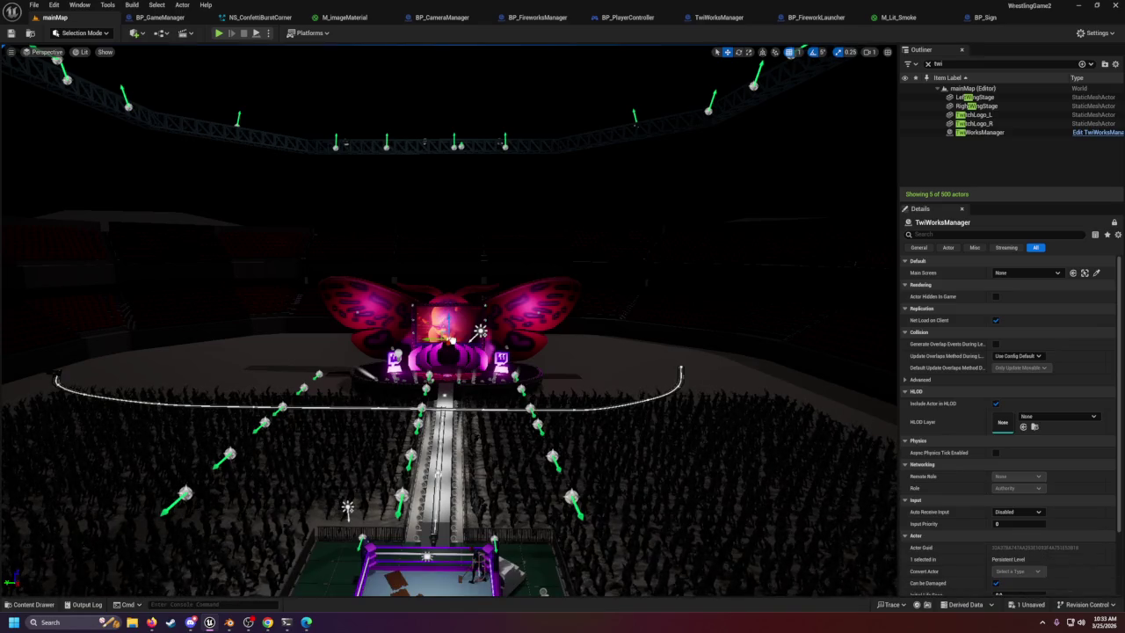
{"action": "scroll", "coordinate": [449, 395], "scroll_direction": "up", "scroll_amount": 5}
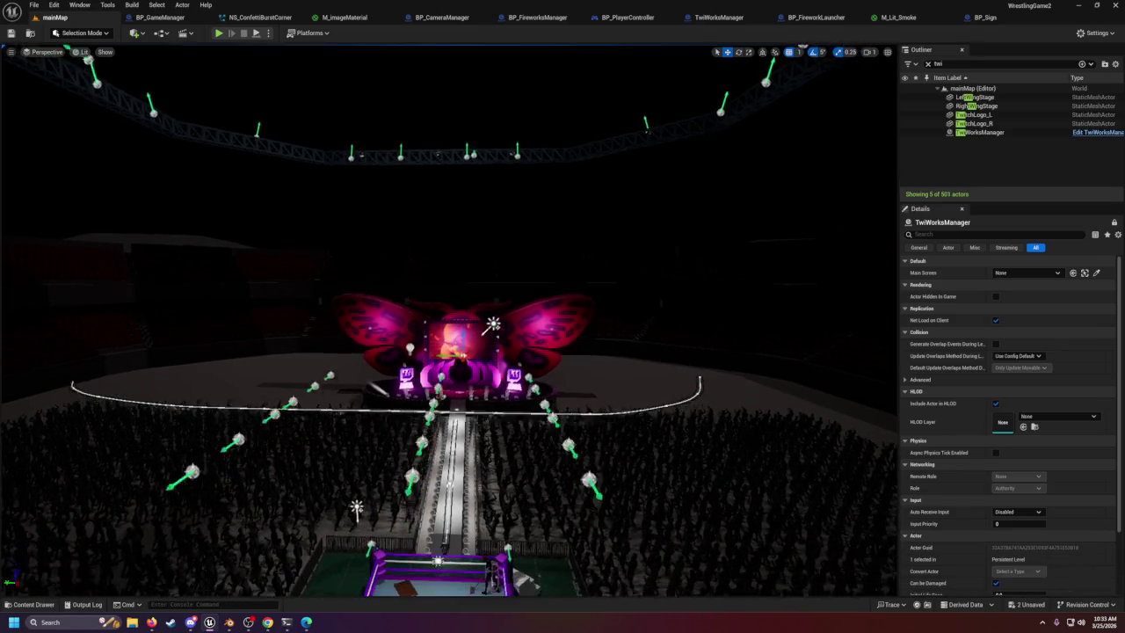
{"action": "scroll", "coordinate": [449, 351], "scroll_direction": "up", "scroll_amount": 8}
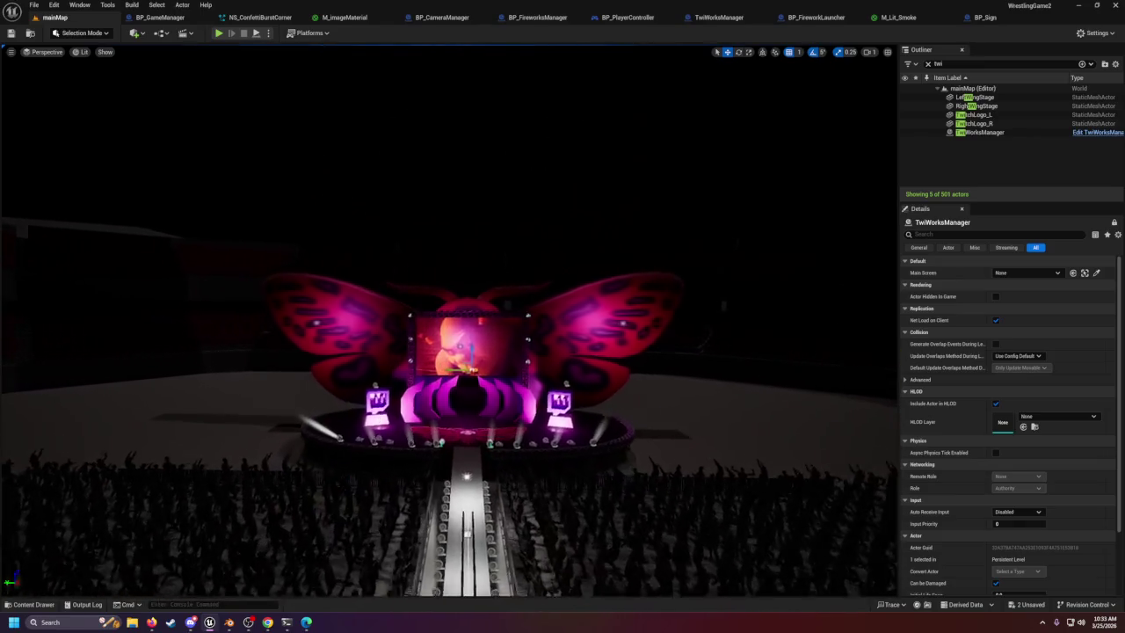
{"action": "scroll", "coordinate": [481, 379], "scroll_direction": "up", "scroll_amount": 10}
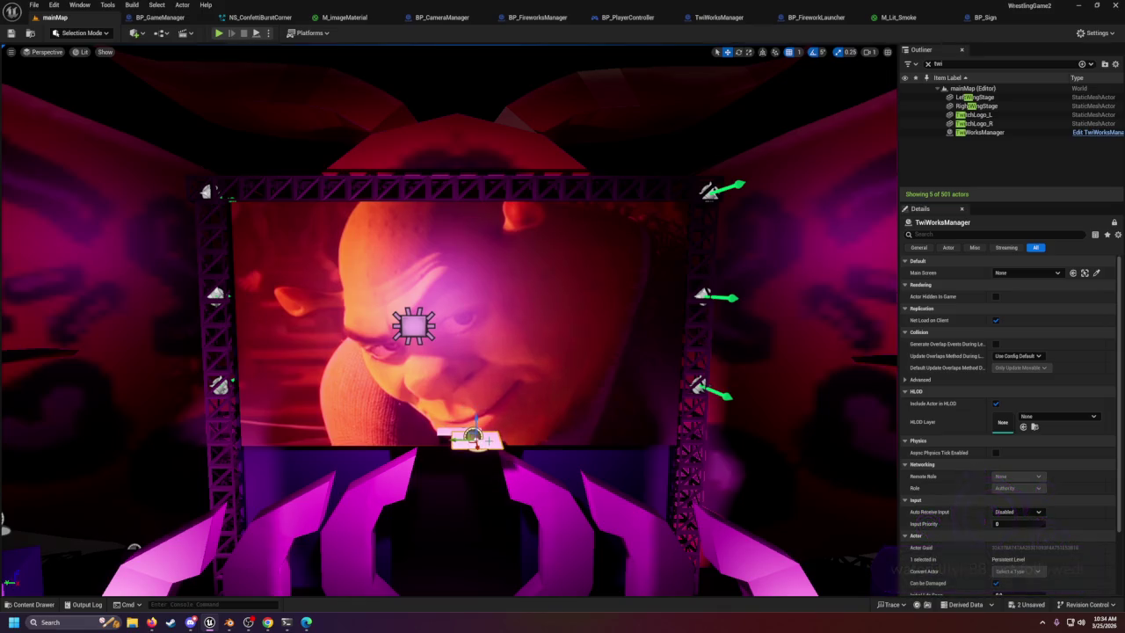
{"action": "key", "text": "ctrl+z"}
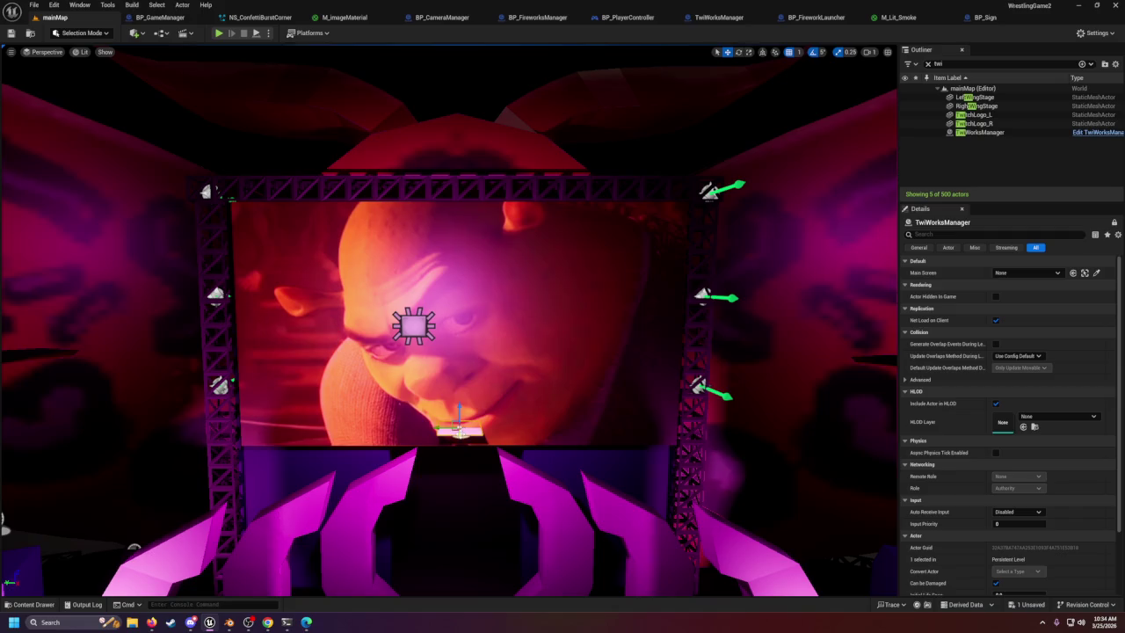
{"action": "key", "text": "Right"}
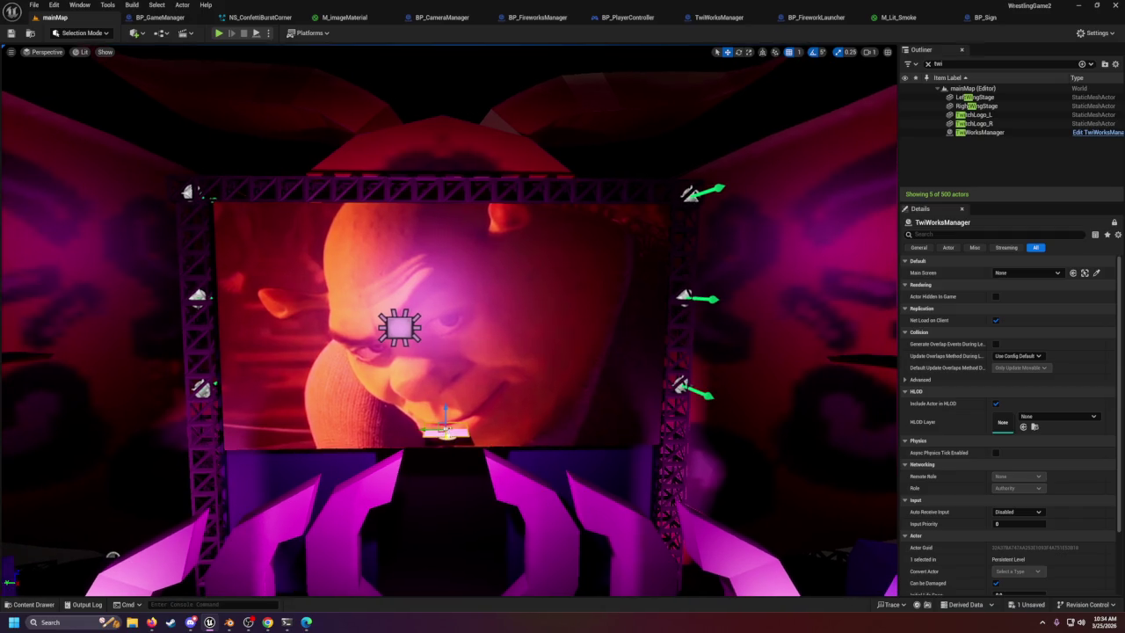
{"action": "key", "text": "Up"}
{"action": "key", "text": "Right"}
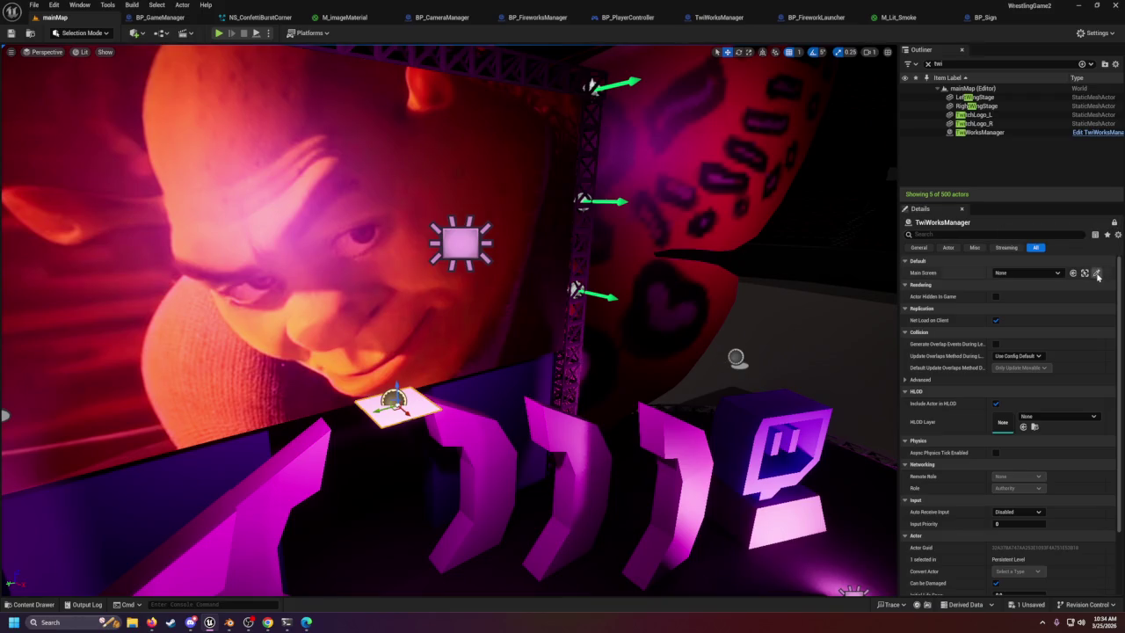
Assign BP_Sign as TwiWorksManager's Main Screen using the eyedropper in the viewport.
{"action": "right_click", "coordinate": [774, 310]}
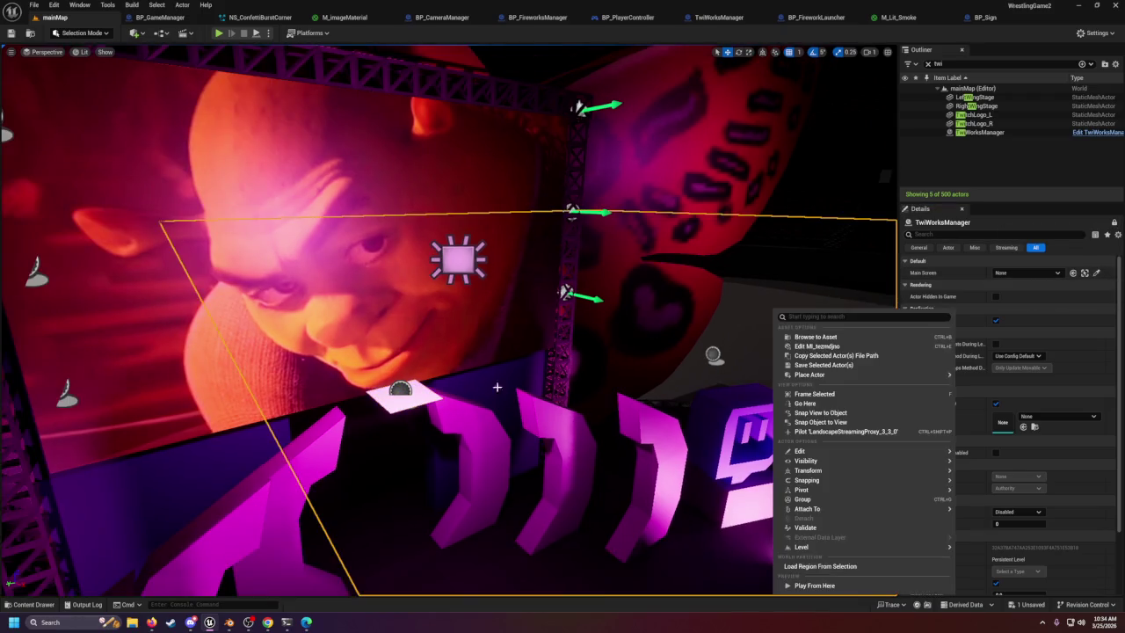
{"action": "left_click", "coordinate": [1096, 273]}
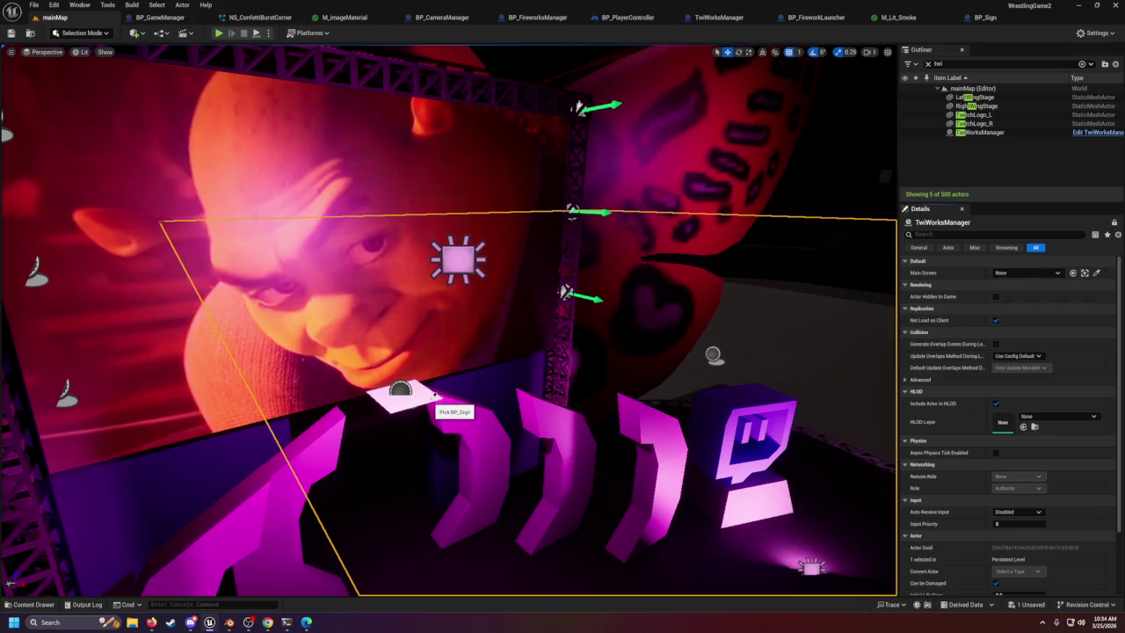
{"action": "left_click", "coordinate": [403, 394]}
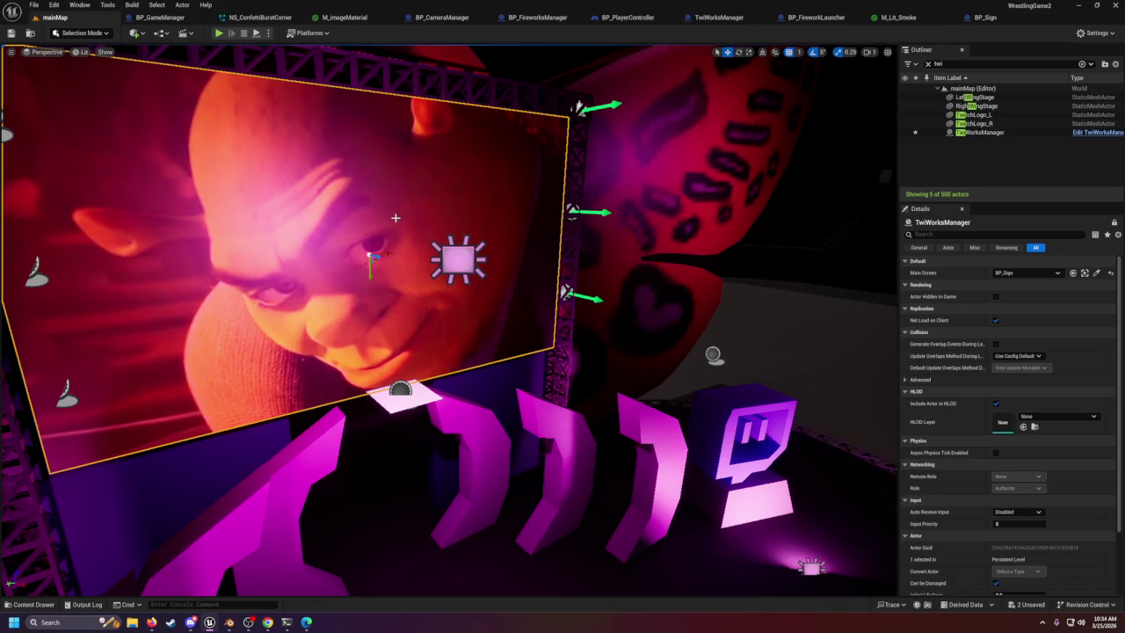
Paste the big screen plane's location onto BP_Sign, moving it to -4857.0, -26.0, 865.0.
{"action": "left_click", "coordinate": [1115, 222]}
{"action": "left_click", "coordinate": [482, 209]}
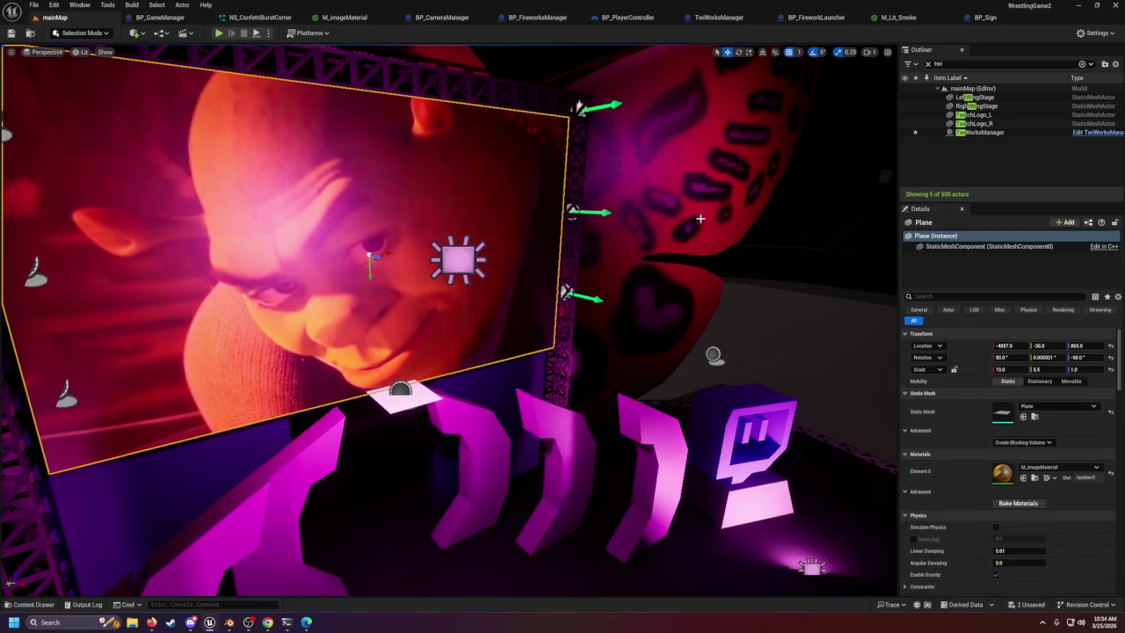
{"action": "left_click", "coordinate": [928, 65]}
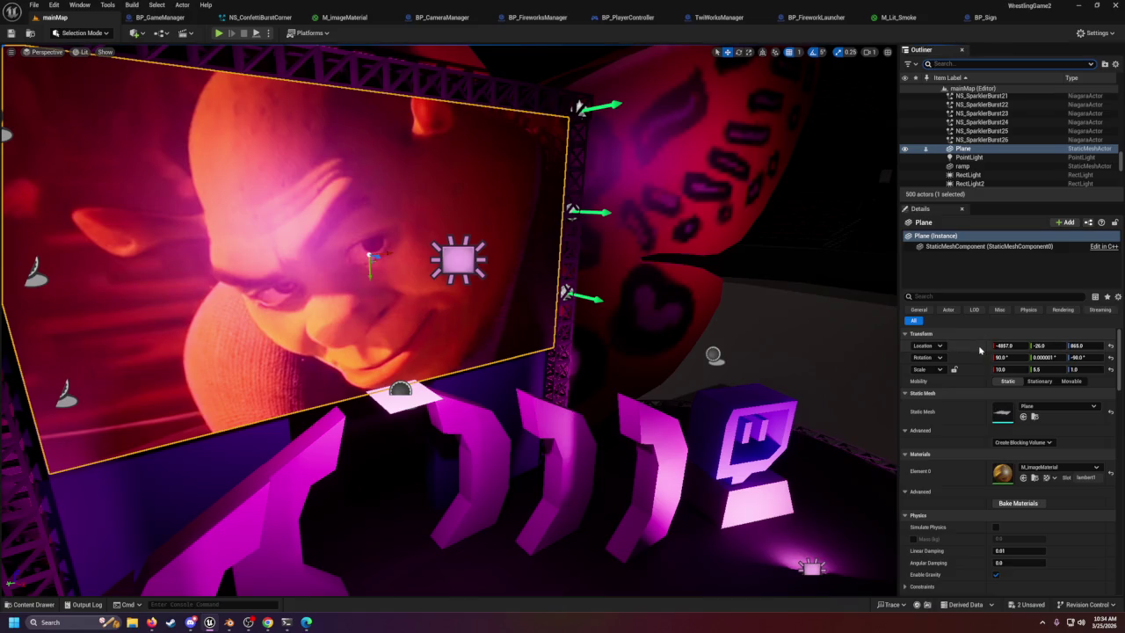
{"action": "scroll", "coordinate": [435, 366], "scroll_direction": "down", "scroll_amount": 2}
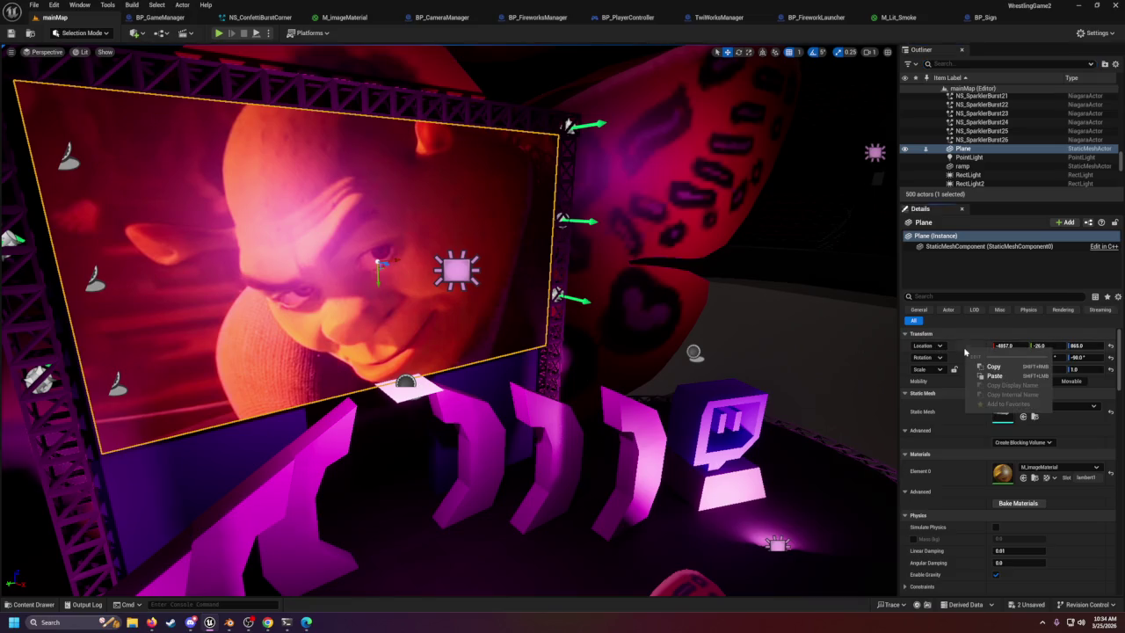
{"action": "key", "text": "ctrl+z"}
{"action": "left_click", "coordinate": [406, 383]}
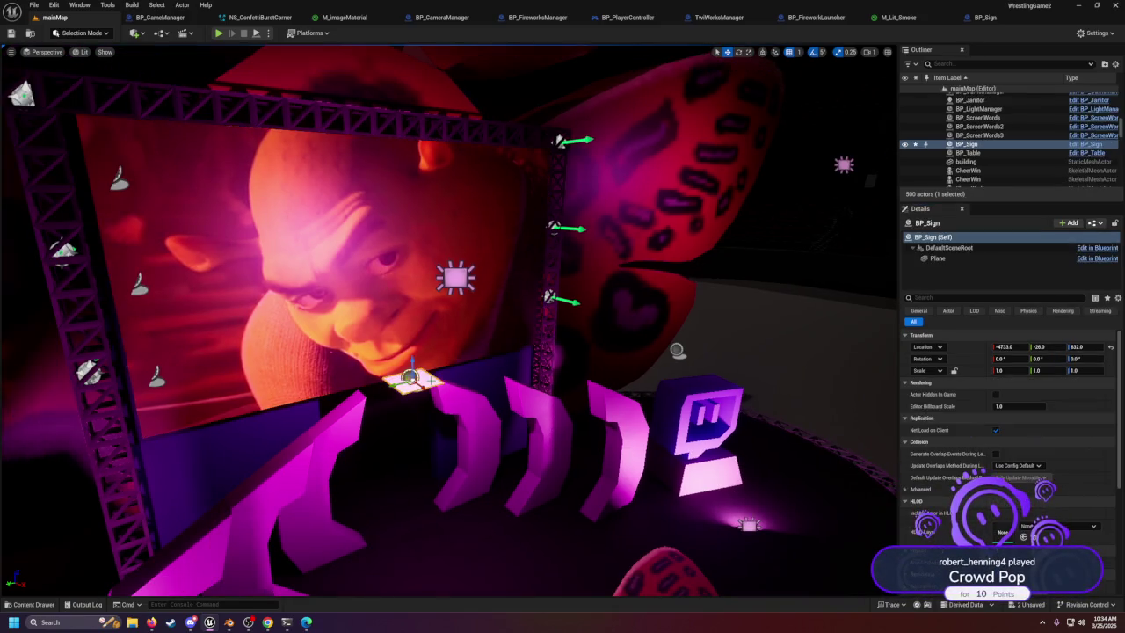
{"action": "right_click", "coordinate": [969, 350]}
{"action": "left_click", "coordinate": [978, 374]}
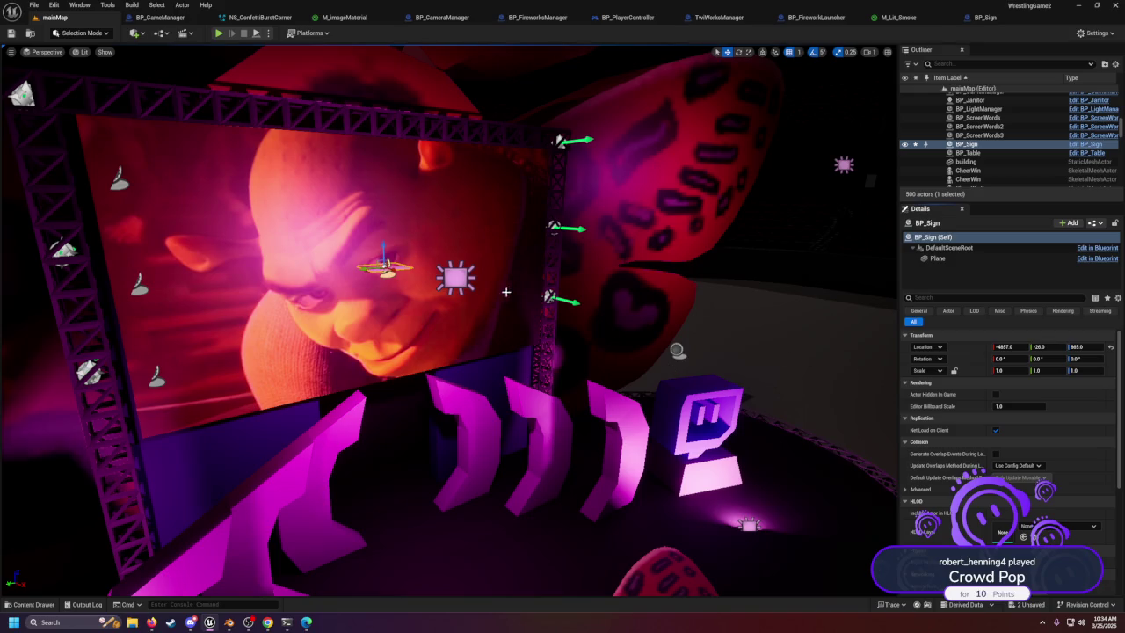
Confirm the screen plane's X rotation stays at 90, then switch to the BP_Sign blueprint.
{"action": "left_click", "coordinate": [506, 293]}
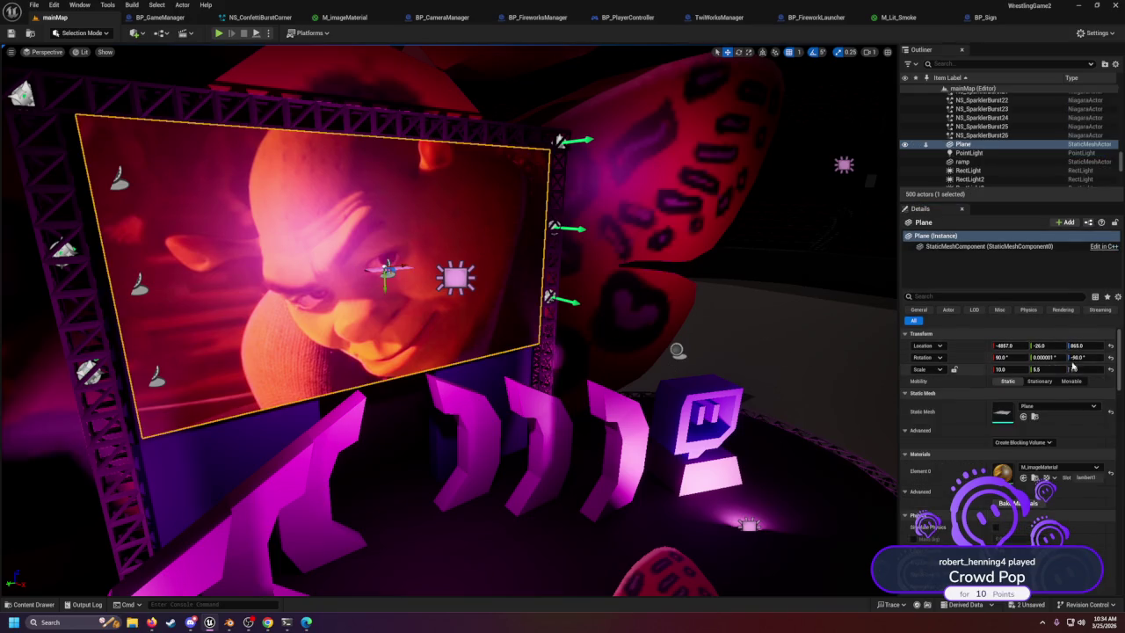
{"action": "left_click", "coordinate": [1000, 356]}
{"action": "key", "text": "Return"}
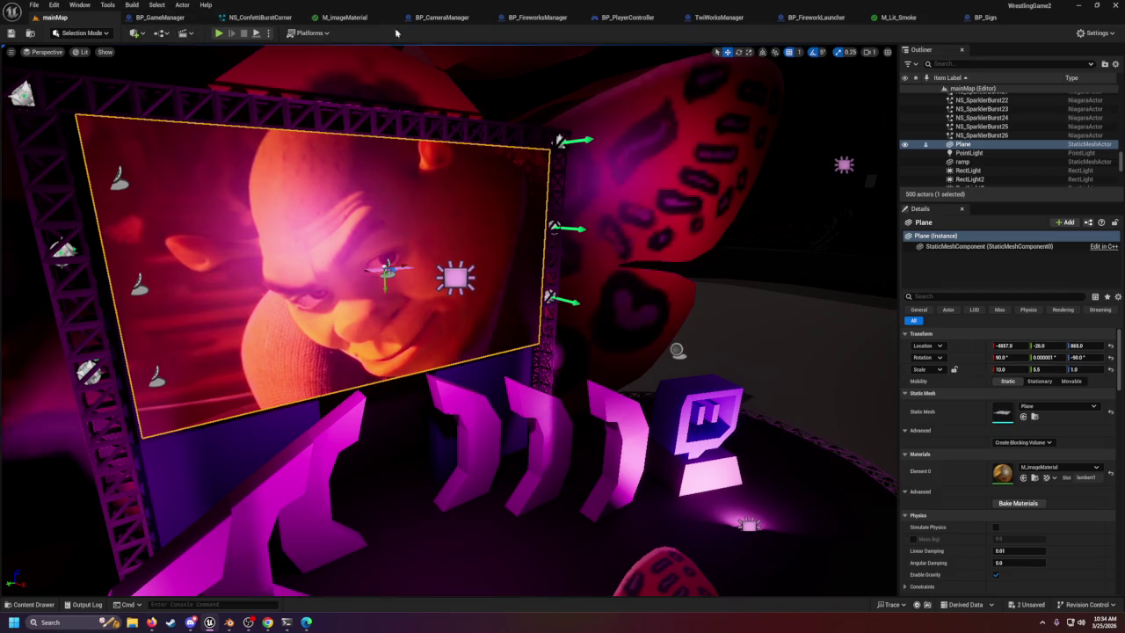
{"action": "left_click", "coordinate": [983, 18]}
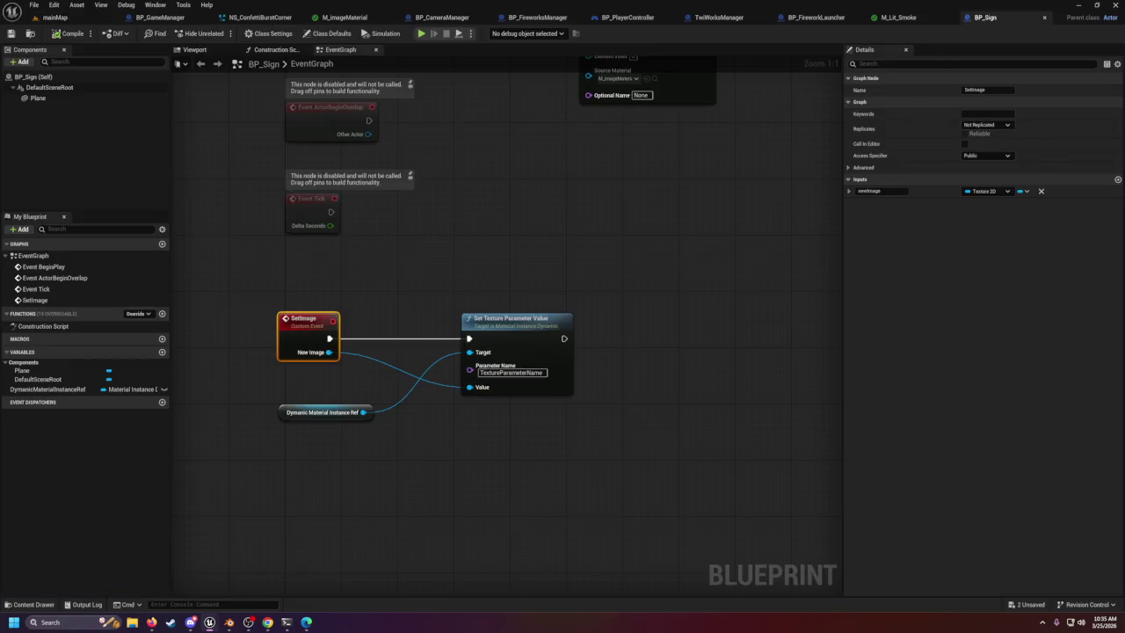
Set the sign's Plane component rotation to X 90, Z -90 and its X scale to 5.5.
{"action": "left_click", "coordinate": [27, 371]}
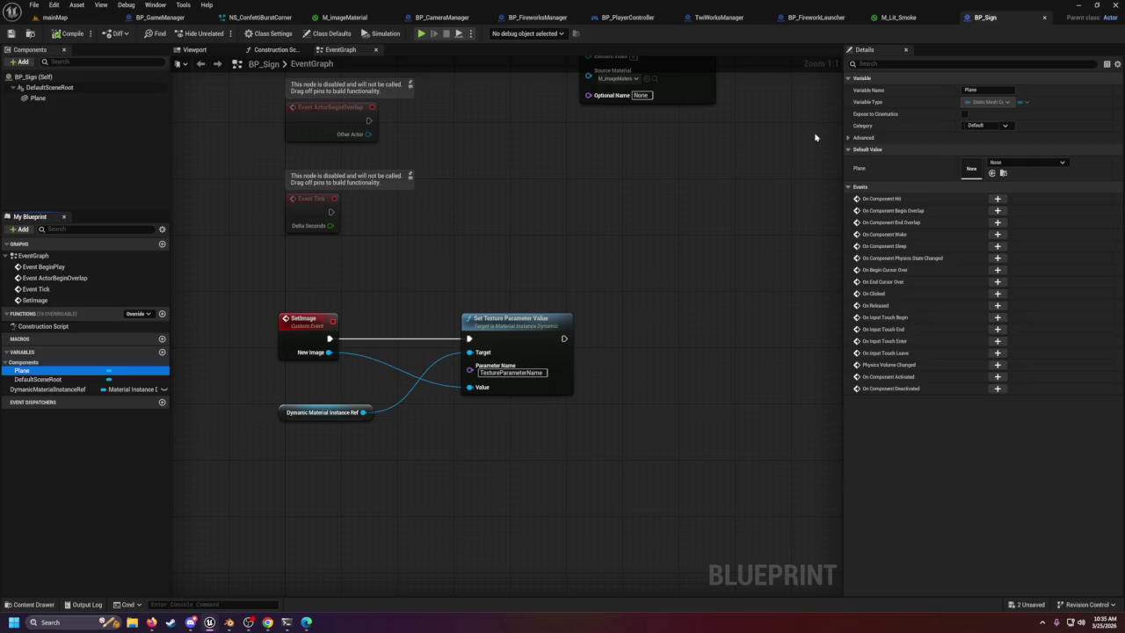
{"action": "left_click", "coordinate": [405, 170]}
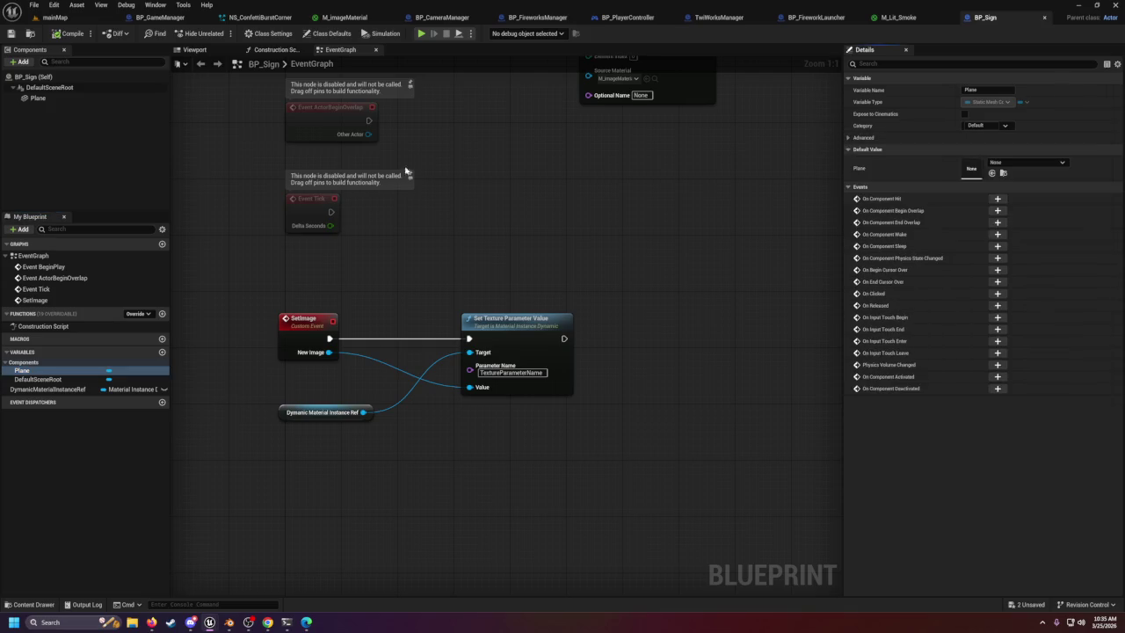
{"action": "left_click", "coordinate": [67, 99]}
{"action": "left_click", "coordinate": [970, 162]}
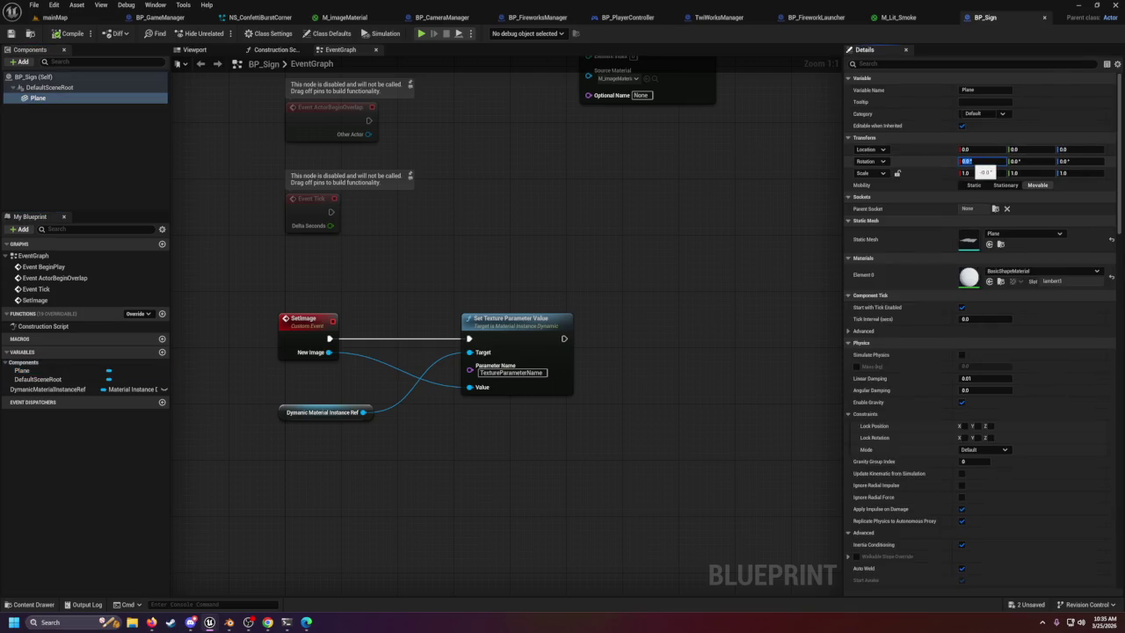
{"action": "type", "text": "0"}
{"action": "key", "text": "Tab"}
{"action": "key", "text": "Tab"}
{"action": "type", "text": "0"}
{"action": "key", "text": "Tab"}
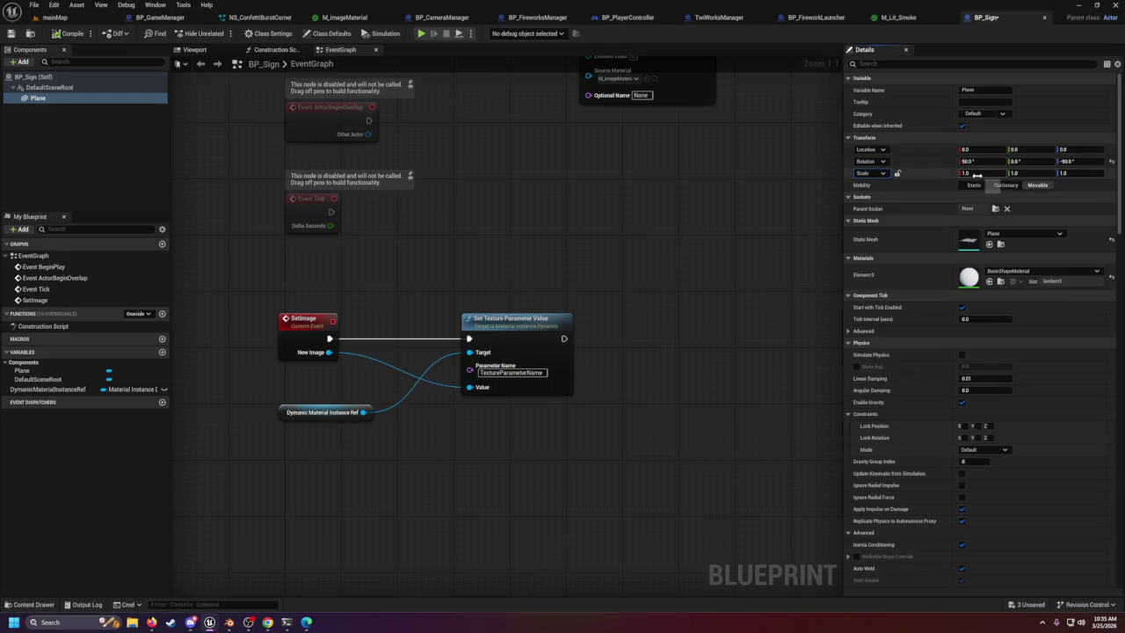
{"action": "left_click", "coordinate": [977, 175]}
{"action": "type", "text": ".5"}
{"action": "key", "text": "Tab"}
{"action": "type", "text": "10"}
{"action": "key", "text": "Tab"}
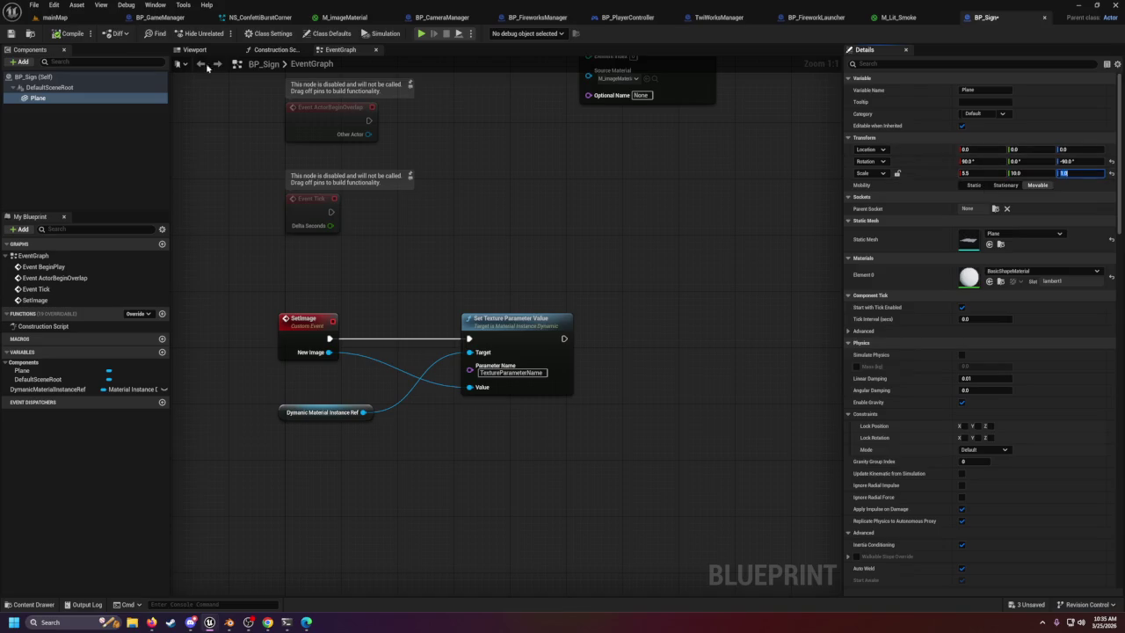
Compare the plane with the stage screen, then correct its scale to 10, 5.5, 1.
{"action": "left_click", "coordinate": [194, 49]}
{"action": "left_click_drag", "start_coordinate": [419, 254], "coordinate": [549, 323]}
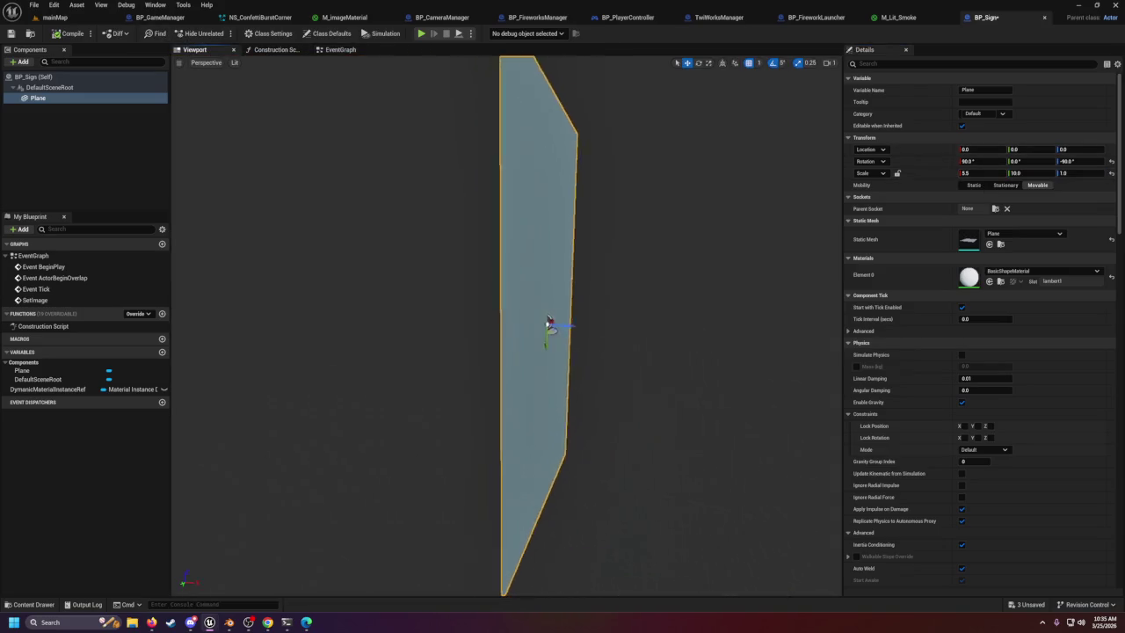
{"action": "left_click", "coordinate": [55, 16]}
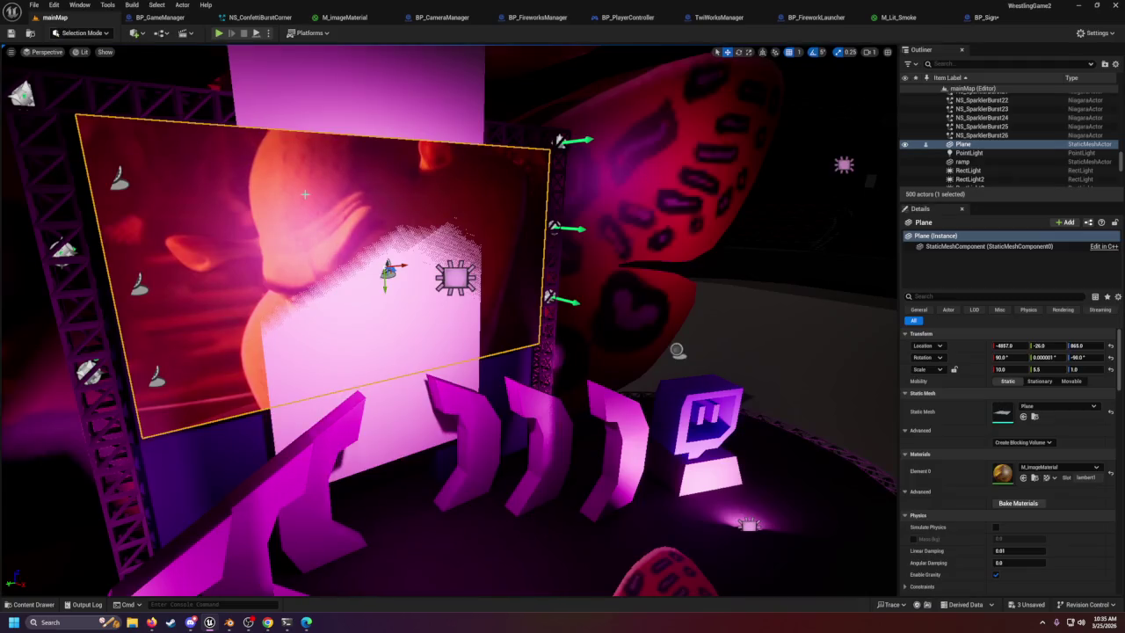
{"action": "key", "text": "f"}
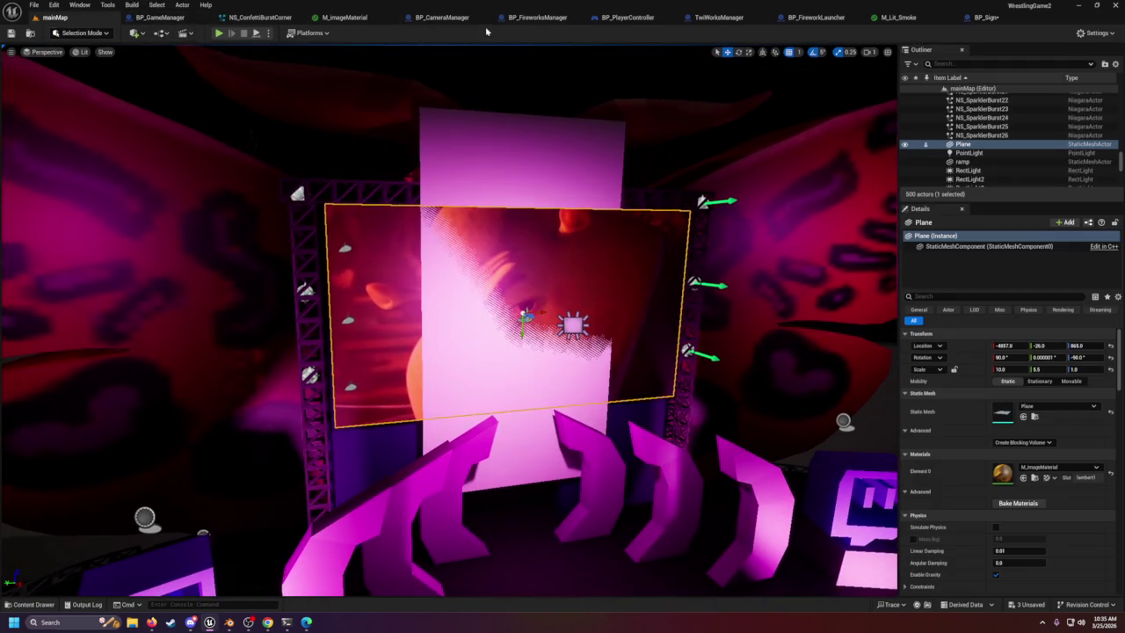
{"action": "left_click", "coordinate": [982, 17]}
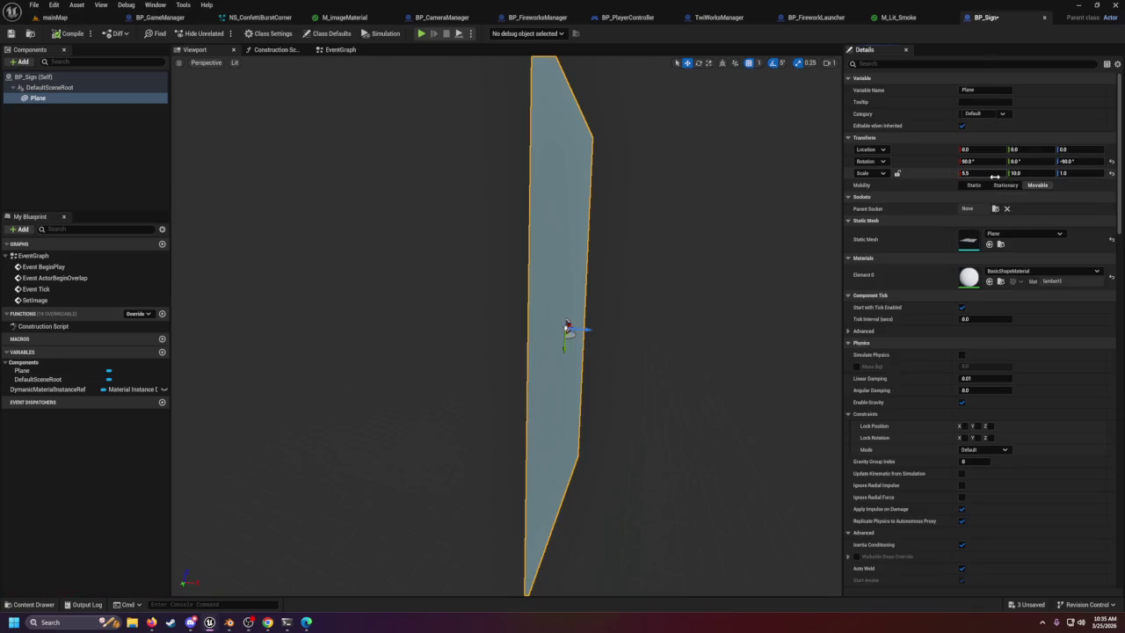
{"action": "left_click", "coordinate": [994, 174]}
{"action": "type", "text": "10"}
{"action": "key", "text": "Tab"}
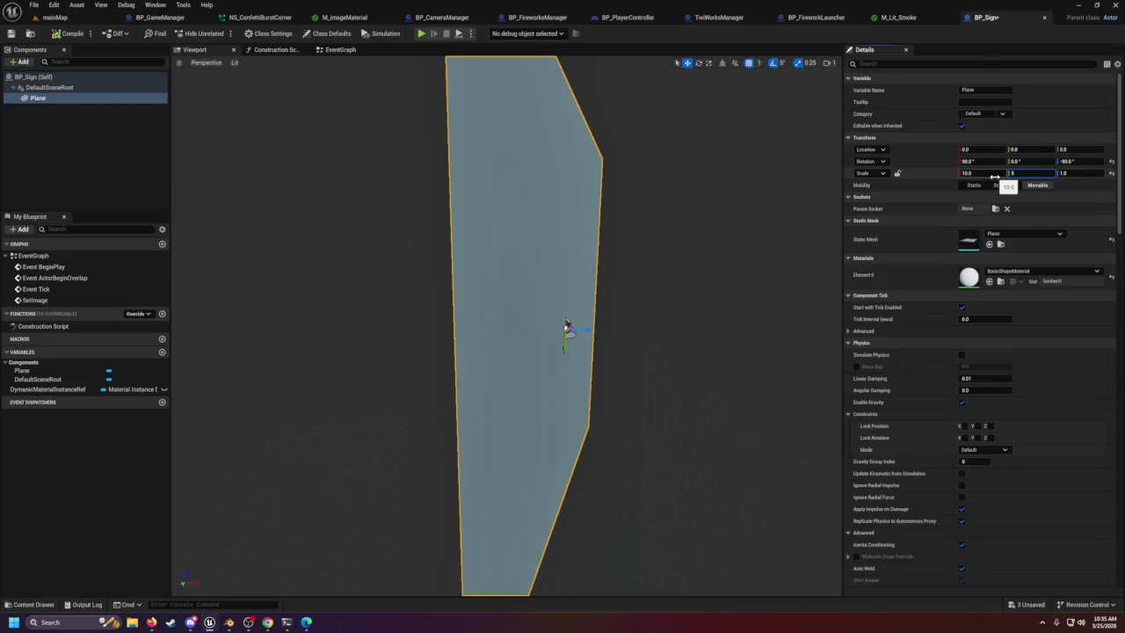
{"action": "key", "text": "Tab"}
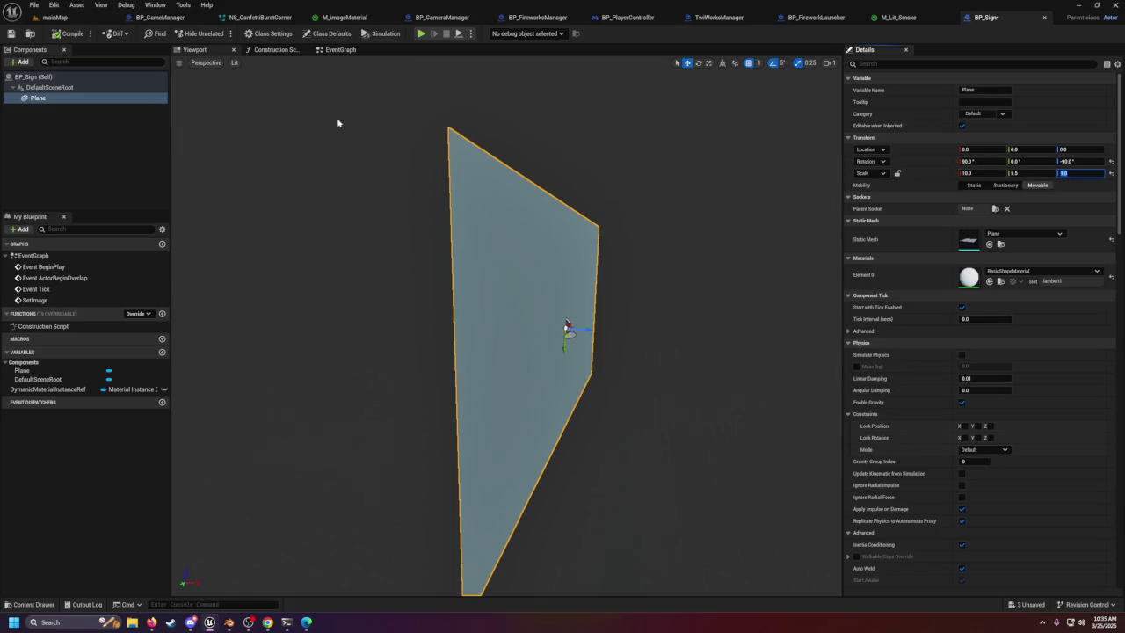
{"action": "left_click", "coordinate": [48, 18]}
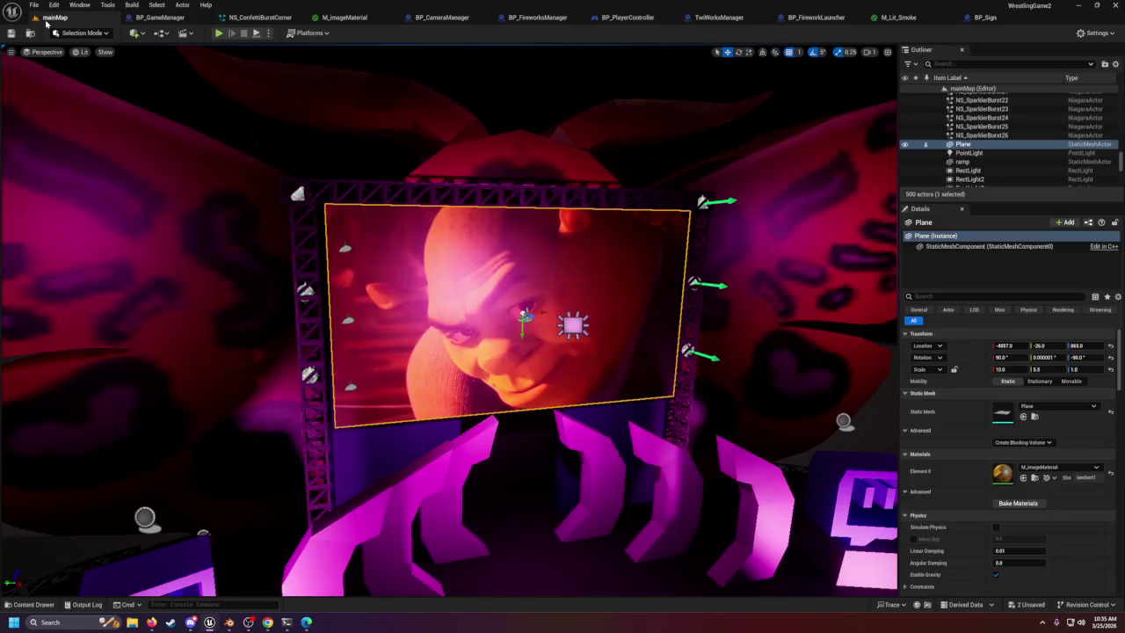
Find and delete the stray Plane actor covering the JumboTron screen.
{"action": "left_click", "coordinate": [517, 260]}
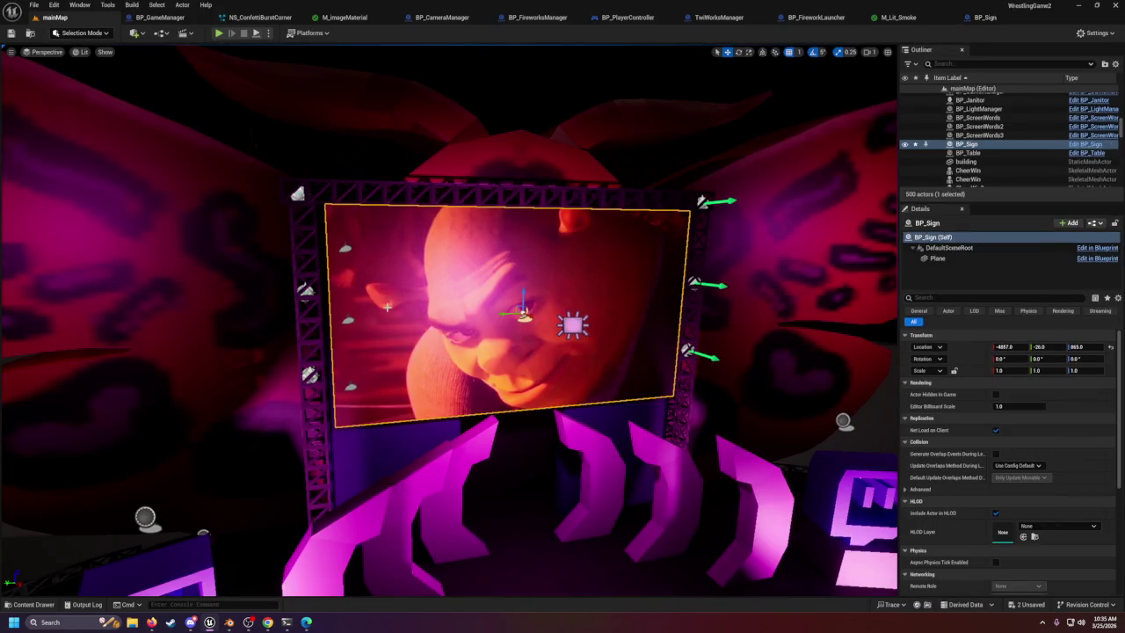
{"action": "mouse_move", "coordinate": [604, 315]}
{"action": "left_mouse_down"}
{"action": "mouse_move", "coordinate": [773, 305]}
{"action": "mouse_move", "coordinate": [774, 334]}
{"action": "mouse_move", "coordinate": [580, 302]}
{"action": "mouse_move", "coordinate": [610, 301]}
{"action": "mouse_move", "coordinate": [461, 303]}
{"action": "mouse_move", "coordinate": [452, 351]}
{"action": "left_mouse_up"}
{"action": "left_click", "coordinate": [462, 303]}
{"action": "key", "text": "f"}
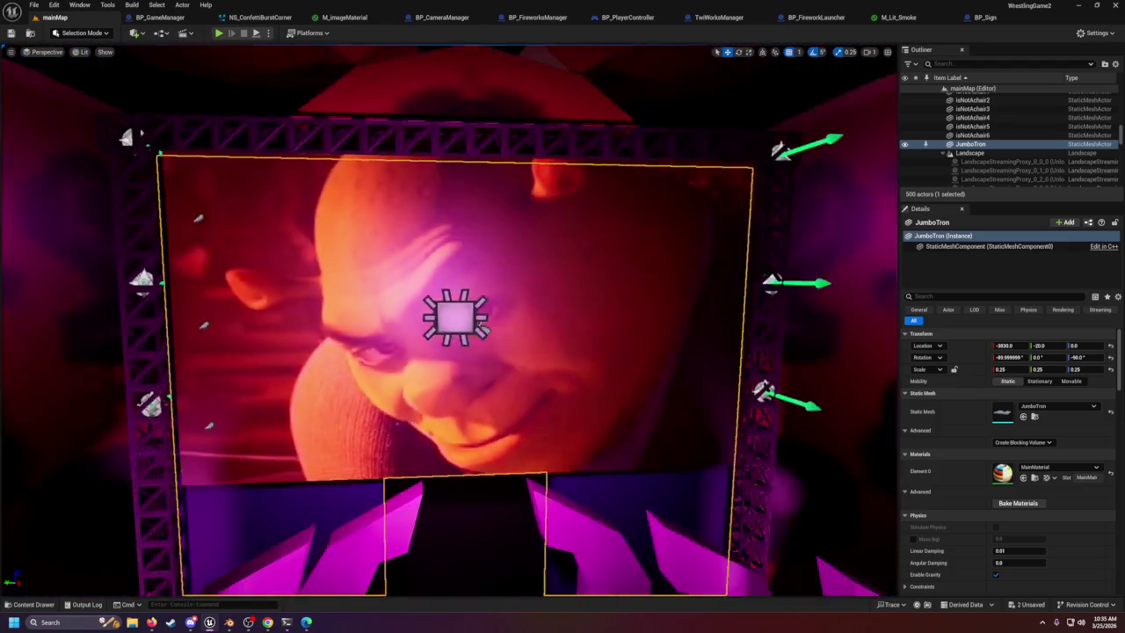
{"action": "scroll", "coordinate": [481, 328], "scroll_direction": "down", "scroll_amount": 2}
{"action": "left_click", "coordinate": [472, 310]}
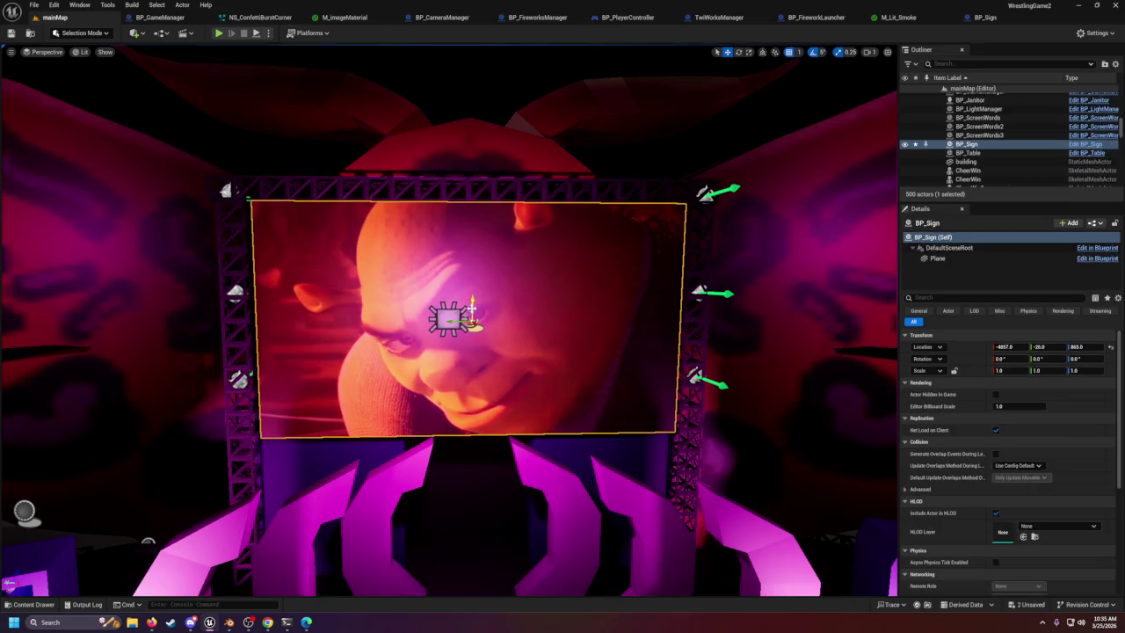
{"action": "left_click", "coordinate": [472, 309]}
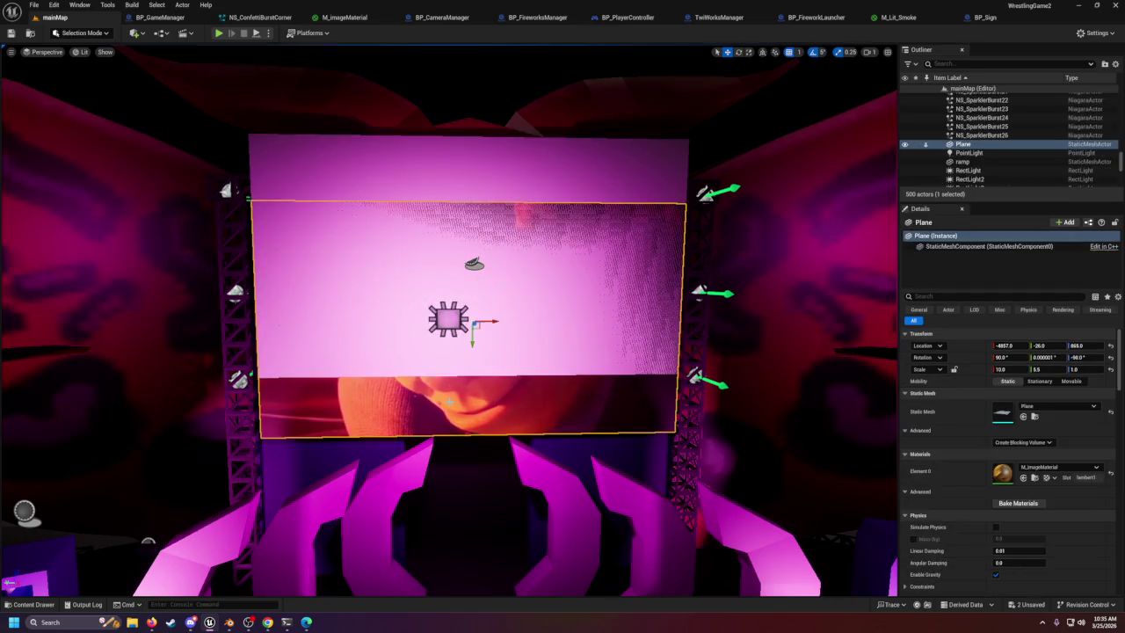
{"action": "key", "text": "Delete"}
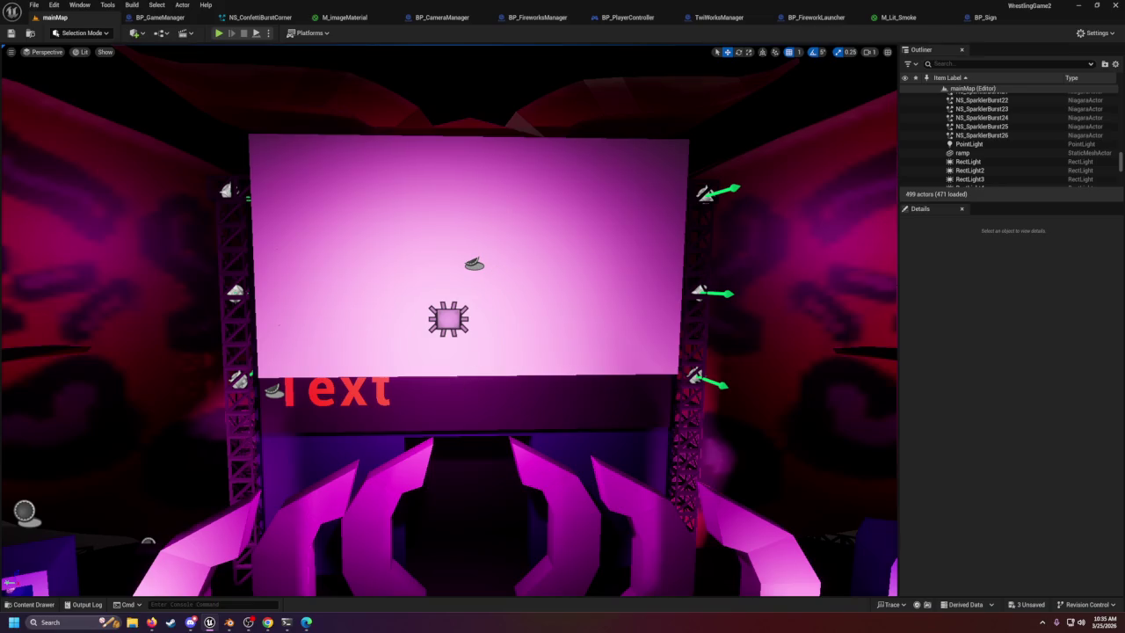
Raise BP_Sign to Z 873 with the vertical move gizmo.
{"action": "left_click", "coordinate": [474, 198]}
{"action": "left_click_drag", "start_coordinate": [473, 246], "coordinate": [474, 306]}
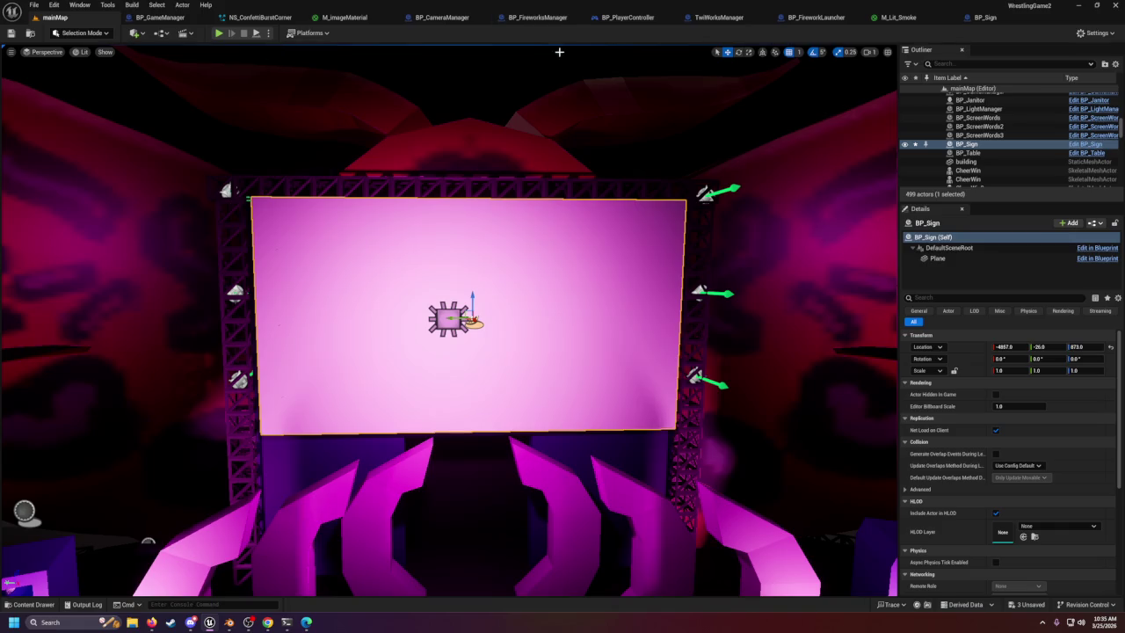
{"action": "left_click", "coordinate": [1001, 16]}
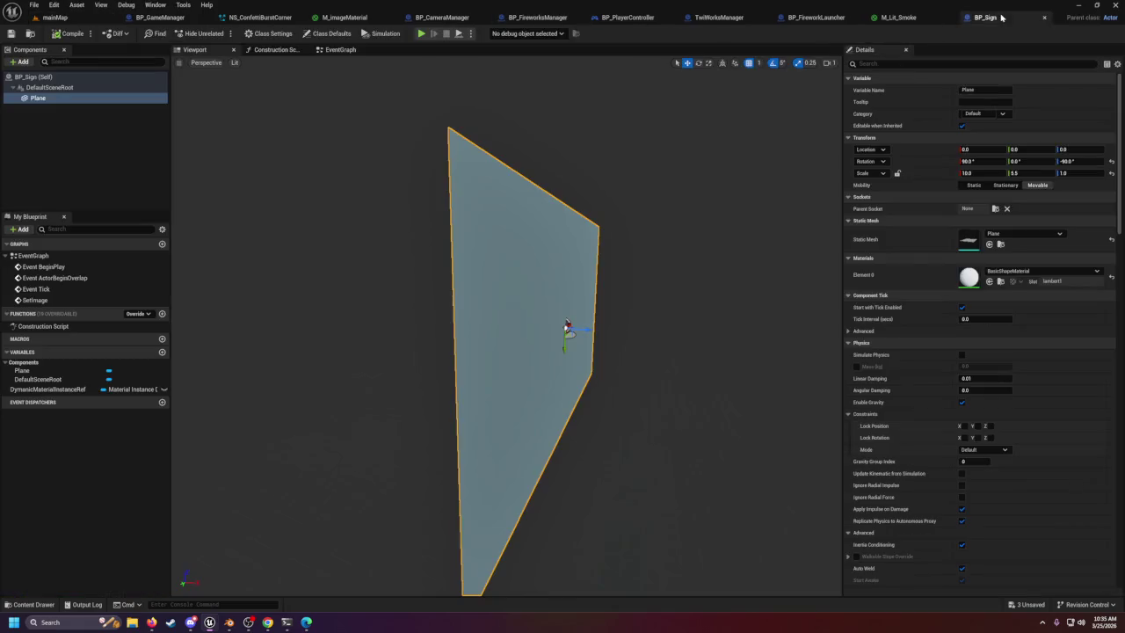
Set the Plane's Element 0 material to M_imageMaterial, save BP_Sign, and go back to mainMap.
{"action": "left_click", "coordinate": [59, 99]}
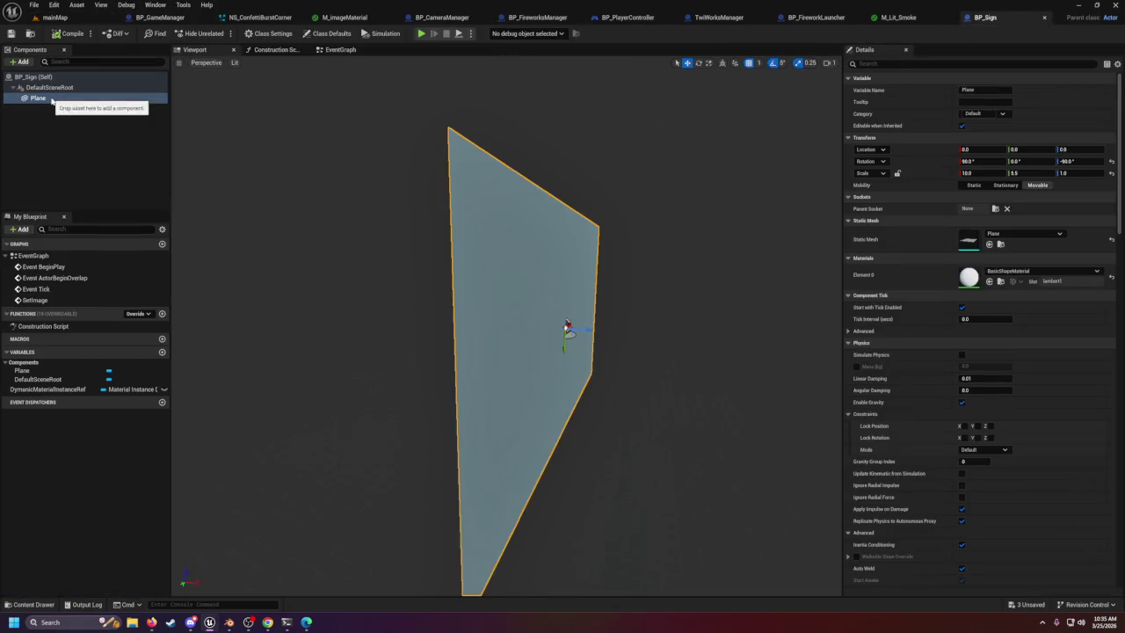
{"action": "left_click", "coordinate": [1022, 272]}
{"action": "type", "text": "M_ima"}
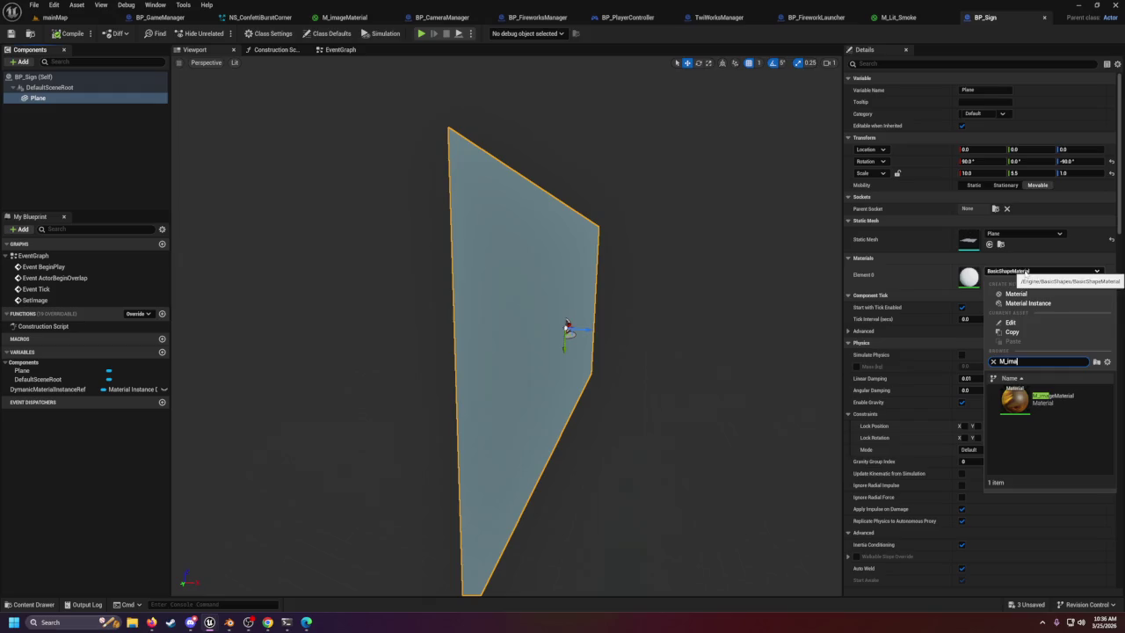
{"action": "left_click", "coordinate": [1041, 398]}
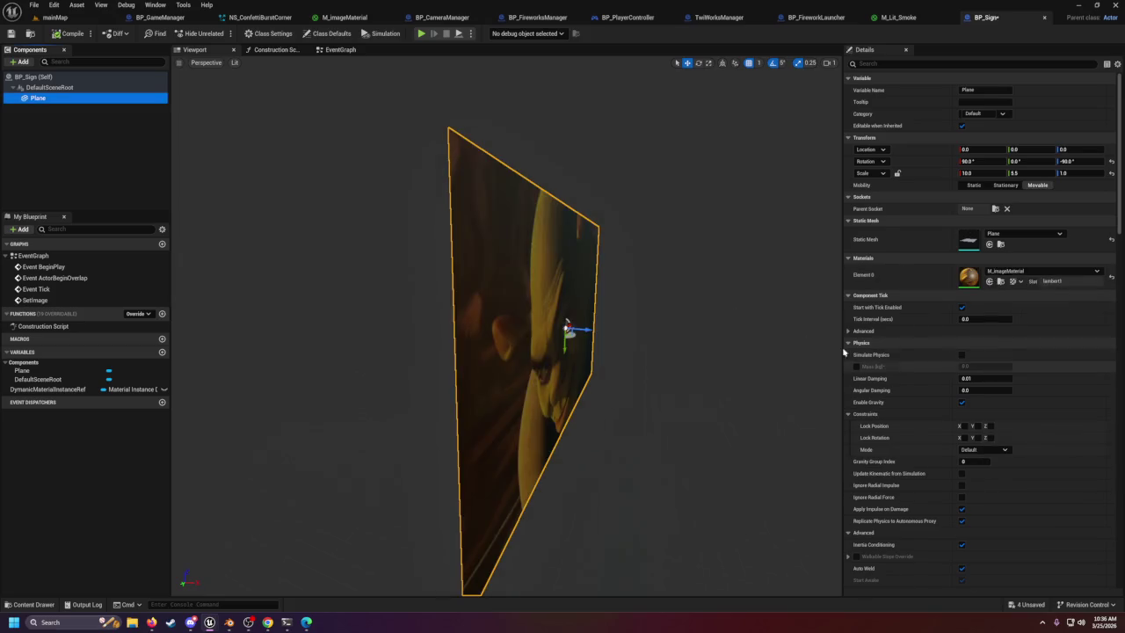
{"action": "left_click", "coordinate": [10, 33]}
{"action": "left_click", "coordinate": [53, 17]}
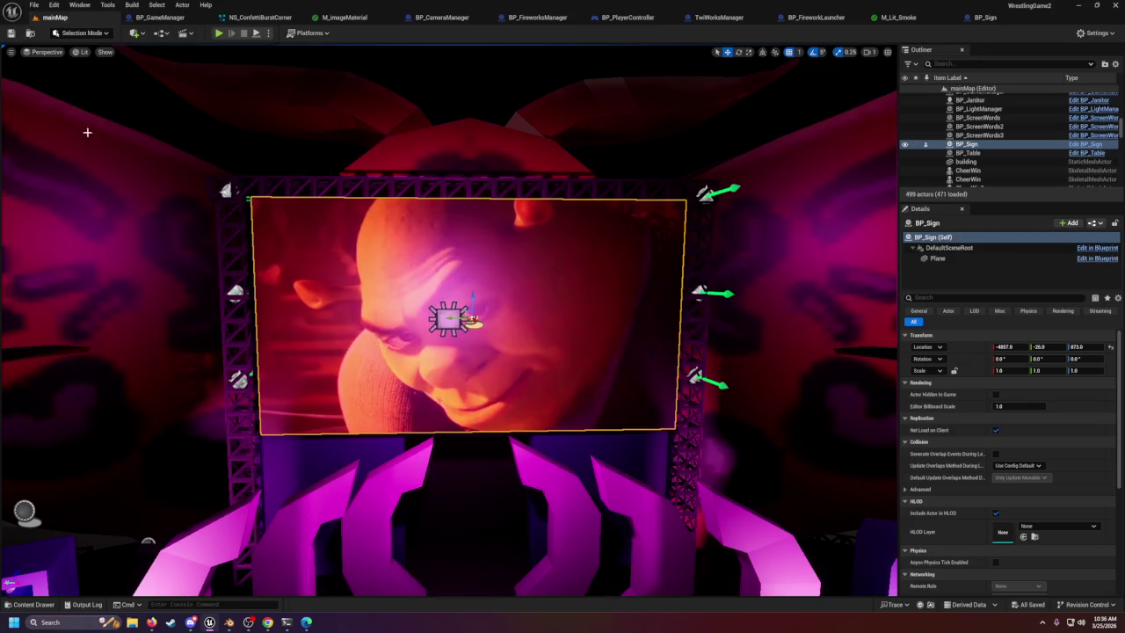
Zoom the viewport out so the whole stage and its image-textured sign are visible.
{"action": "scroll", "coordinate": [87, 132], "scroll_direction": "down", "scroll_amount": 10}
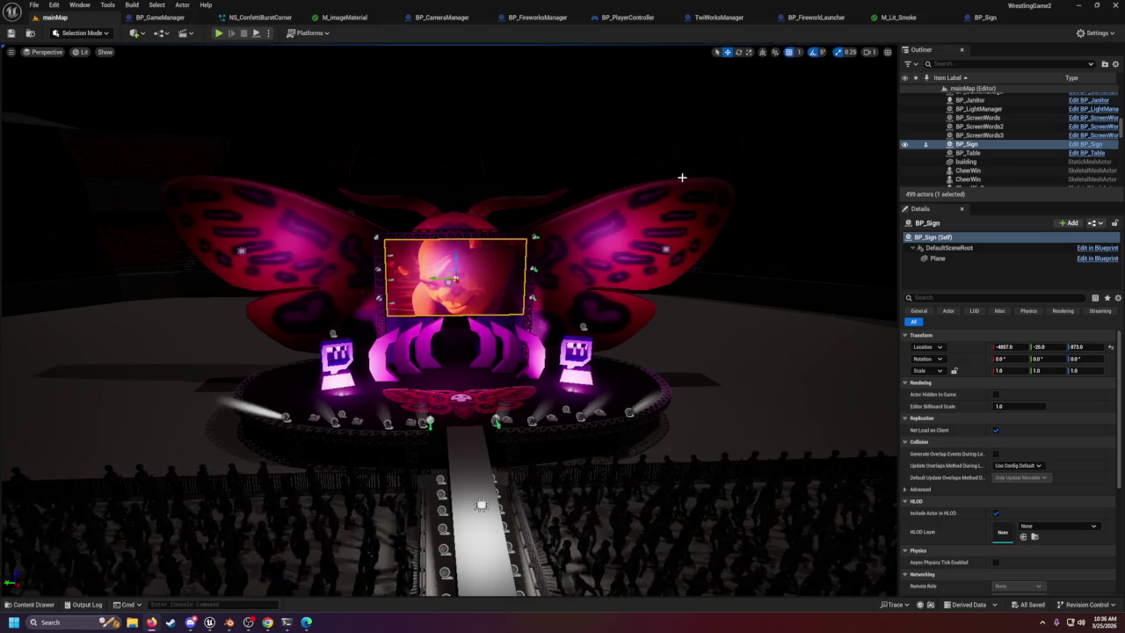
Play-test mainMap, watching the stage screen image in game, then stop the session.
{"action": "left_click", "coordinate": [217, 34]}
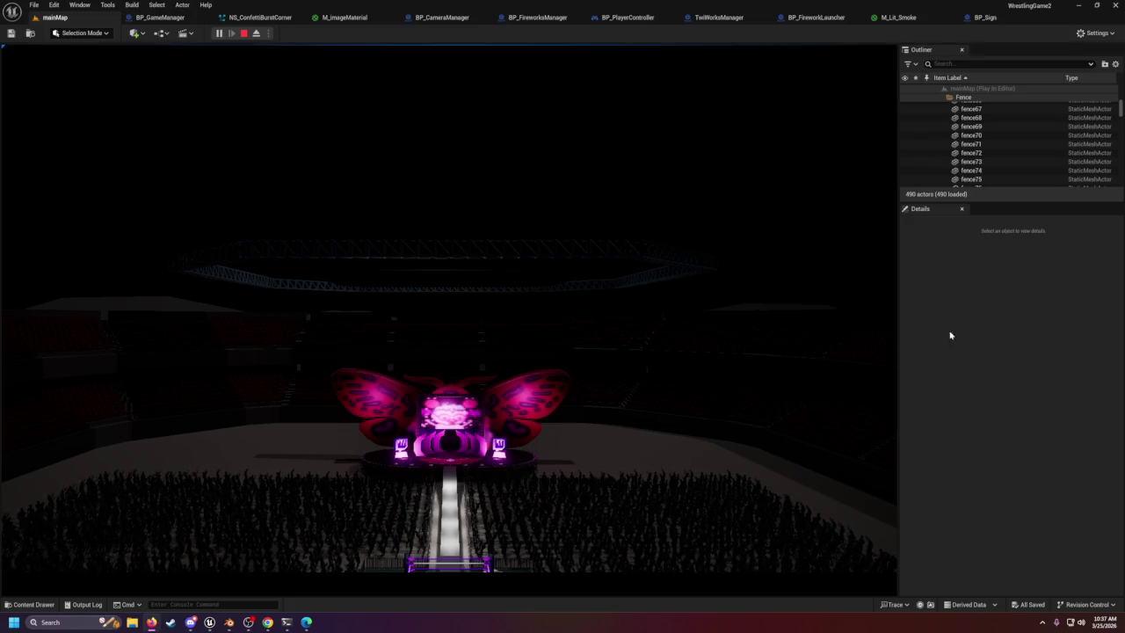
{"action": "left_click", "coordinate": [871, 334]}
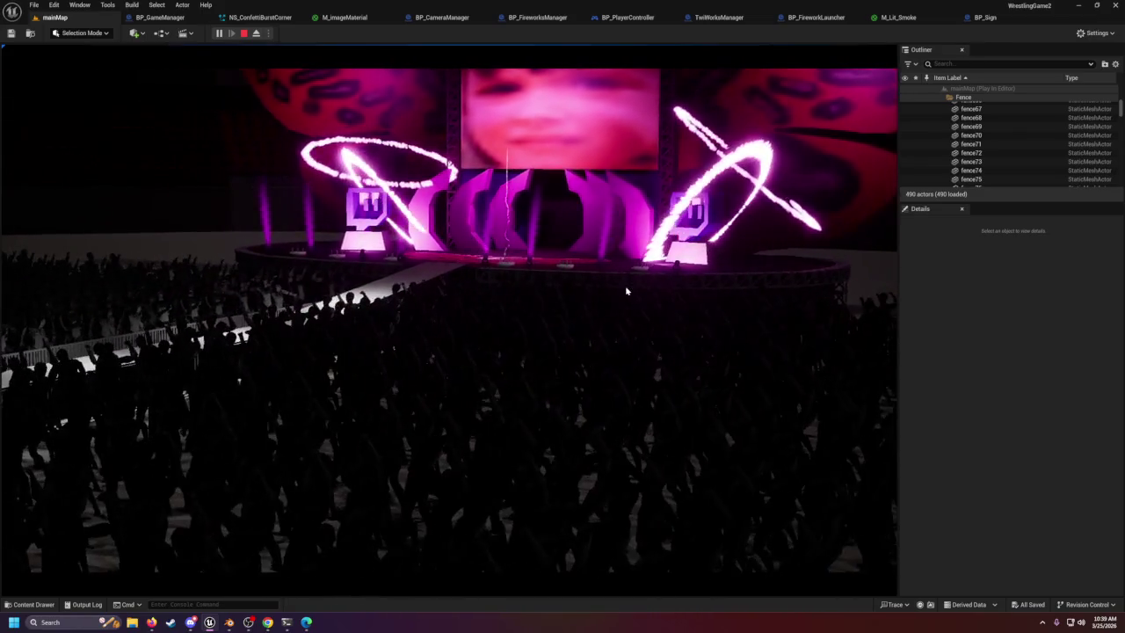
{"action": "key", "text": "Escape"}
Frame BP_Sign, sweep the view across the arena, and select BP_FireworkLauncherR12.
{"action": "key", "text": "f"}
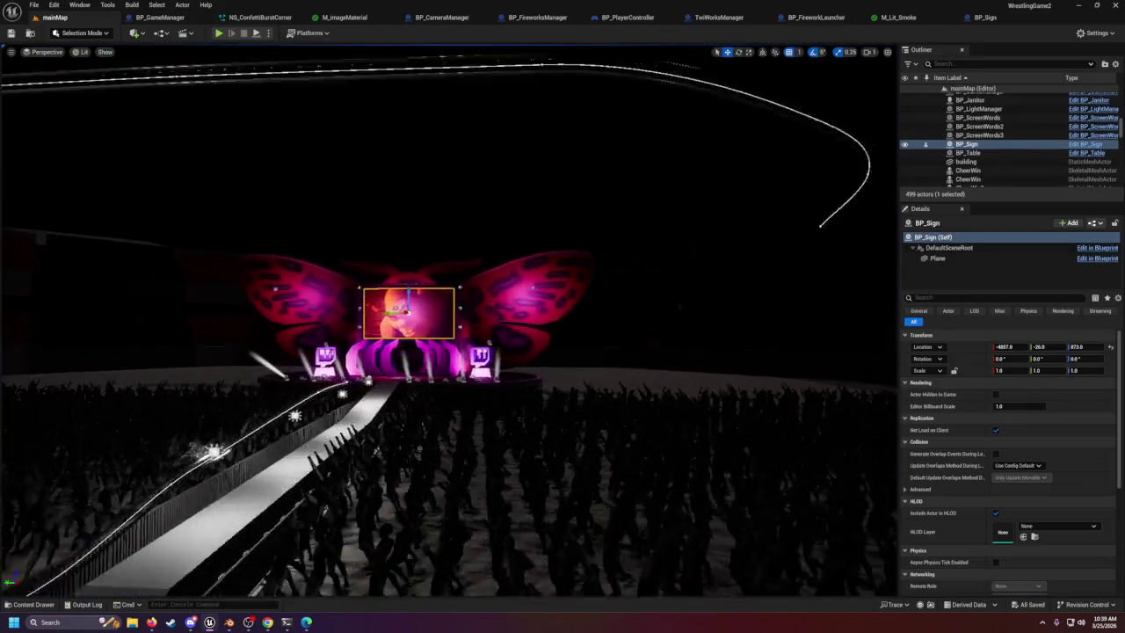
{"action": "mouse_move", "coordinate": [484, 306]}
{"action": "left_mouse_down"}
{"action": "mouse_move", "coordinate": [422, 317]}
{"action": "mouse_move", "coordinate": [378, 334]}
{"action": "mouse_move", "coordinate": [369, 352]}
{"action": "left_mouse_up"}
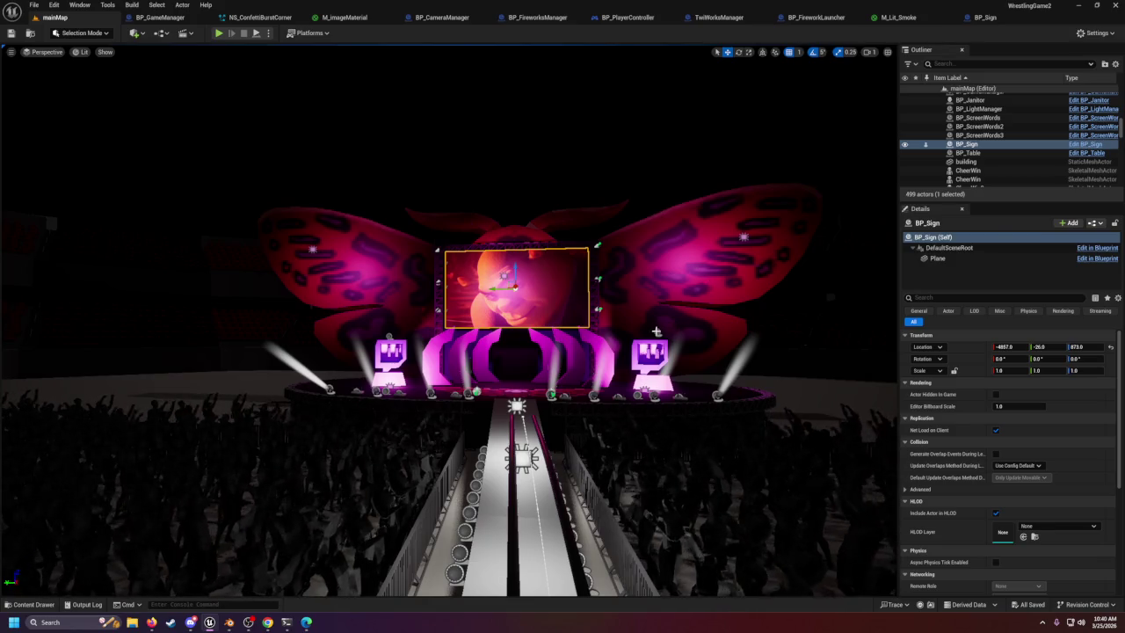
{"action": "left_click", "coordinate": [656, 332]}
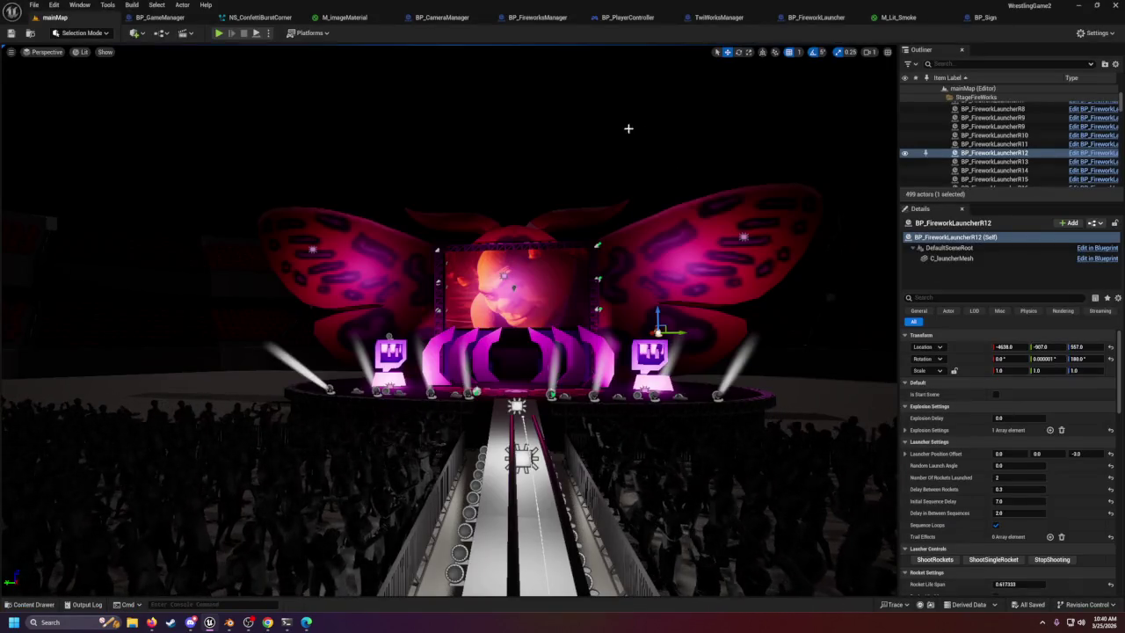
Browse the launcher's Details, aim the view at the ring, and start Play-in-Editor with Alt+P.
{"action": "scroll", "coordinate": [337, 148], "scroll_direction": "down", "scroll_amount": 1}
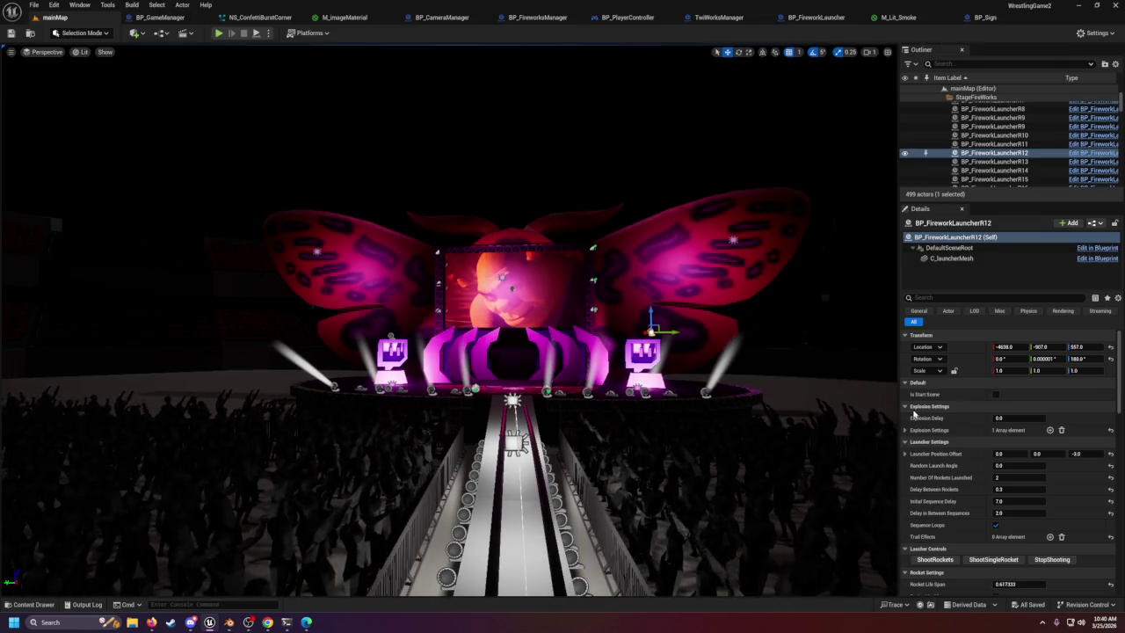
{"action": "scroll", "coordinate": [915, 446], "scroll_direction": "down", "scroll_amount": 6}
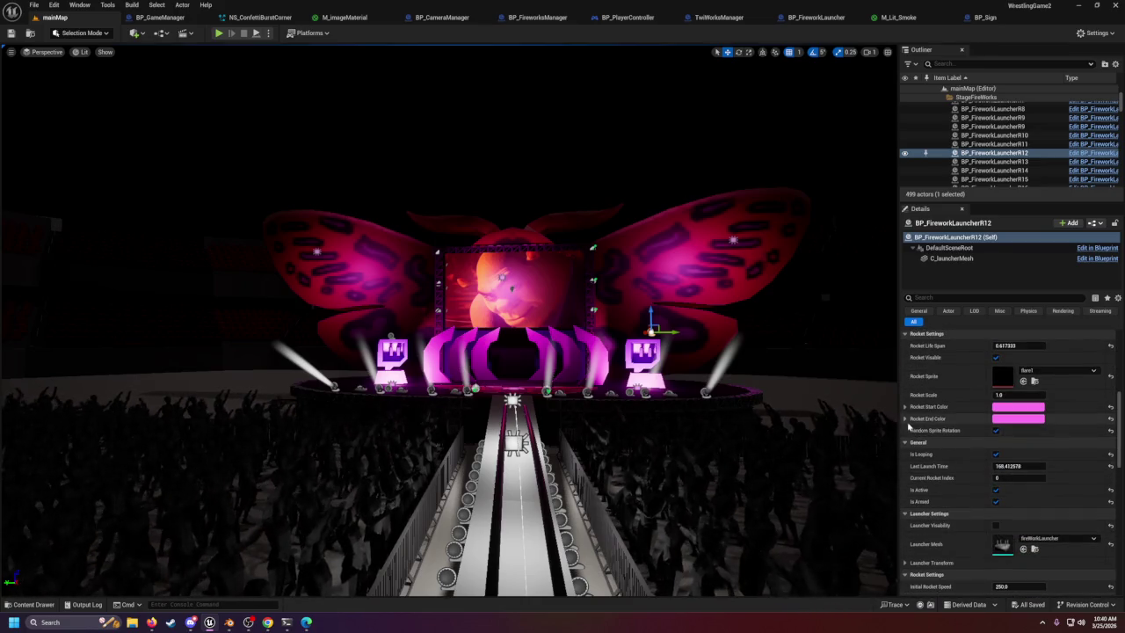
{"action": "scroll", "coordinate": [914, 475], "scroll_direction": "up", "scroll_amount": 6}
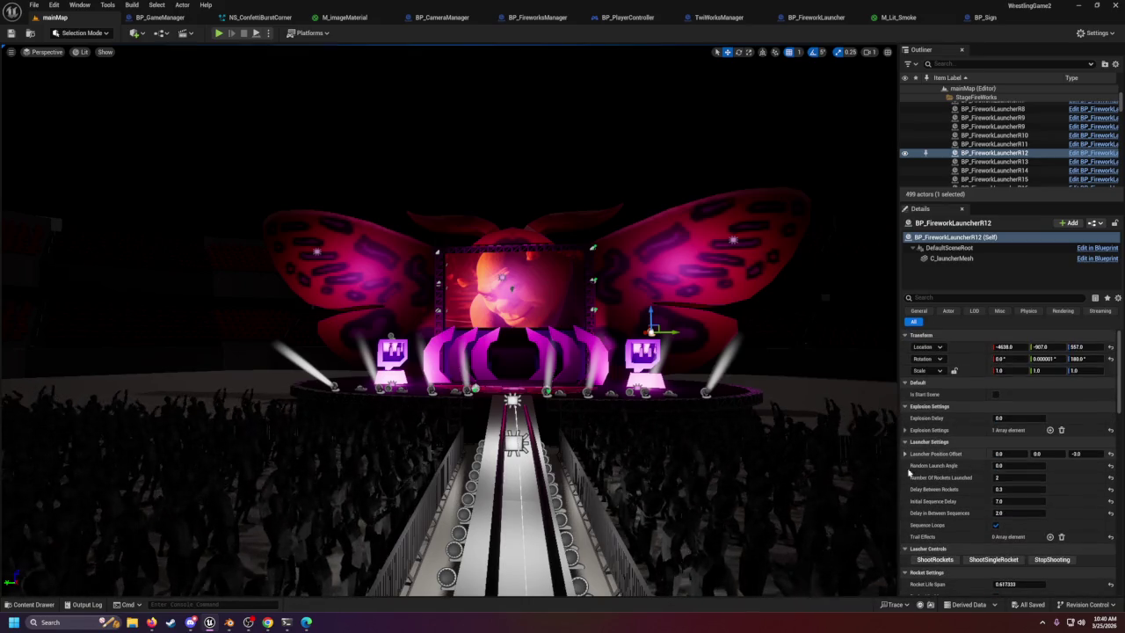
{"action": "scroll", "coordinate": [910, 475], "scroll_direction": "down", "scroll_amount": 1}
{"action": "scroll", "coordinate": [908, 525], "scroll_direction": "down", "scroll_amount": 1}
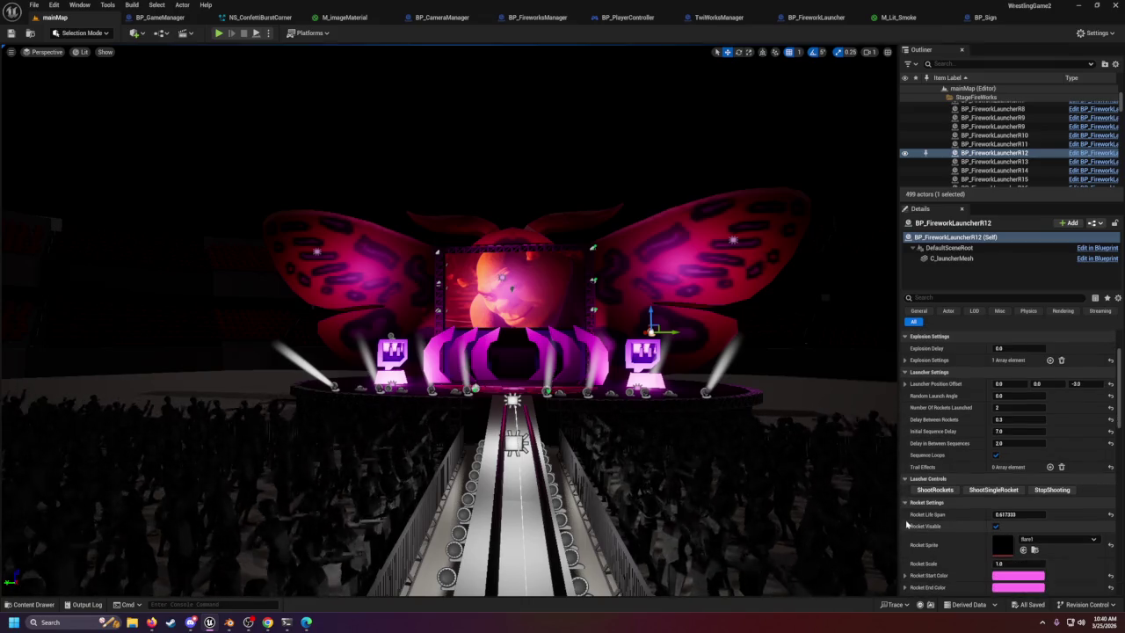
{"action": "scroll", "coordinate": [908, 525], "scroll_direction": "down", "scroll_amount": 3}
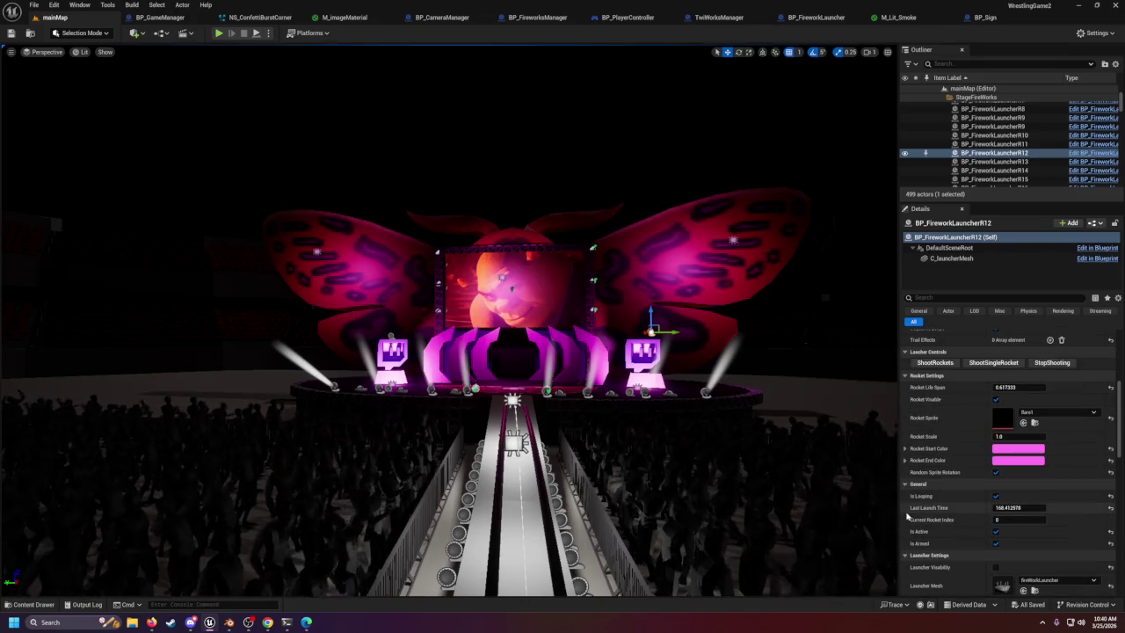
{"action": "scroll", "coordinate": [908, 518], "scroll_direction": "down", "scroll_amount": 4}
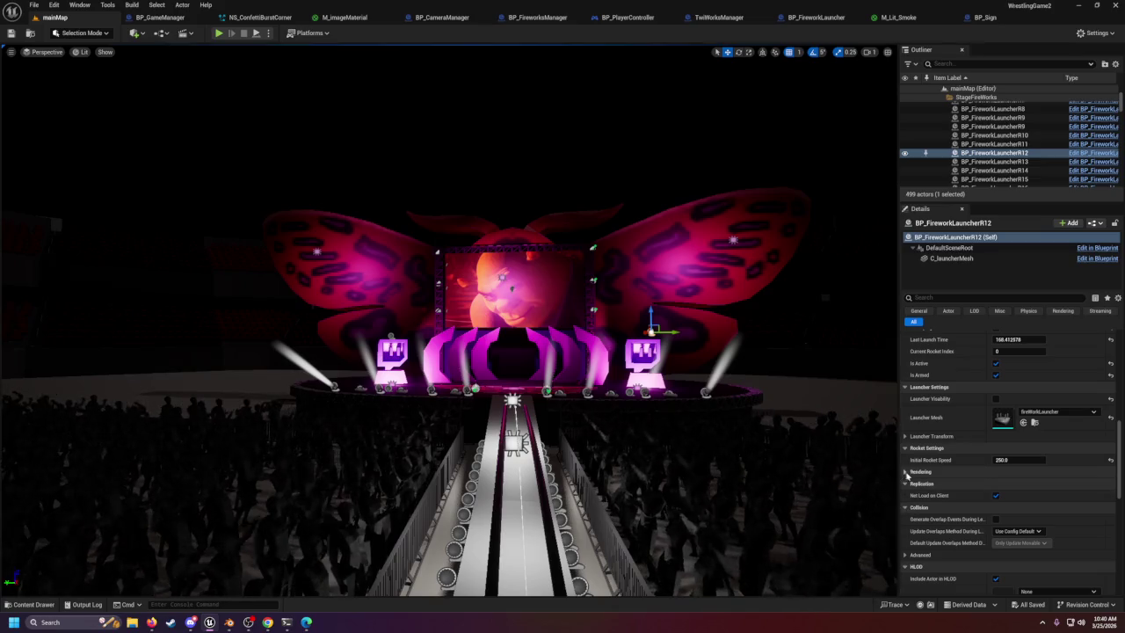
{"action": "scroll", "coordinate": [909, 448], "scroll_direction": "up", "scroll_amount": 1}
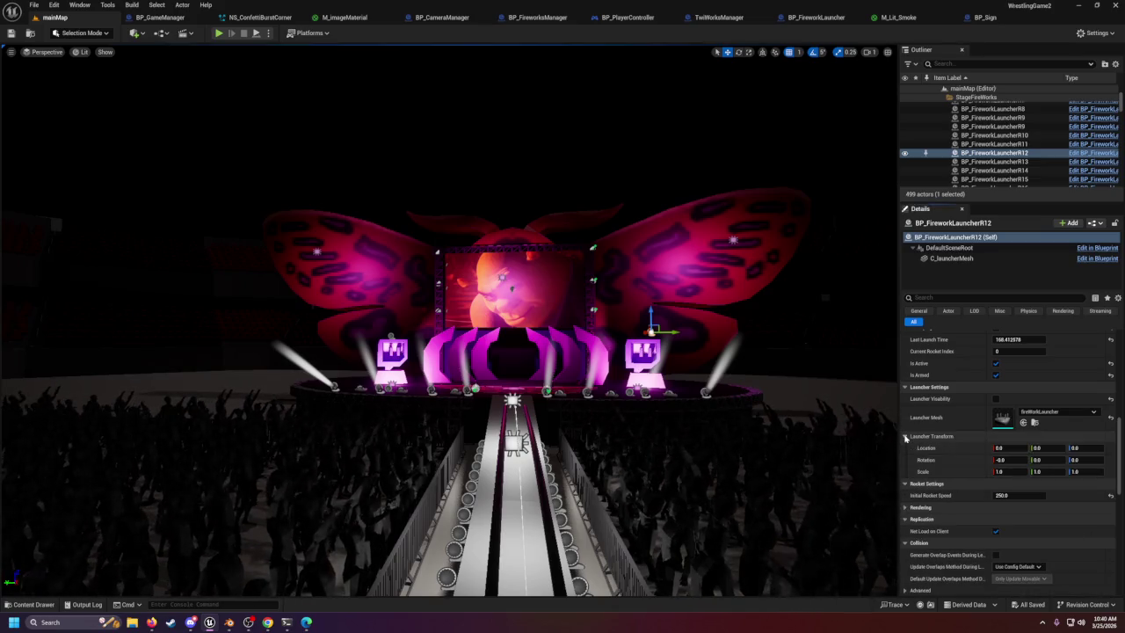
{"action": "scroll", "coordinate": [908, 433], "scroll_direction": "up", "scroll_amount": 2}
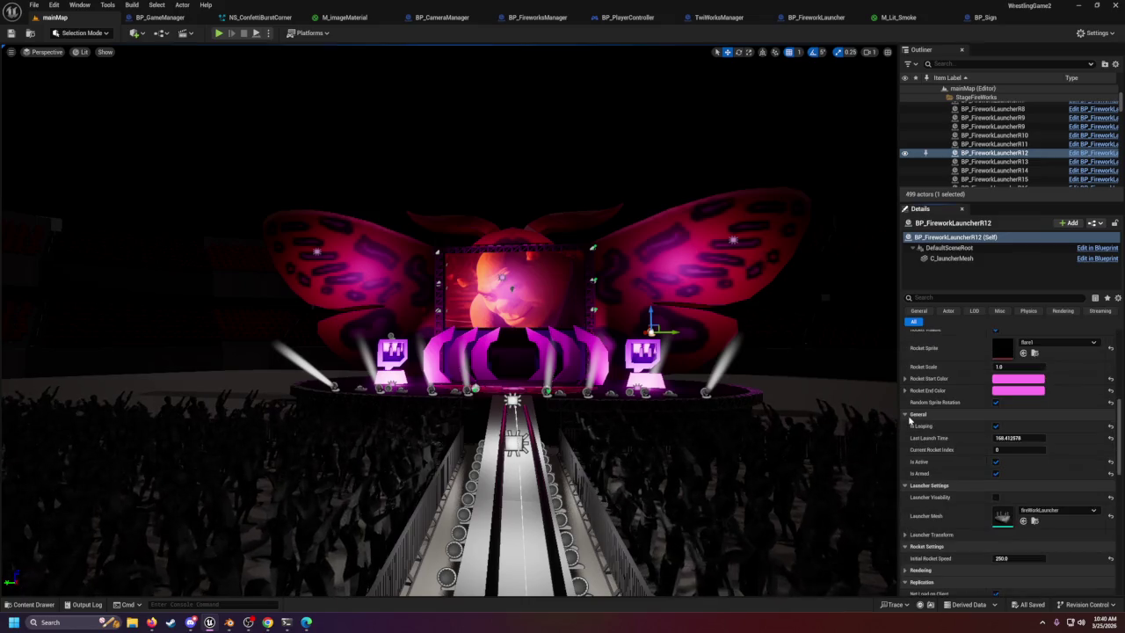
{"action": "scroll", "coordinate": [908, 418], "scroll_direction": "up", "scroll_amount": 4}
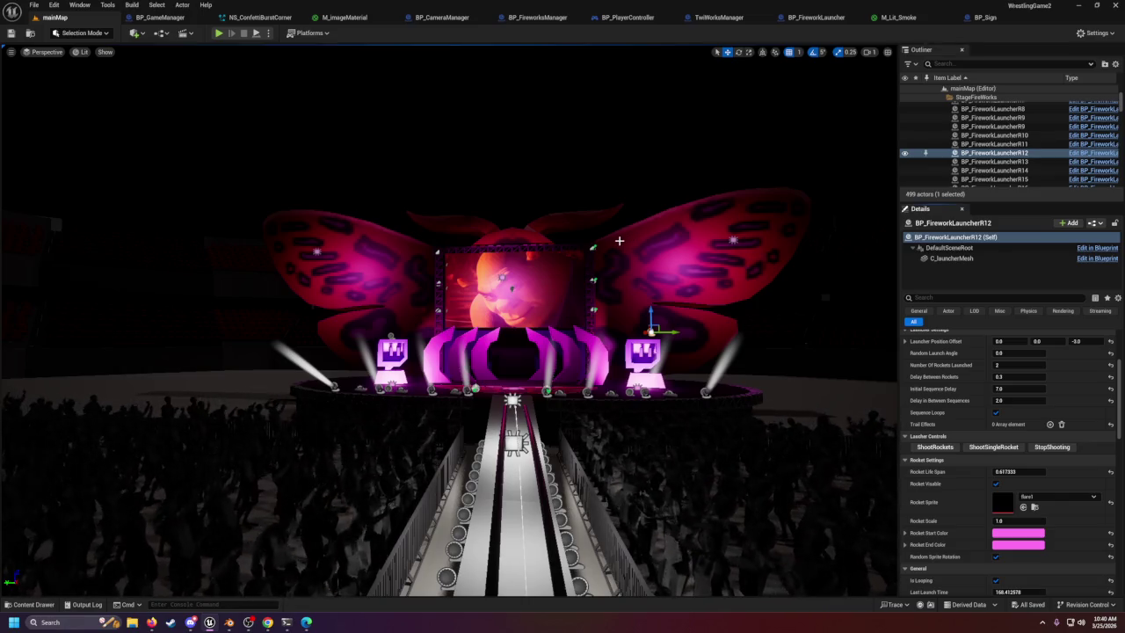
{"action": "mouse_move", "coordinate": [557, 272]}
{"action": "left_mouse_down"}
{"action": "mouse_move", "coordinate": [616, 317]}
{"action": "mouse_move", "coordinate": [633, 370]}
{"action": "mouse_move", "coordinate": [610, 405]}
{"action": "mouse_move", "coordinate": [615, 273]}
{"action": "left_mouse_up"}
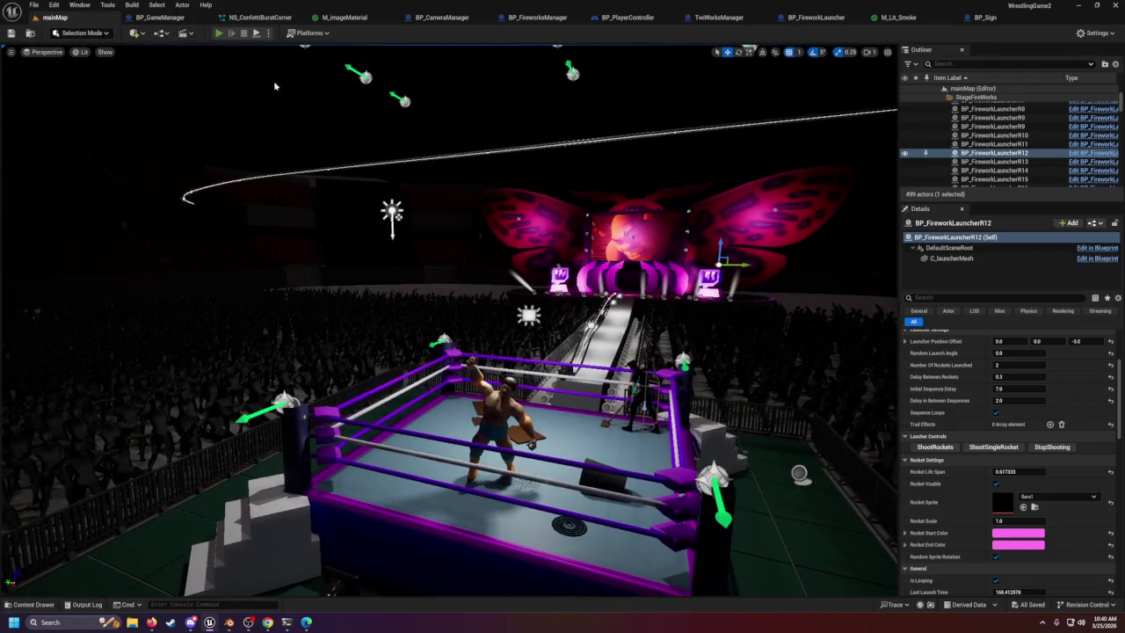
{"action": "key", "text": "alt+p"}
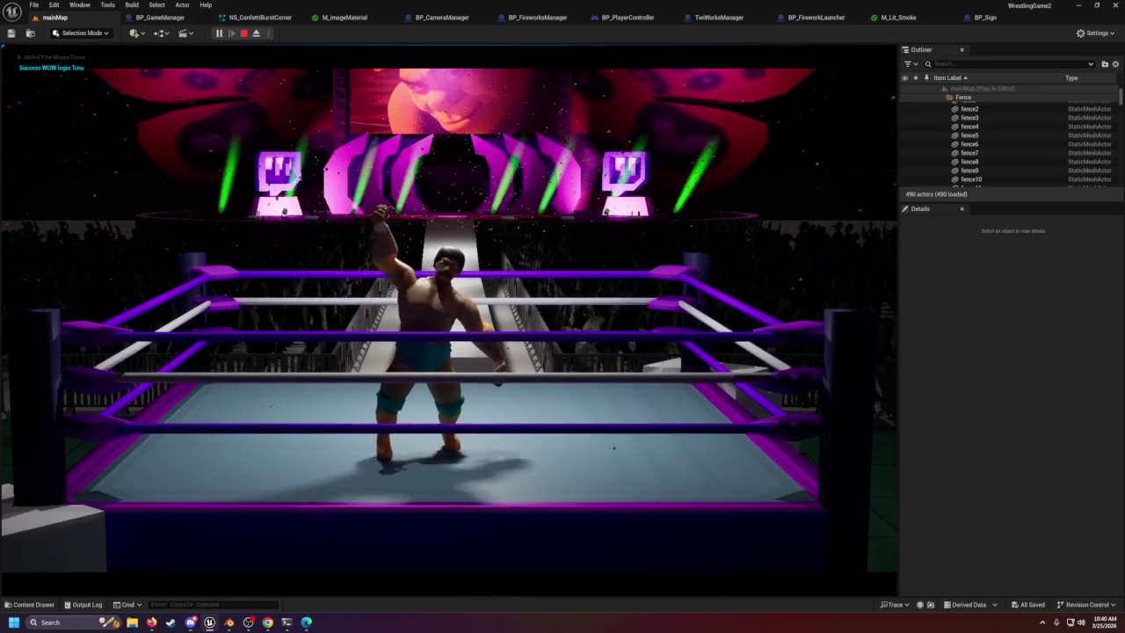
Run the game full screen, then return to windowed mode, release the mouse, and stop the play test.
{"action": "key", "text": "F11"}
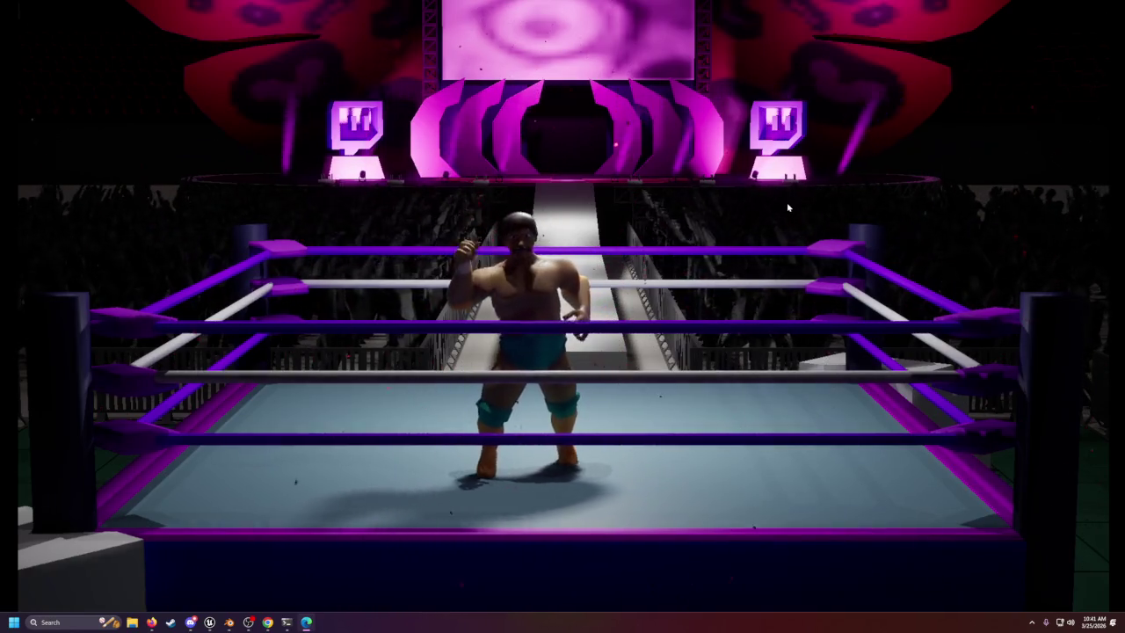
{"action": "key", "text": "F11"}
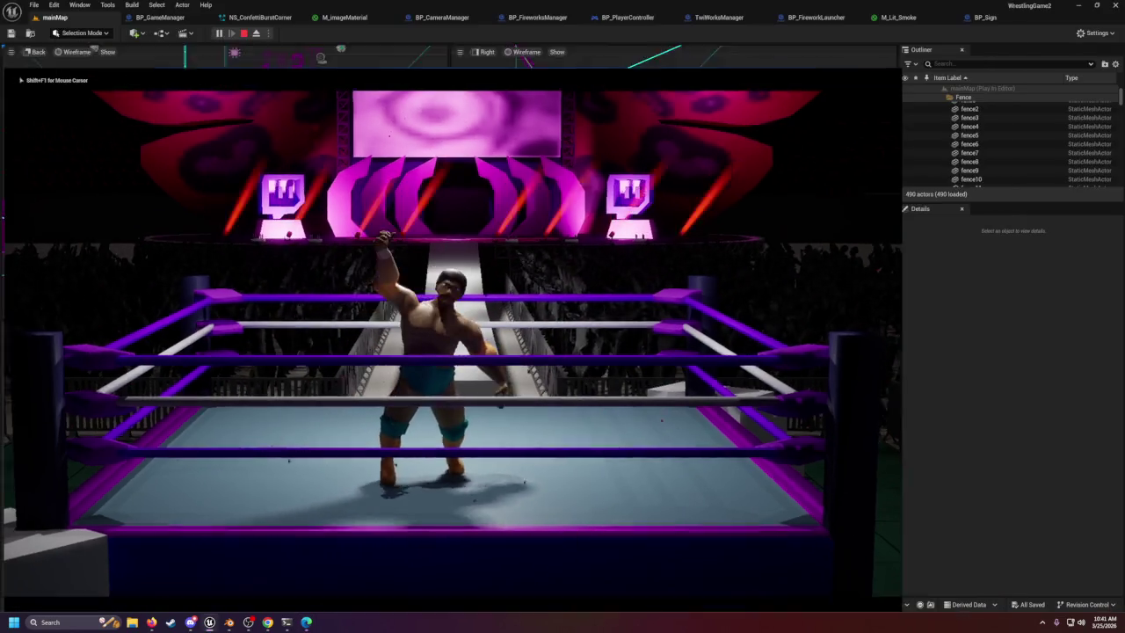
{"action": "key", "text": "shift+F1"}
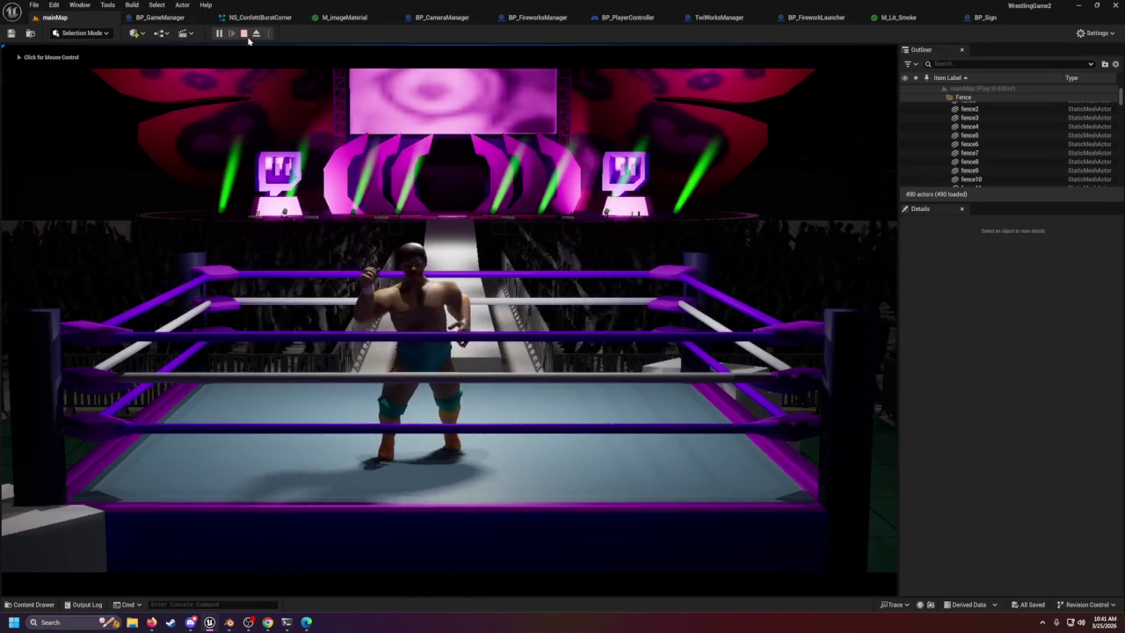
{"action": "left_click", "coordinate": [245, 34]}
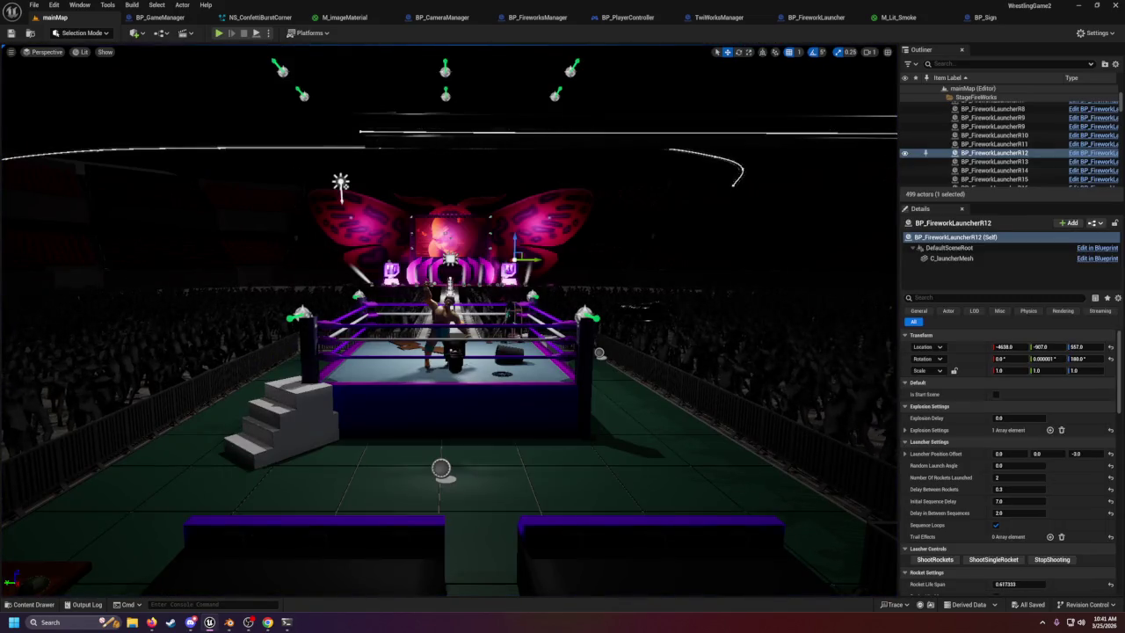
In TwiWorksManager, wire TwitchMessage directly to the Branch and delete the debug Print String node.
{"action": "left_click", "coordinate": [527, 131]}
{"action": "key", "text": "f"}
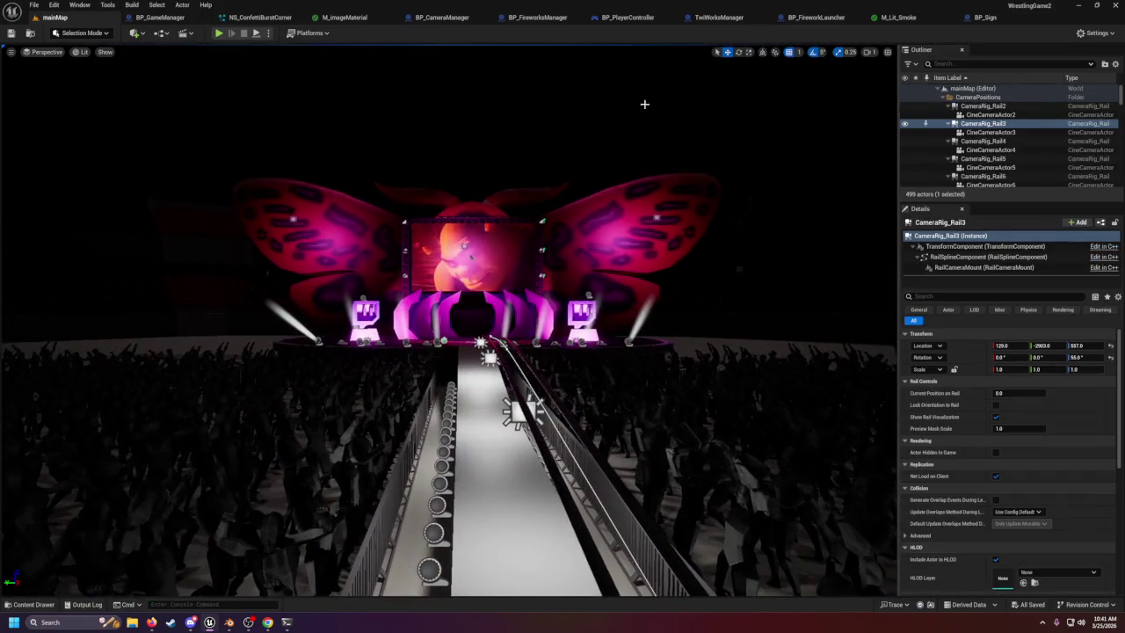
{"action": "left_click", "coordinate": [719, 17]}
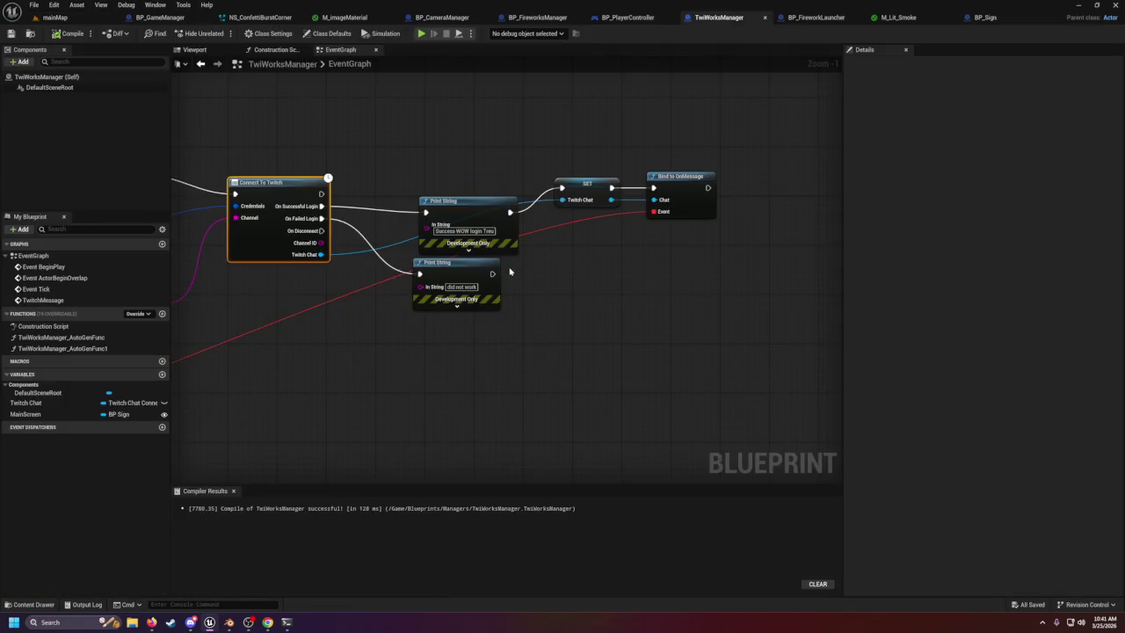
{"action": "scroll", "coordinate": [510, 273], "scroll_direction": "down", "scroll_amount": 3}
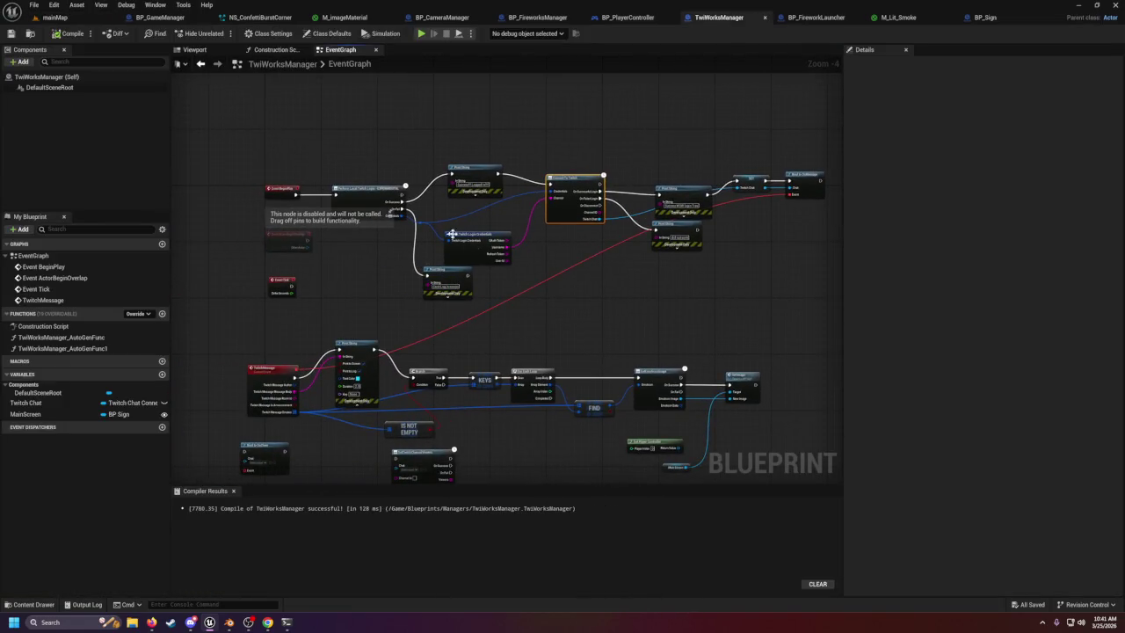
{"action": "scroll", "coordinate": [369, 252], "scroll_direction": "up", "scroll_amount": 2}
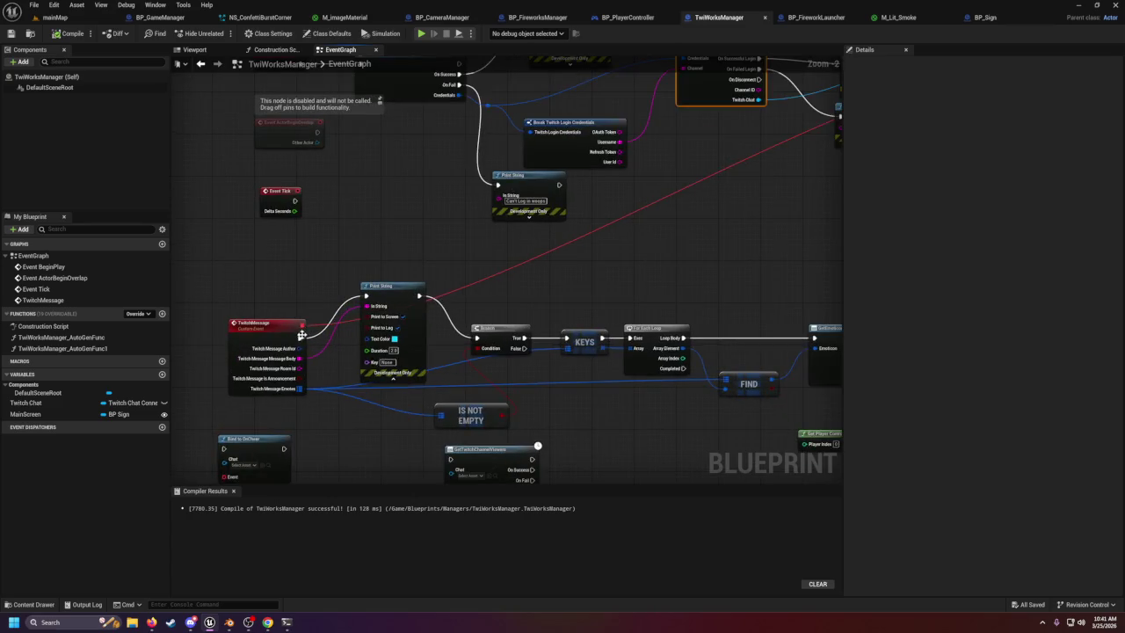
{"action": "mouse_move", "coordinate": [301, 335]}
{"action": "left_mouse_down"}
{"action": "mouse_move", "coordinate": [545, 344]}
{"action": "mouse_move", "coordinate": [477, 338]}
{"action": "left_mouse_up"}
{"action": "left_click", "coordinate": [396, 305]}
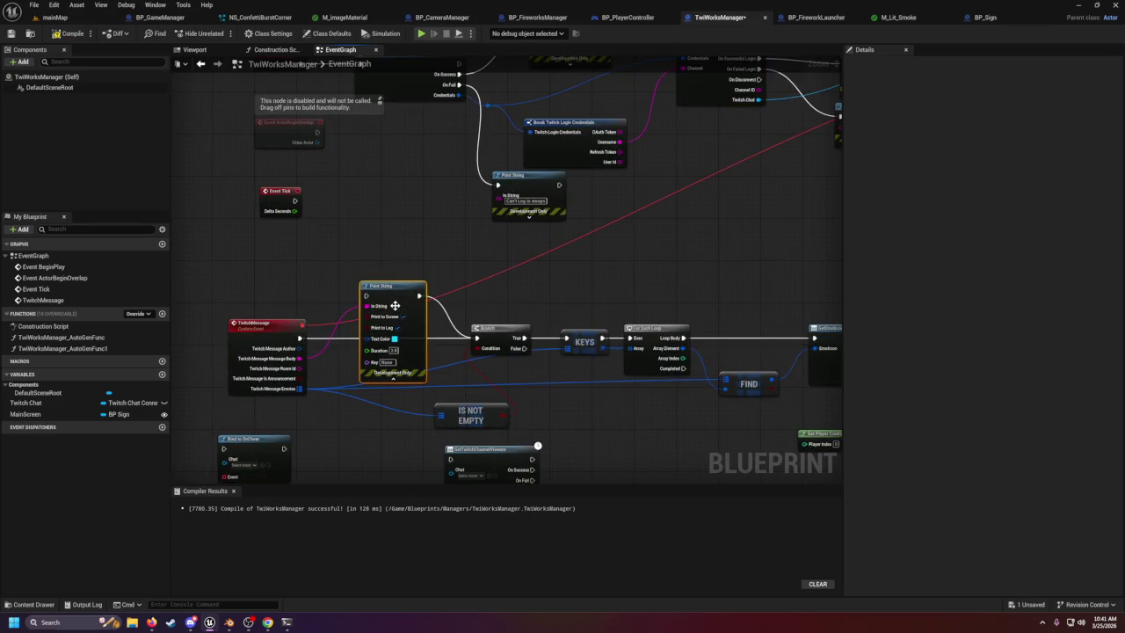
{"action": "key", "text": "Delete"}
Tidy the graph nodes, delete the unused Get Player Controller, and return to mainMap.
{"action": "left_click_drag", "start_coordinate": [394, 404], "coordinate": [442, 326]}
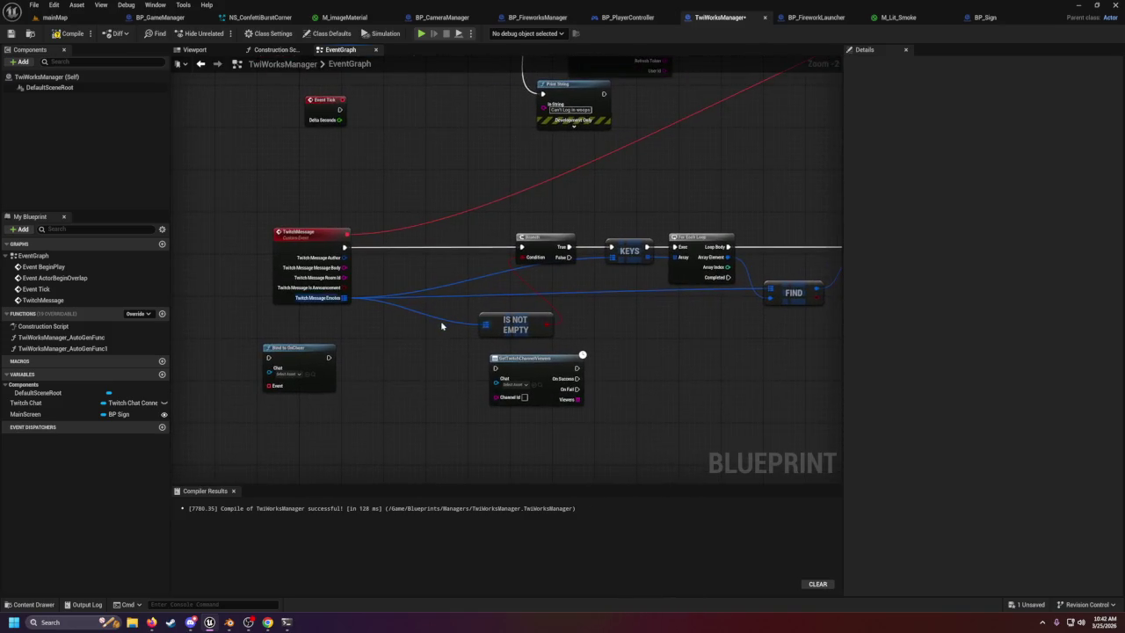
{"action": "scroll", "coordinate": [443, 326], "scroll_direction": "down", "scroll_amount": 1}
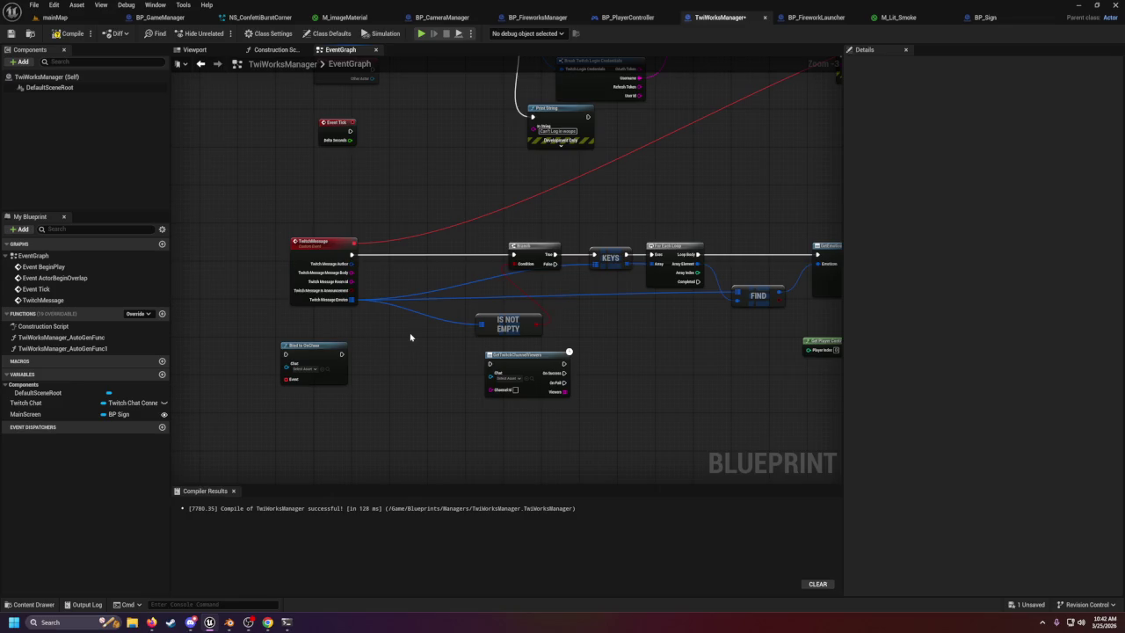
{"action": "mouse_move", "coordinate": [308, 345]}
{"action": "left_mouse_down"}
{"action": "mouse_move", "coordinate": [408, 399]}
{"action": "mouse_move", "coordinate": [394, 403]}
{"action": "left_mouse_up"}
{"action": "left_click_drag", "start_coordinate": [515, 369], "coordinate": [518, 407]}
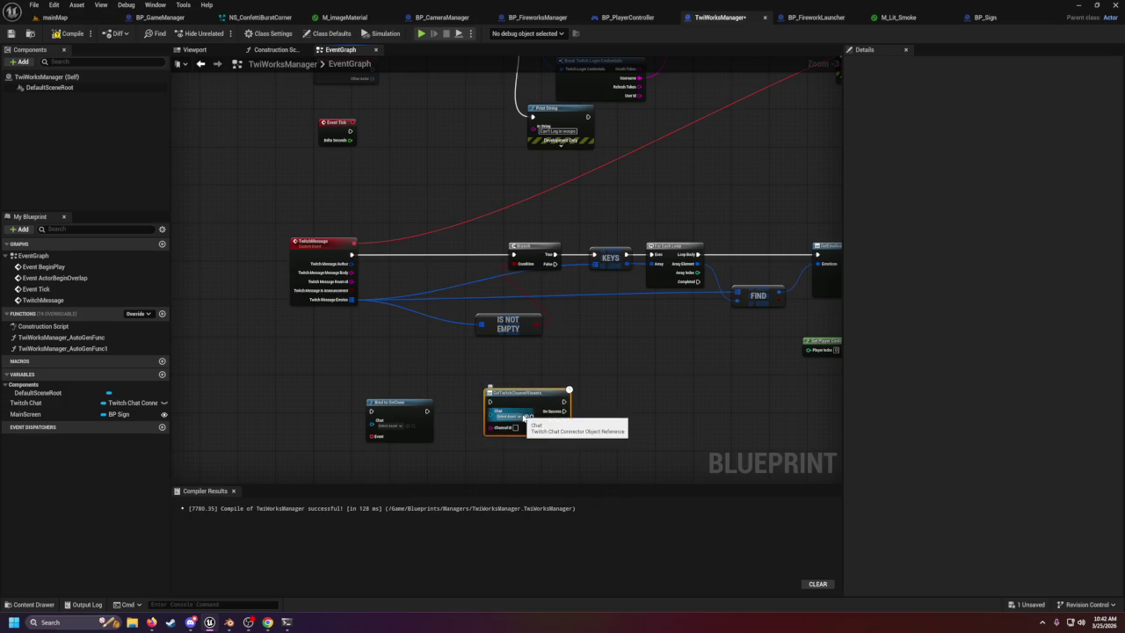
{"action": "left_click_drag", "start_coordinate": [598, 382], "coordinate": [269, 360]}
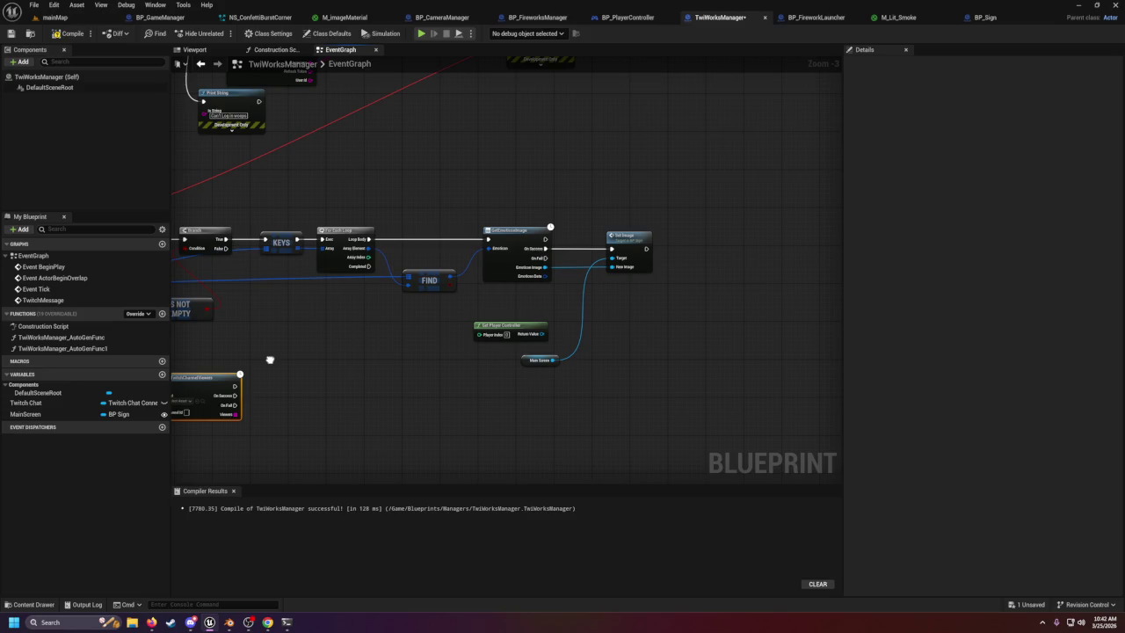
{"action": "left_click", "coordinate": [480, 325]}
{"action": "key", "text": "Delete"}
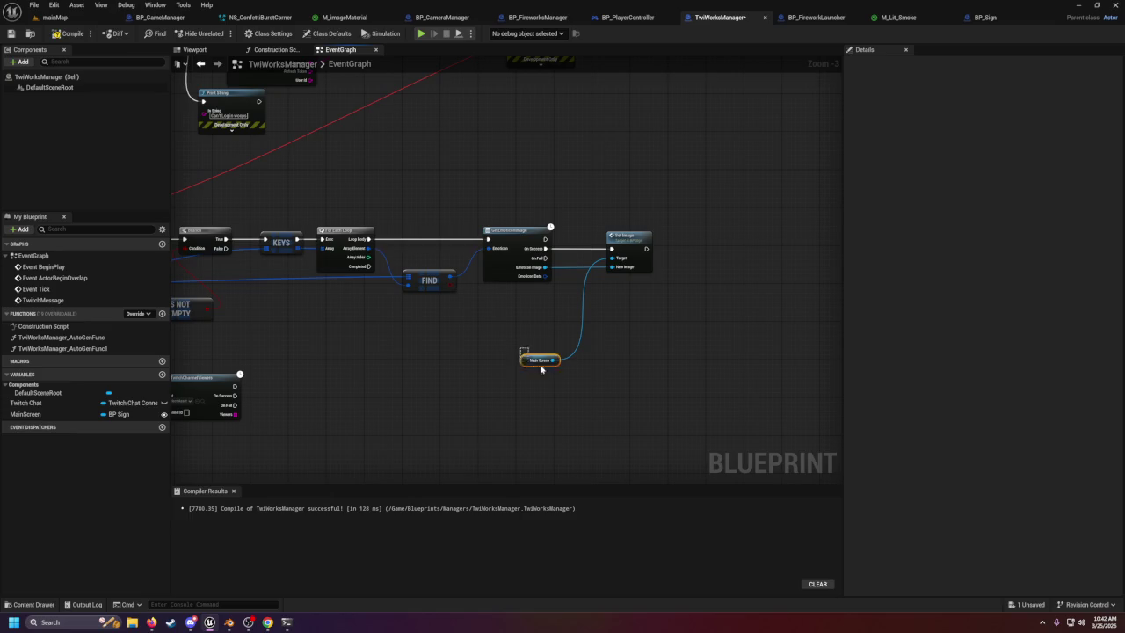
{"action": "left_click_drag", "start_coordinate": [534, 356], "coordinate": [525, 332]}
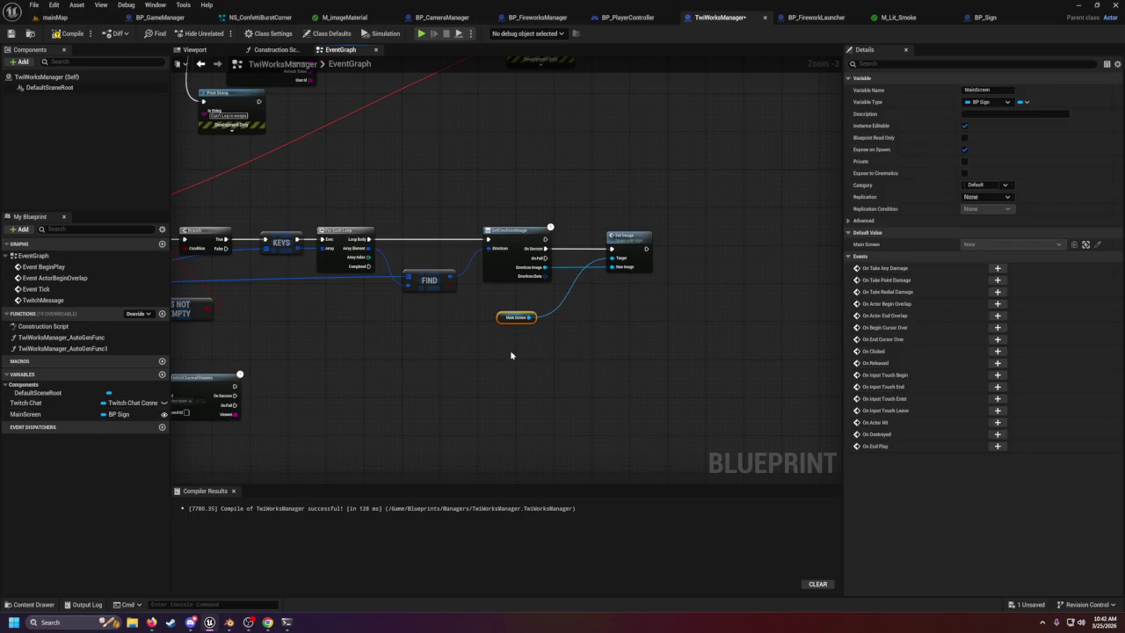
{"action": "left_click_drag", "start_coordinate": [506, 363], "coordinate": [636, 386]}
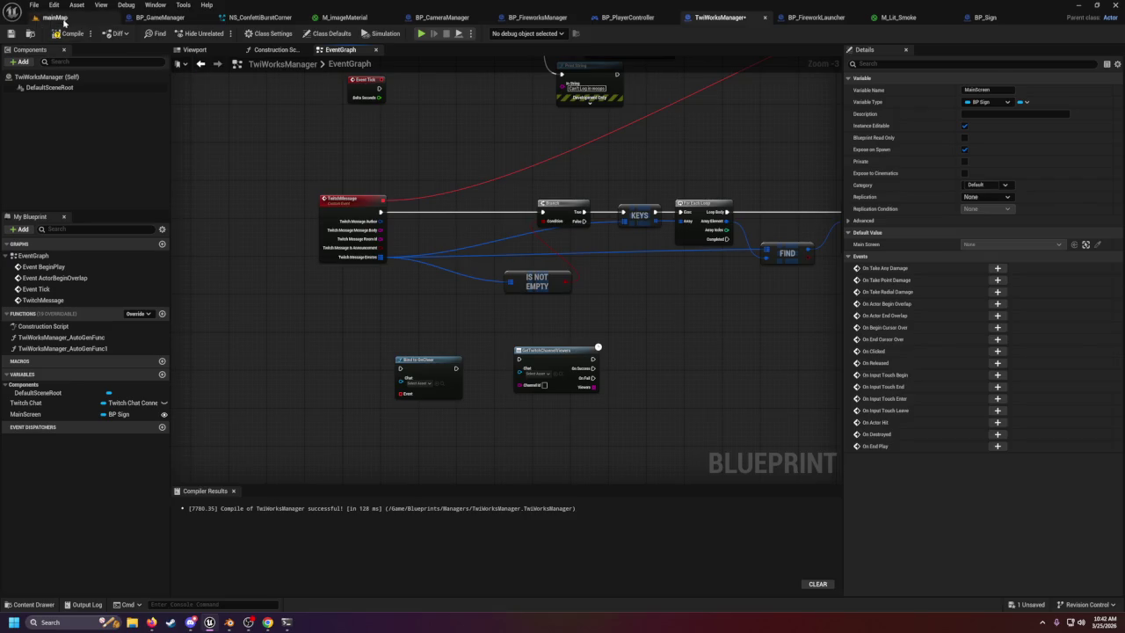
{"action": "left_click", "coordinate": [55, 17]}
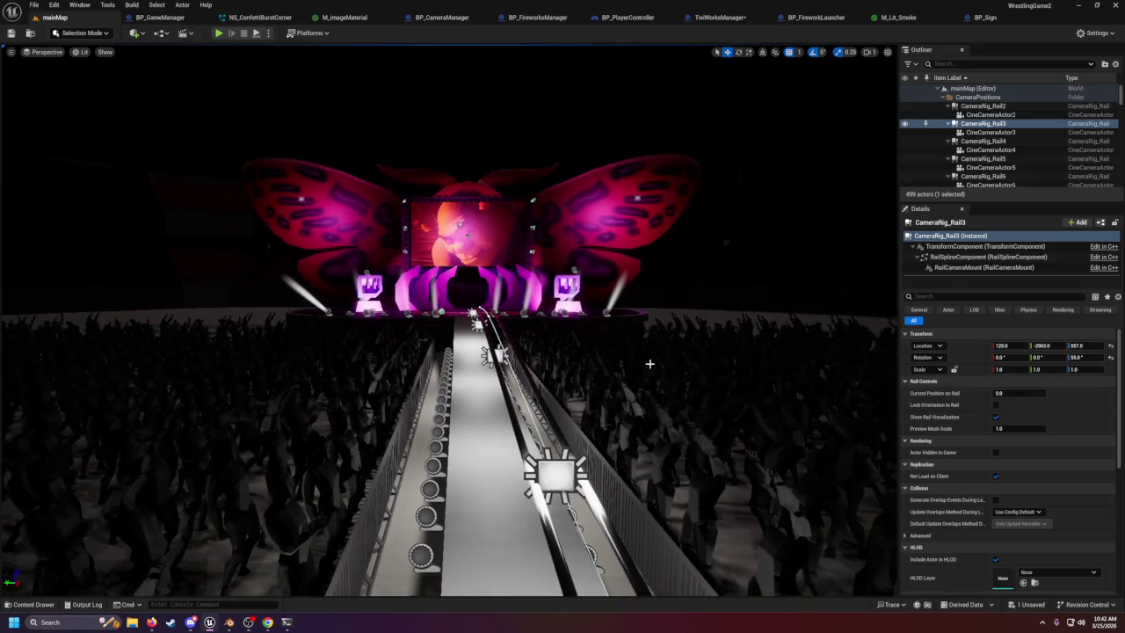
Frame the camera rail, fly the view toward the butterfly stage, and select the BP_Sign screen.
{"action": "key", "text": "f"}
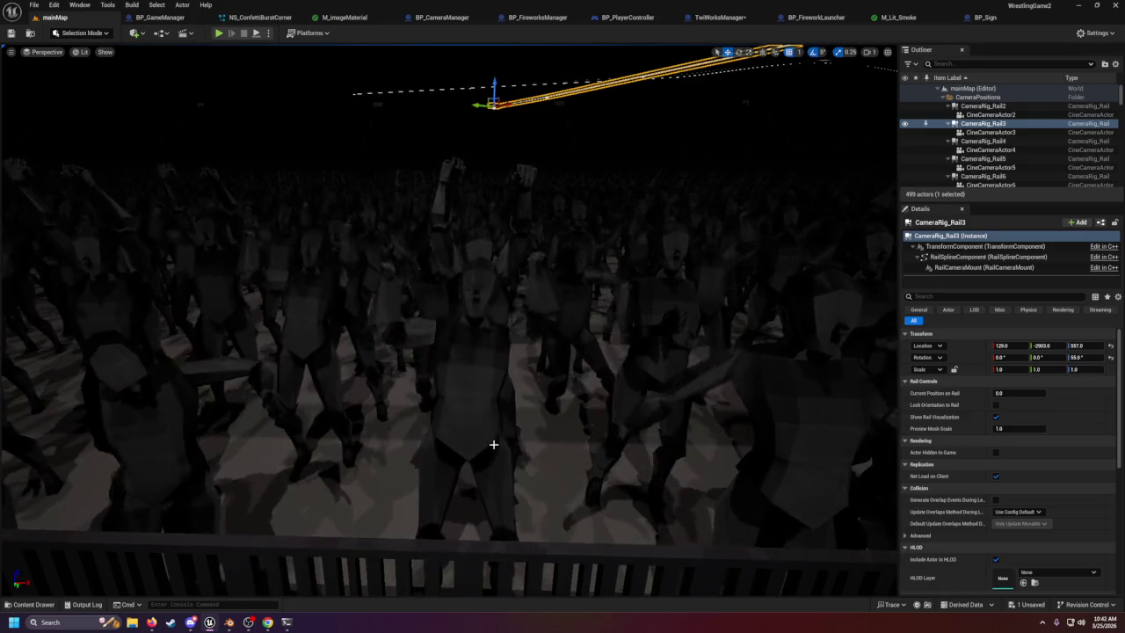
{"action": "mouse_move", "coordinate": [511, 398]}
{"action": "left_mouse_down"}
{"action": "mouse_move", "coordinate": [527, 449]}
{"action": "mouse_move", "coordinate": [510, 492]}
{"action": "mouse_move", "coordinate": [438, 337]}
{"action": "left_mouse_up"}
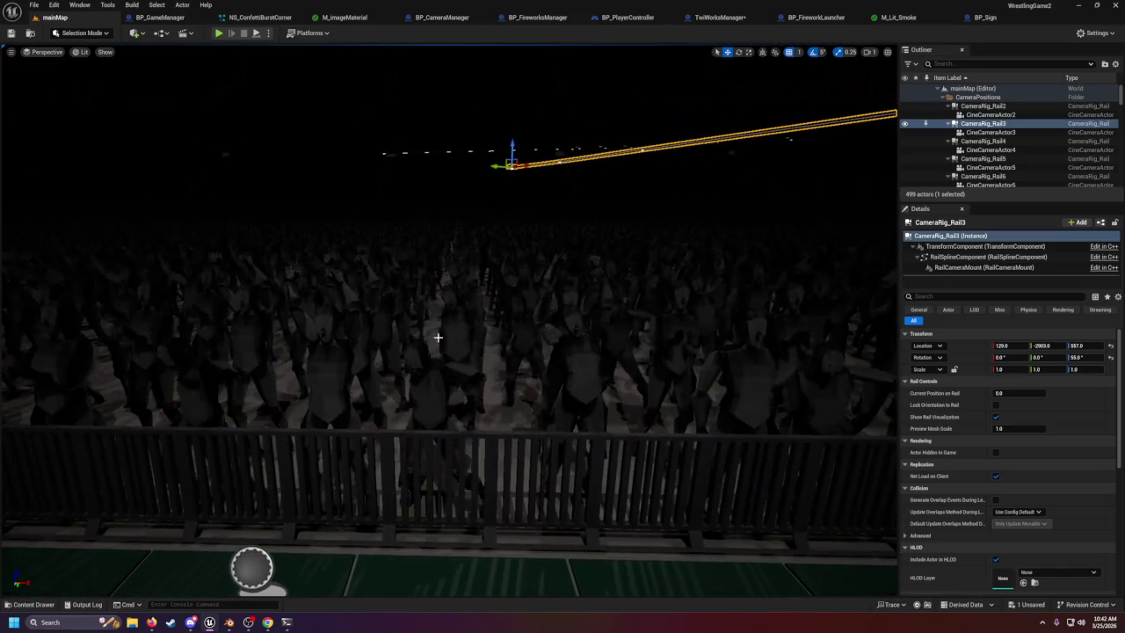
{"action": "mouse_move", "coordinate": [455, 376]}
{"action": "left_mouse_down"}
{"action": "mouse_move", "coordinate": [422, 352]}
{"action": "mouse_move", "coordinate": [440, 378]}
{"action": "mouse_move", "coordinate": [401, 375]}
{"action": "mouse_move", "coordinate": [369, 351]}
{"action": "mouse_move", "coordinate": [220, 194]}
{"action": "mouse_move", "coordinate": [80, 73]}
{"action": "left_mouse_up"}
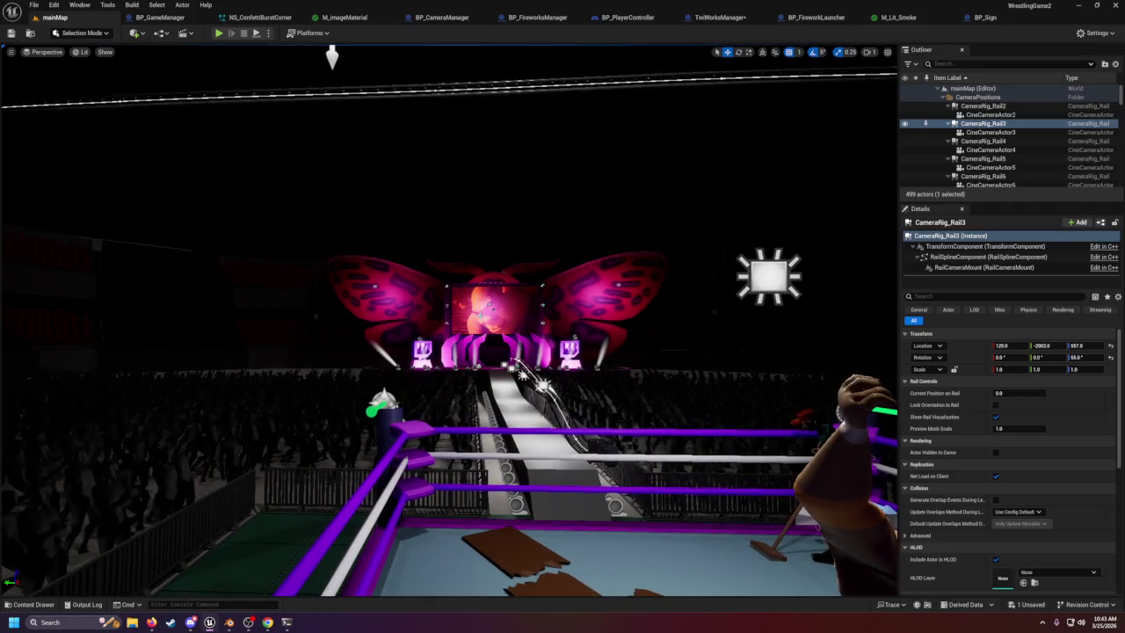
{"action": "left_click_drag", "start_coordinate": [331, 58], "coordinate": [331, 40]}
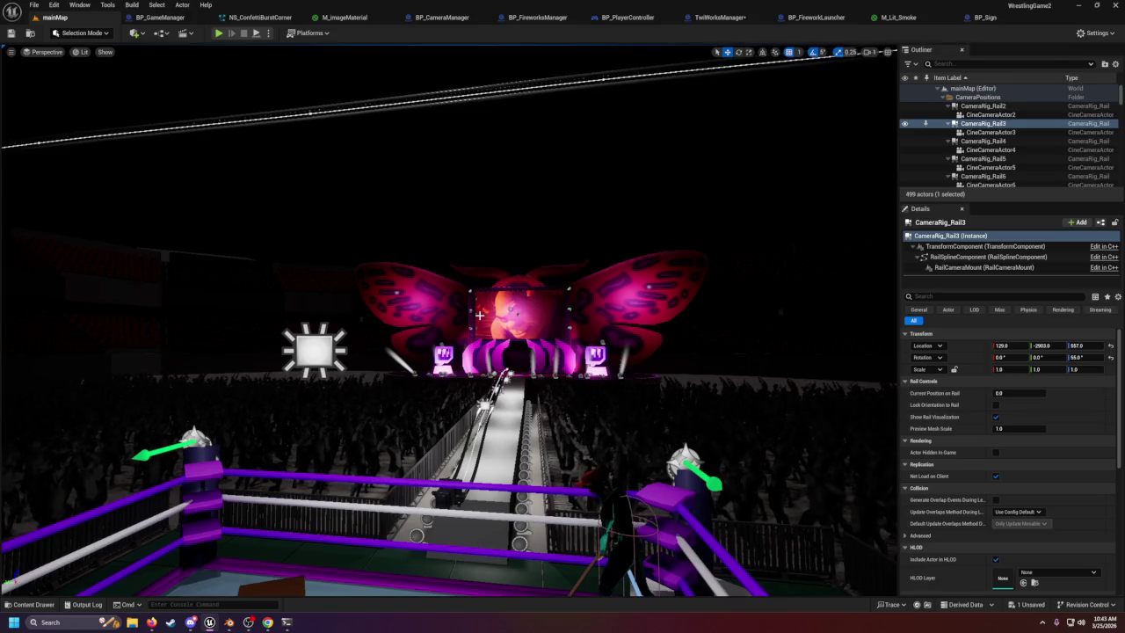
{"action": "left_click", "coordinate": [519, 323]}
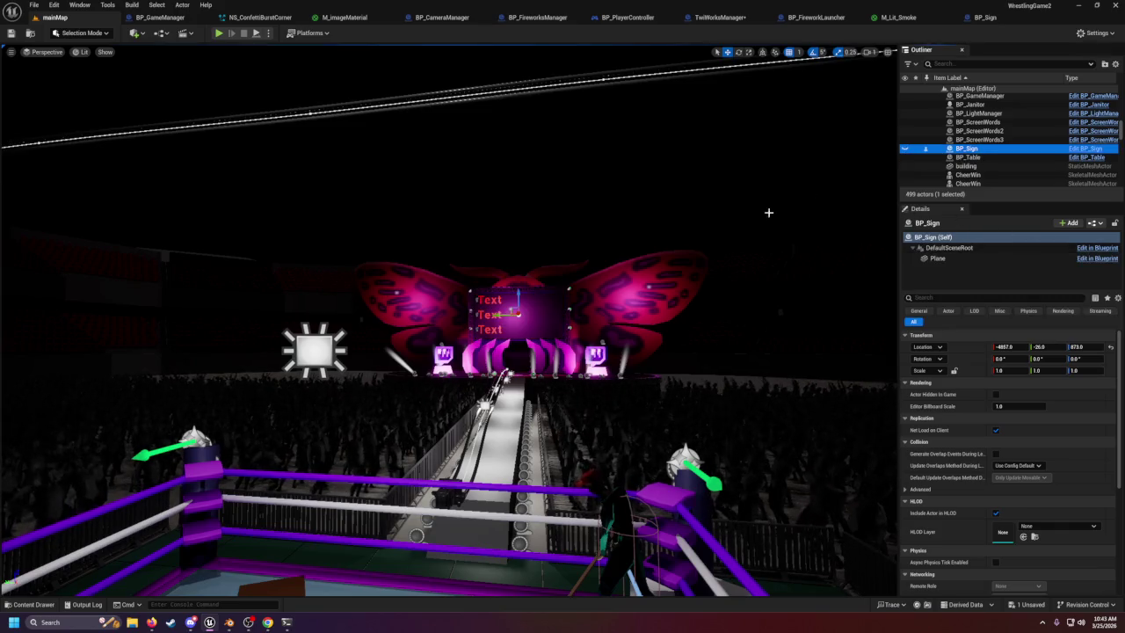
Frame BP_Sign, widen the level view by narrowing the side panels, and fly around the arena.
{"action": "key", "text": "f"}
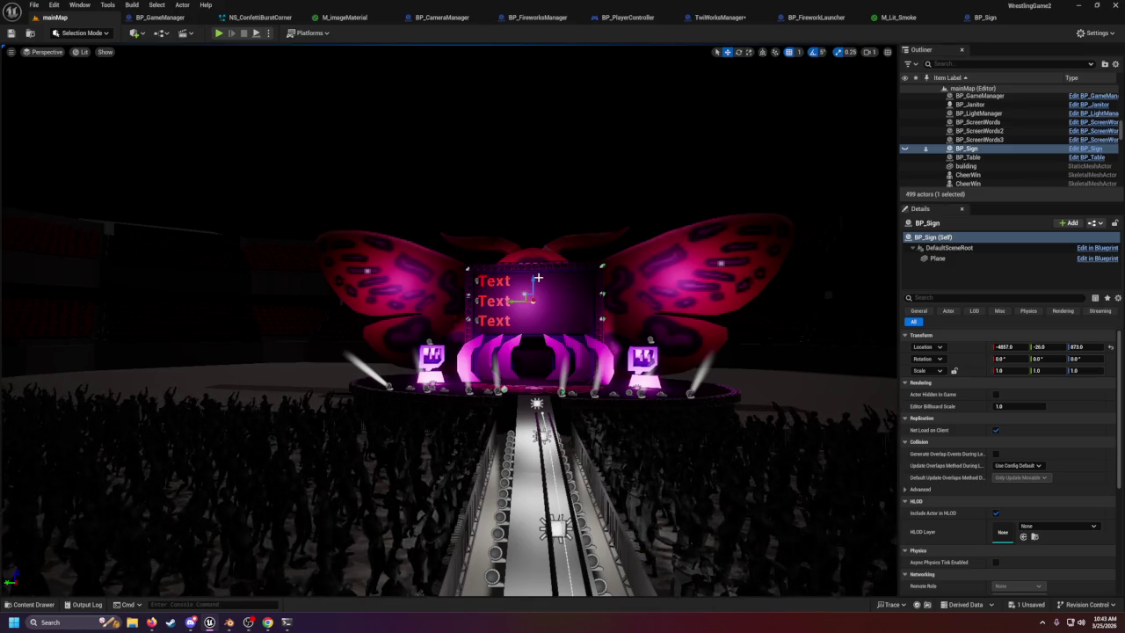
{"action": "key", "text": "s"}
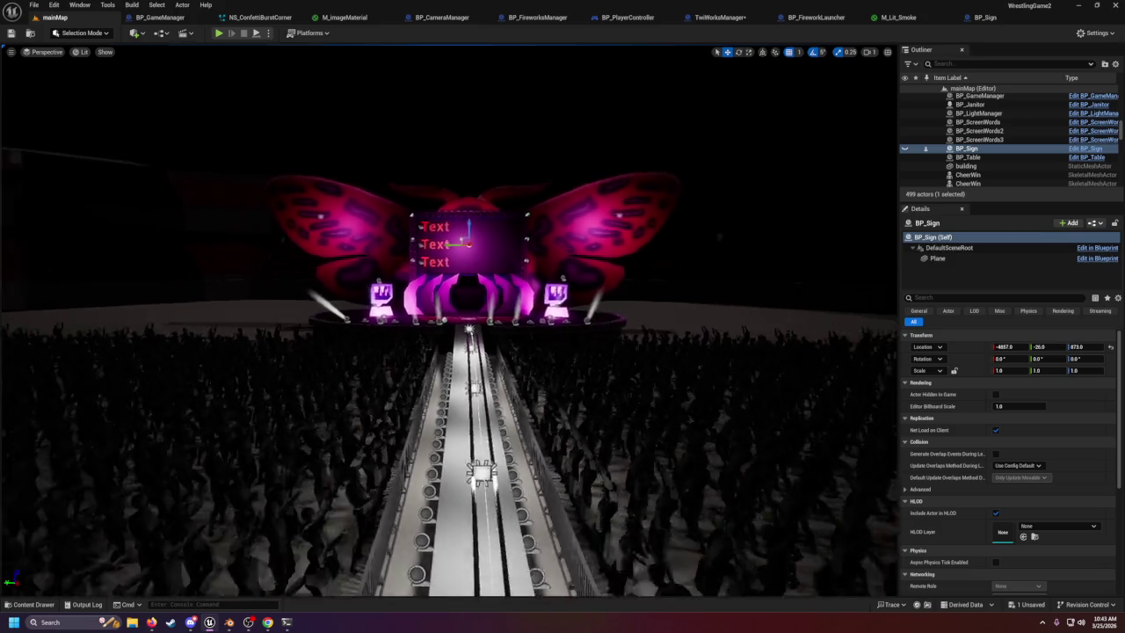
{"action": "key", "text": "s"}
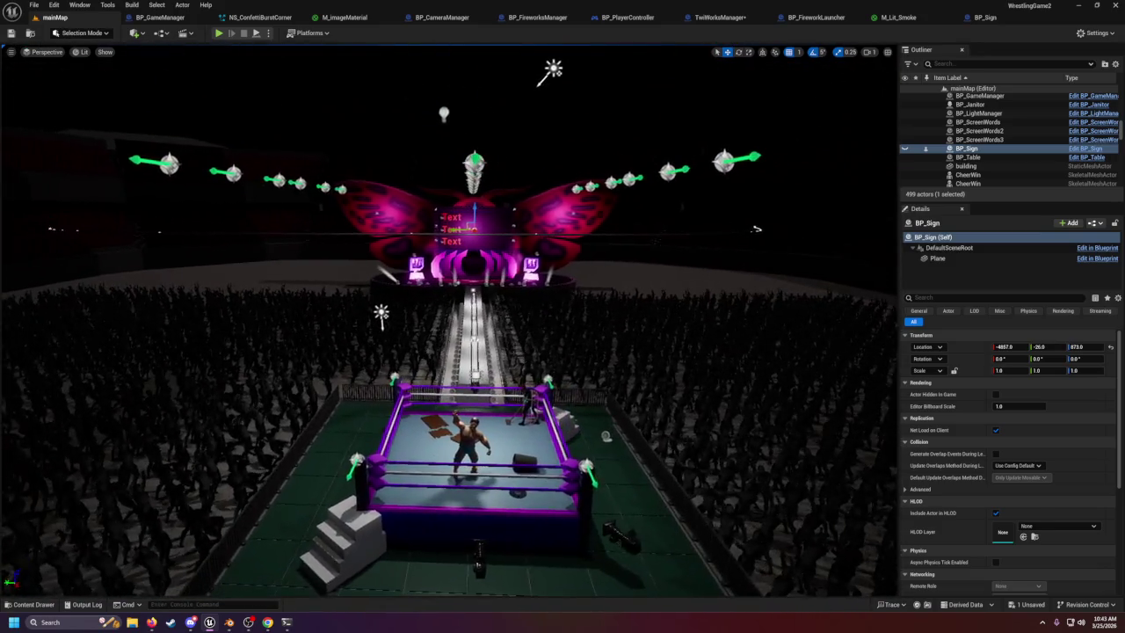
{"action": "left_click_drag", "start_coordinate": [897, 282], "coordinate": [992, 282]}
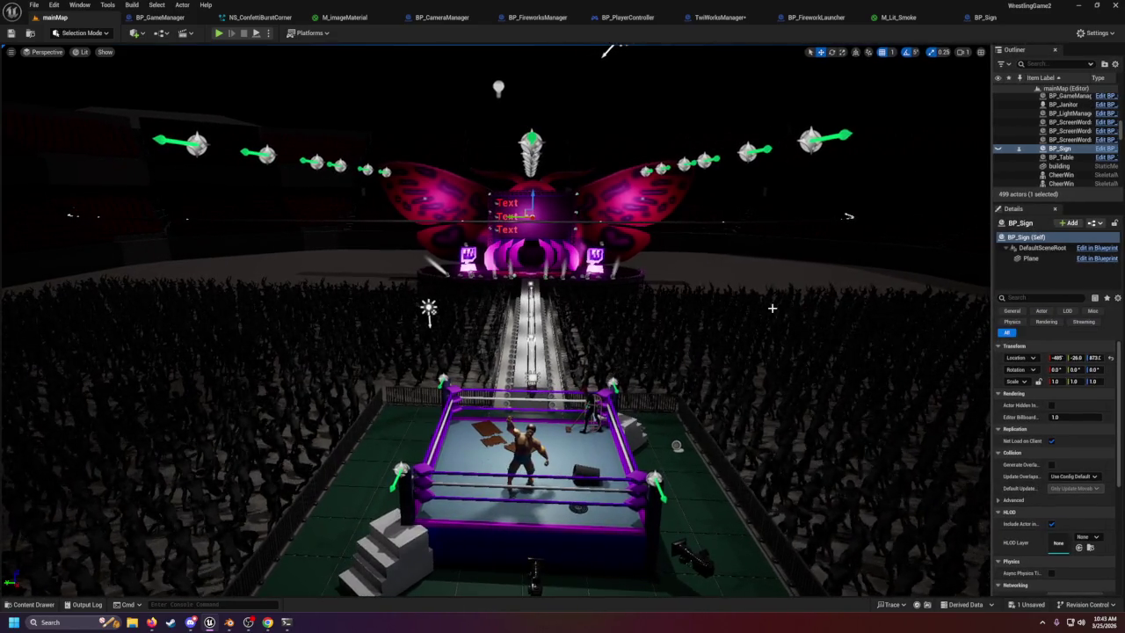
{"action": "key", "text": "w"}
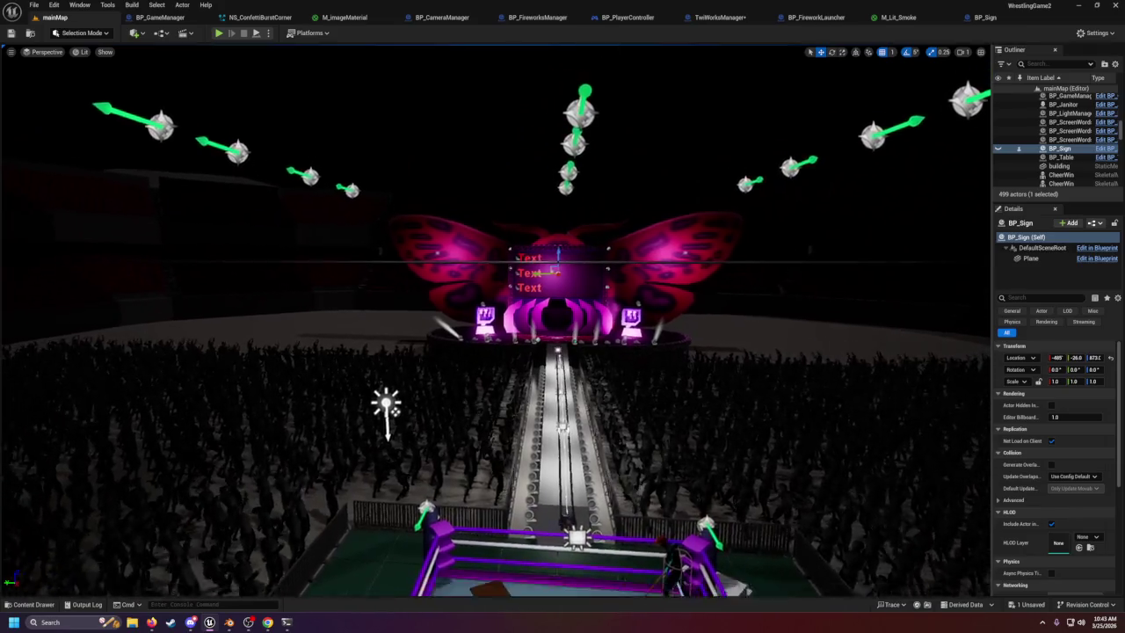
{"action": "key", "text": "w"}
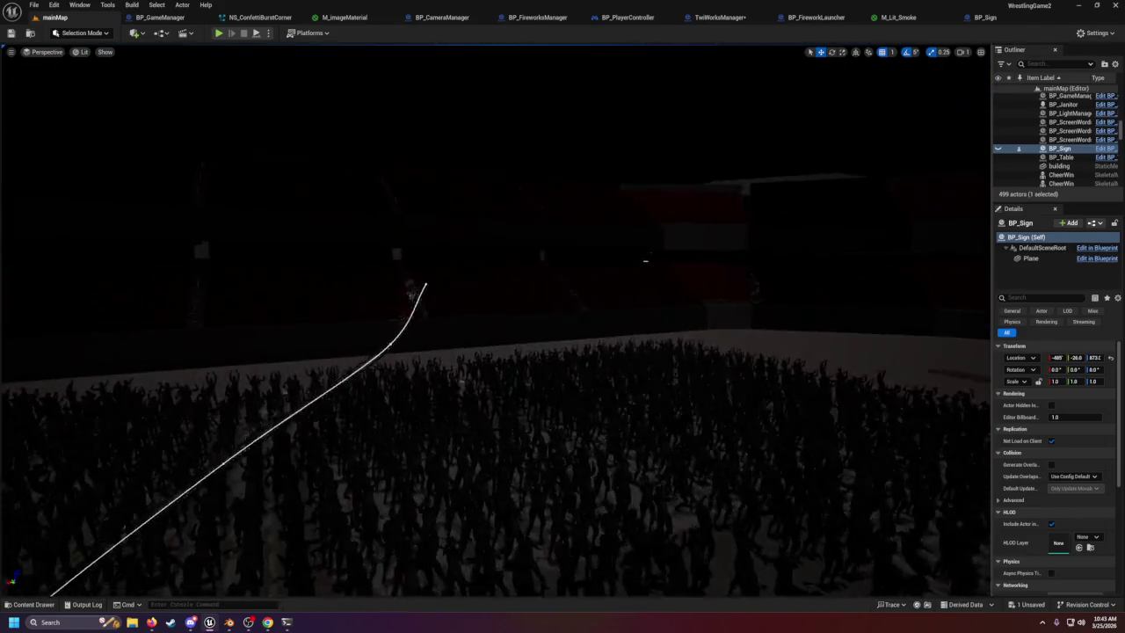
{"action": "key", "text": "w"}
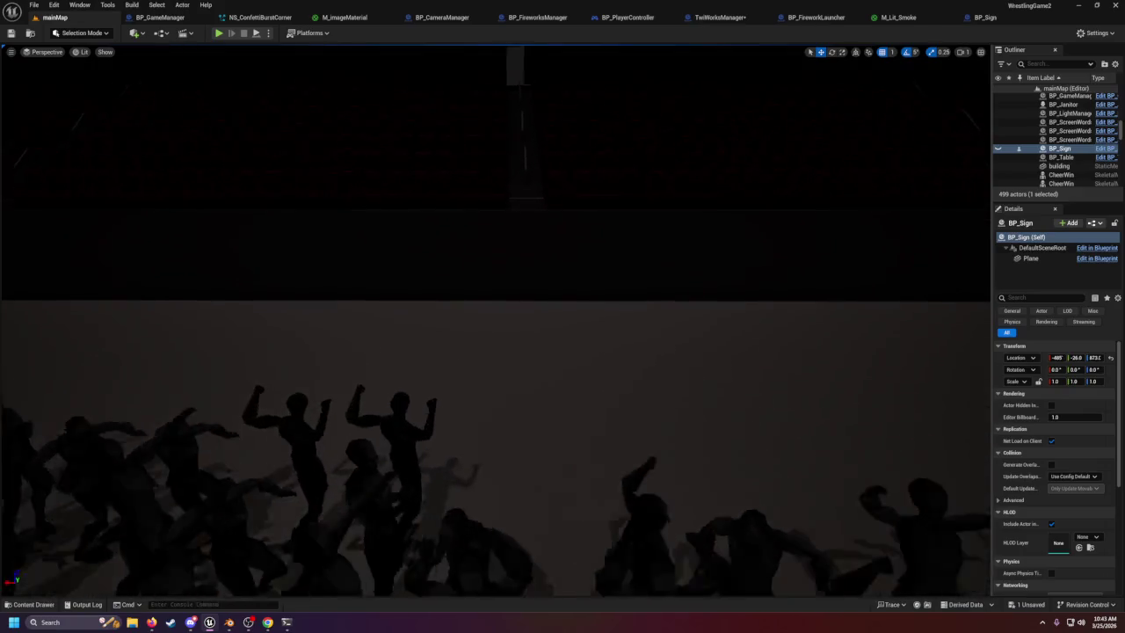
{"action": "key", "text": "w"}
{"action": "key", "text": "w"}
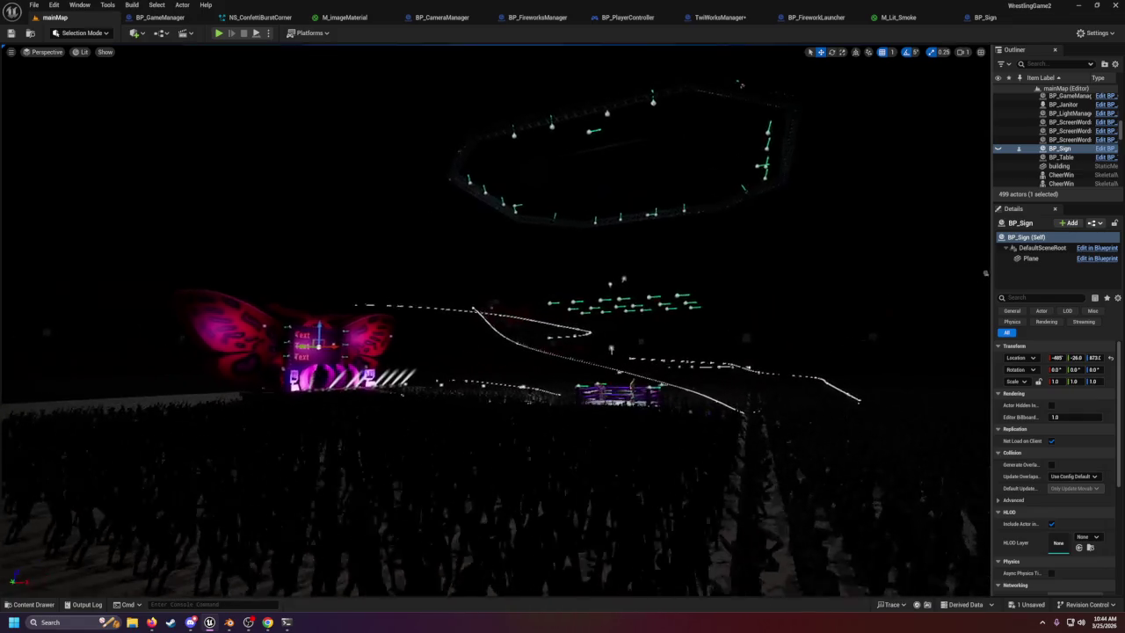
{"action": "key", "text": "w"}
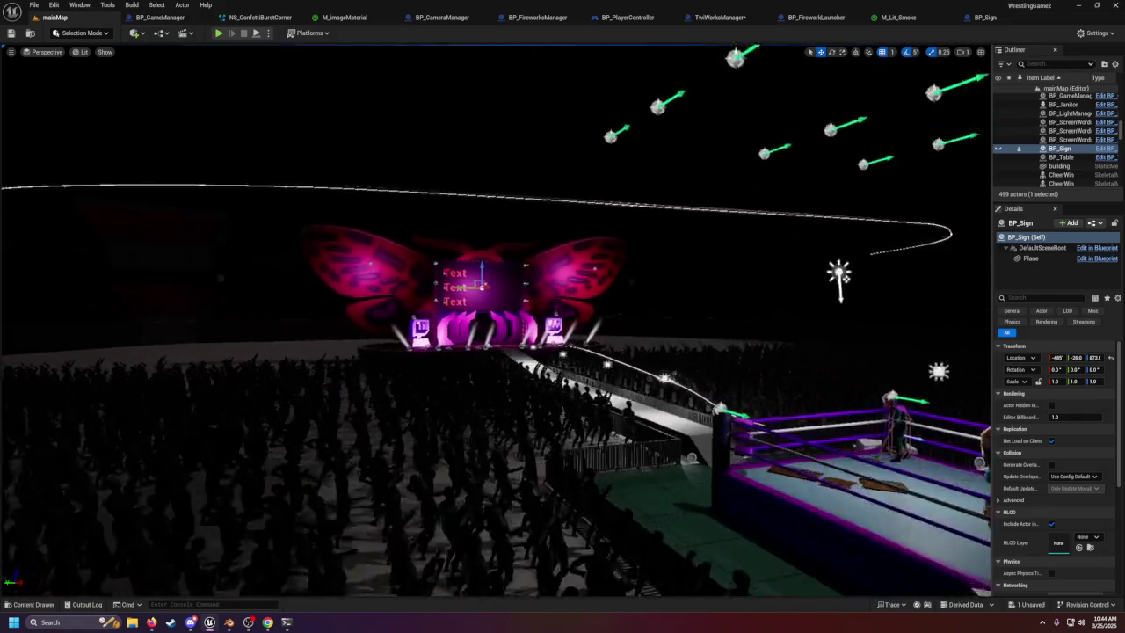